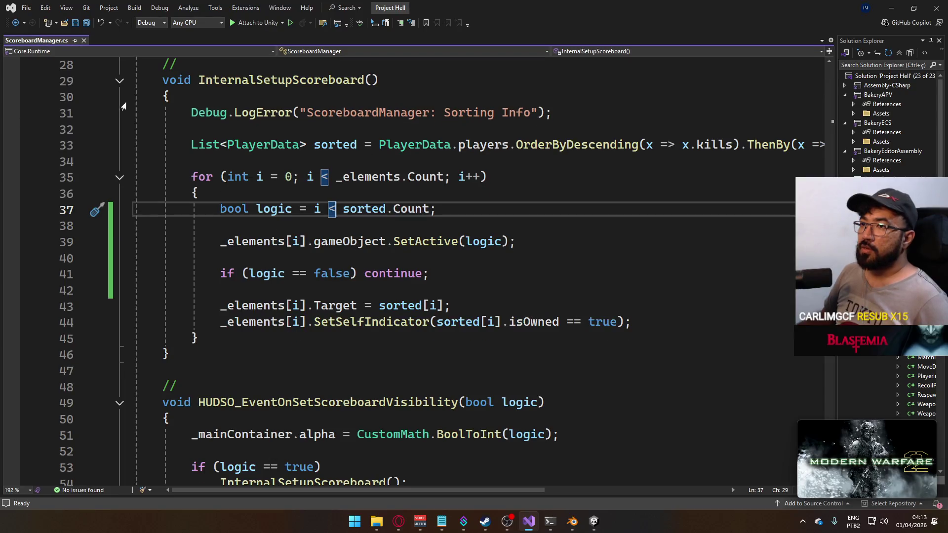
# Show the MW2019 bug list in Notepad and read through its respawn sound cue and collateral damage lines.
pyautogui.click(442, 521)
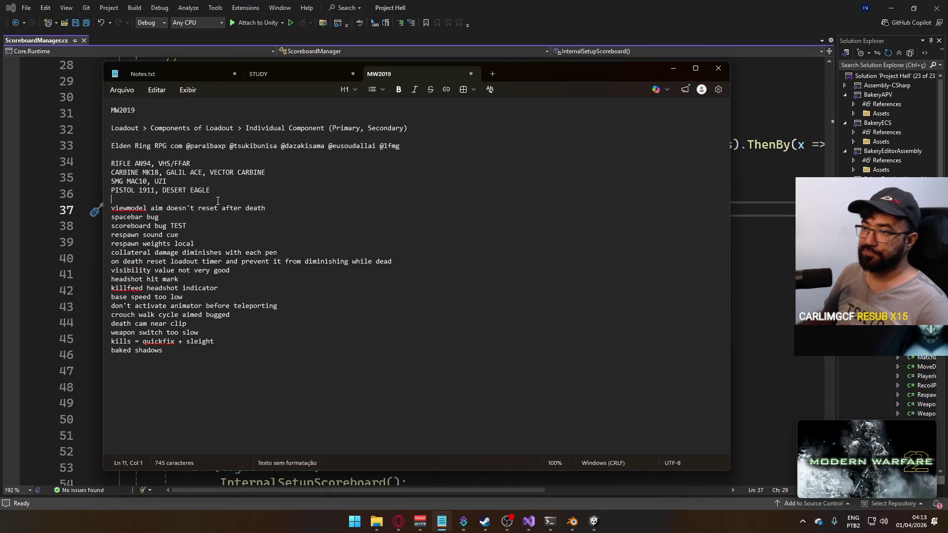
pyautogui.moveTo(111, 208); pyautogui.dragTo(158, 217)
pyautogui.moveTo(220, 235); pyautogui.dragTo(117, 234)
pyautogui.click(222, 233)
pyautogui.moveTo(291, 252)
pyautogui.mouseDown()
pyautogui.moveTo(108, 245)
pyautogui.moveTo(103, 253)
pyautogui.mouseUp()
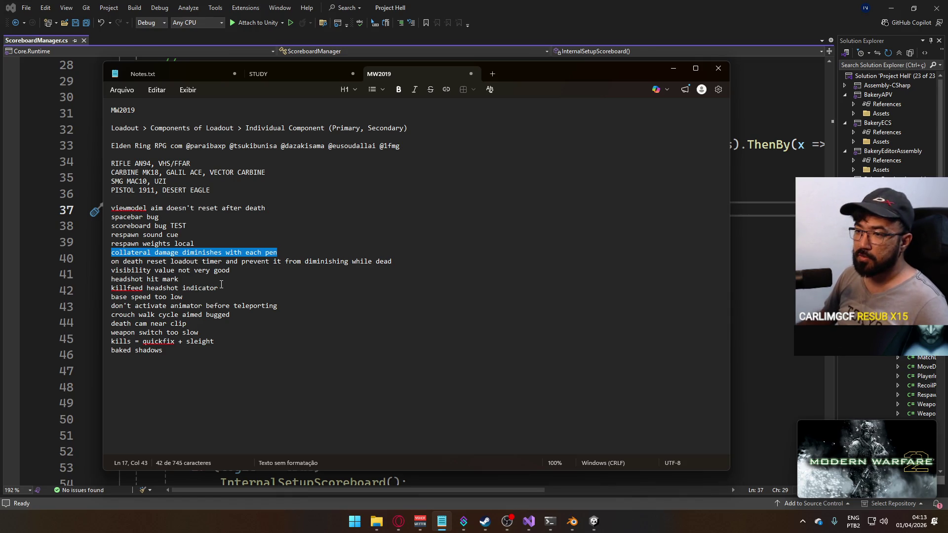
pyautogui.click(254, 306)
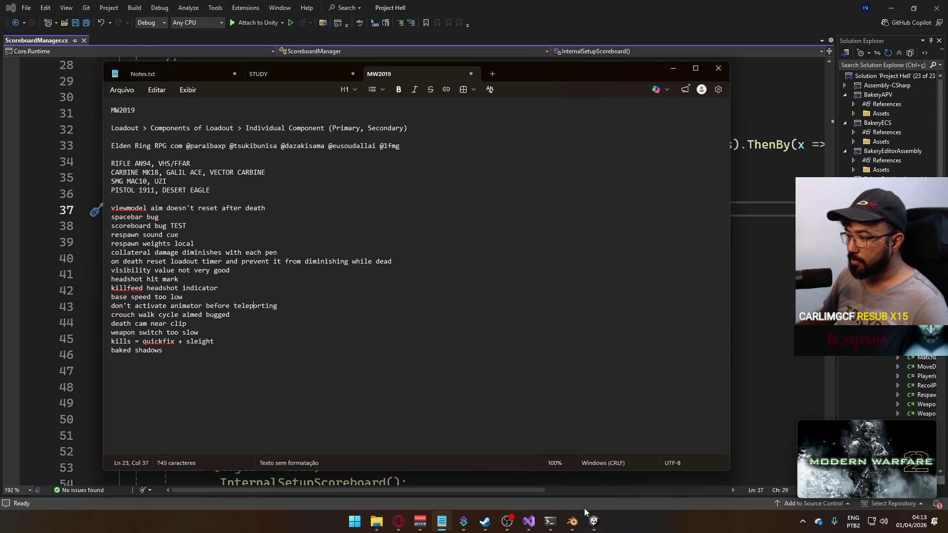
# Cut the commented-out //[SerializeField] _scoreboardElementPrefab line at line 11 of ScoreboardManager.cs and save.
pyautogui.click(593, 521)
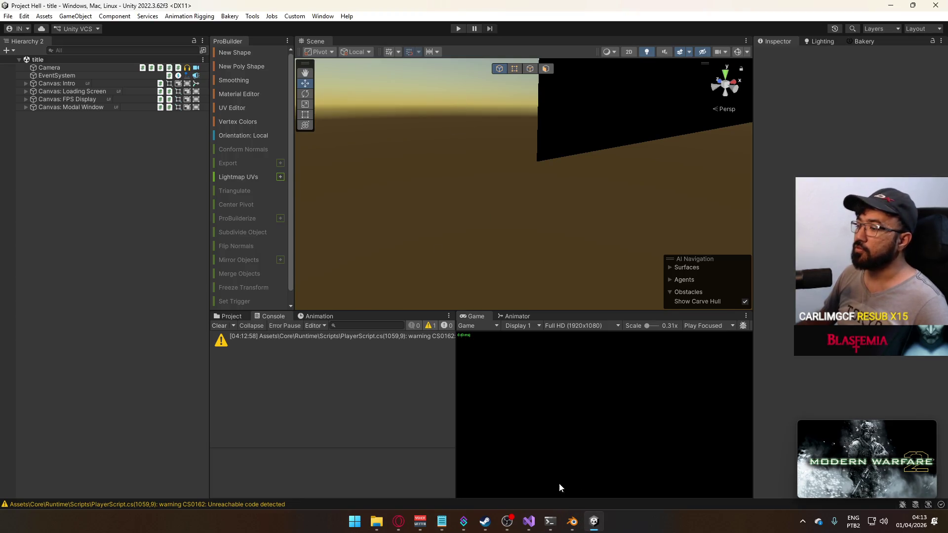
pyautogui.click(528, 521)
pyautogui.press('Down')
pyautogui.press('Down')
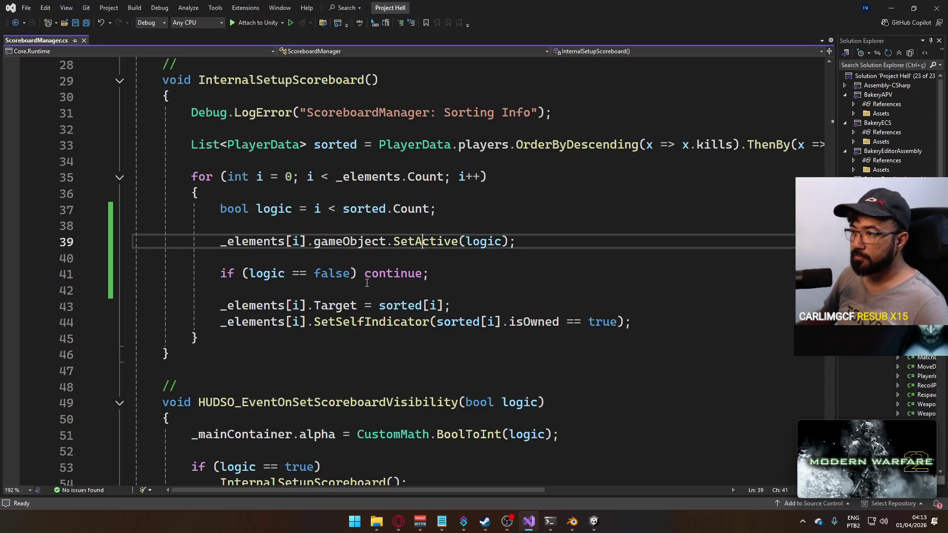
pyautogui.scroll(-5, 375, 275)
pyautogui.scroll(12, 375, 296)
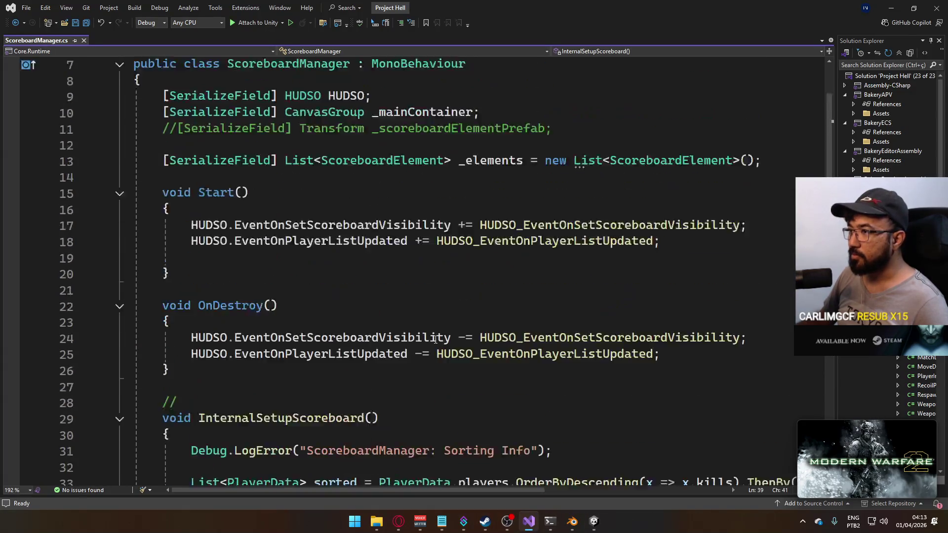
pyautogui.scroll(2, 435, 339)
pyautogui.click(561, 226)
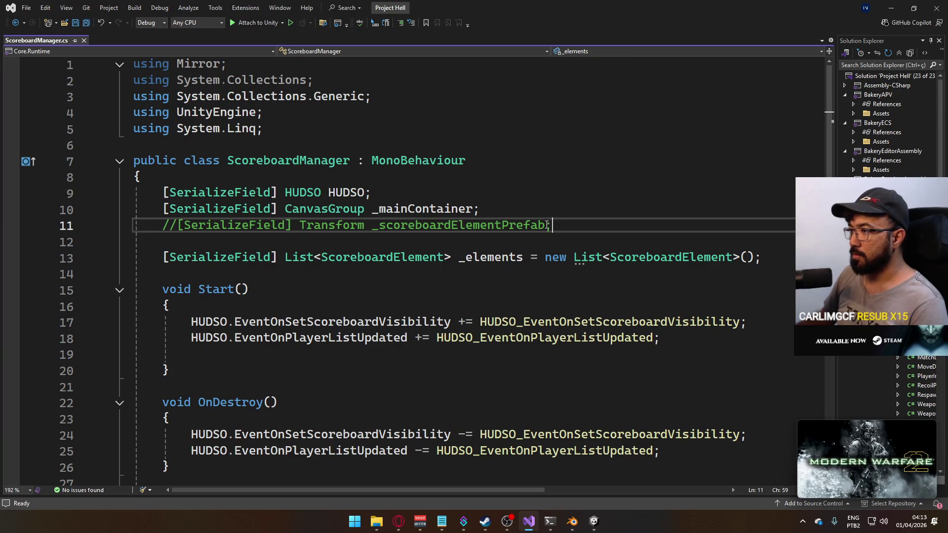
pyautogui.hotkey('ctrl', 'x')
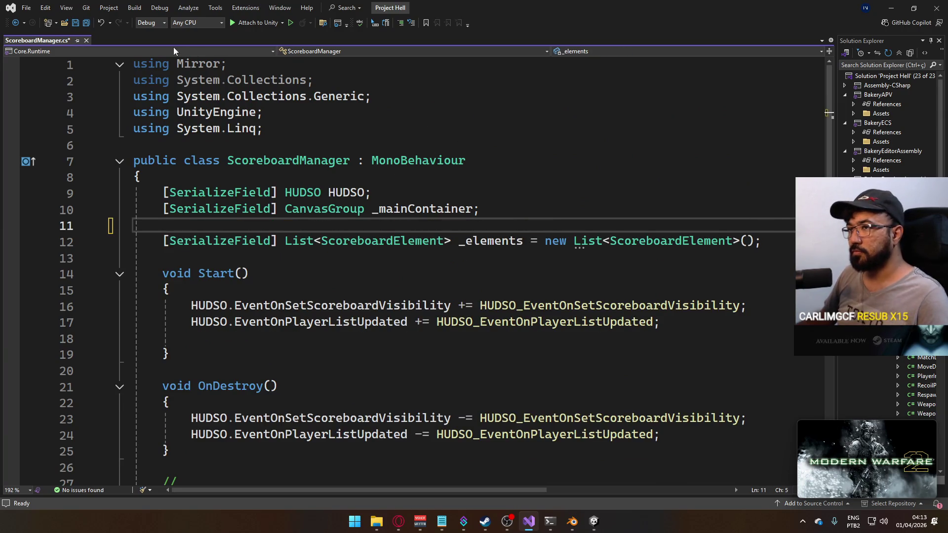
pyautogui.hotkey('ctrl', 's')
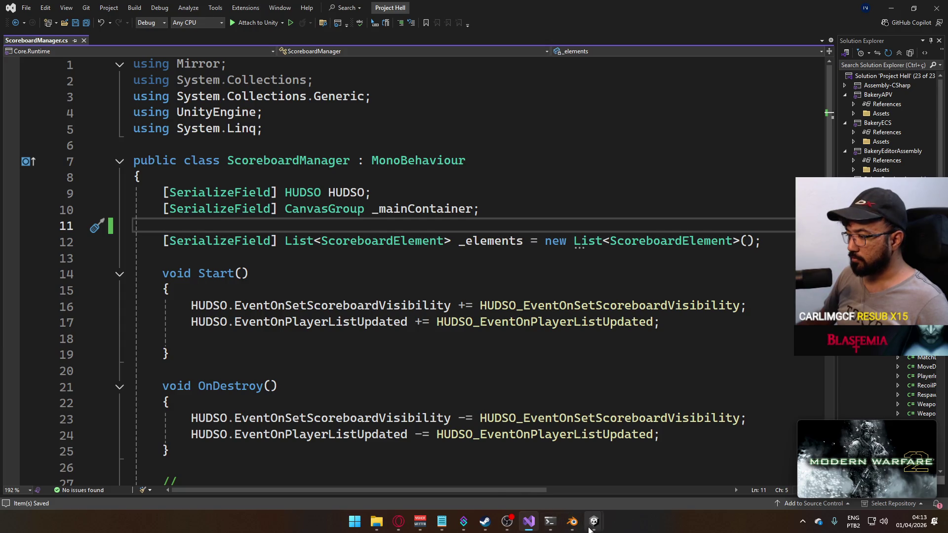
# Check the project's asset folders in Unity, then return to the code and the MW2019 notes.
pyautogui.moveTo(590, 527)
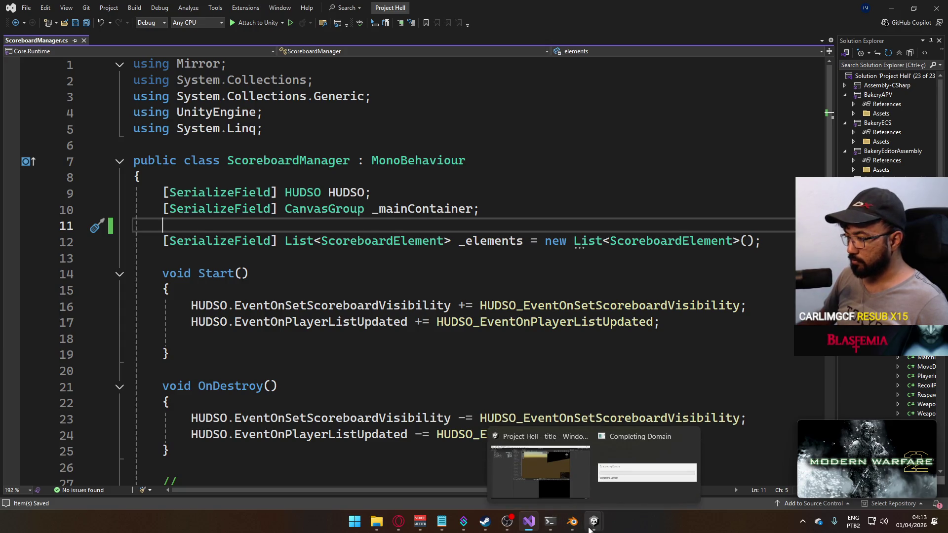
pyautogui.click(584, 469)
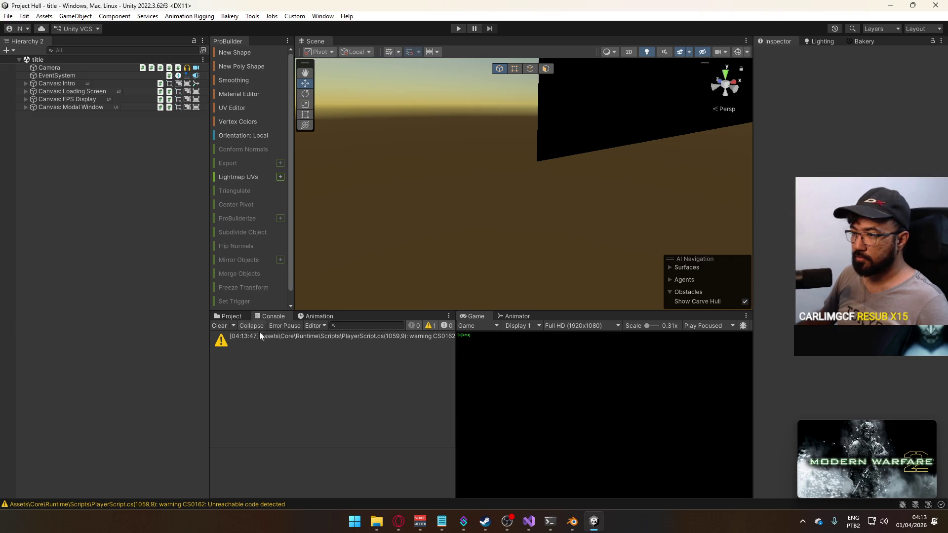
pyautogui.click(217, 315)
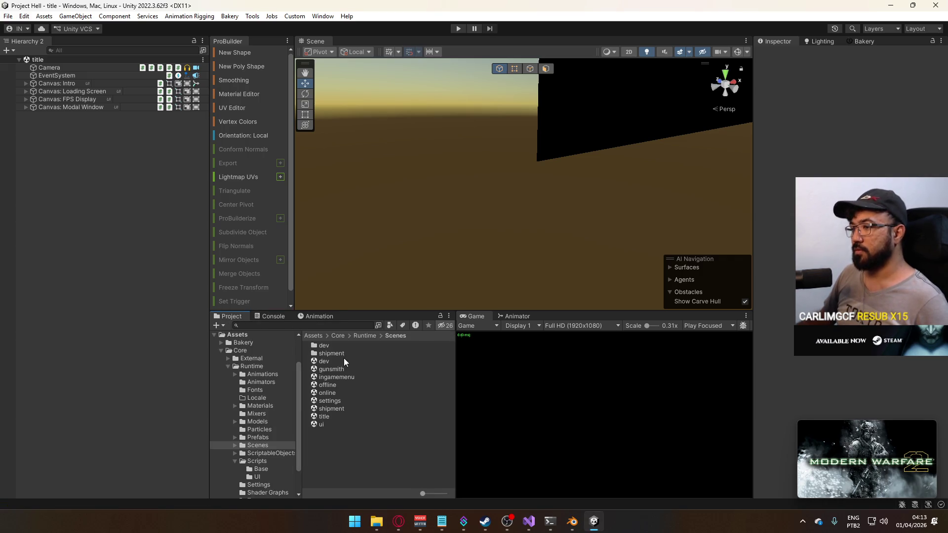
pyautogui.click(528, 522)
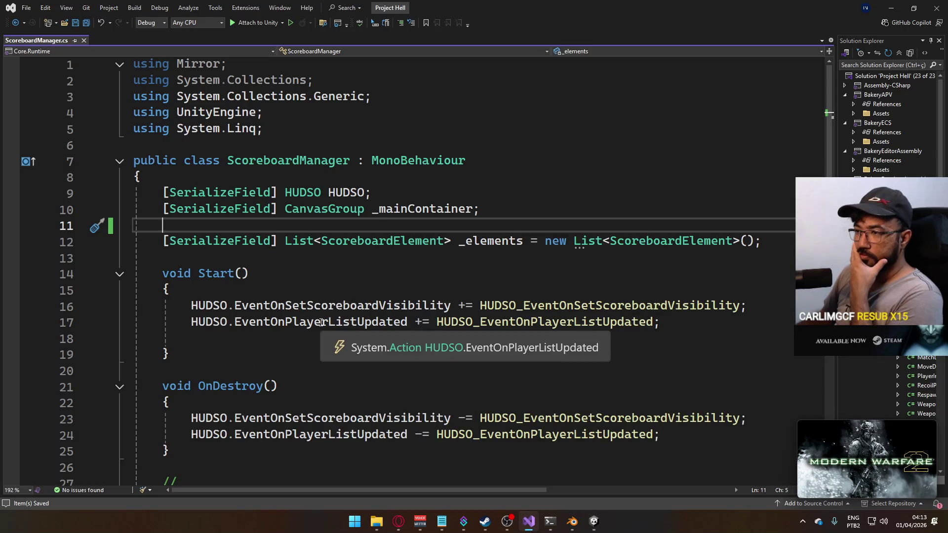
pyautogui.click(442, 522)
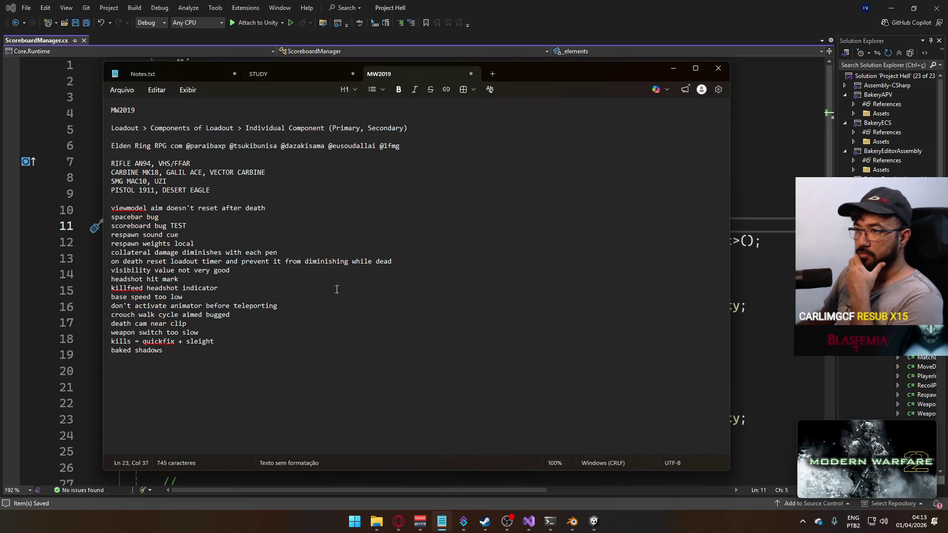
pyautogui.click(195, 220)
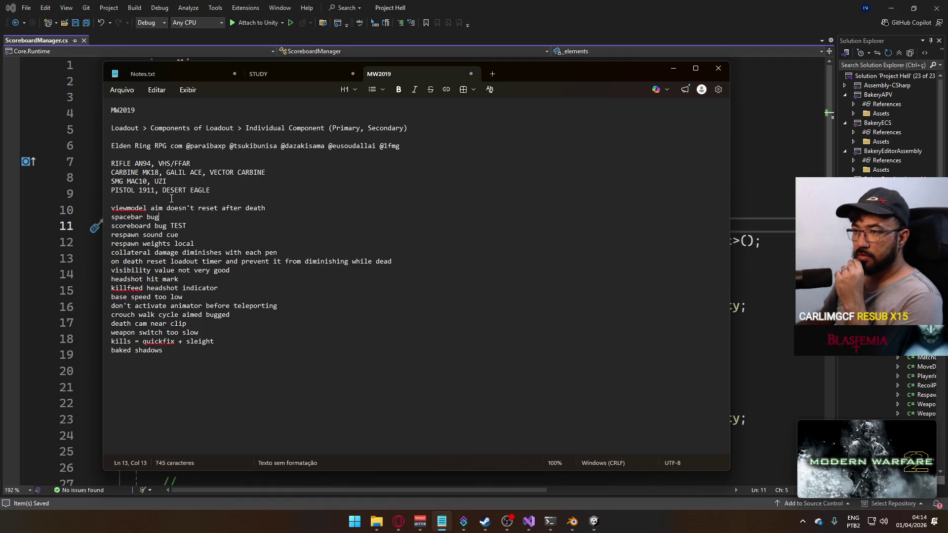
pyautogui.press('Down')
pyautogui.press('End')
pyautogui.press('BackSpace')
pyautogui.press('BackSpace')
pyautogui.press('BackSpace')
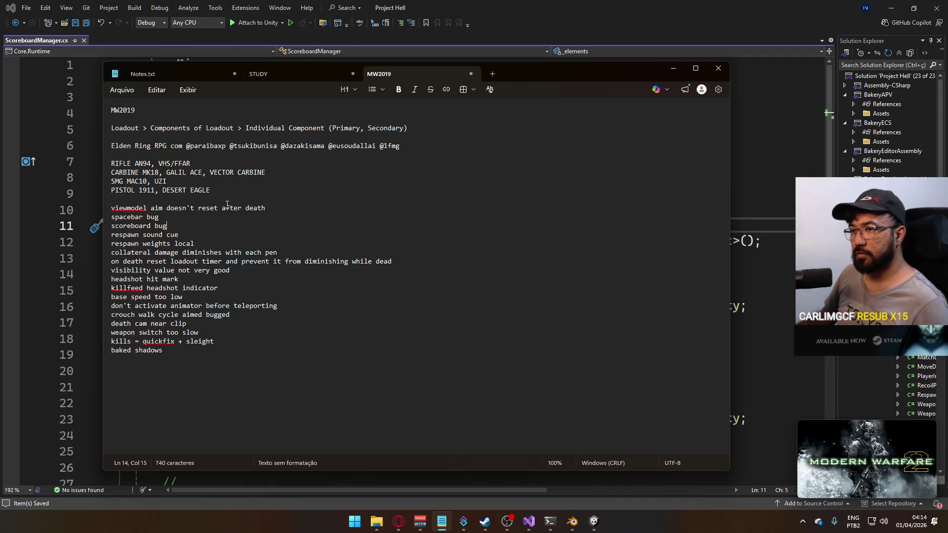
pyautogui.hotkey('ctrl', 'End')
pyautogui.write('di')
pyautogui.press('BackSpace')
pyautogui.press('BackSpace')
pyautogui.press('BackSpace')
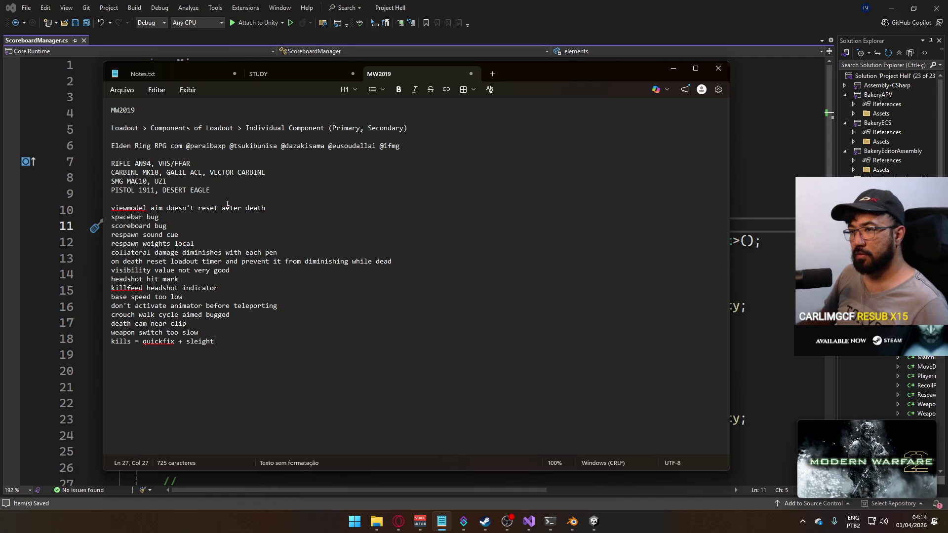
pyautogui.press('BackSpace')
pyautogui.press('BackSpace')
pyautogui.press('BackSpace')
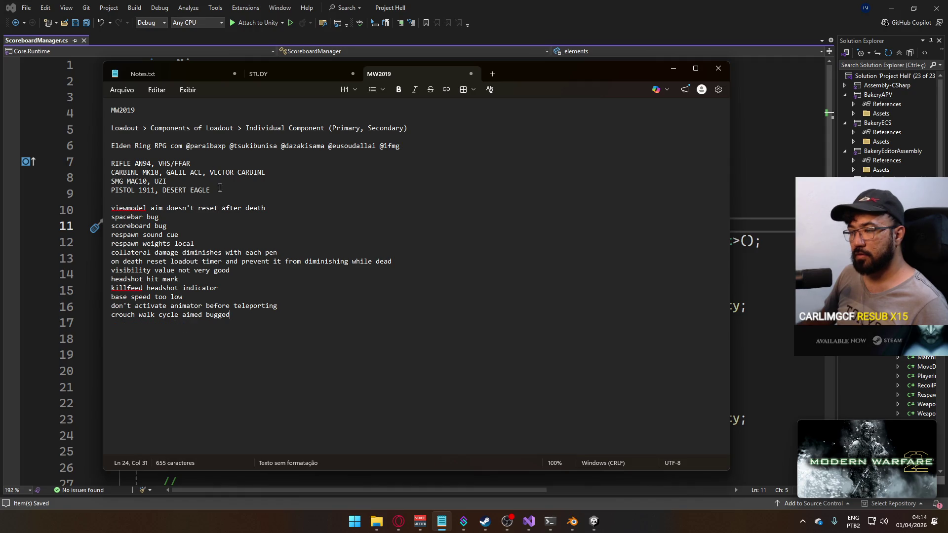
pyautogui.hotkey('ctrl', 'z')
pyautogui.hotkey('ctrl', 'z')
pyautogui.hotkey('ctrl', 'z')
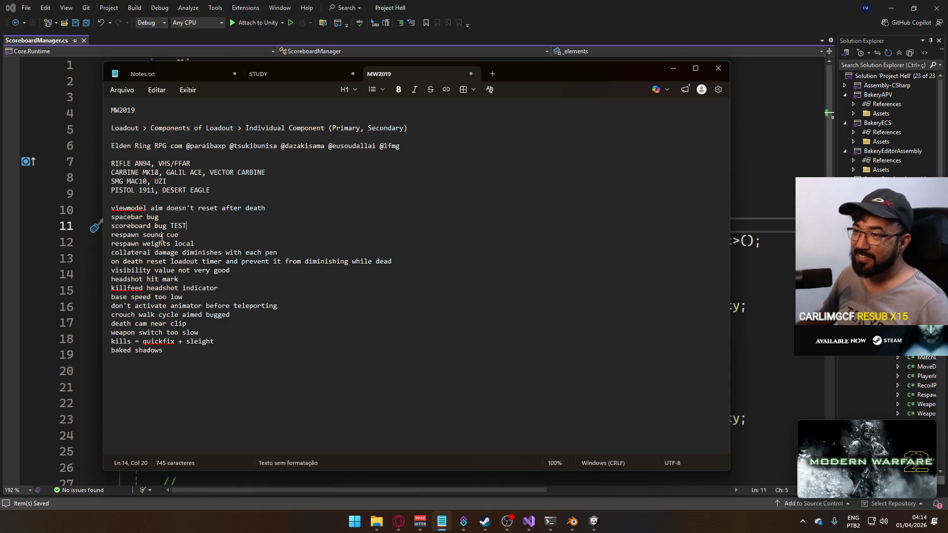
pyautogui.click(587, 524)
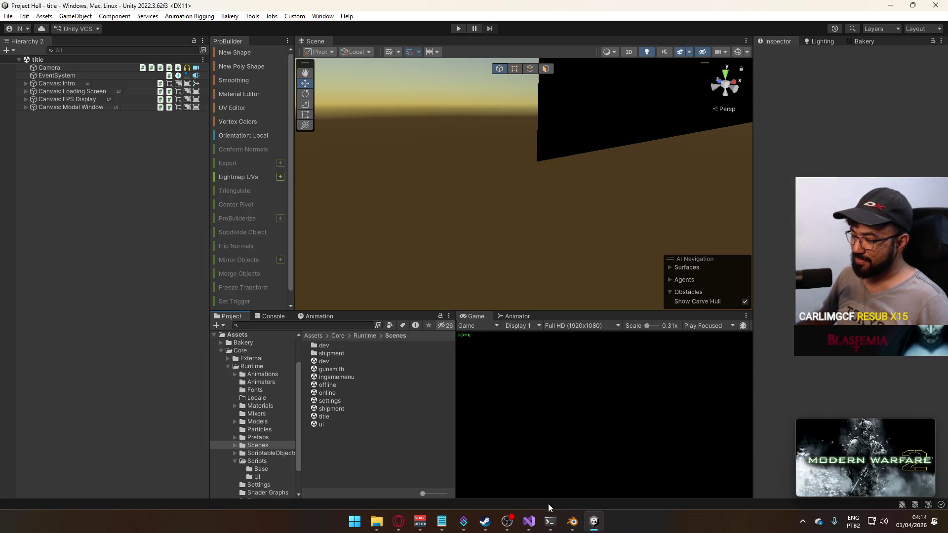
# In Unity's Project panel, go from the Prefabs folder to the Scripts folder to list its scripts.
pyautogui.click(259, 437)
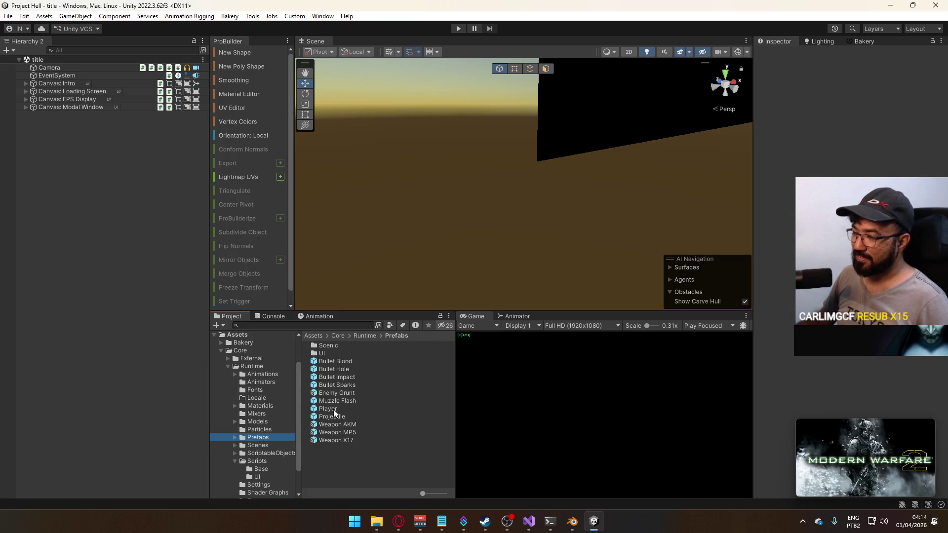
pyautogui.click(528, 521)
pyautogui.scroll(-9, 346, 291)
pyautogui.scroll(-2, 477, 345)
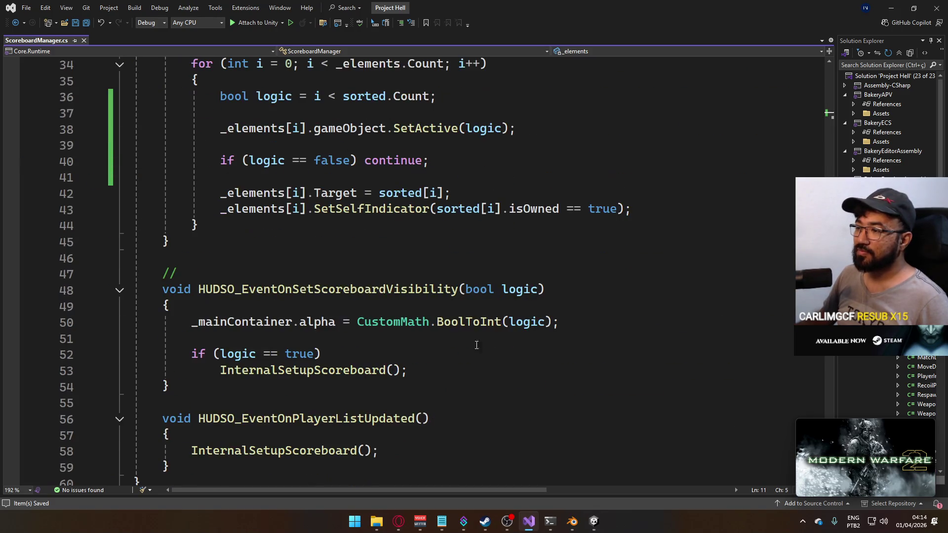
pyautogui.click(591, 524)
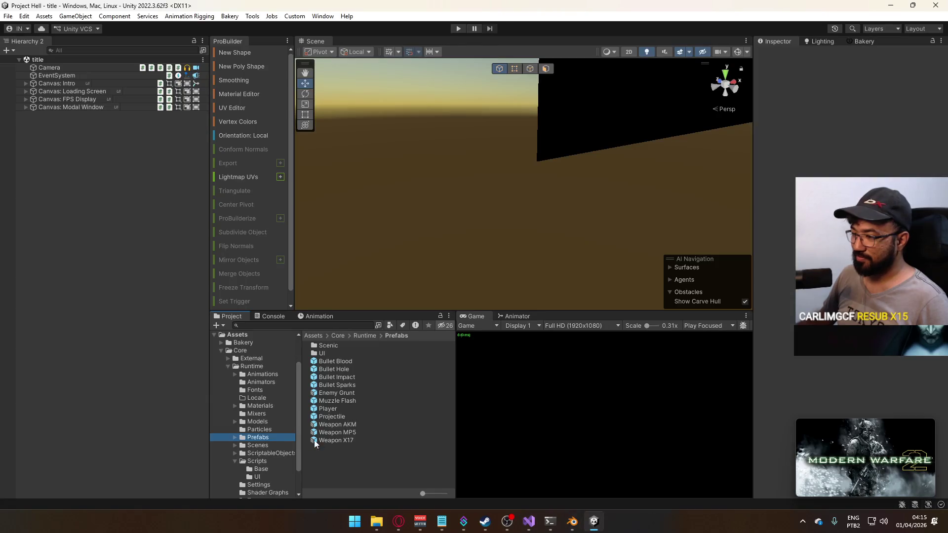
pyautogui.click(260, 460)
pyautogui.scroll(-5, 375, 445)
# Open PlayerScript.cs and collapse the OnSprint, OnFire and OnFireCancelled method bodies.
pyautogui.doubleClick(353, 413)
pyautogui.scroll(-10, 395, 350)
pyautogui.scroll(-20, 396, 349)
pyautogui.scroll(-20, 405, 368)
pyautogui.scroll(-15, 405, 369)
pyautogui.scroll(-4, 397, 366)
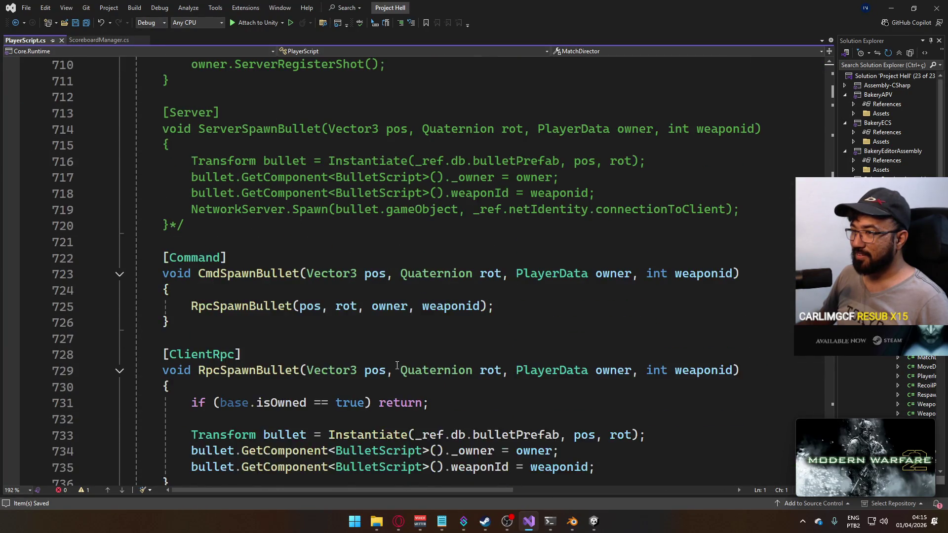
pyautogui.scroll(-5, 397, 366)
pyautogui.scroll(1, 396, 365)
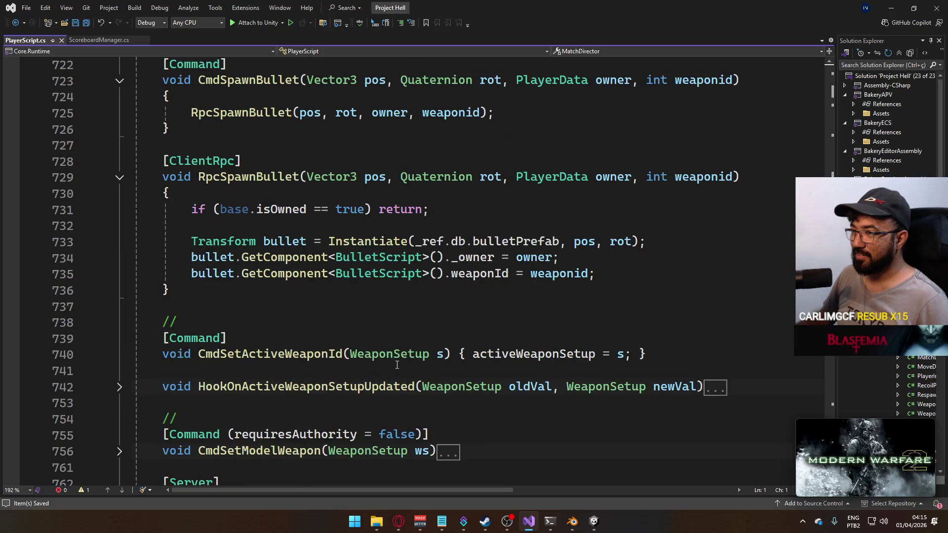
pyautogui.scroll(1, 326, 322)
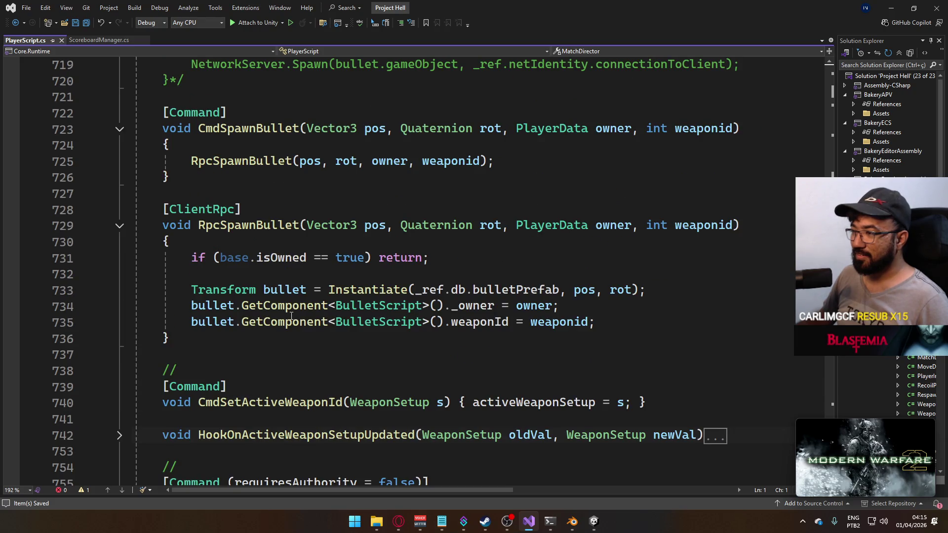
pyautogui.scroll(-8, 228, 250)
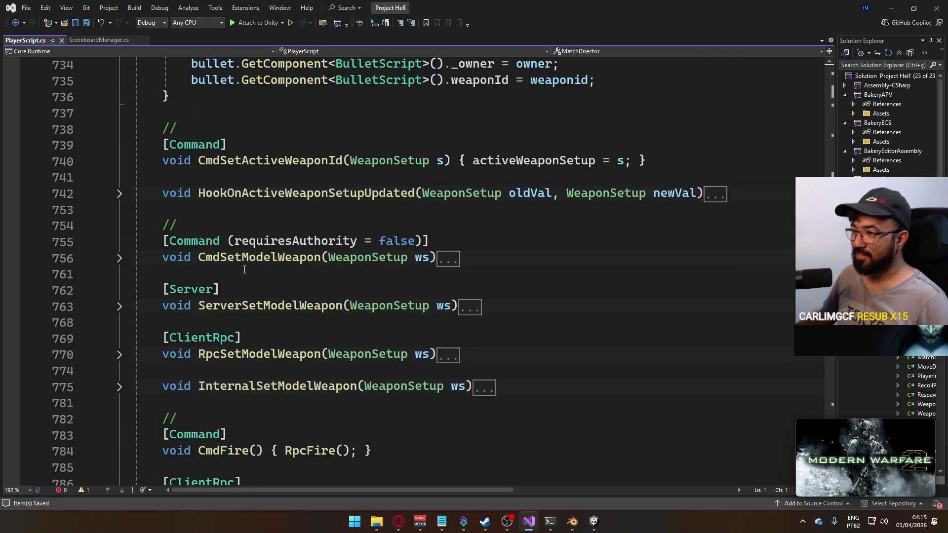
pyautogui.scroll(-6, 197, 250)
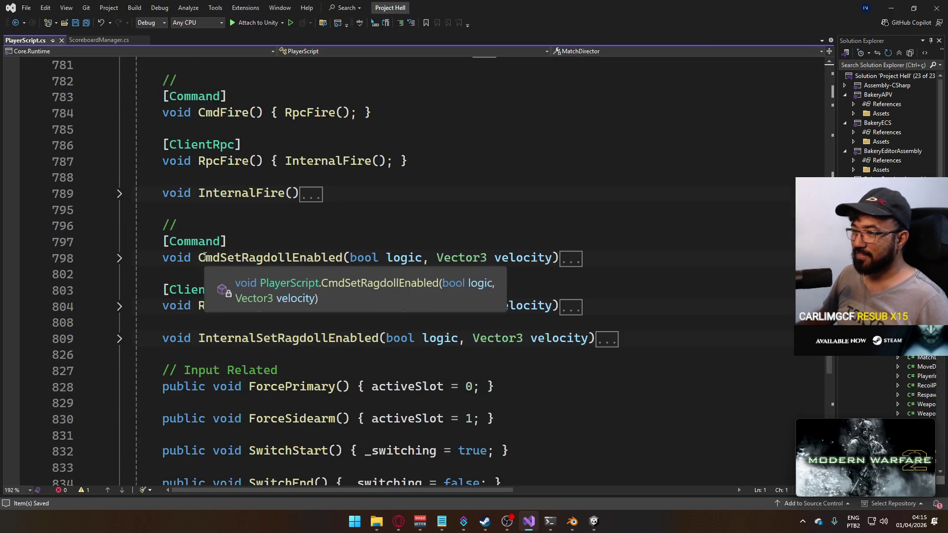
pyautogui.scroll(-10, 225, 199)
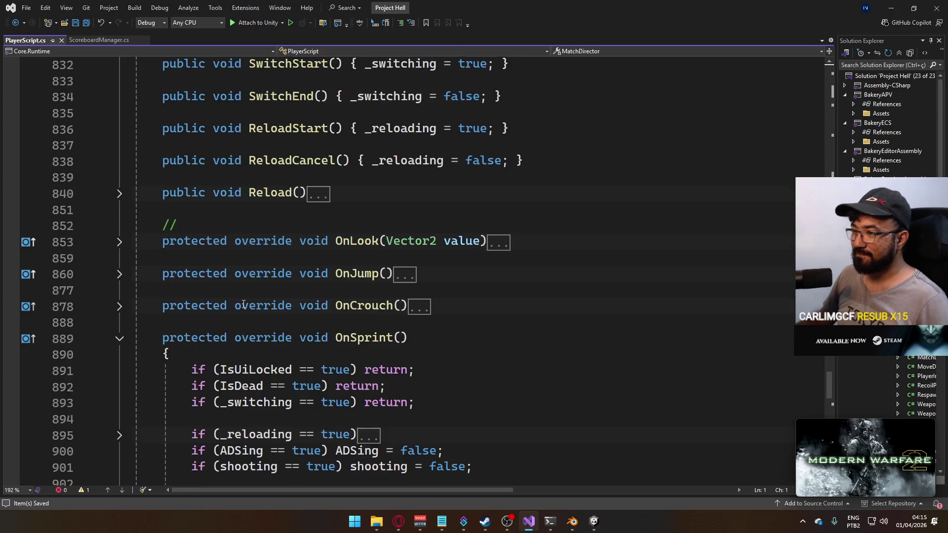
pyautogui.scroll(-1, 278, 248)
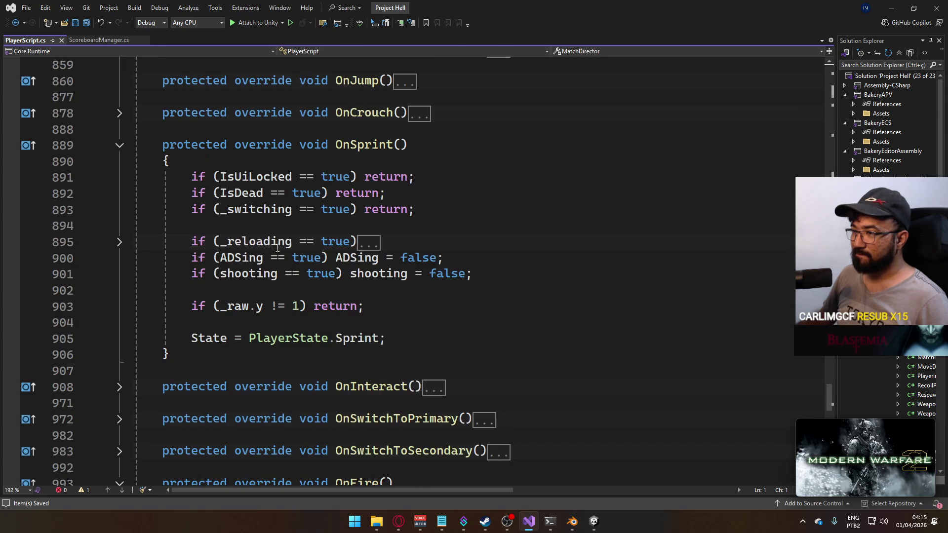
pyautogui.click(119, 145)
pyautogui.scroll(-1, 120, 224)
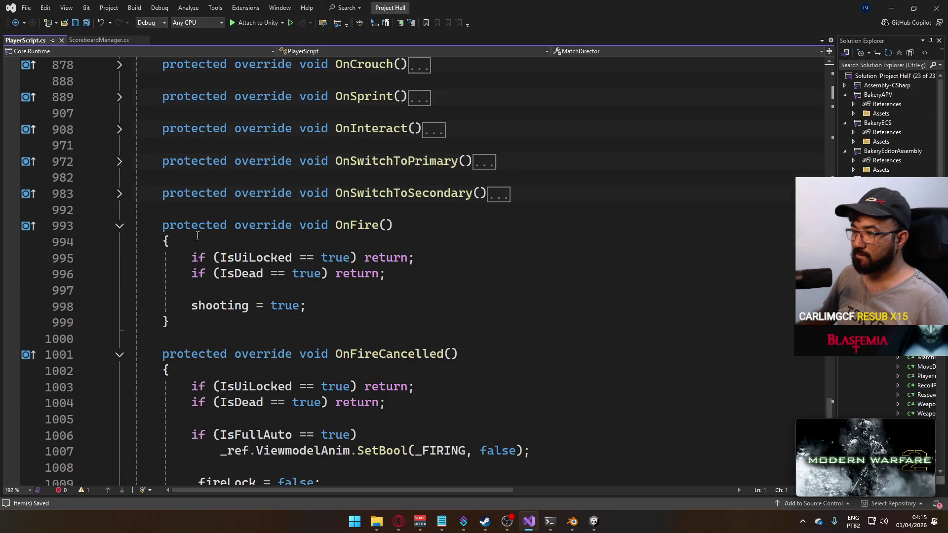
pyautogui.click(119, 225)
pyautogui.click(119, 256)
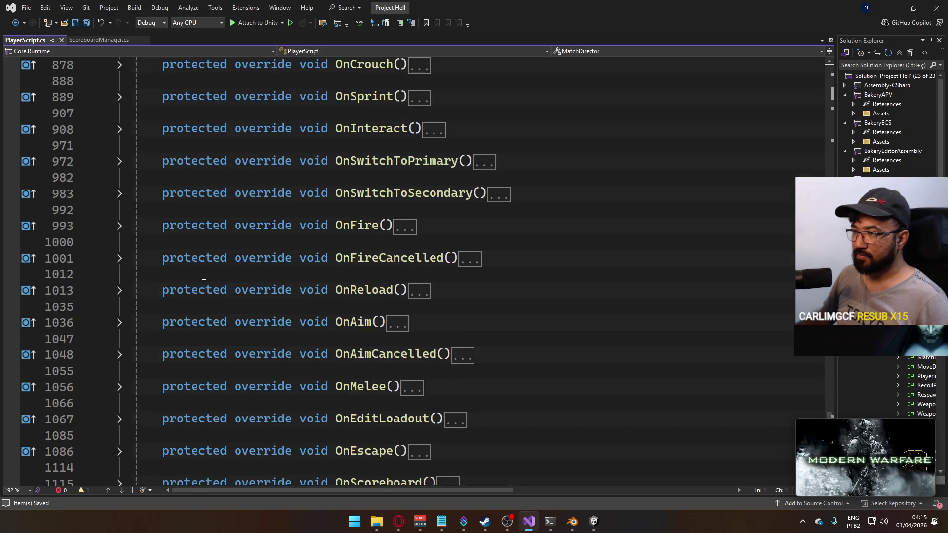
# Delete the commented-out Vector3, dir/Transform and CmdSpawnBullet lines in ShootProcessing and save.
pyautogui.scroll(-3, 311, 328)
pyautogui.scroll(15, 312, 328)
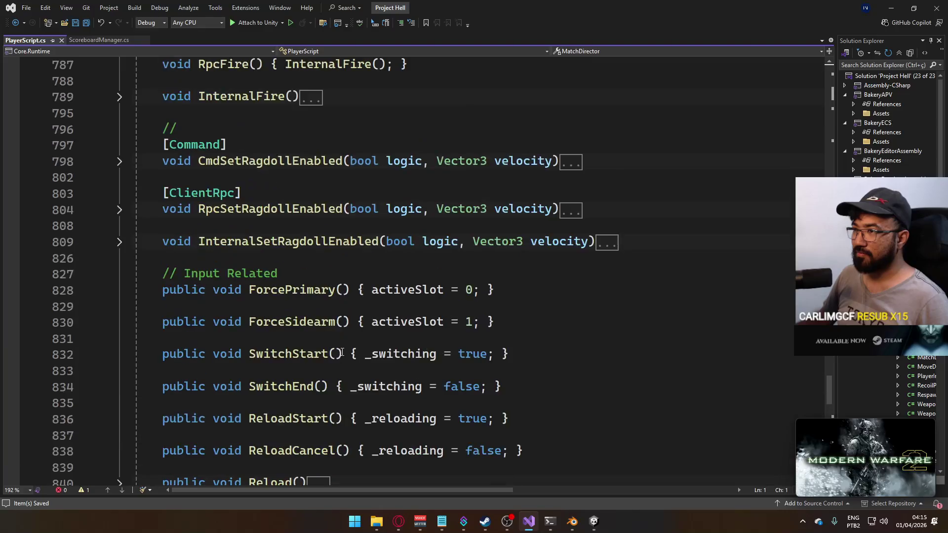
pyautogui.scroll(14, 341, 353)
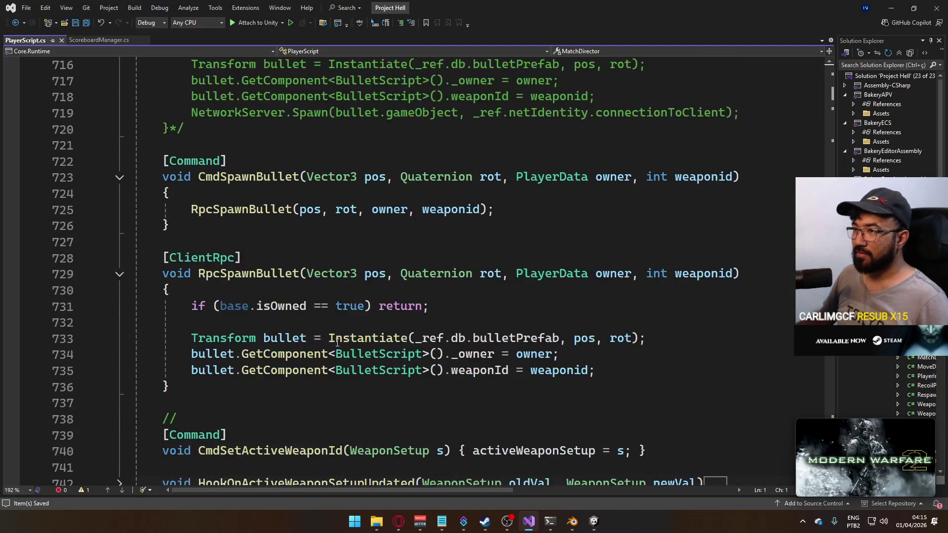
pyautogui.scroll(7, 337, 343)
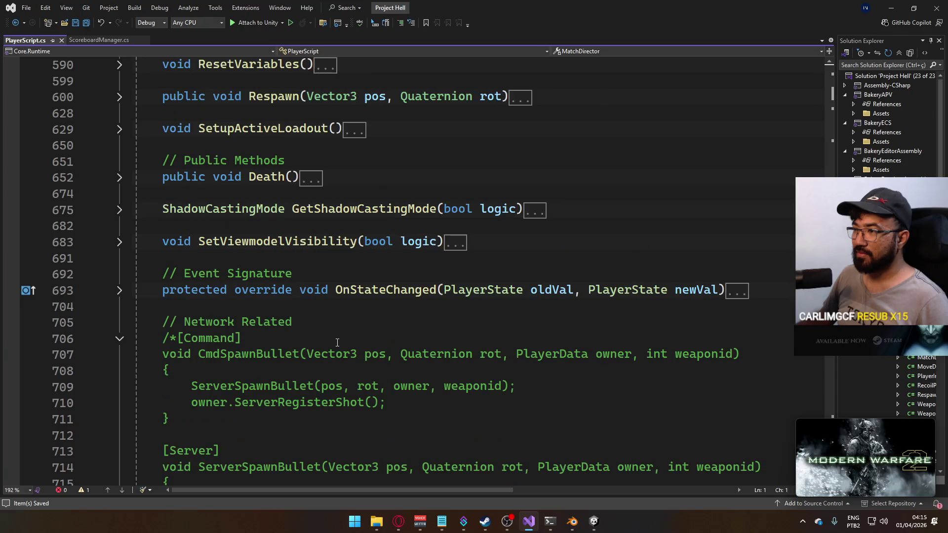
pyautogui.scroll(9, 202, 290)
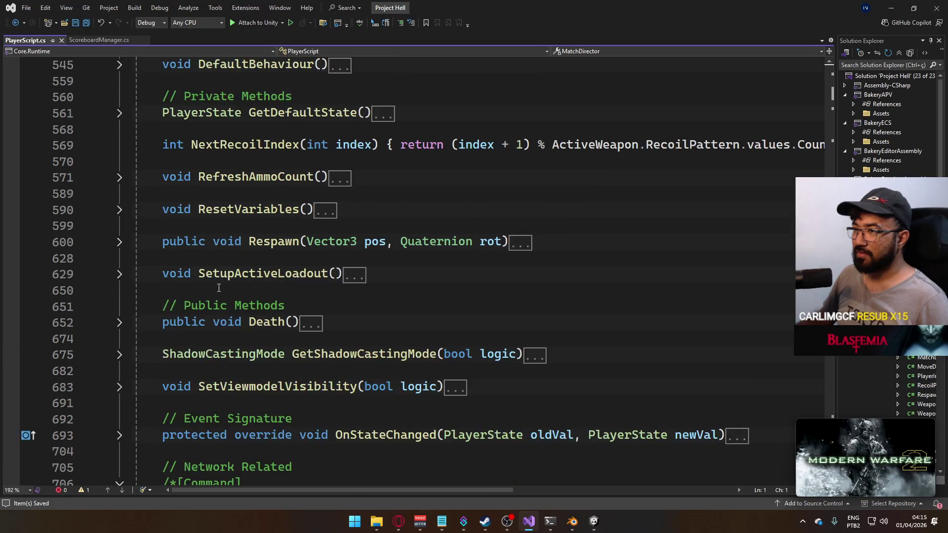
pyautogui.scroll(5, 219, 288)
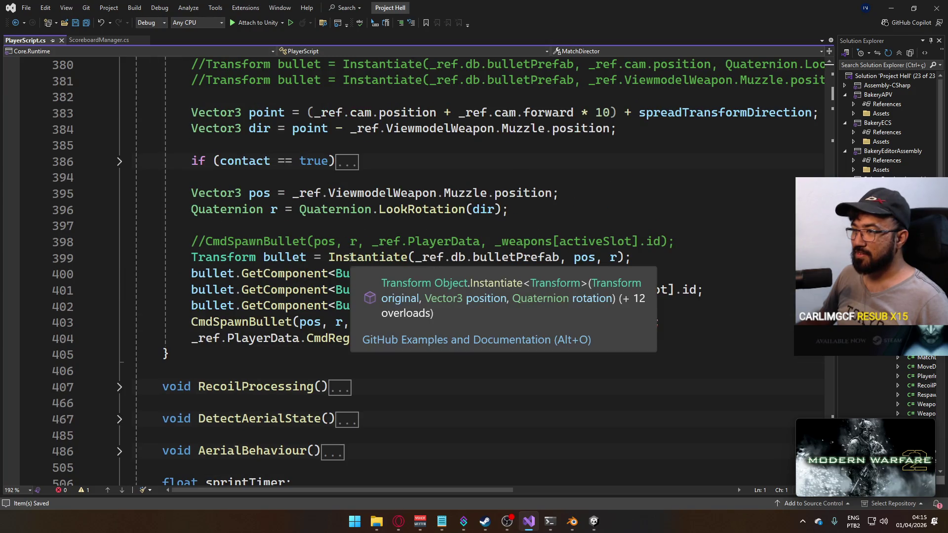
pyautogui.scroll(1, 288, 271)
pyautogui.scroll(2, 288, 271)
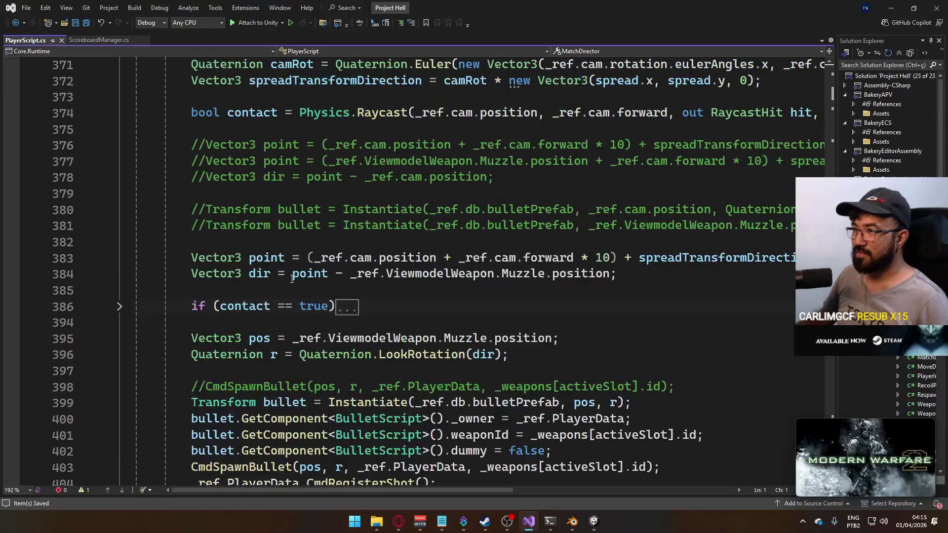
pyautogui.scroll(4, 327, 284)
pyautogui.scroll(-1, 327, 284)
pyautogui.scroll(-1, 327, 284)
pyautogui.scroll(2, 327, 283)
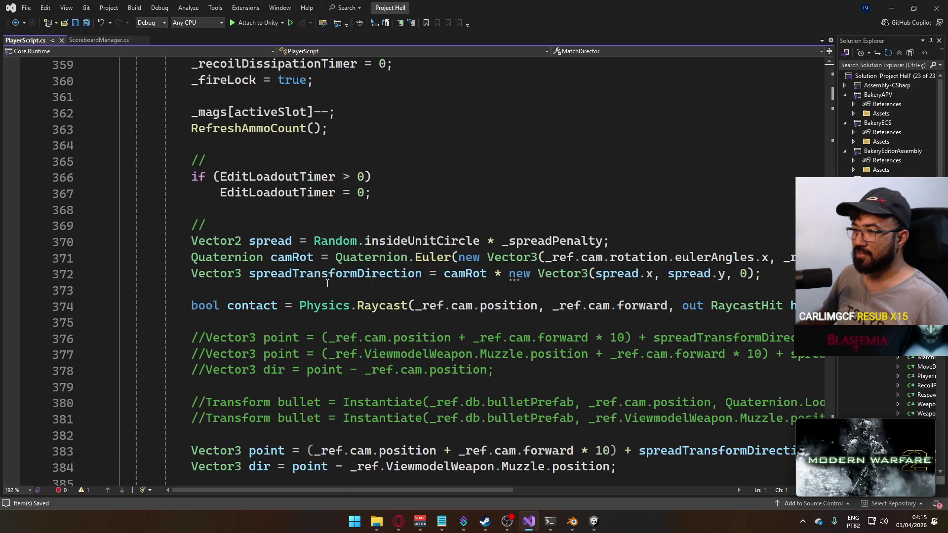
pyautogui.scroll(8, 327, 284)
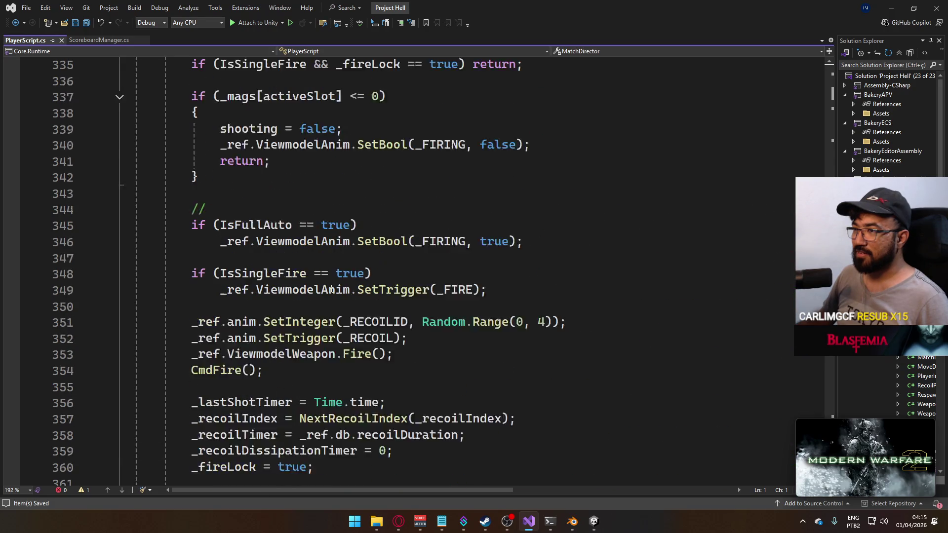
pyautogui.scroll(-10, 331, 289)
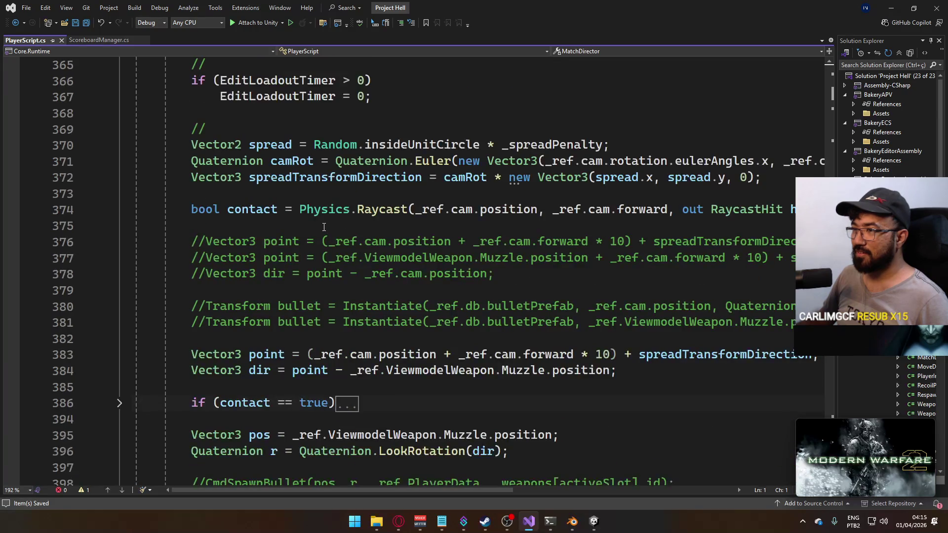
pyautogui.click(301, 242)
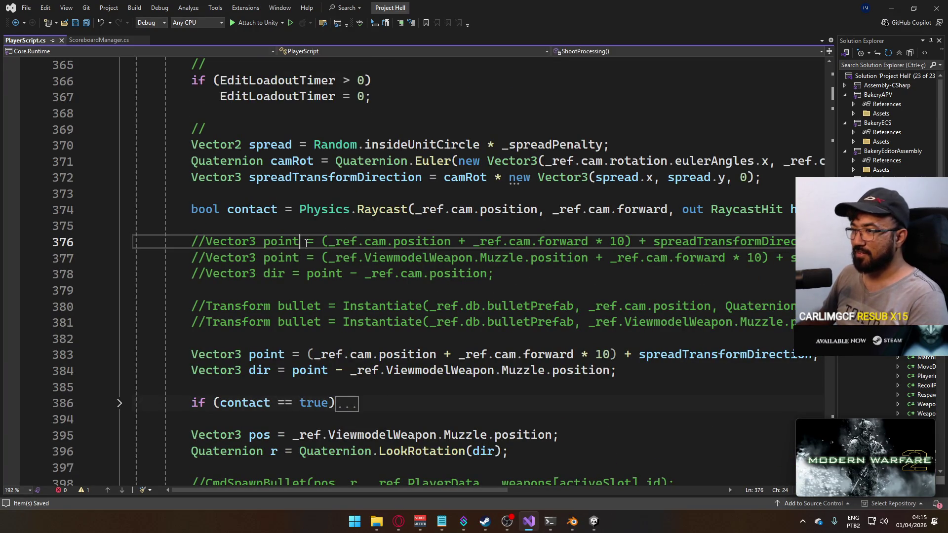
pyautogui.hotkey('ctrl', 'x')
pyautogui.hotkey('ctrl', 'x')
pyautogui.hotkey('ctrl', 'x')
pyautogui.hotkey('ctrl', 'x')
pyautogui.hotkey('ctrl', 'x')
pyautogui.press('Up')
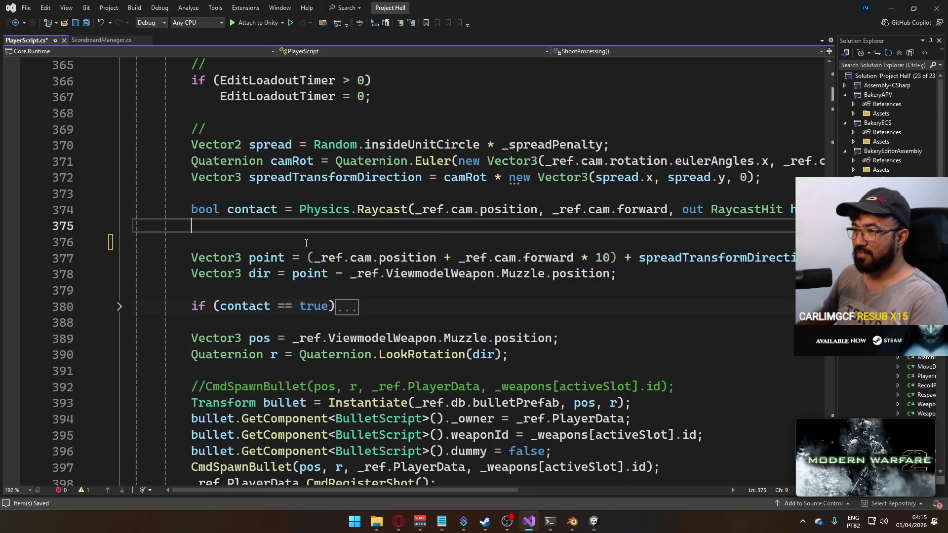
pyautogui.hotkey('ctrl', 'x')
pyautogui.click(275, 369)
pyautogui.scroll(-2, 339, 340)
pyautogui.hotkey('ctrl', 'x')
pyautogui.scroll(-2, 351, 331)
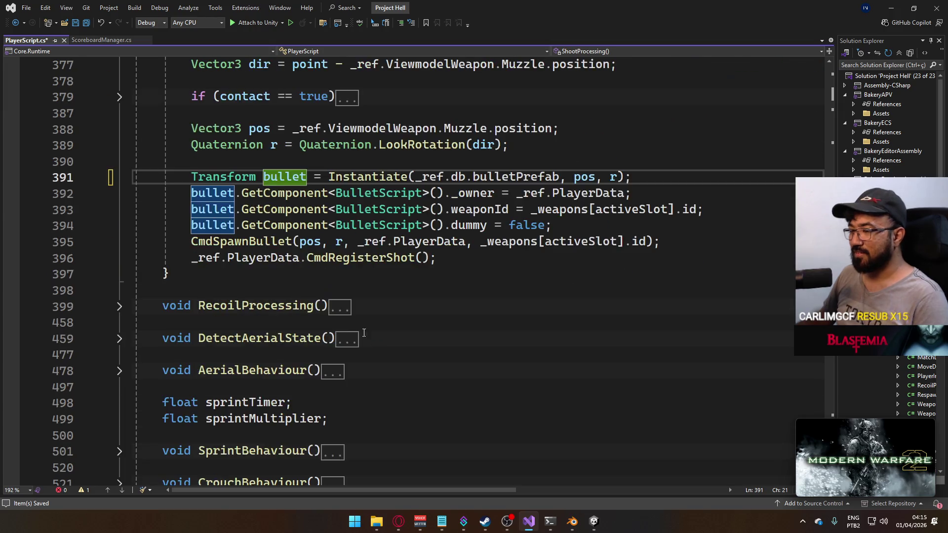
pyautogui.scroll(2, 358, 326)
pyautogui.hotkey('ctrl', 's')
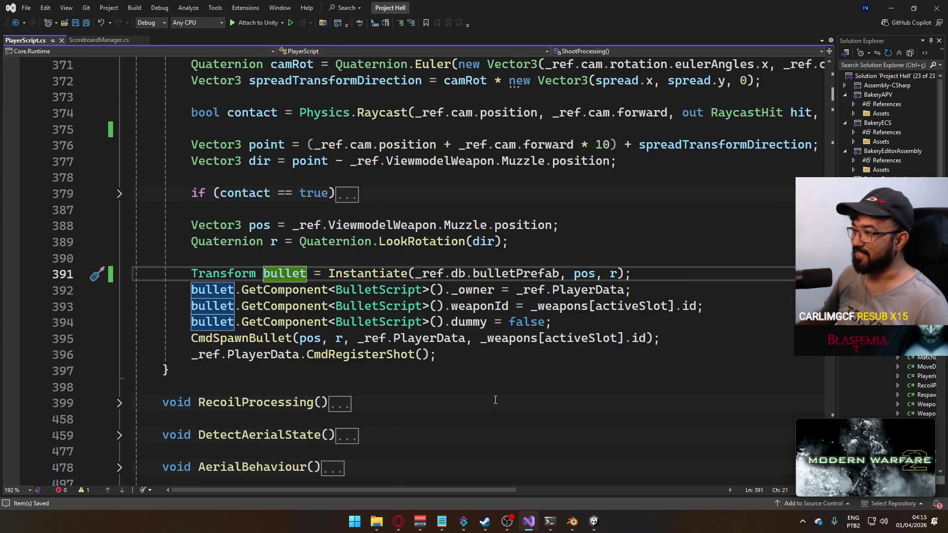
# Switch to Unity and back, then expand the Death method to read its body.
pyautogui.scroll(-2, 411, 341)
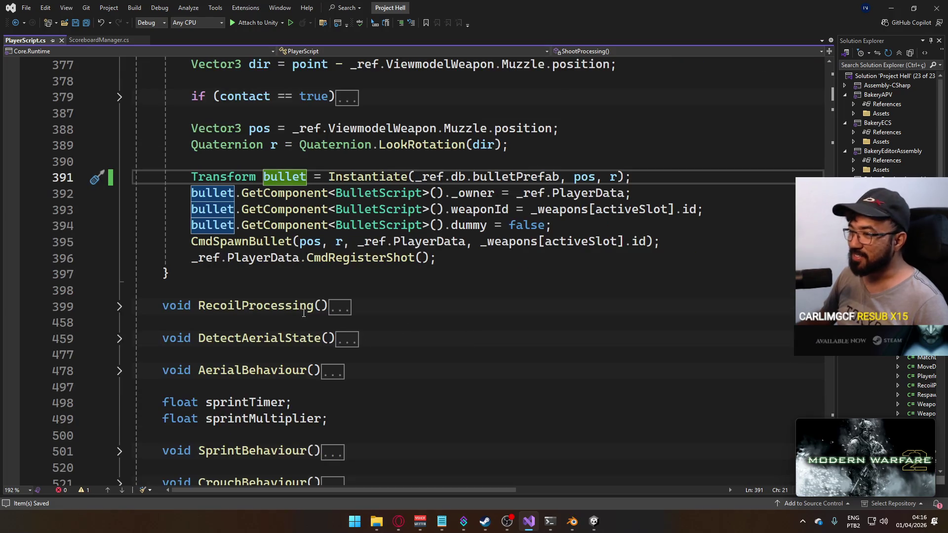
pyautogui.hotkey('alt', 'Tab')
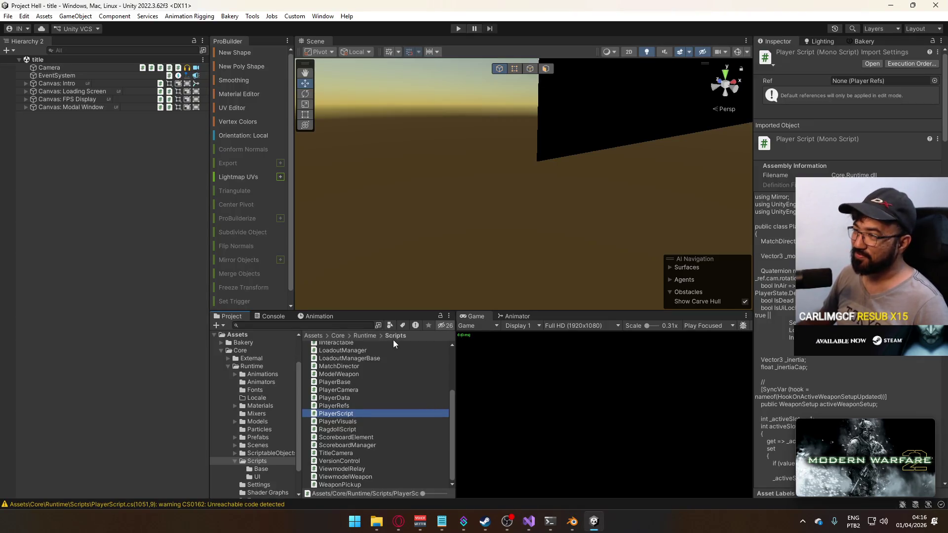
pyautogui.hotkey('alt', 'Tab')
pyautogui.scroll(8, 452, 363)
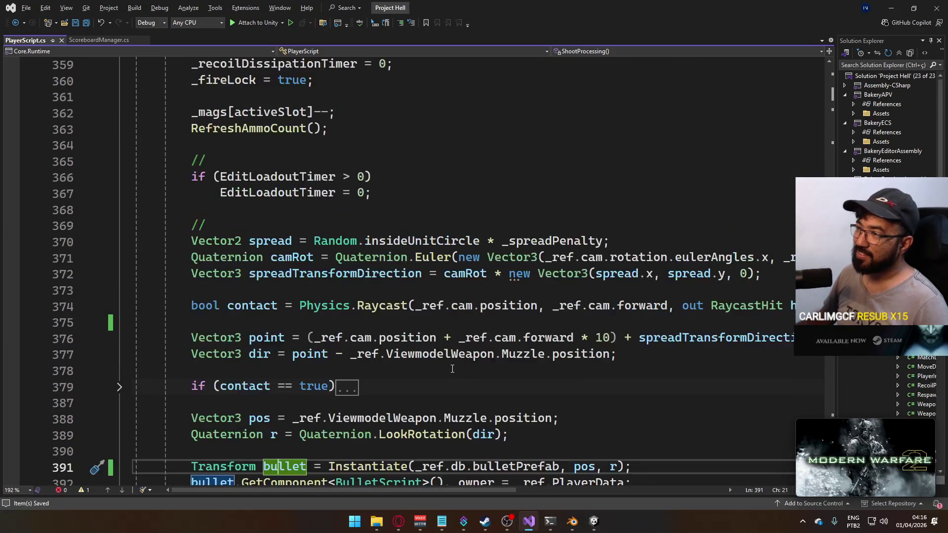
pyautogui.scroll(-20, 452, 363)
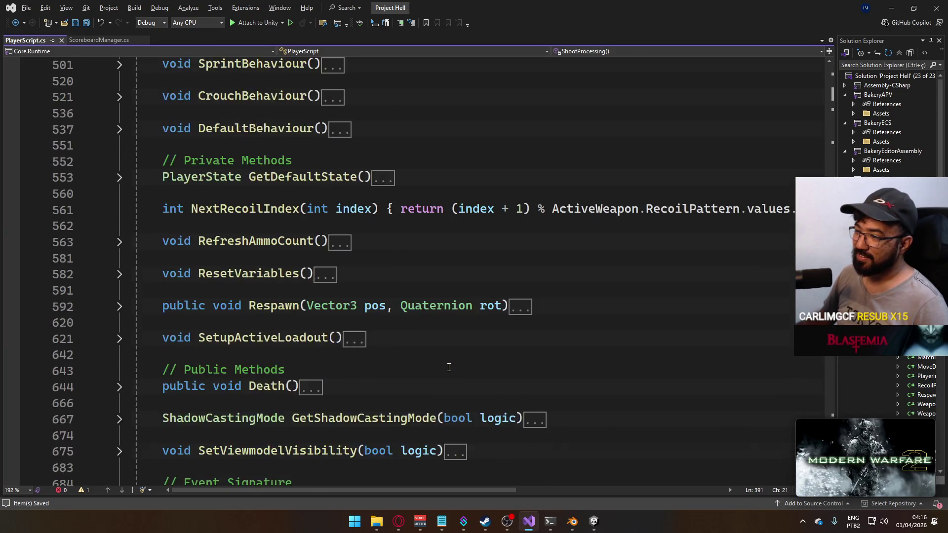
pyautogui.scroll(-3, 449, 368)
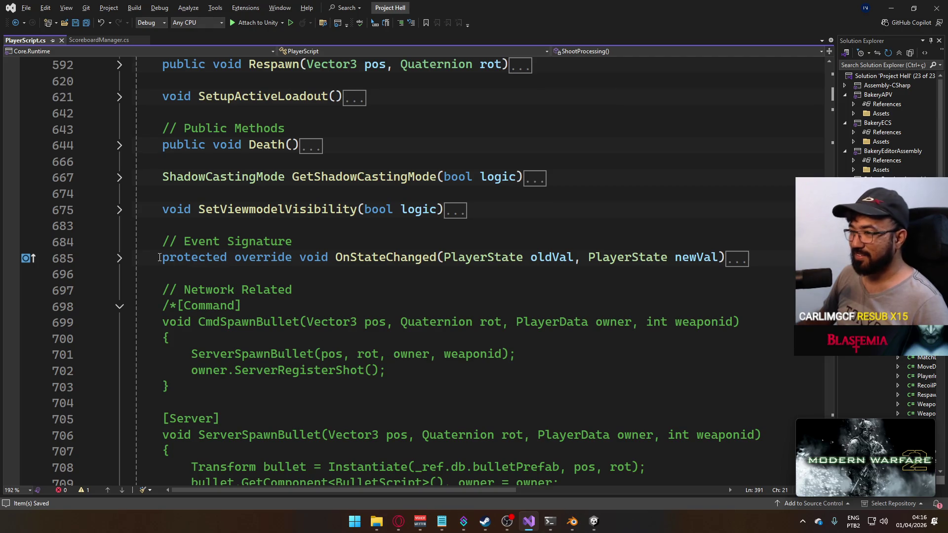
pyautogui.scroll(2, 163, 260)
pyautogui.click(119, 242)
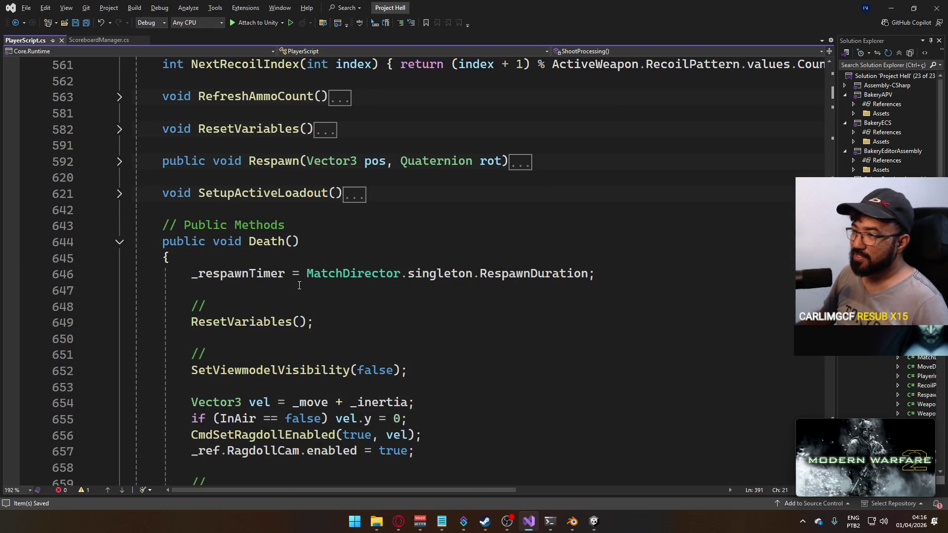
pyautogui.scroll(-3, 394, 341)
pyautogui.scroll(-2, 419, 347)
pyautogui.scroll(2, 418, 343)
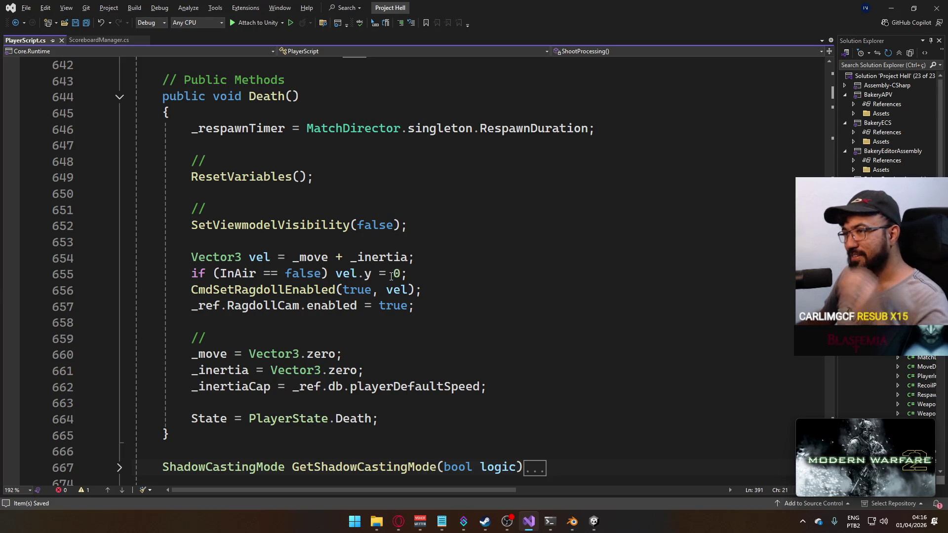
pyautogui.moveTo(395, 274)
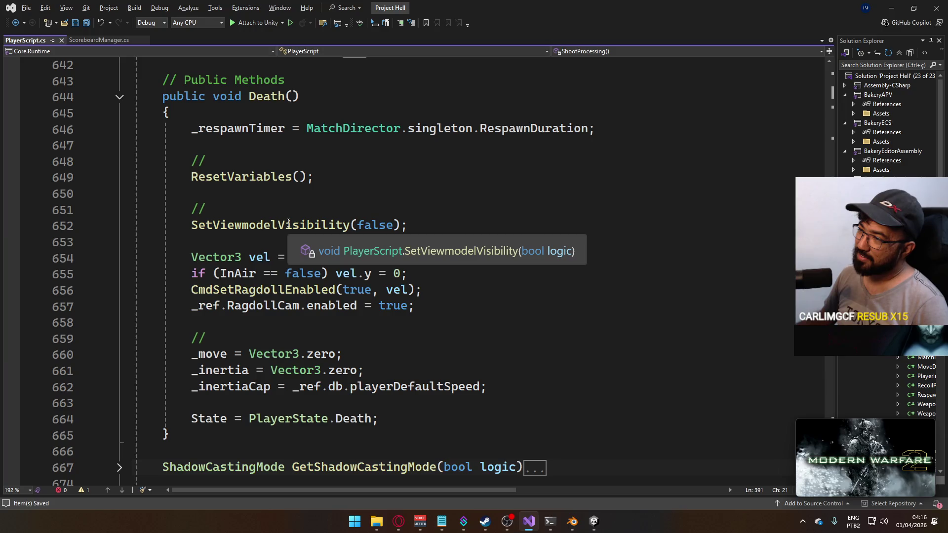
pyautogui.moveTo(273, 177)
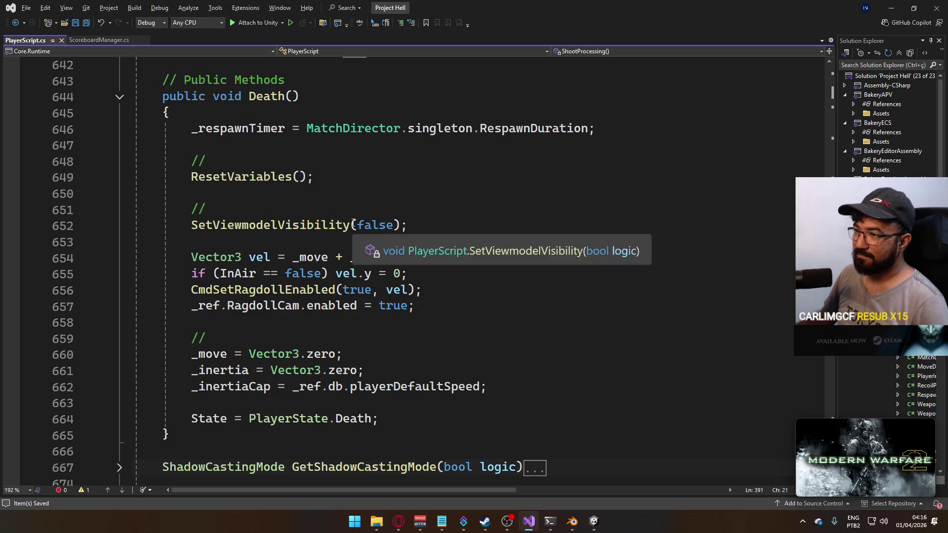
pyautogui.scroll(-3, 424, 349)
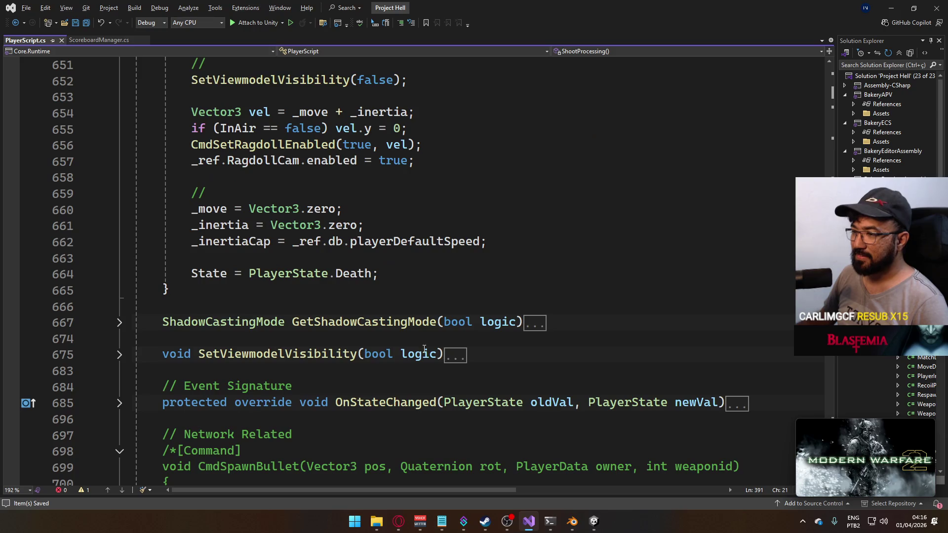
pyautogui.click(120, 354)
pyautogui.scroll(-2, 280, 338)
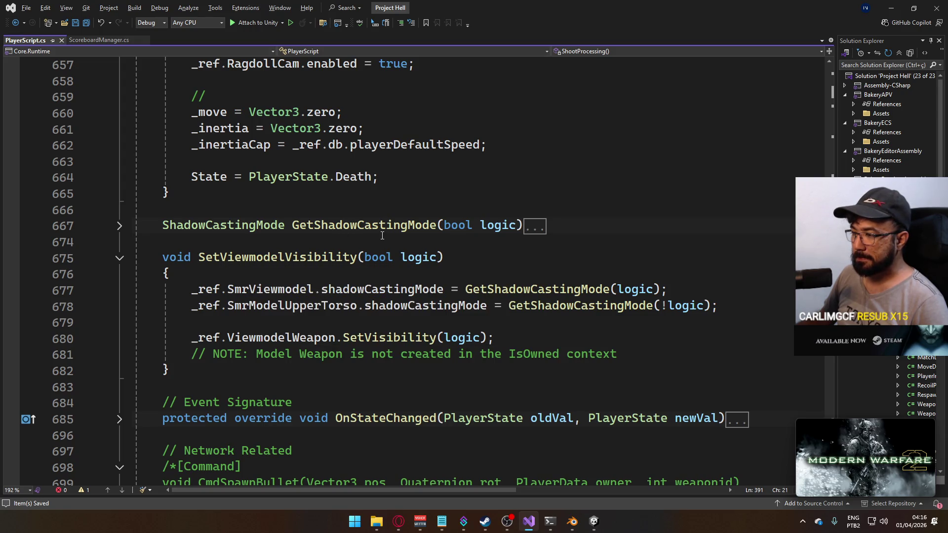
pyautogui.scroll(2, 318, 292)
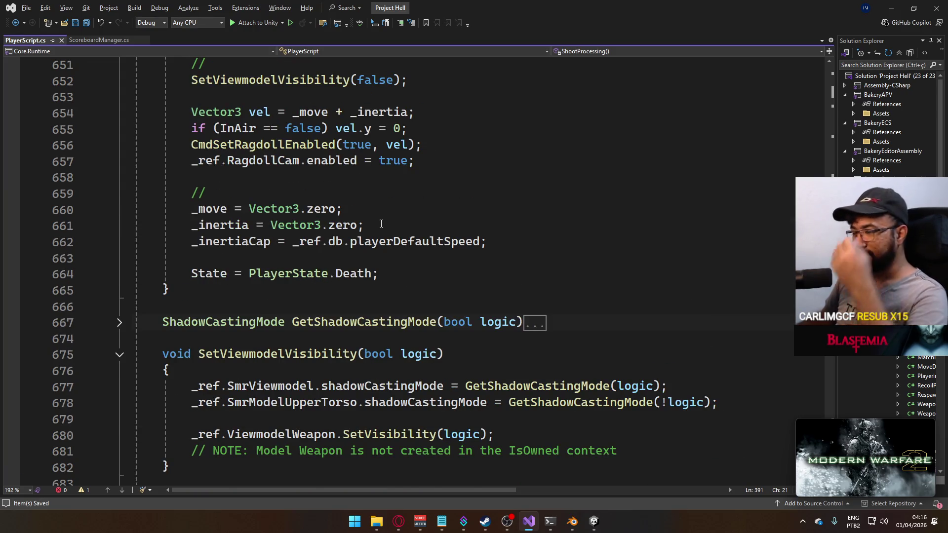
pyautogui.scroll(1, 379, 223)
pyautogui.scroll(2, 379, 223)
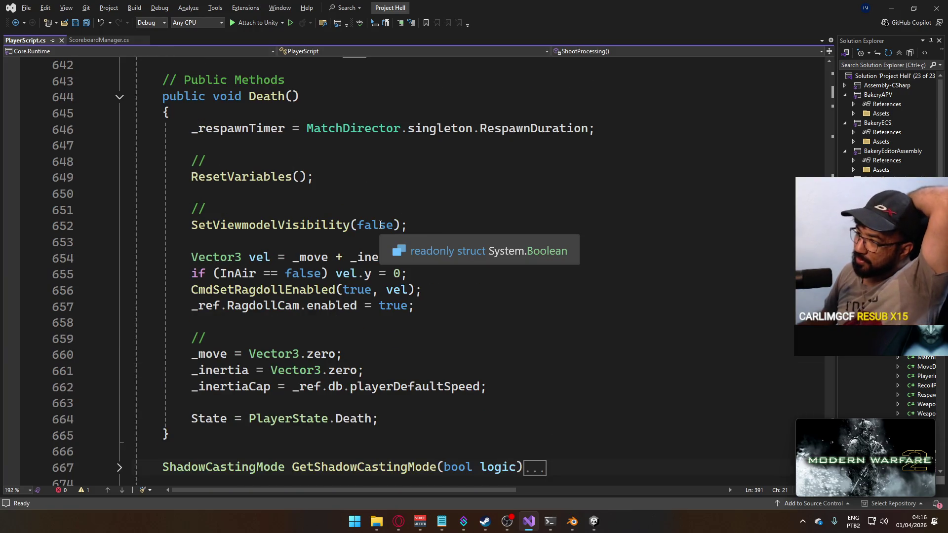
pyautogui.scroll(-1, 381, 224)
pyautogui.scroll(-2, 381, 227)
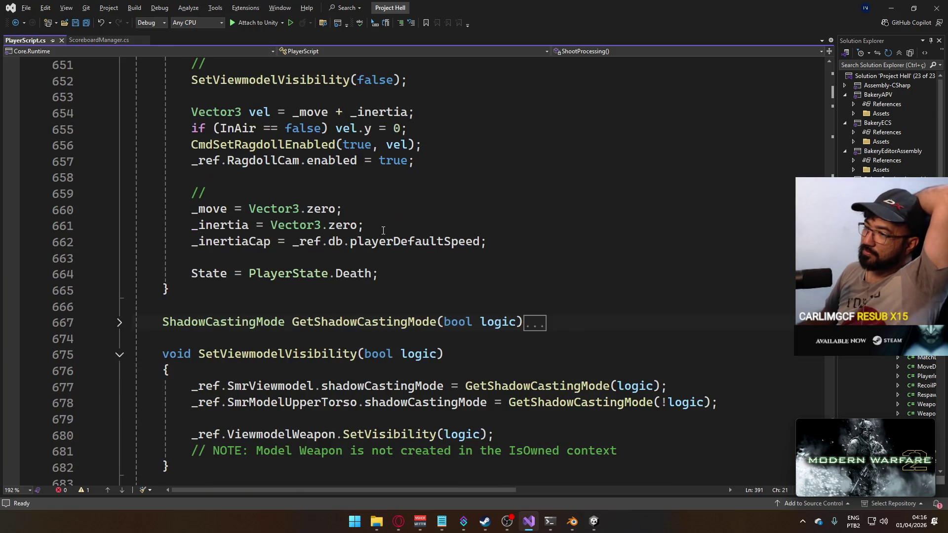
pyautogui.scroll(1, 383, 231)
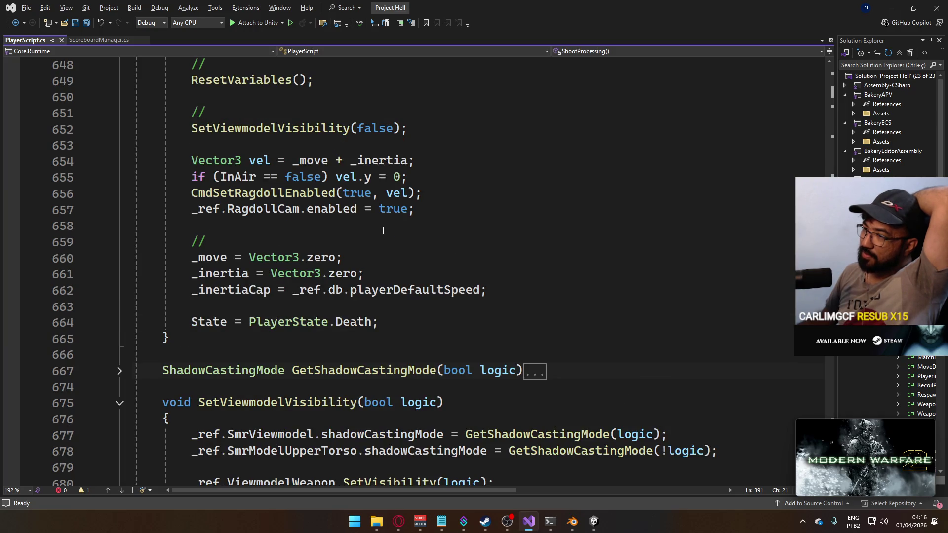
pyautogui.scroll(2, 383, 230)
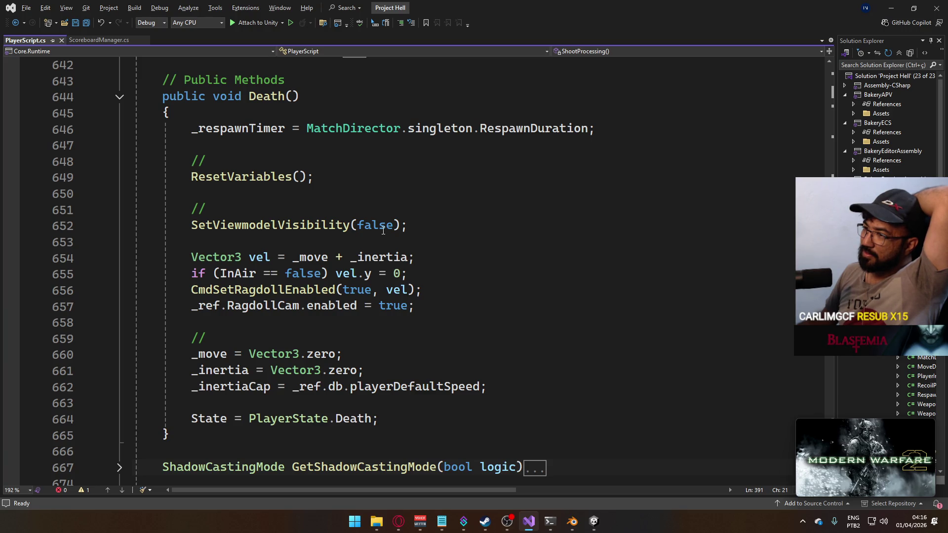
pyautogui.scroll(-9, 383, 231)
pyautogui.scroll(-15, 392, 251)
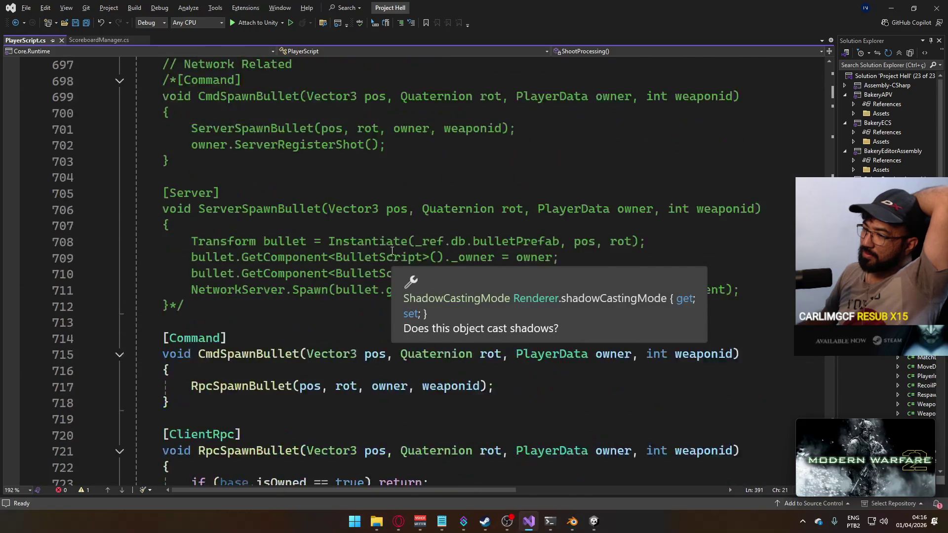
pyautogui.scroll(-13, 392, 251)
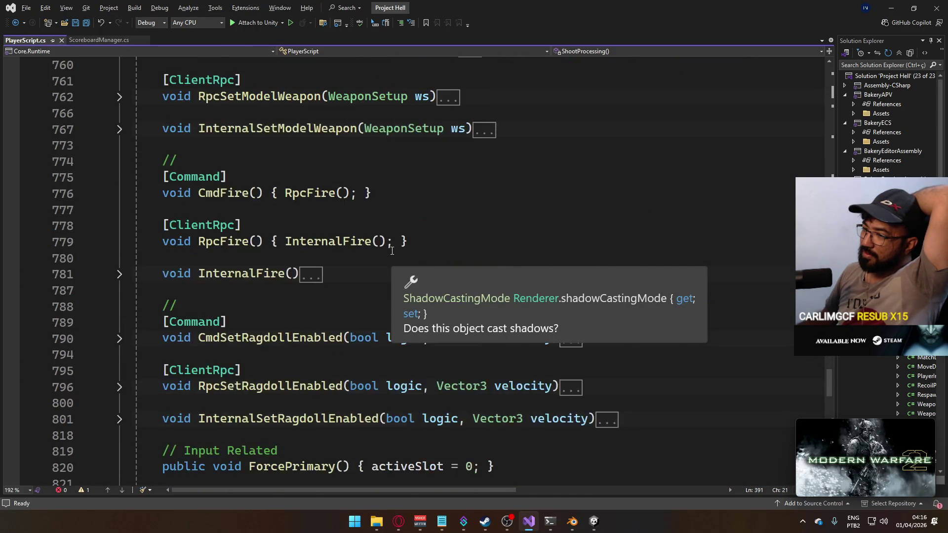
pyautogui.scroll(-4, 392, 251)
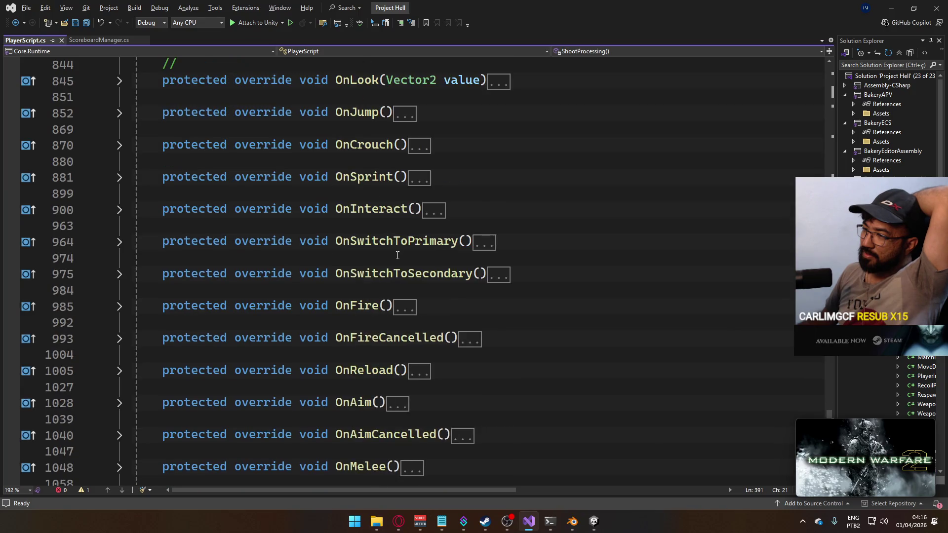
pyautogui.scroll(6, 438, 302)
pyautogui.scroll(15, 443, 305)
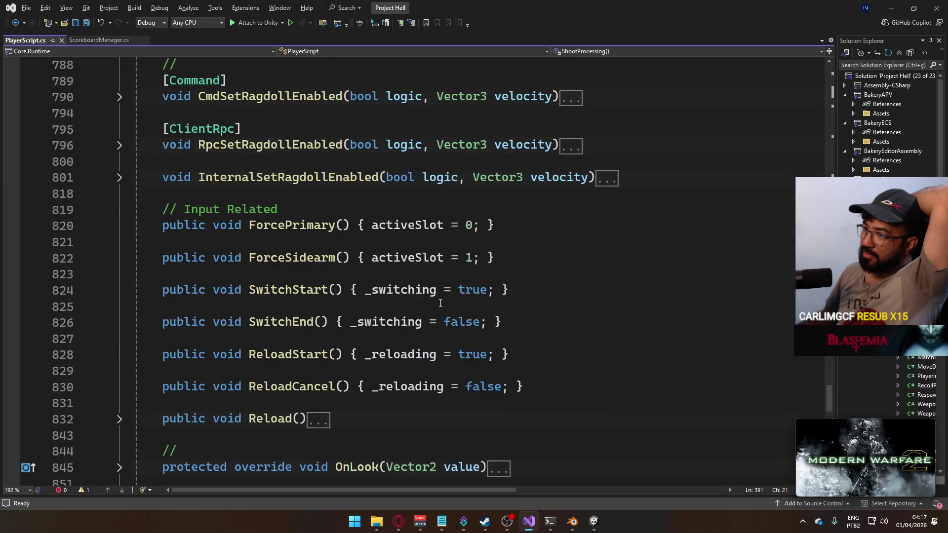
pyautogui.scroll(-2, 448, 309)
pyautogui.scroll(-1, 448, 309)
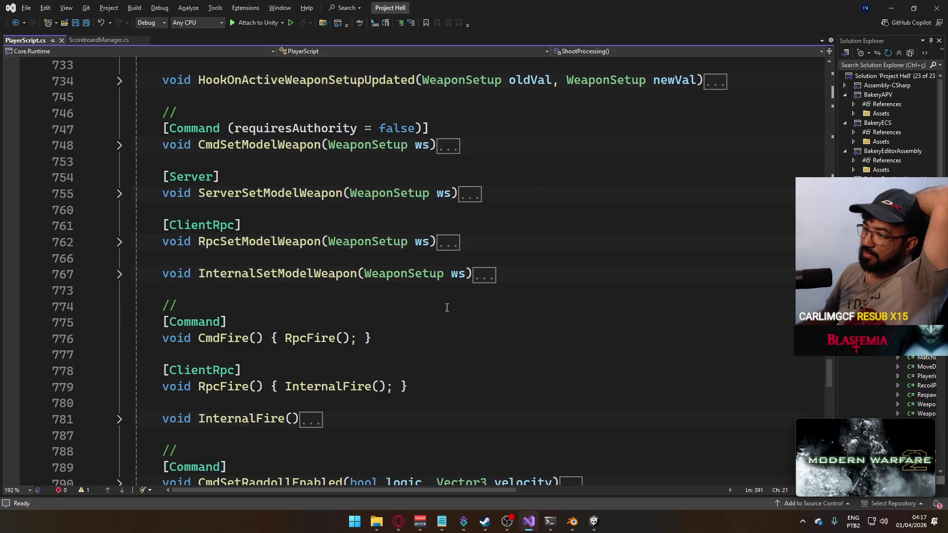
pyautogui.scroll(2, 446, 306)
pyautogui.scroll(5, 446, 305)
pyautogui.scroll(10, 446, 305)
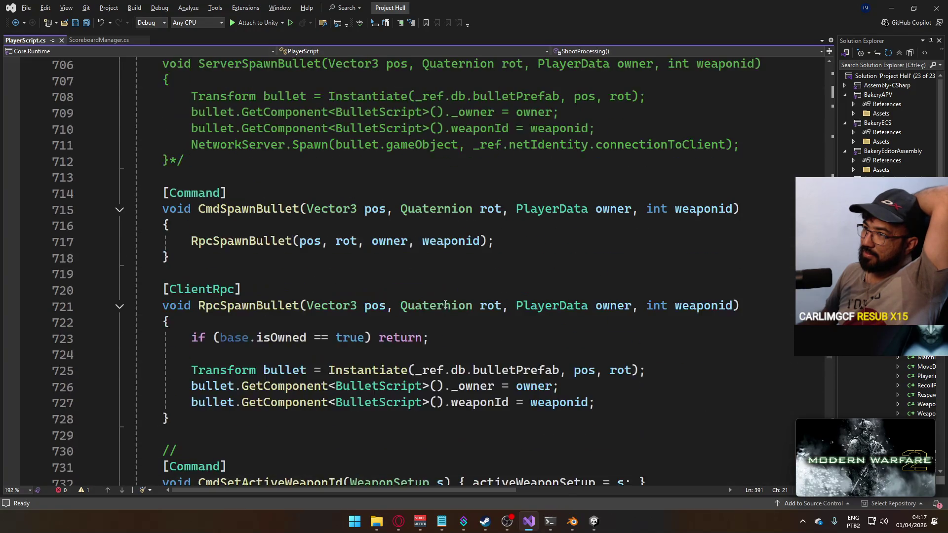
pyautogui.scroll(8, 445, 295)
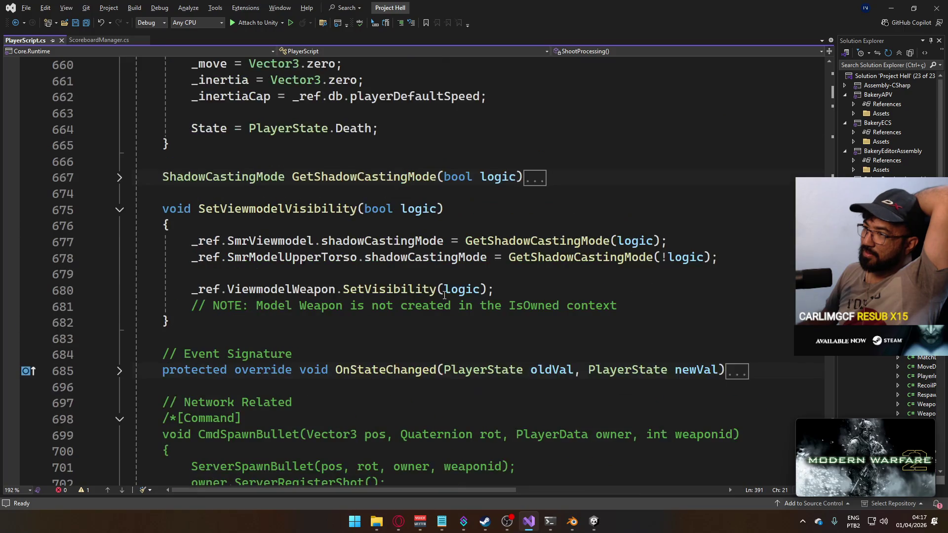
pyautogui.scroll(10, 444, 296)
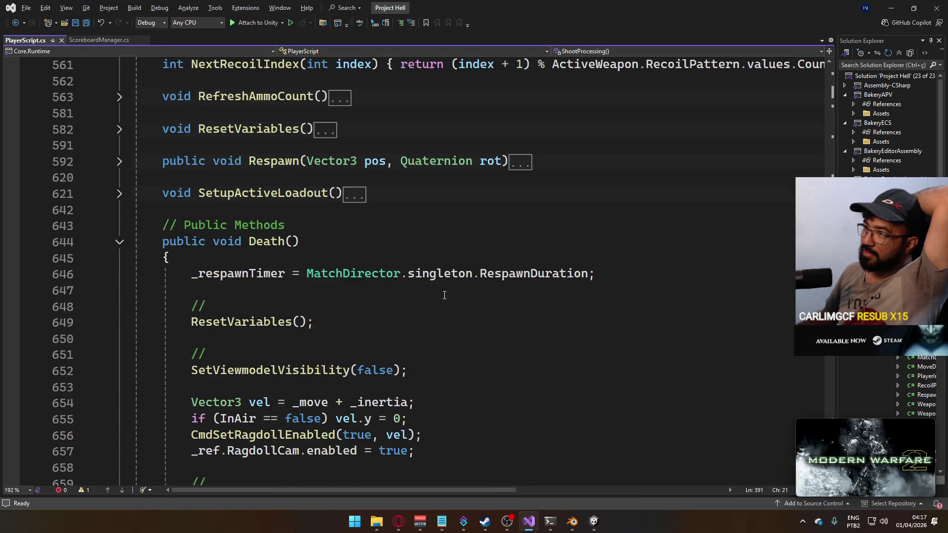
pyautogui.scroll(5, 443, 295)
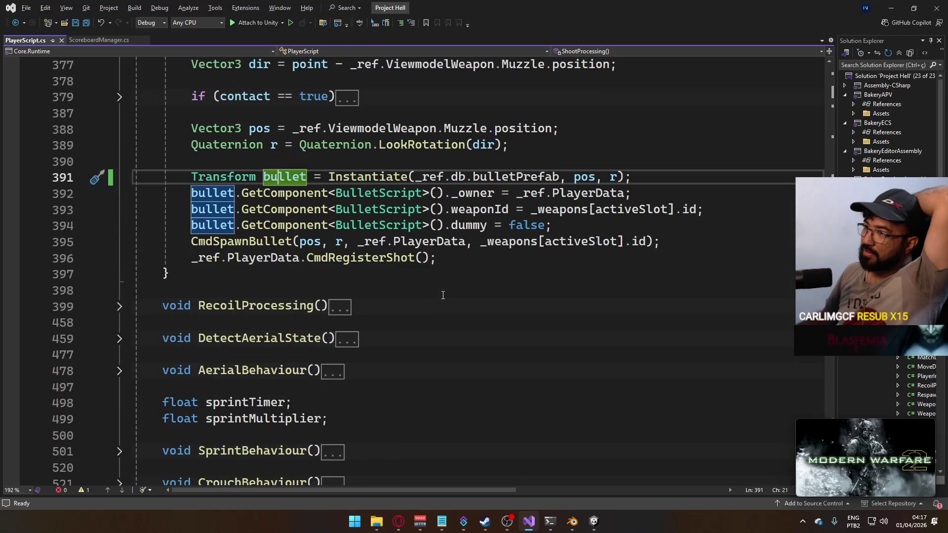
pyautogui.scroll(10, 443, 295)
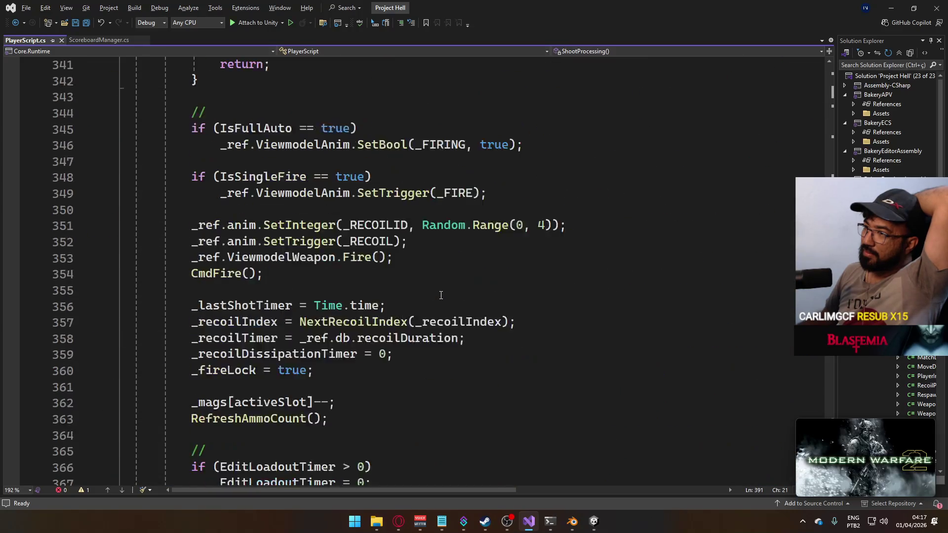
pyautogui.scroll(8, 440, 296)
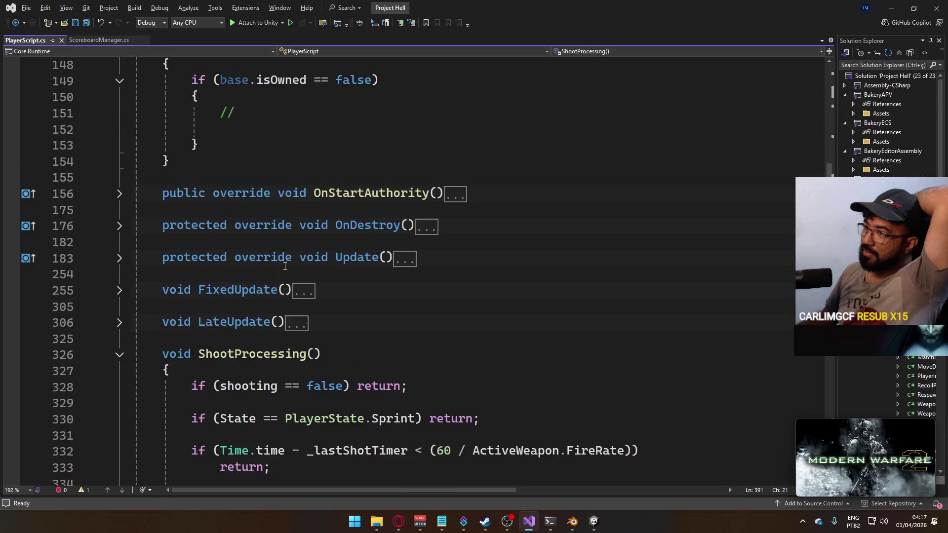
pyautogui.scroll(7, 291, 267)
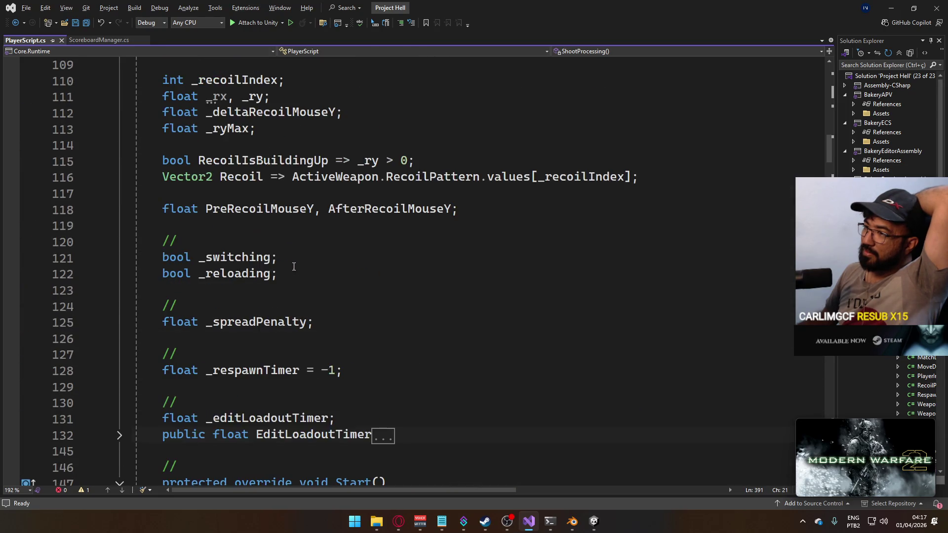
pyautogui.scroll(-20, 297, 267)
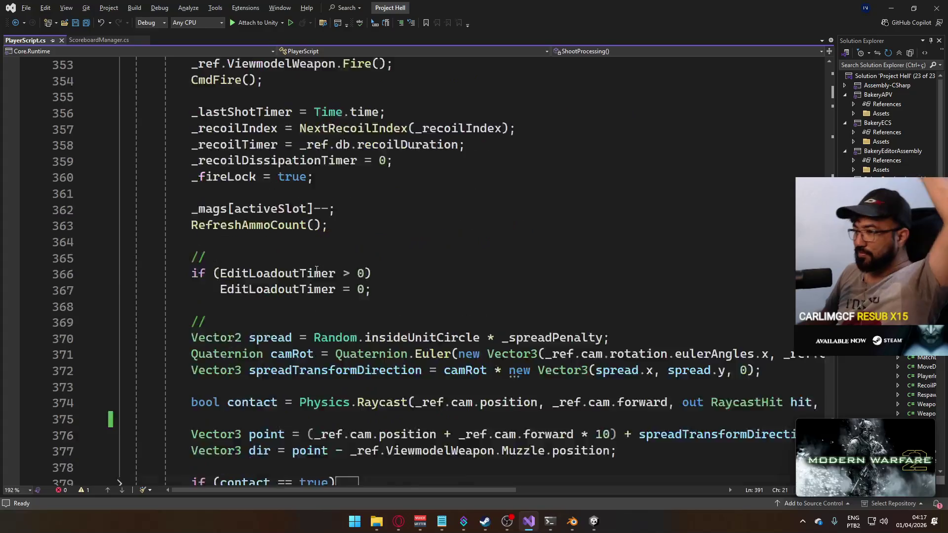
pyautogui.scroll(-12, 317, 274)
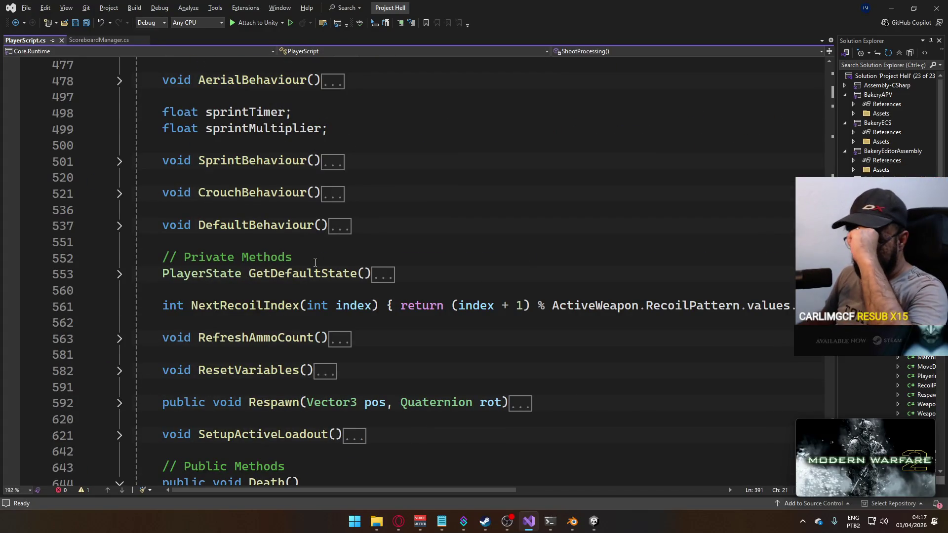
pyautogui.scroll(-3, 315, 262)
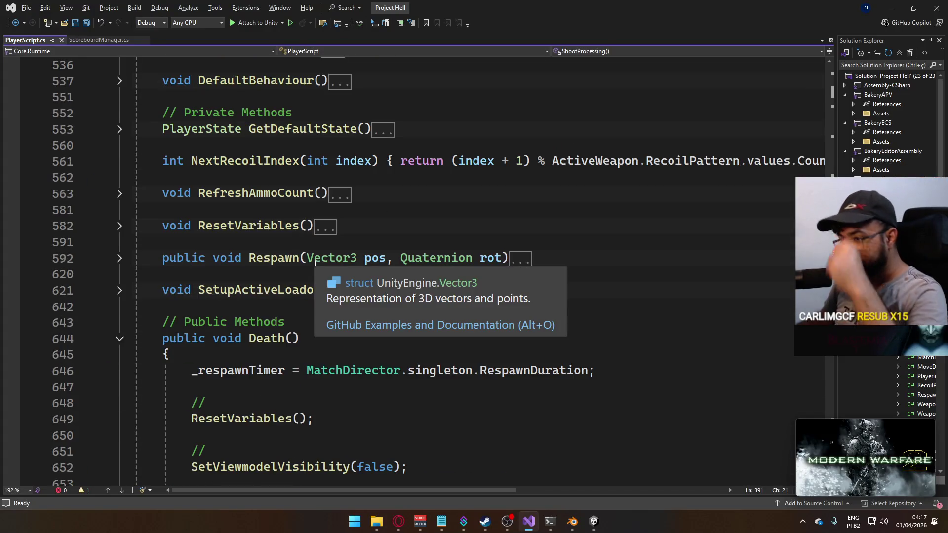
pyautogui.click(119, 259)
# Delete the blank lines after the teleport call and below the State assignment, then save.
pyautogui.scroll(-3, 349, 300)
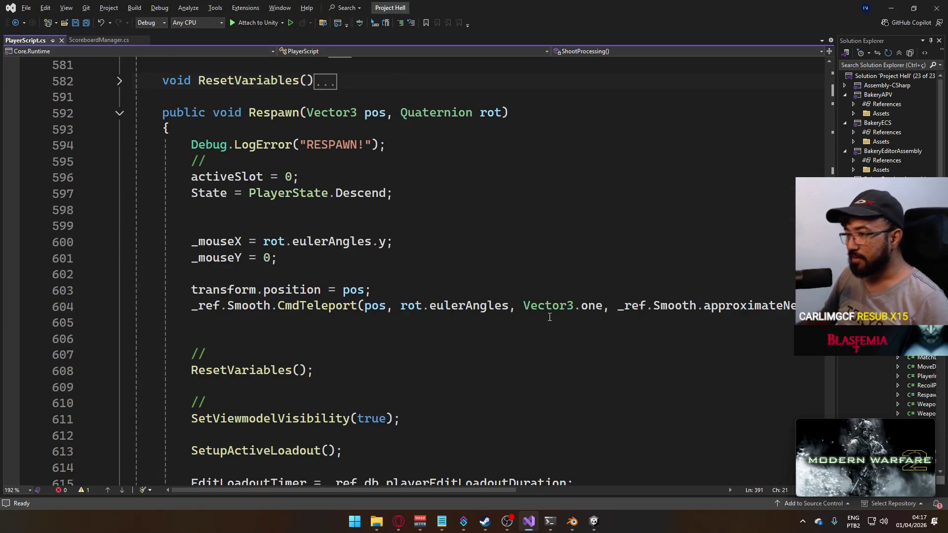
pyautogui.click(367, 323)
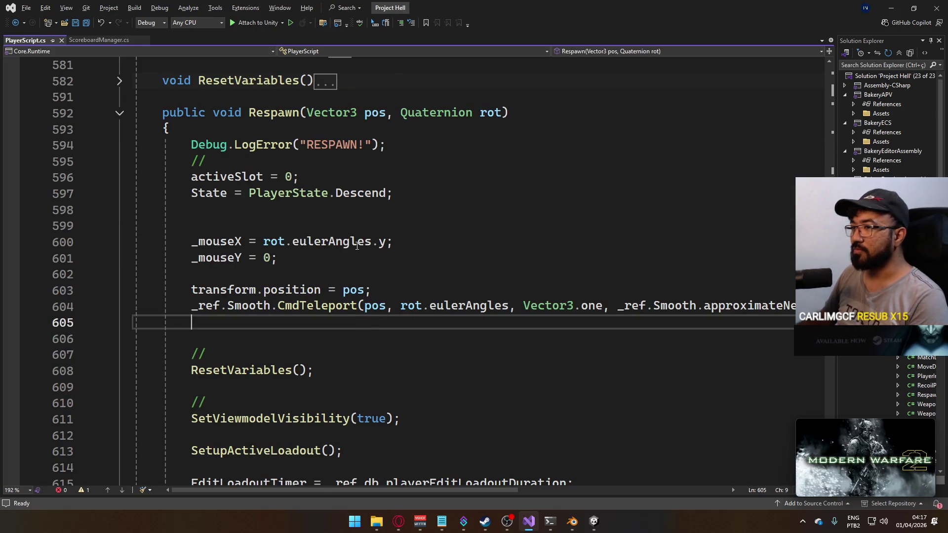
pyautogui.press('Delete')
pyautogui.click(317, 210)
pyautogui.press('Delete')
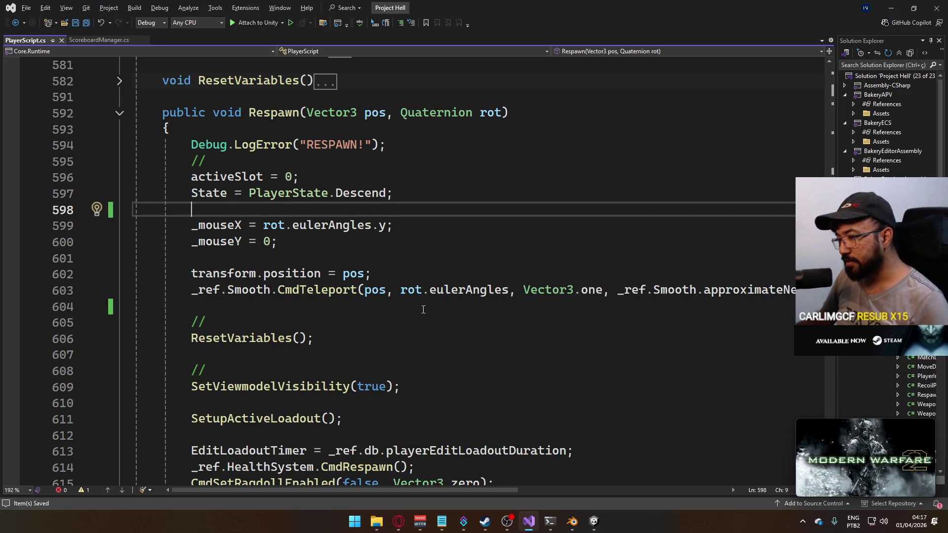
pyautogui.hotkey('ctrl', 's')
# Jump to the CmdSetRagdollEnabled definition in PlayerScript.cs.
pyautogui.scroll(-2, 423, 310)
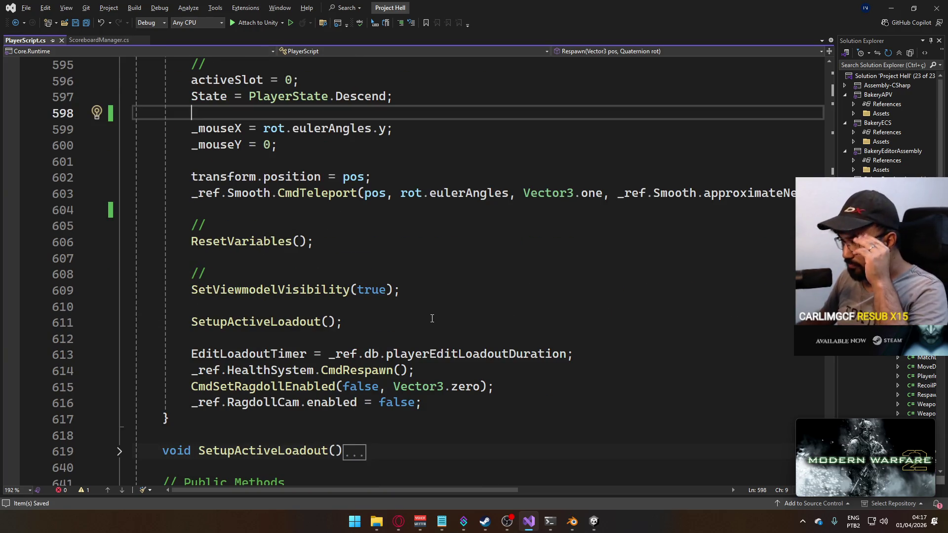
pyautogui.scroll(1, 401, 314)
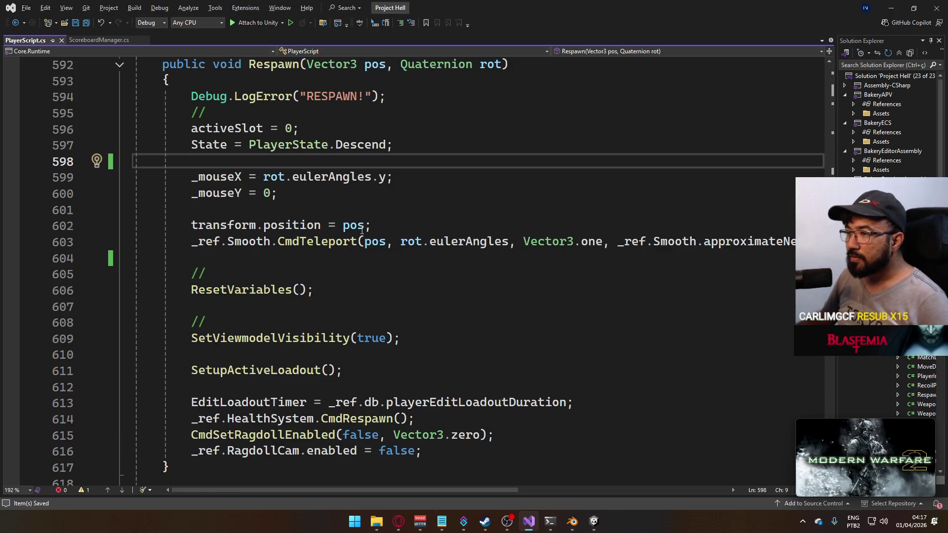
pyautogui.moveTo(356, 490)
pyautogui.mouseDown()
pyautogui.moveTo(472, 485)
pyautogui.moveTo(341, 464)
pyautogui.mouseUp()
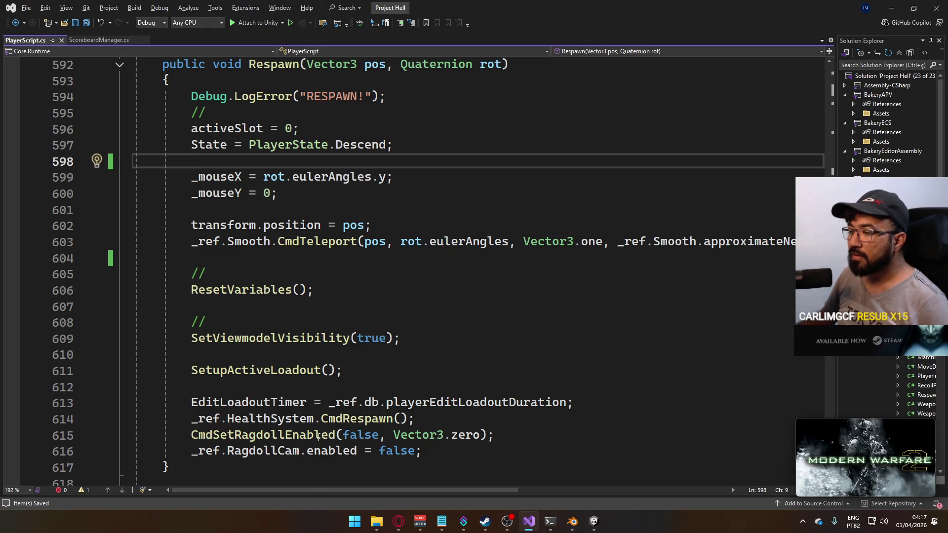
pyautogui.keyDown('ctrl'); pyautogui.click(302, 433); pyautogui.keyUp('ctrl')
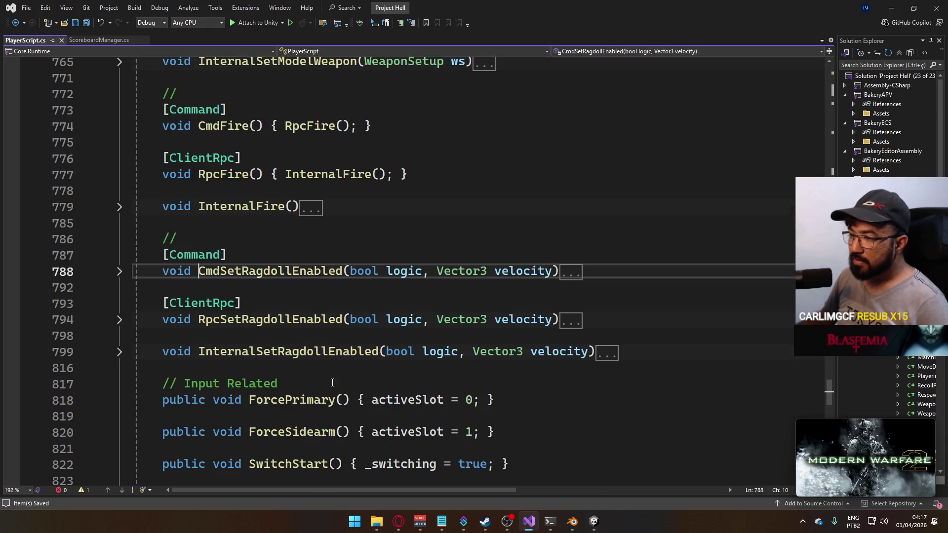
# Expand the CmdSetRagdollEnabled, RpcSetRagdollEnabled and InternalSetRagdollEnabled bodies, briefly checking the Notepad notes.
pyautogui.click(120, 272)
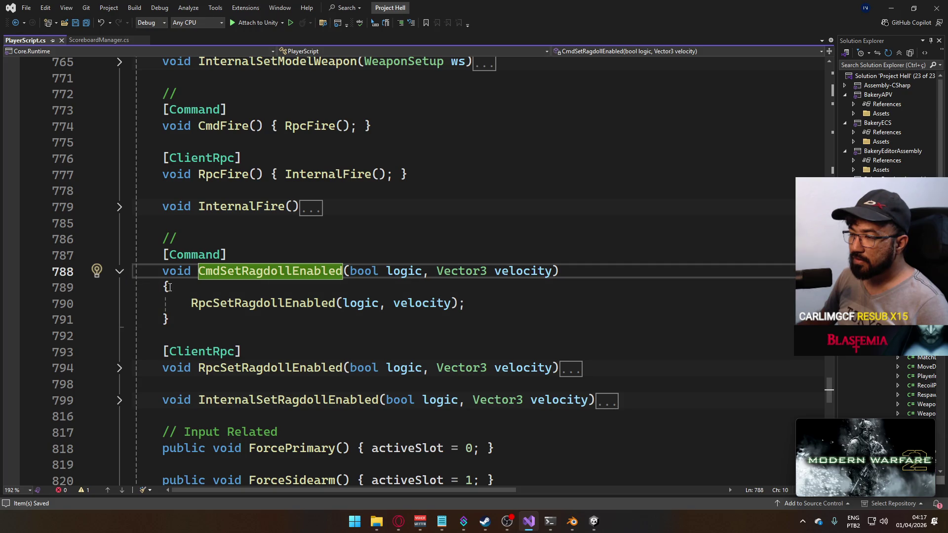
pyautogui.click(119, 368)
pyautogui.scroll(-2, 121, 375)
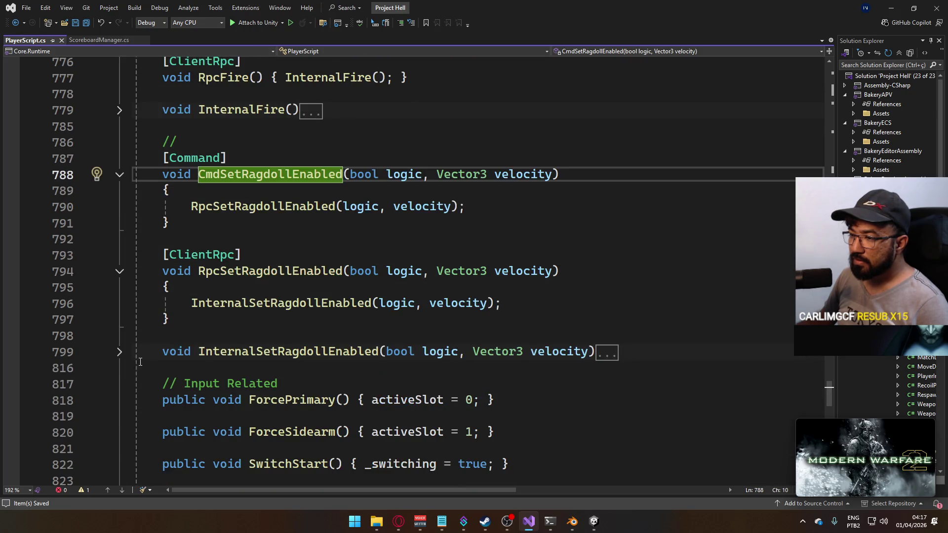
pyautogui.click(122, 356)
pyautogui.scroll(-2, 245, 357)
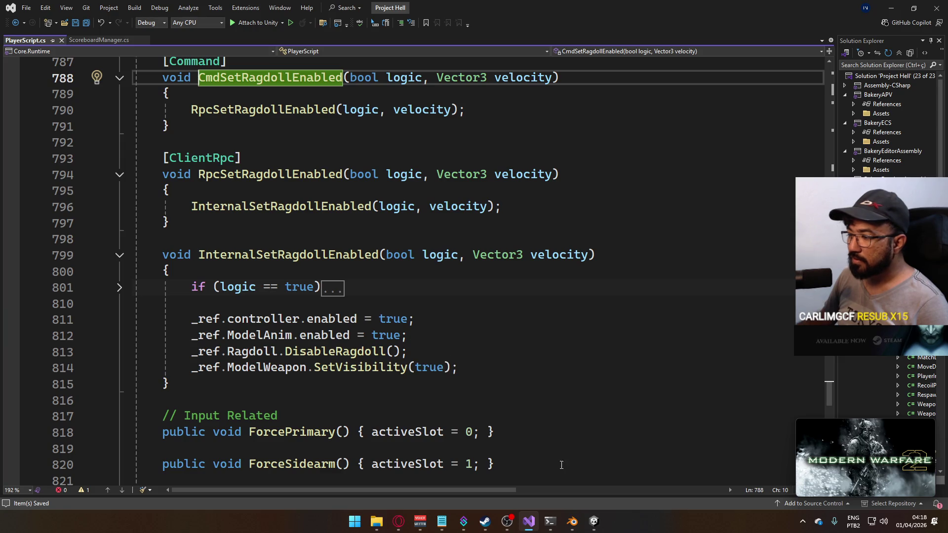
pyautogui.click(441, 521)
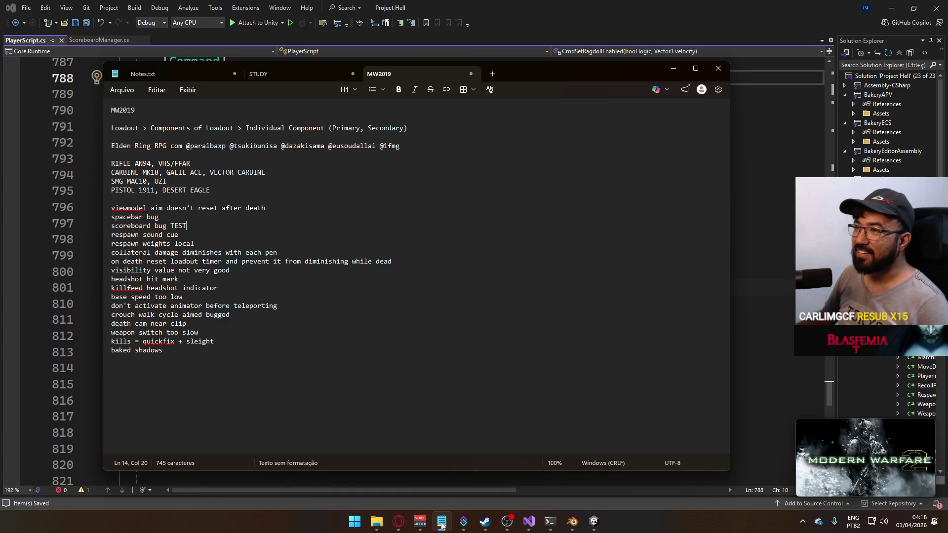
pyautogui.click(441, 524)
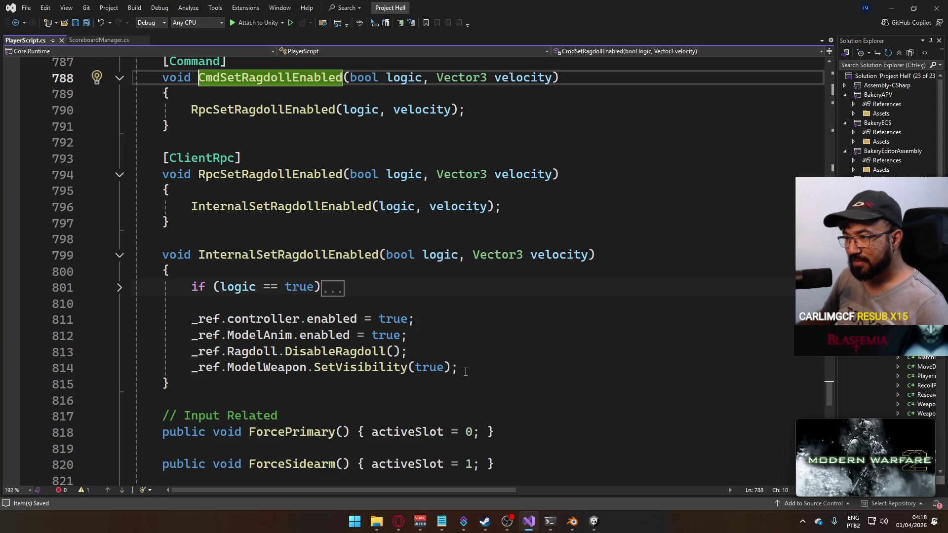
# Move the DisableRagdoll statement above the controller re-enable line and remove the leftover blank line.
pyautogui.moveTo(466, 371)
pyautogui.mouseDown()
pyautogui.moveTo(255, 370)
pyautogui.moveTo(192, 348)
pyautogui.mouseUp()
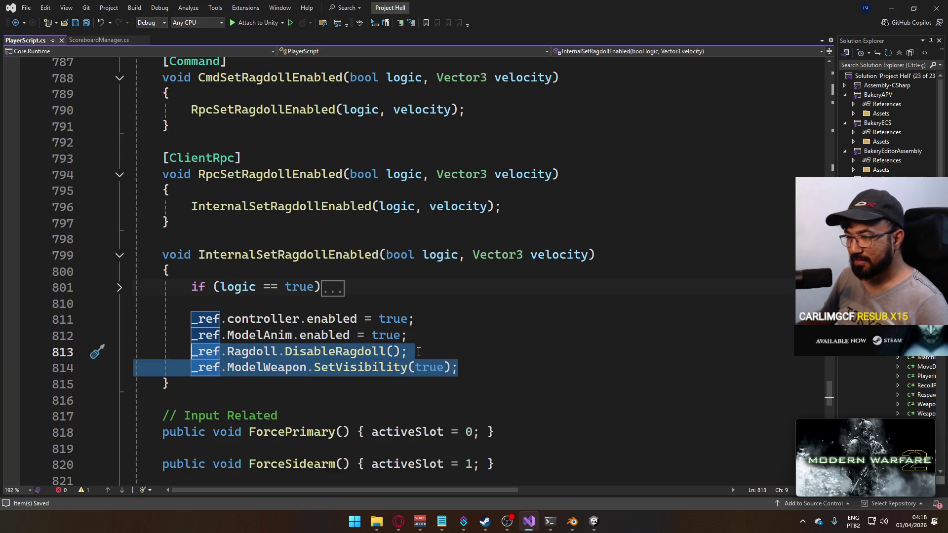
pyautogui.click(436, 356)
pyautogui.moveTo(432, 352); pyautogui.dragTo(193, 354)
pyautogui.hotkey('ctrl', 'c')
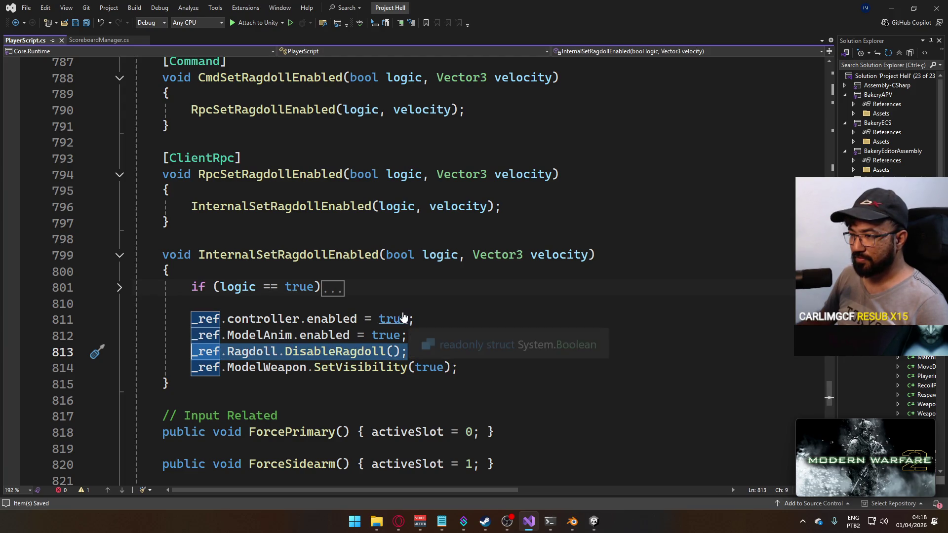
pyautogui.press('Delete')
pyautogui.click(406, 312)
pyautogui.press('Up')
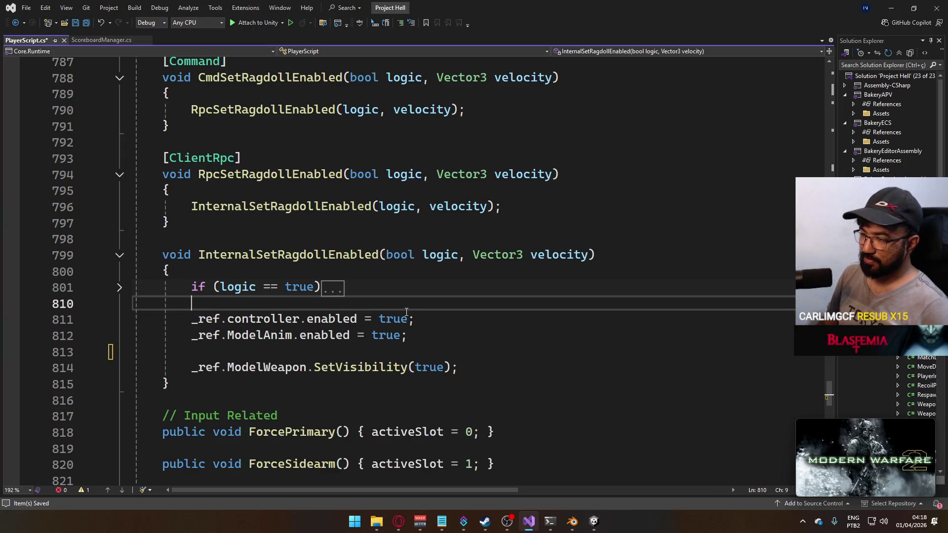
pyautogui.press('Return')
pyautogui.hotkey('ctrl', 'v')
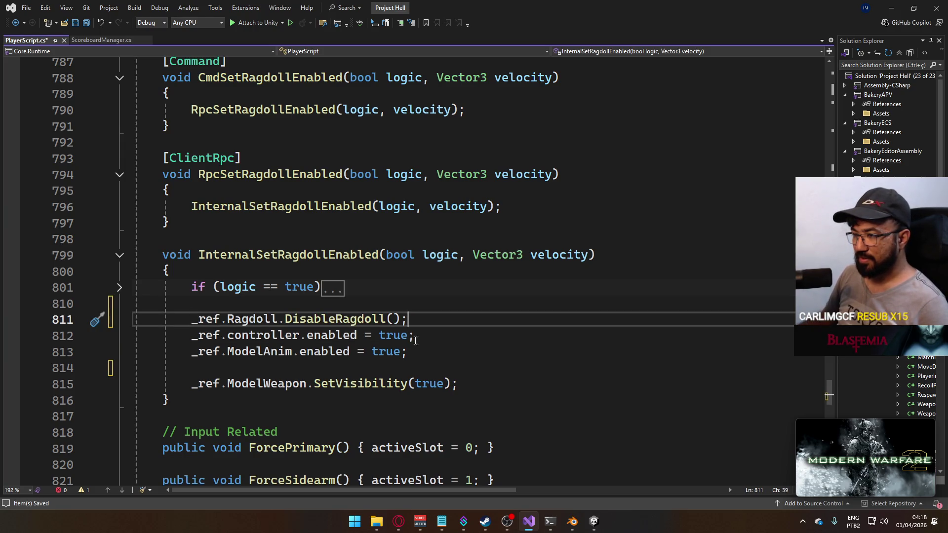
pyautogui.click(420, 344)
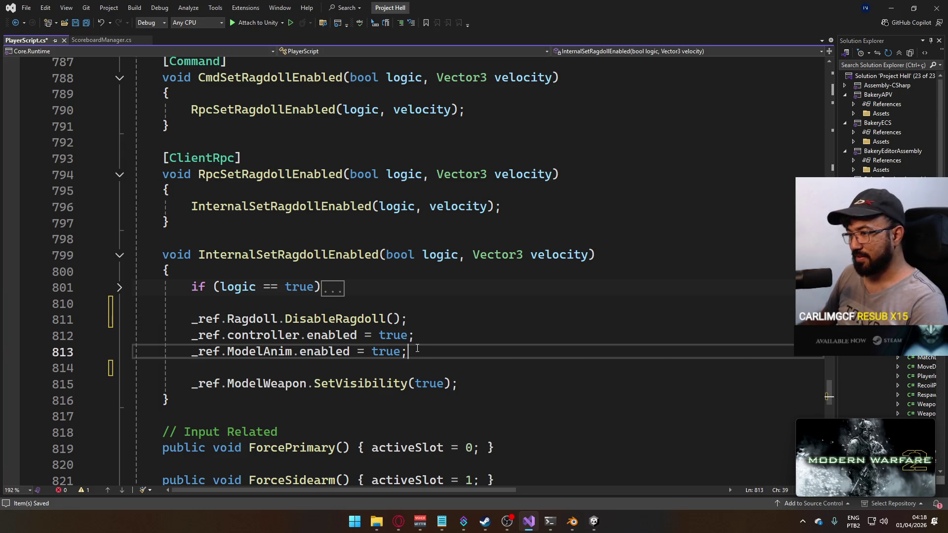
pyautogui.press('Delete')
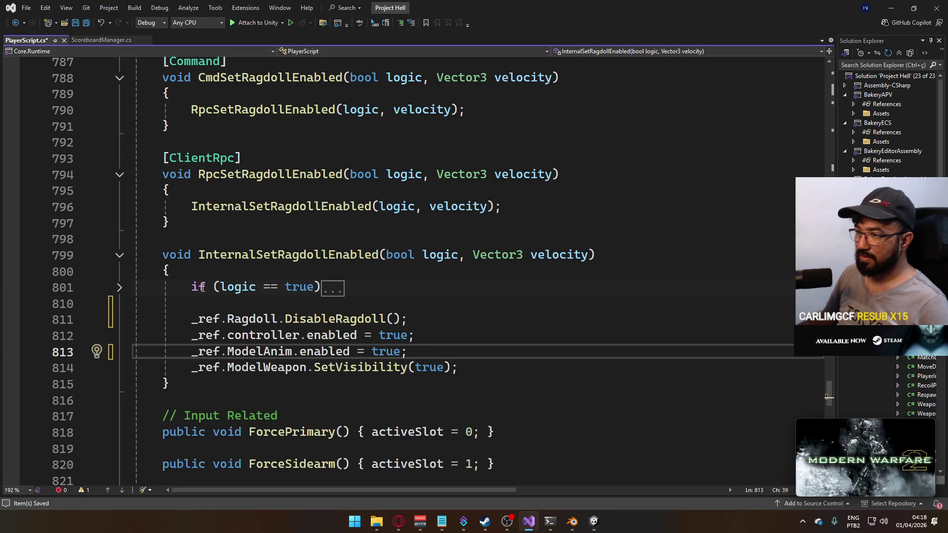
# Expand the if (logic == true) block, add blank lines after the animator disable and DisableRagdoll, and save.
pyautogui.click(119, 287)
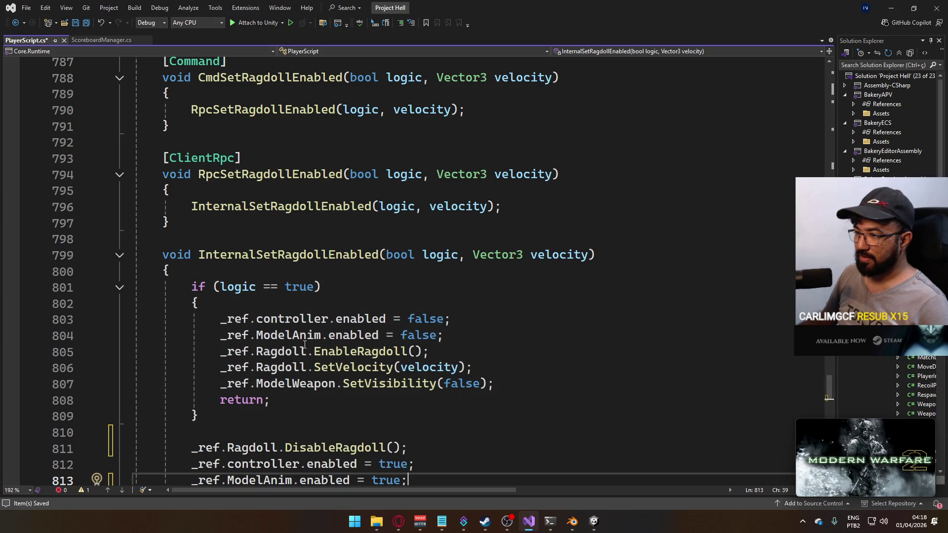
pyautogui.scroll(-1, 430, 401)
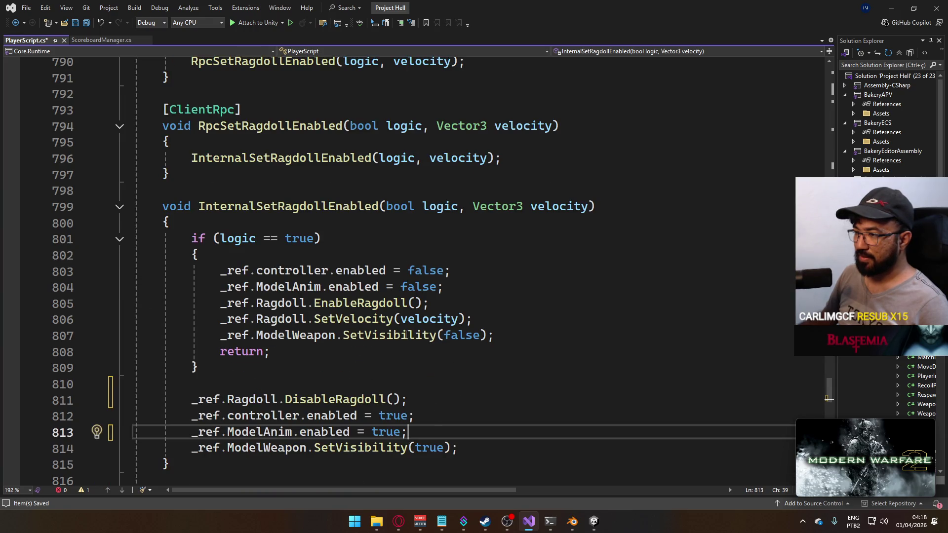
pyautogui.click(390, 387)
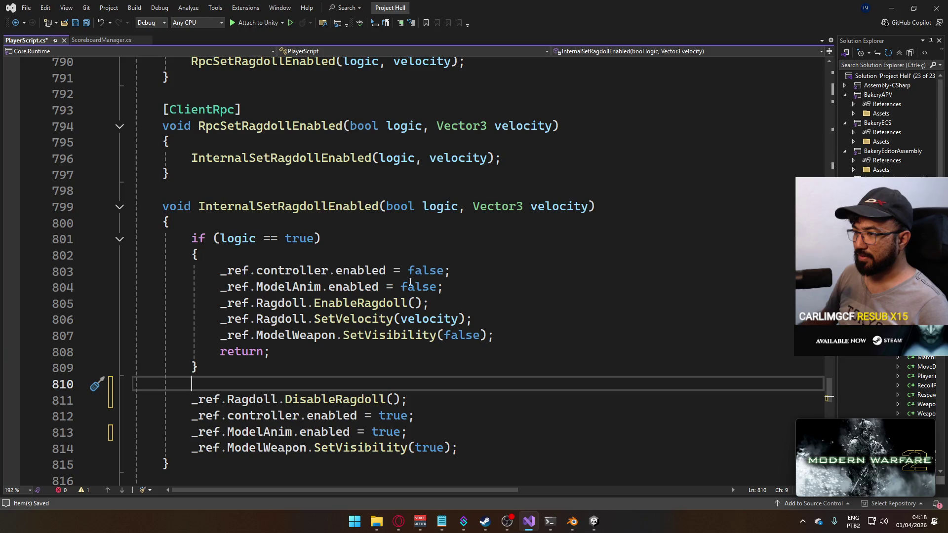
pyautogui.click(445, 287)
pyautogui.press('Return')
pyautogui.scroll(-1, 372, 378)
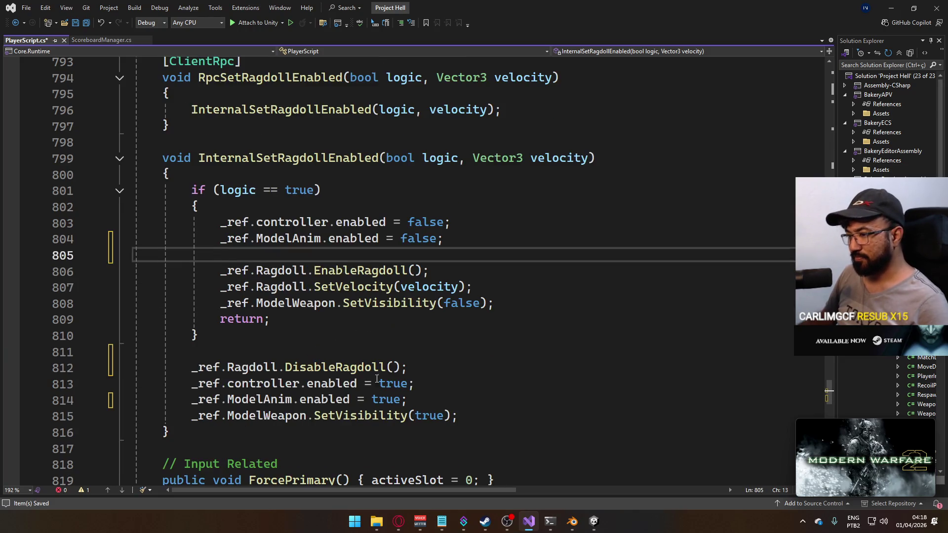
pyautogui.hotkey('ctrl', 's')
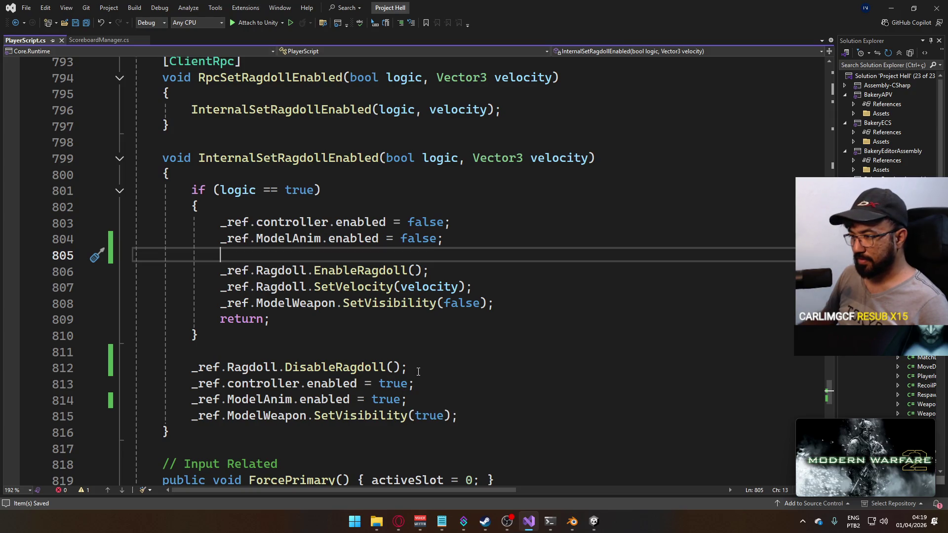
pyautogui.click(419, 371)
pyautogui.press('Return')
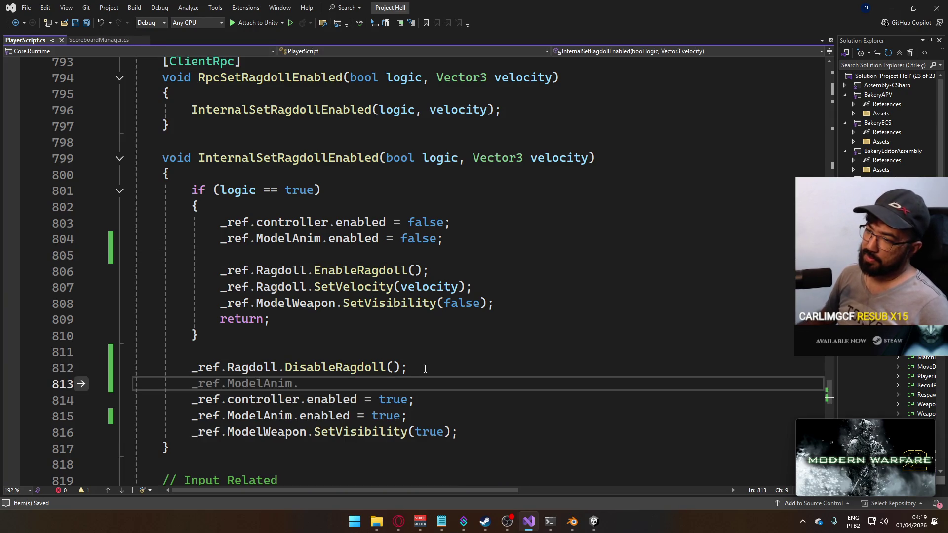
pyautogui.scroll(15, 353, 420)
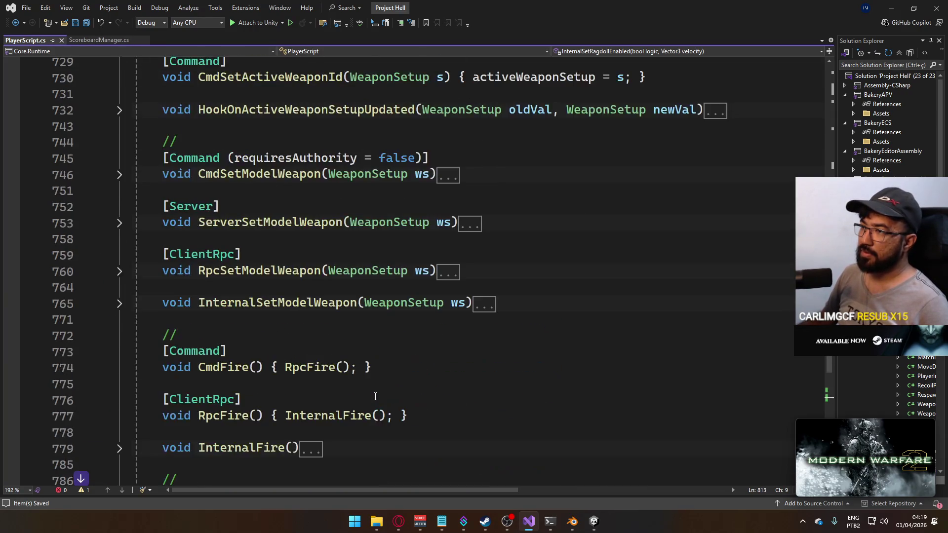
# Bring the Respawn method into view and inspect its CmdTeleport call's Quick Info.
pyautogui.scroll(5, 372, 393)
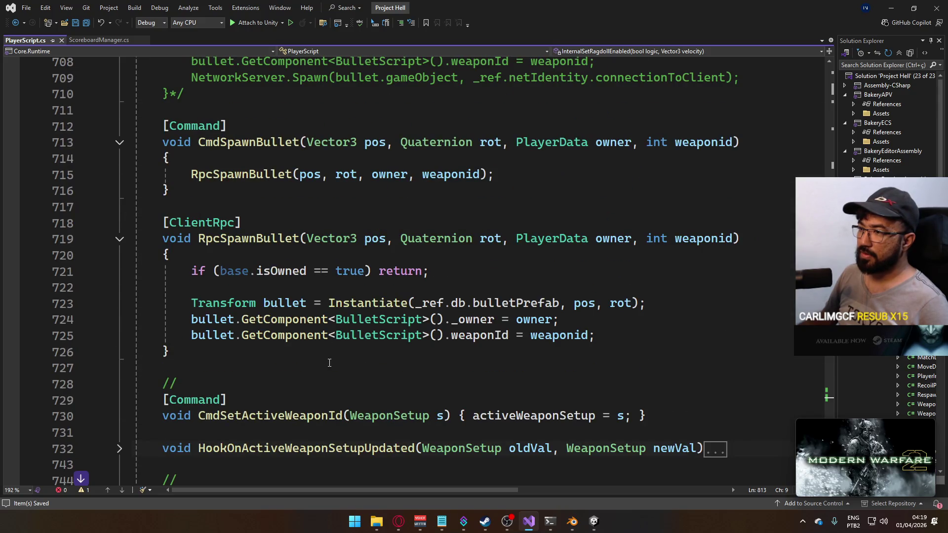
pyautogui.scroll(13, 327, 362)
pyautogui.scroll(12, 344, 364)
pyautogui.scroll(2, 346, 365)
pyautogui.scroll(3, 256, 328)
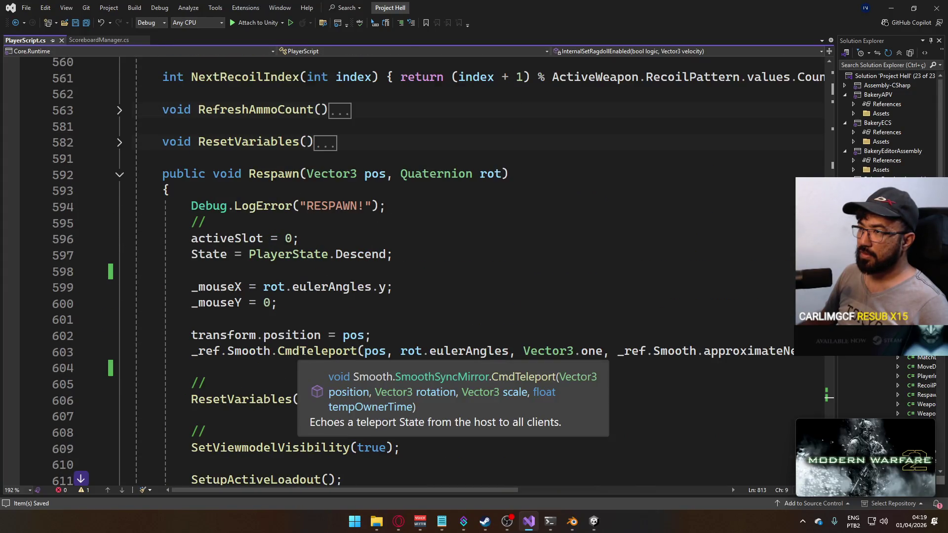
pyautogui.scroll(-5, 318, 362)
pyautogui.scroll(3, 318, 362)
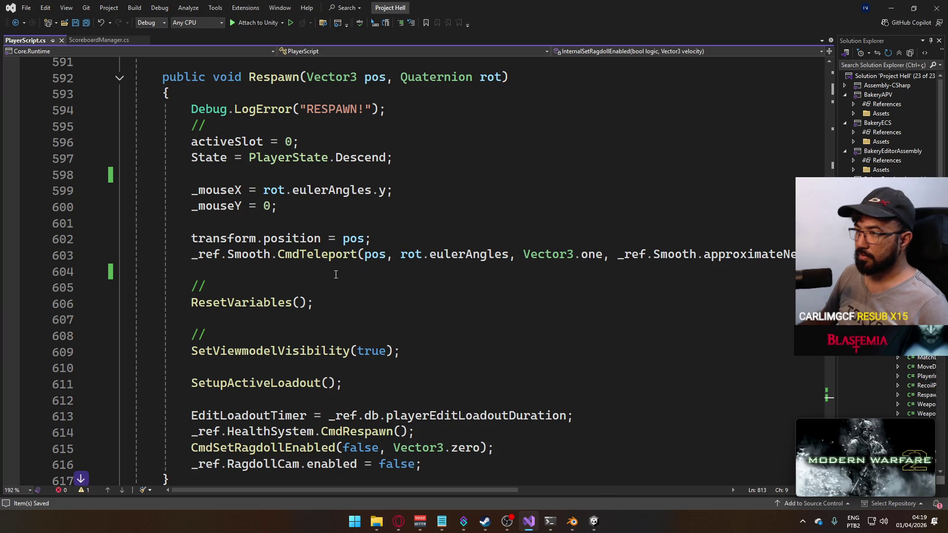
pyautogui.moveTo(330, 261)
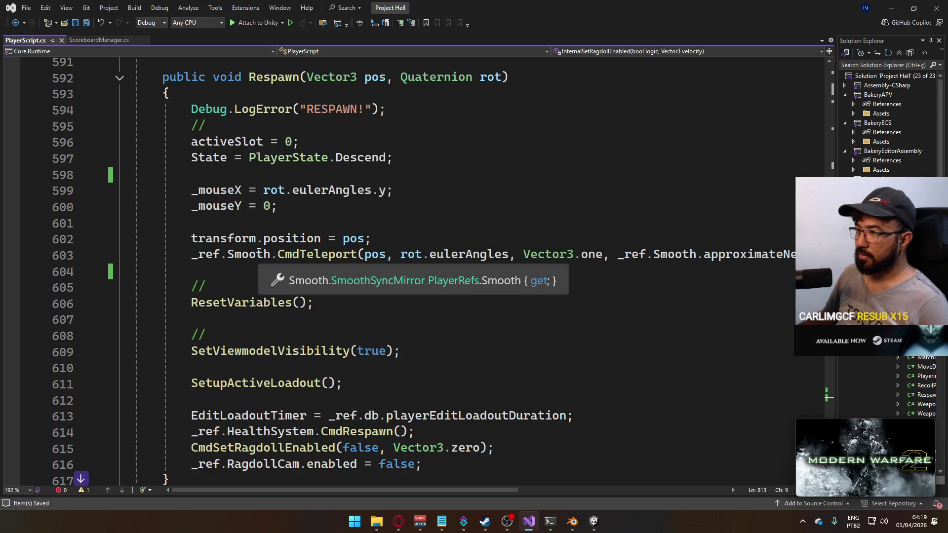
pyautogui.click(277, 254)
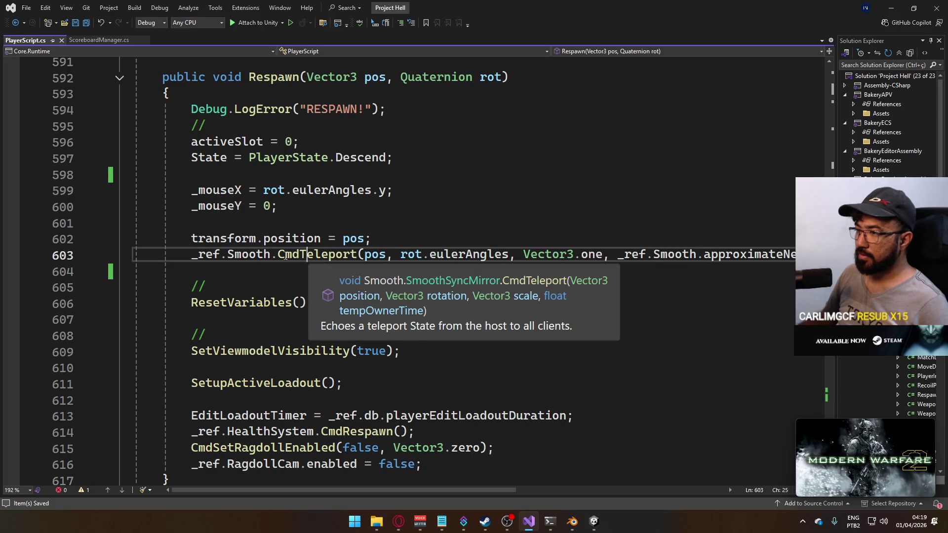
# Comment out the CmdTeleport call in Respawn and insert an empty line above it.
pyautogui.click(205, 260)
pyautogui.hotkey('ctrl', 'k')
pyautogui.hotkey('ctrl', 'c')
pyautogui.press('Down')
pyautogui.press('Up')
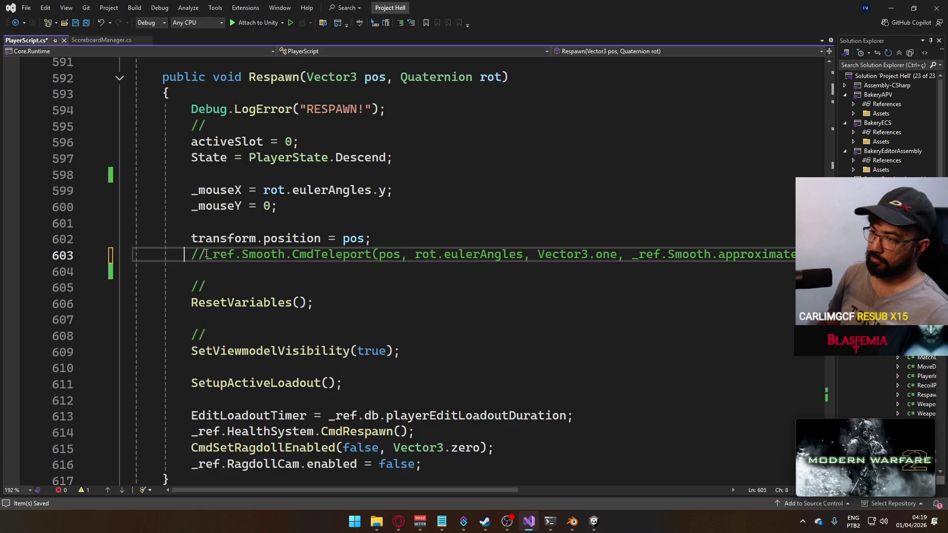
pyautogui.hotkey('ctrl', 'Return')
# Add _ref.Smooth.teleportOwnedObjectFromOwner() there, close the SmoothSyncMirror source, and save PlayerScript.
pyautogui.write('_re')
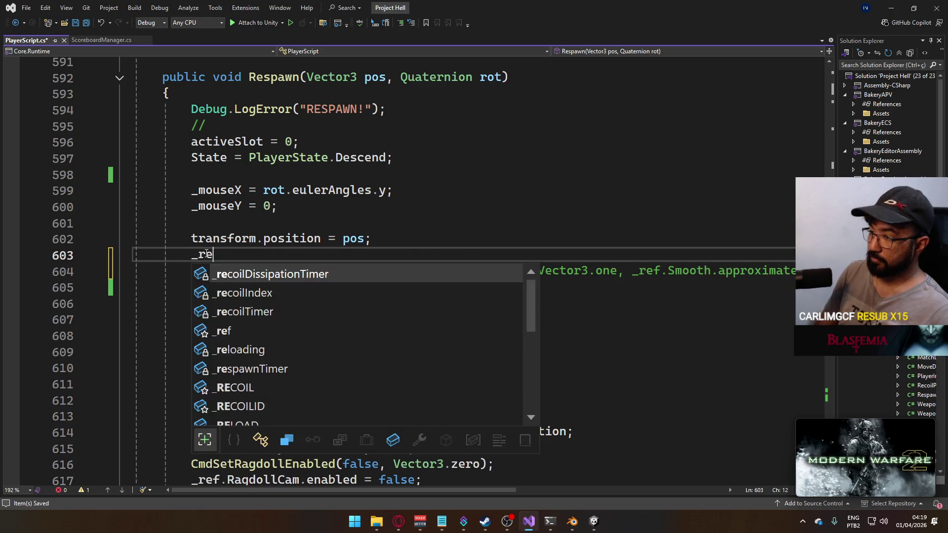
pyautogui.write('f.Smooth.tele')
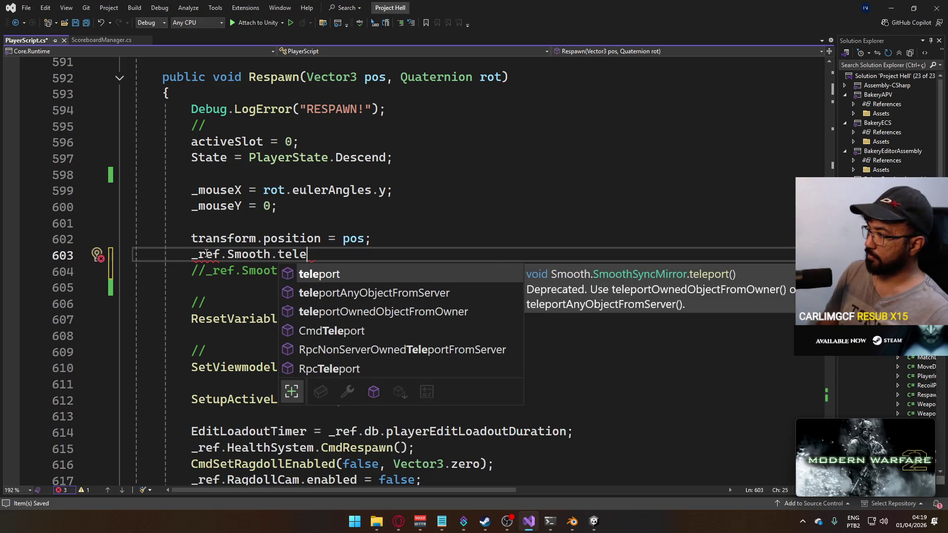
pyautogui.press('Down')
pyautogui.press('Down')
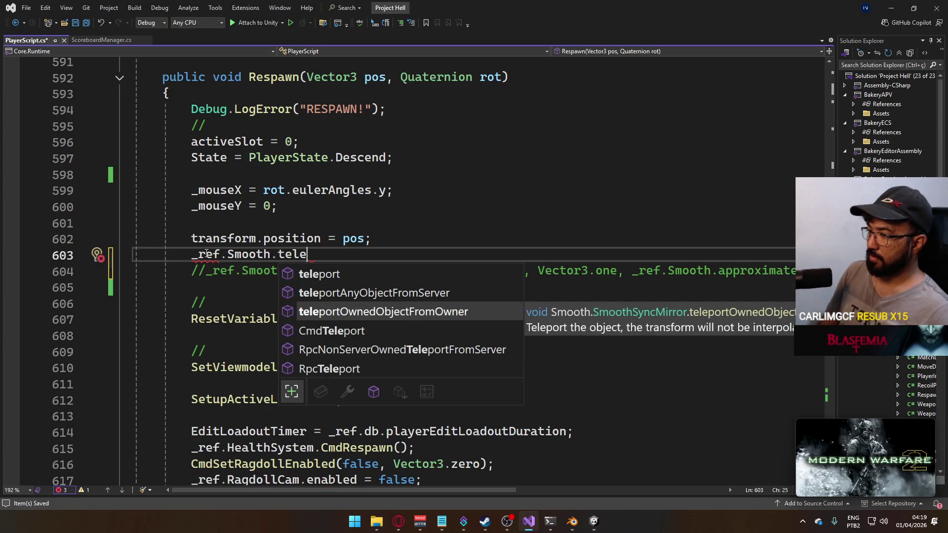
pyautogui.press('Up')
pyautogui.click(593, 521)
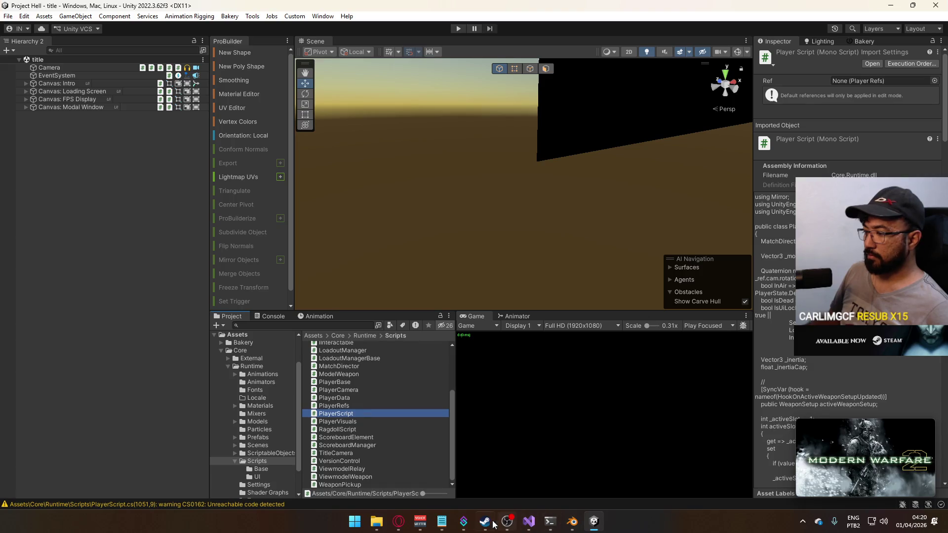
pyautogui.click(527, 523)
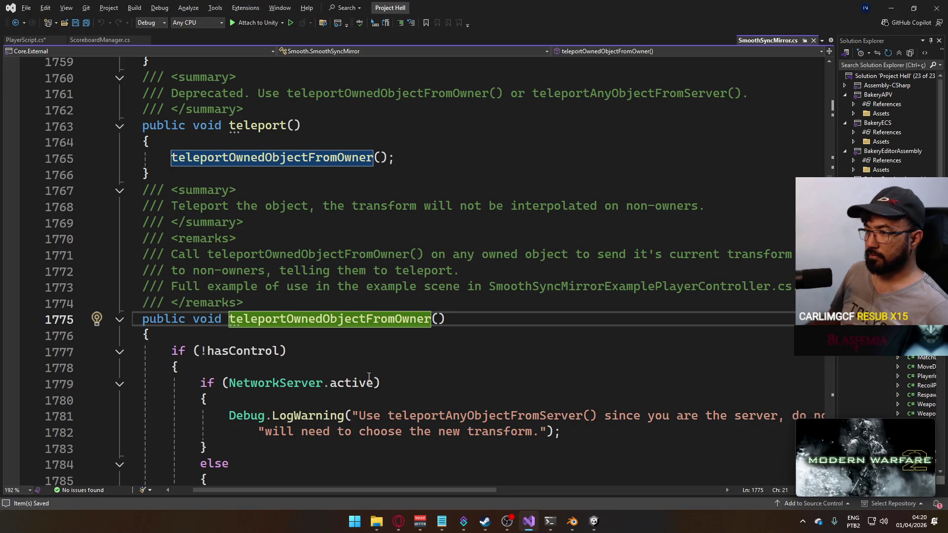
pyautogui.click(813, 41)
pyautogui.hotkey('ctrl', 's')
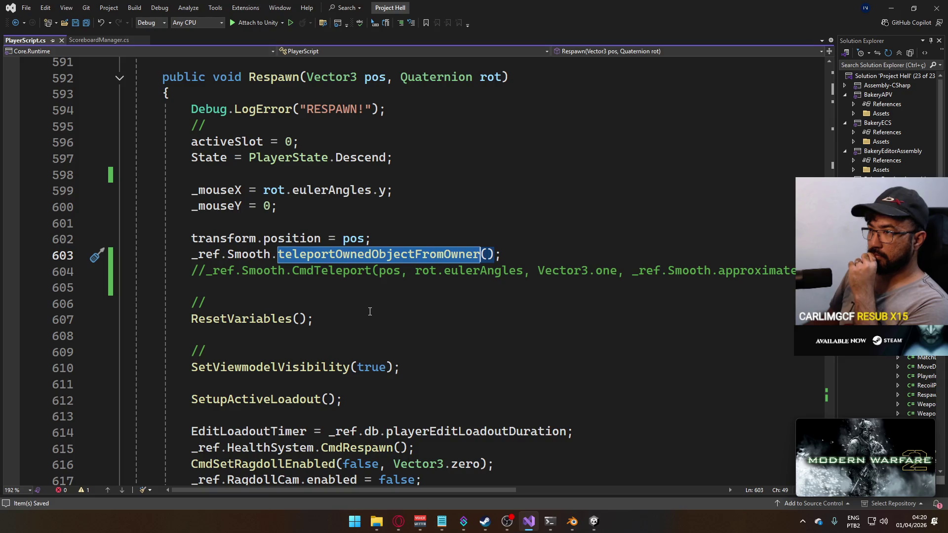
# From Respawn's CmdRespawn call, jump to its definition at line 129 of HealthSystem.cs.
pyautogui.scroll(-2, 370, 311)
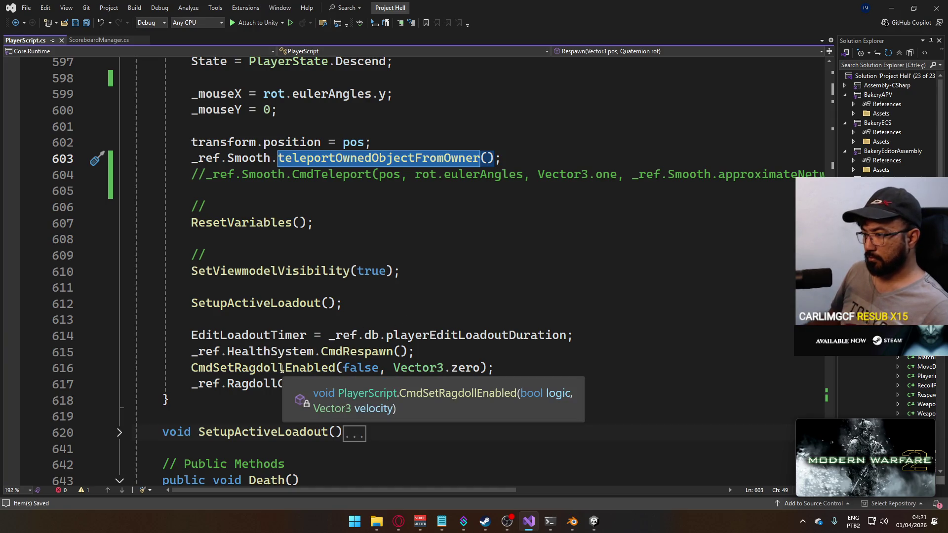
pyautogui.press('ctrl')
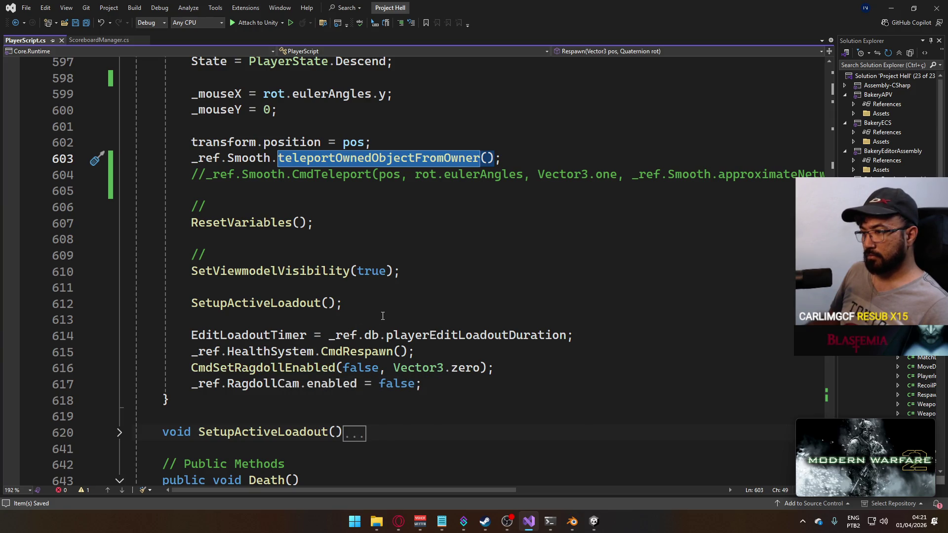
pyautogui.scroll(2, 365, 340)
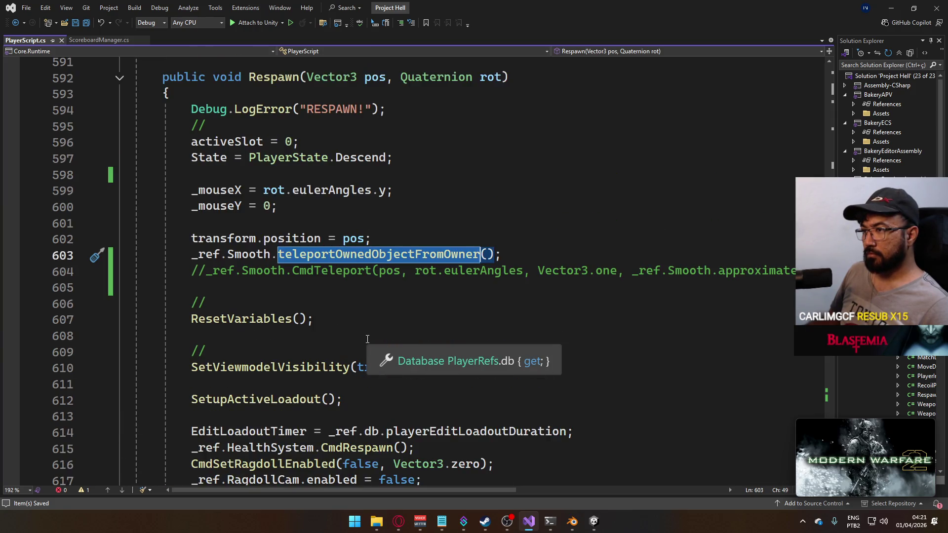
pyautogui.scroll(-1, 303, 327)
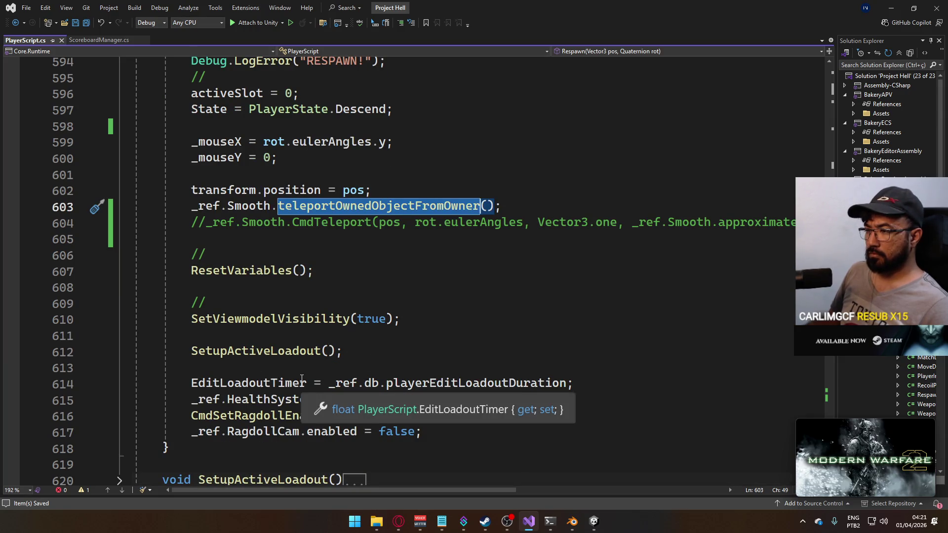
pyautogui.moveTo(356, 399)
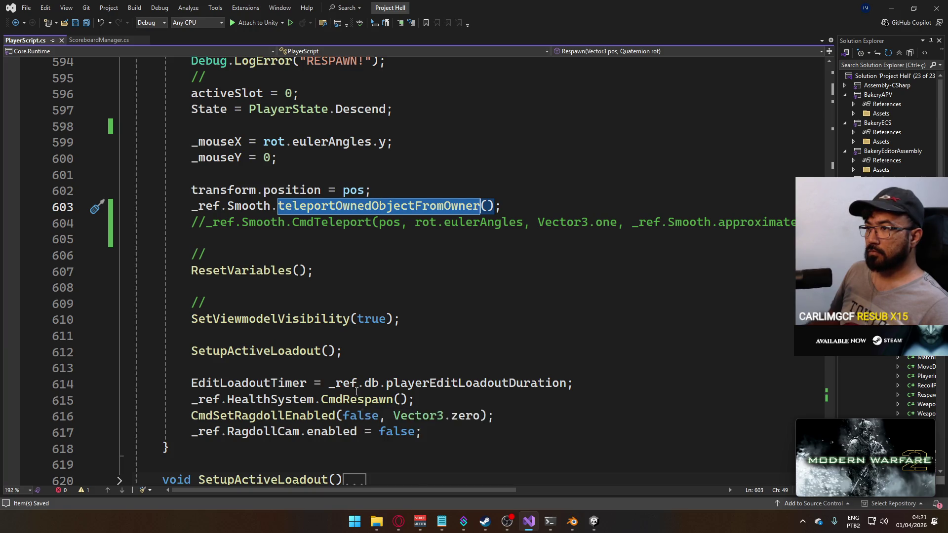
pyautogui.scroll(1, 356, 393)
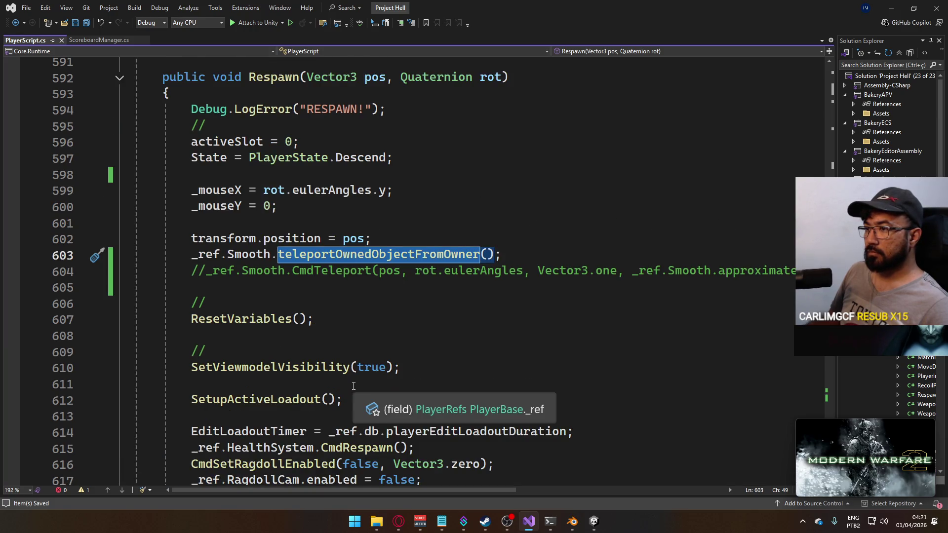
pyautogui.scroll(-1, 354, 385)
pyautogui.keyDown('ctrl'); pyautogui.click(355, 398); pyautogui.keyUp('ctrl')
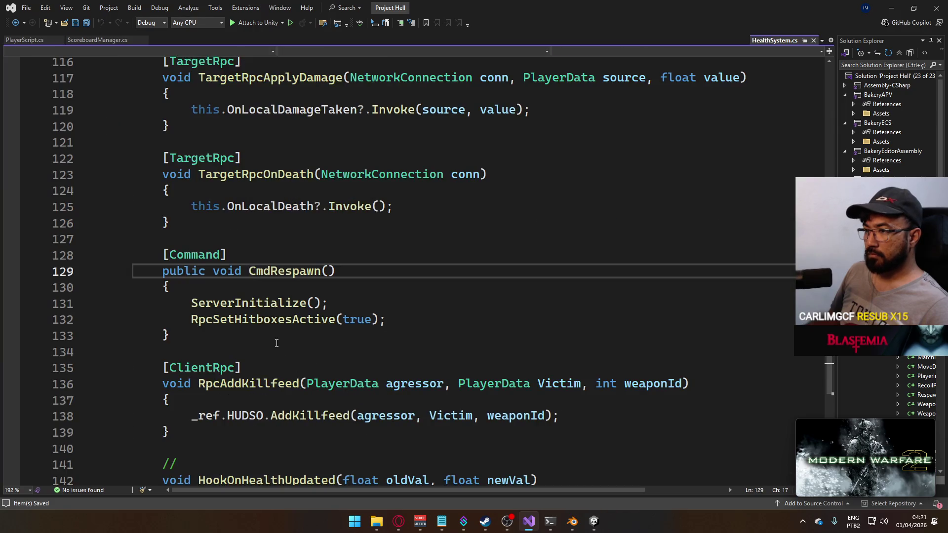
# Review CmdRespawn in HealthSystem.cs, then return to PlayerScript.cs at the CmdSetRagdollEnabled definition.
pyautogui.moveTo(259, 308)
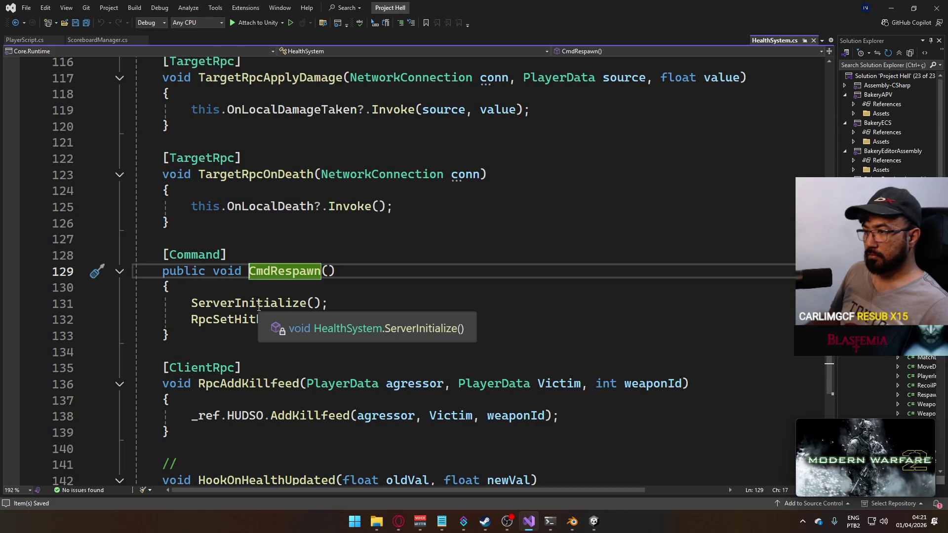
pyautogui.moveTo(278, 321)
pyautogui.moveTo(344, 324)
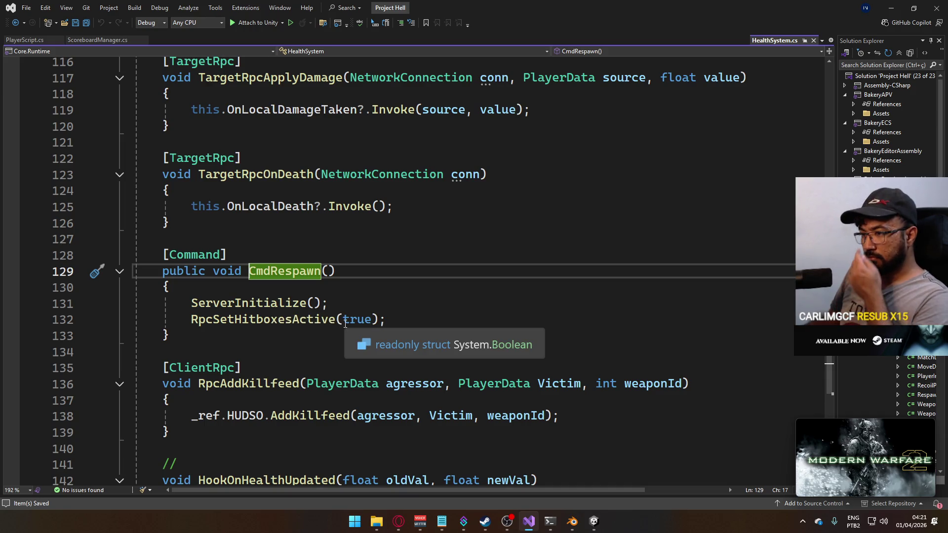
pyautogui.scroll(-4, 348, 340)
pyautogui.scroll(10, 354, 362)
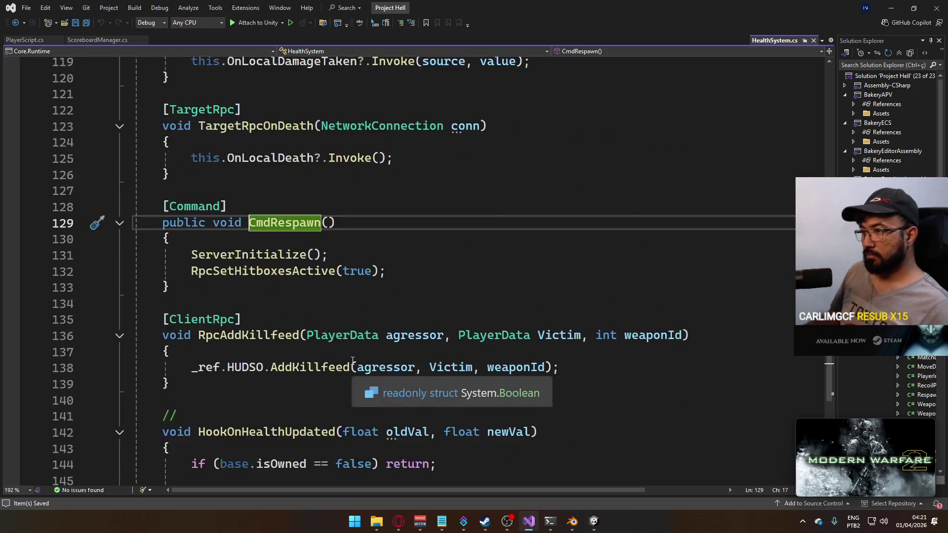
pyautogui.scroll(7, 352, 359)
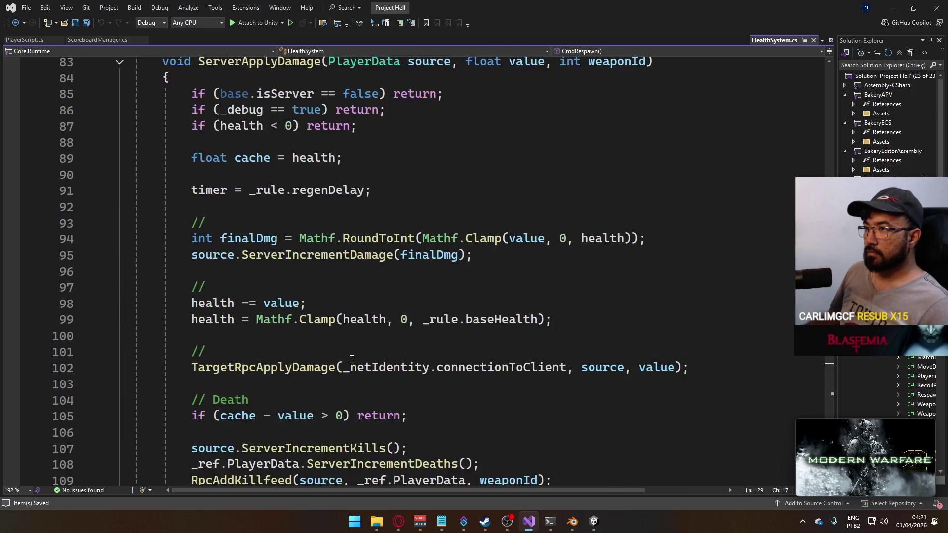
pyautogui.scroll(-9, 315, 320)
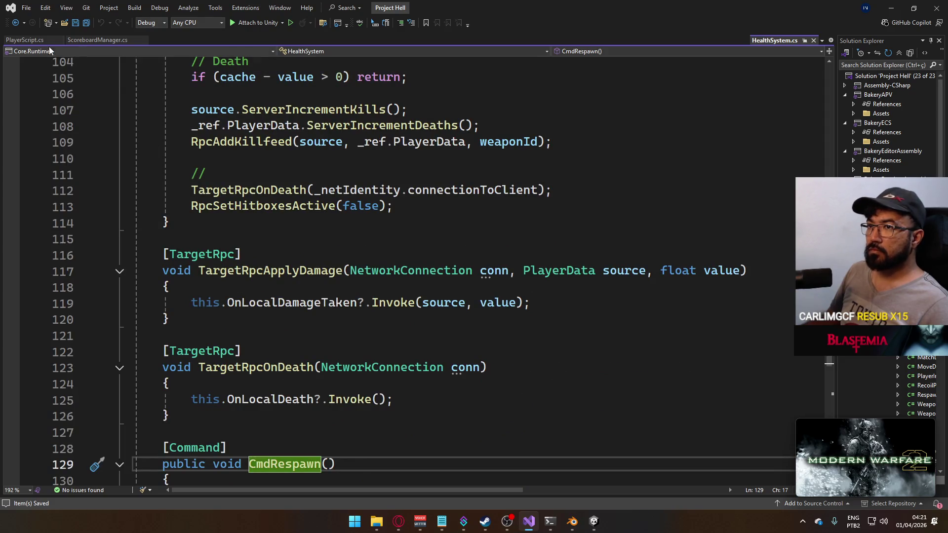
pyautogui.click(31, 41)
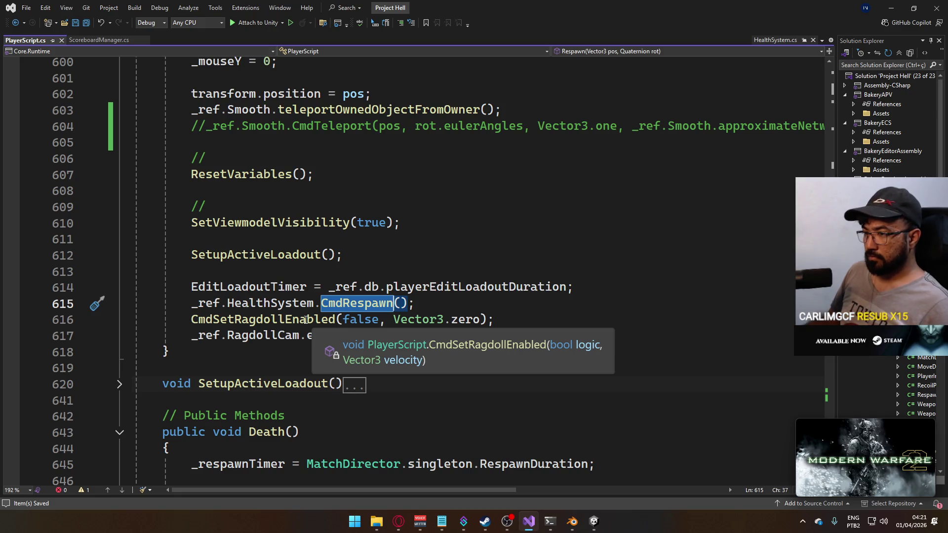
pyautogui.keyDown('ctrl'); pyautogui.click(306, 320); pyautogui.keyUp('ctrl')
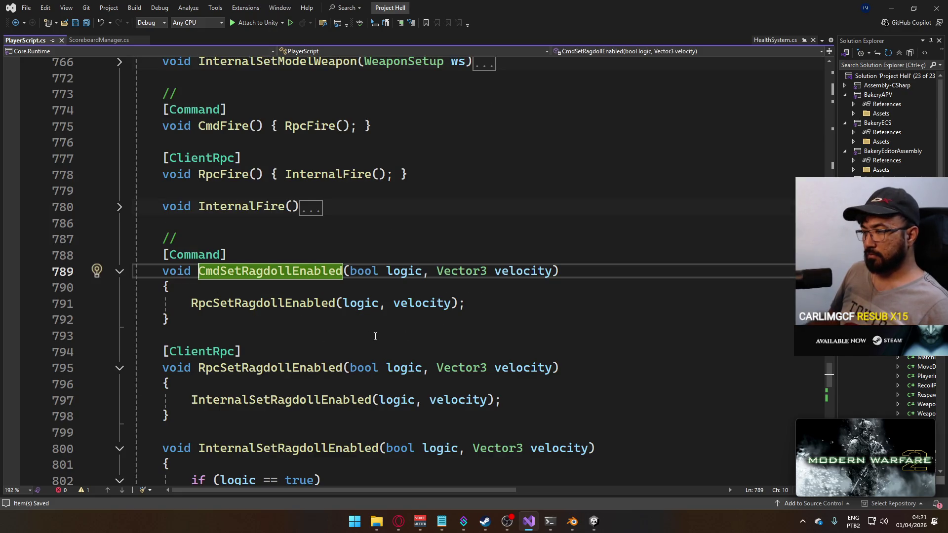
# In InternalSetRagdollEnabled, start a new LeanTween.delayedCall line right after DisableRagdoll.
pyautogui.scroll(-1, 379, 337)
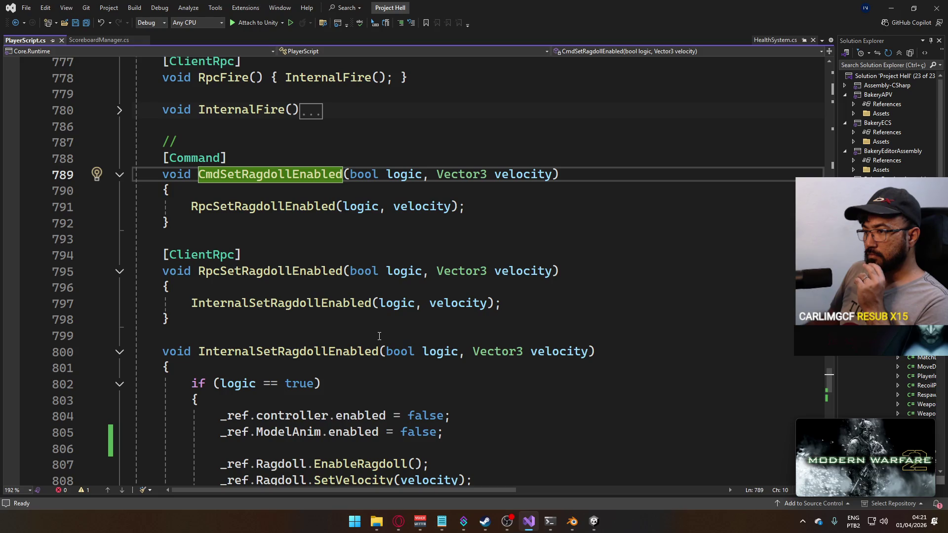
pyautogui.scroll(-1, 380, 337)
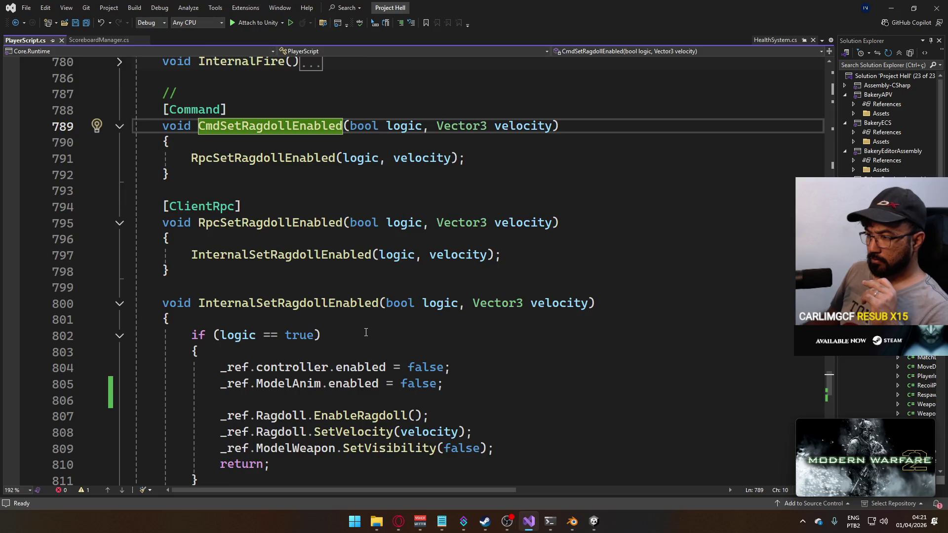
pyautogui.scroll(-3, 366, 332)
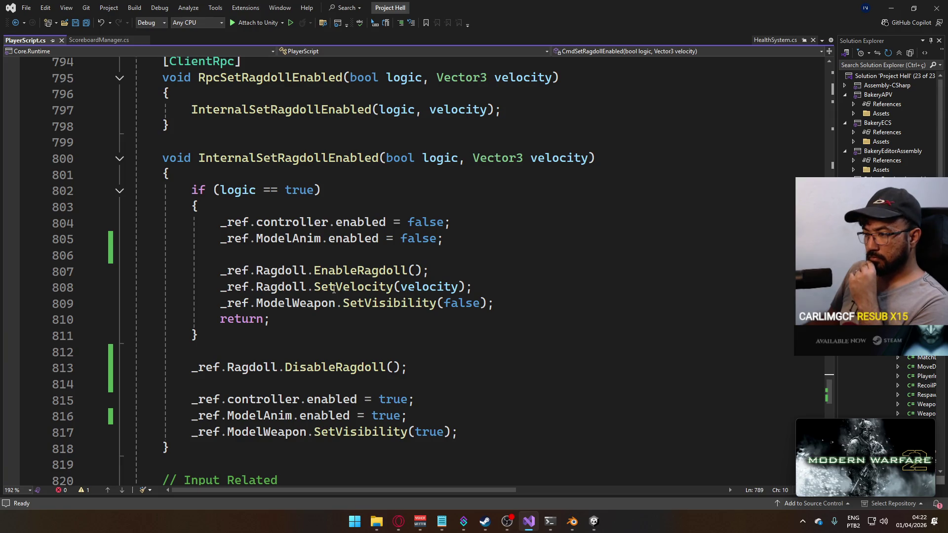
pyautogui.click(284, 384)
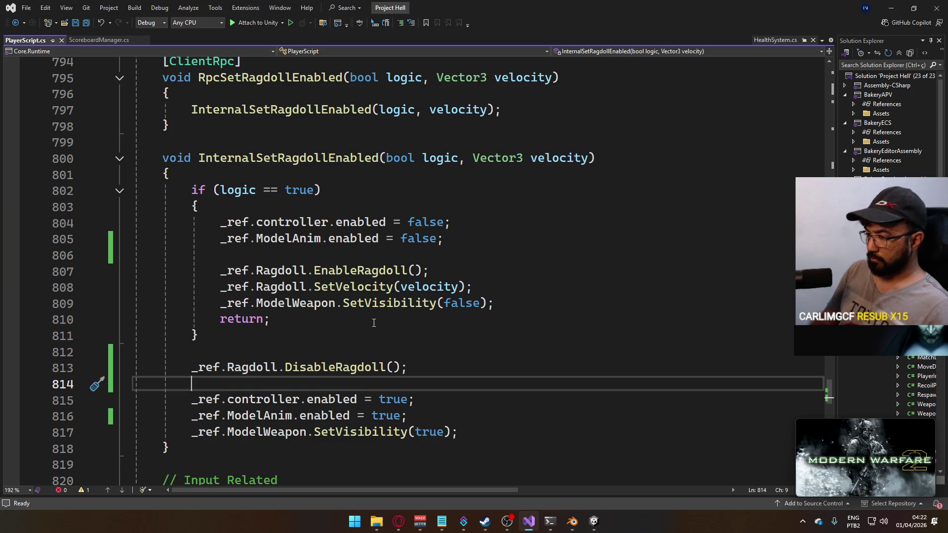
pyautogui.press('Return')
pyautogui.write('Delaye')
pyautogui.press('BackSpace')
pyautogui.press('BackSpace')
pyautogui.press('BackSpace')
pyautogui.press('BackSpace')
pyautogui.write('Leantw.dela')
# Complete LeanTween.delayedCall with a short delay and an empty lambda callback block.
pyautogui.press('Tab')
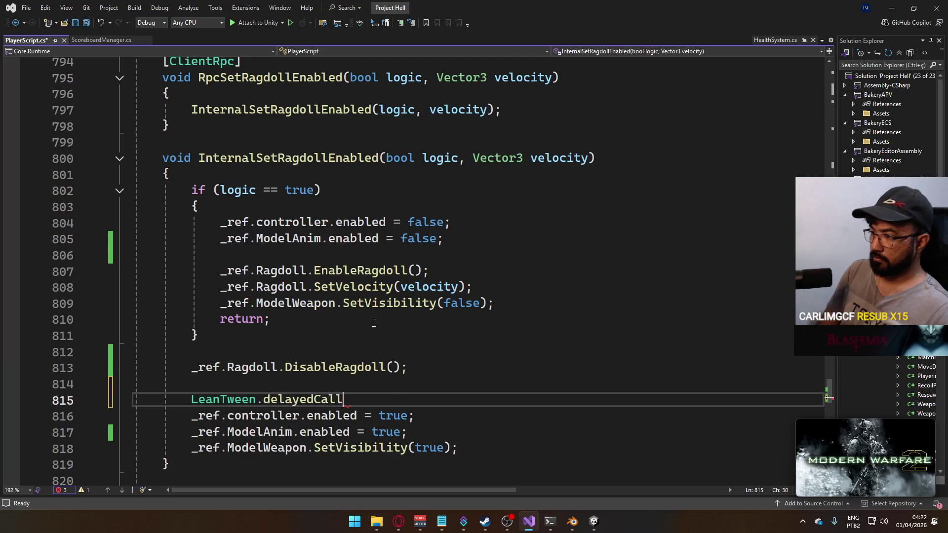
pyautogui.write('(')
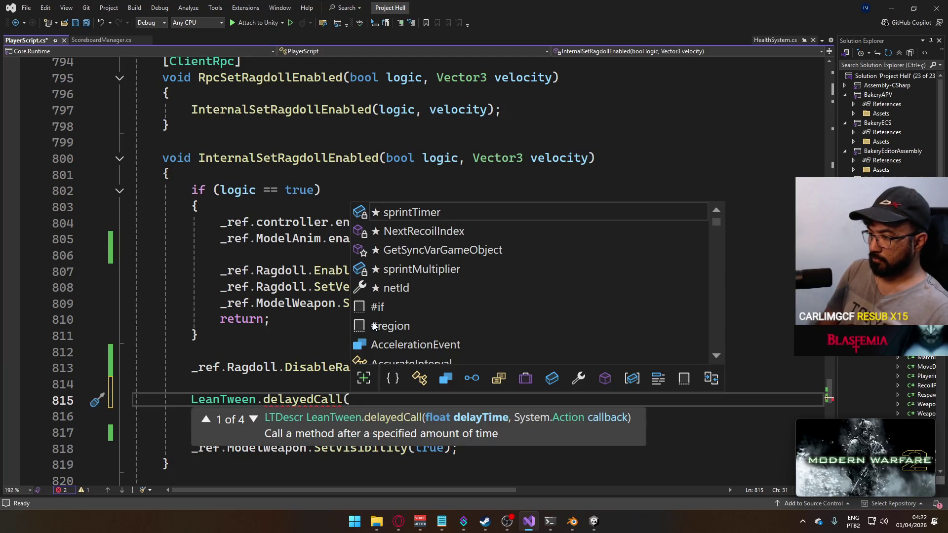
pyautogui.write('0.')
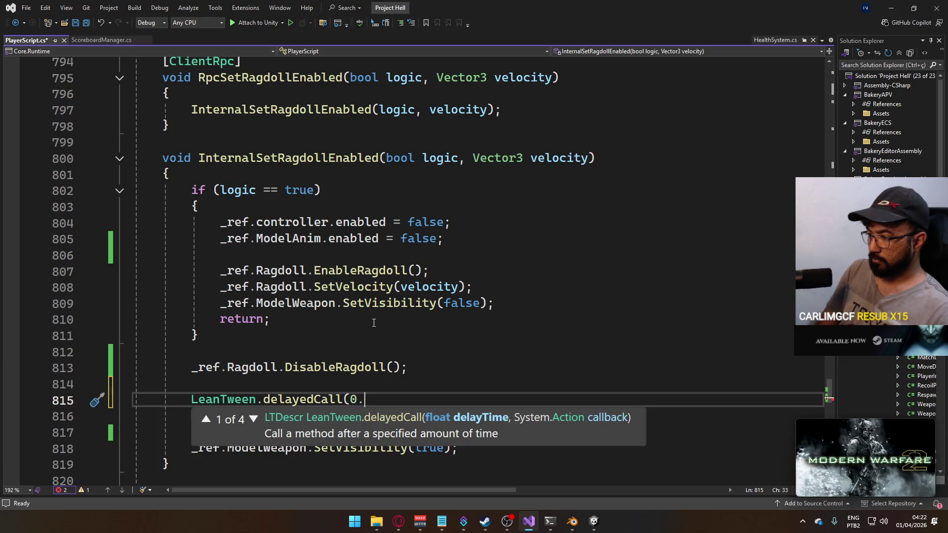
pyautogui.write('01')
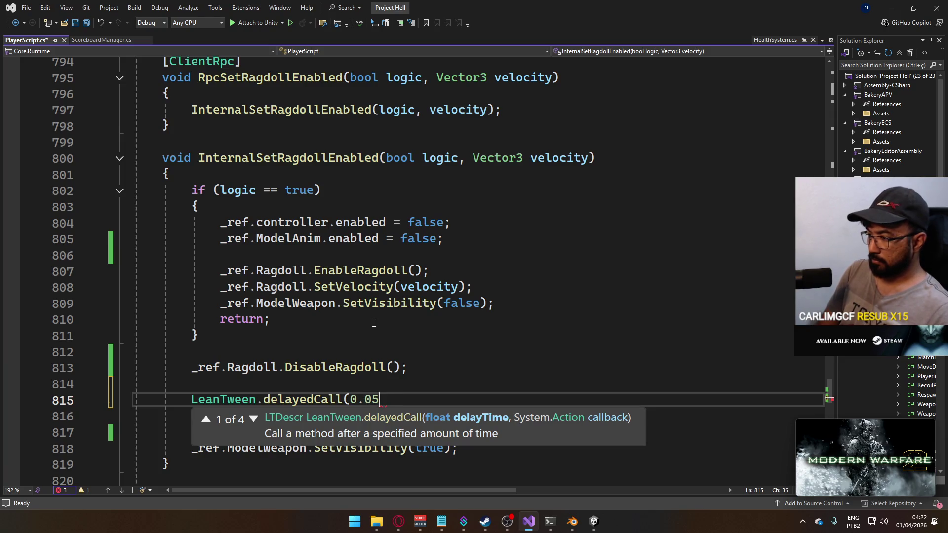
pyautogui.write('f, ')
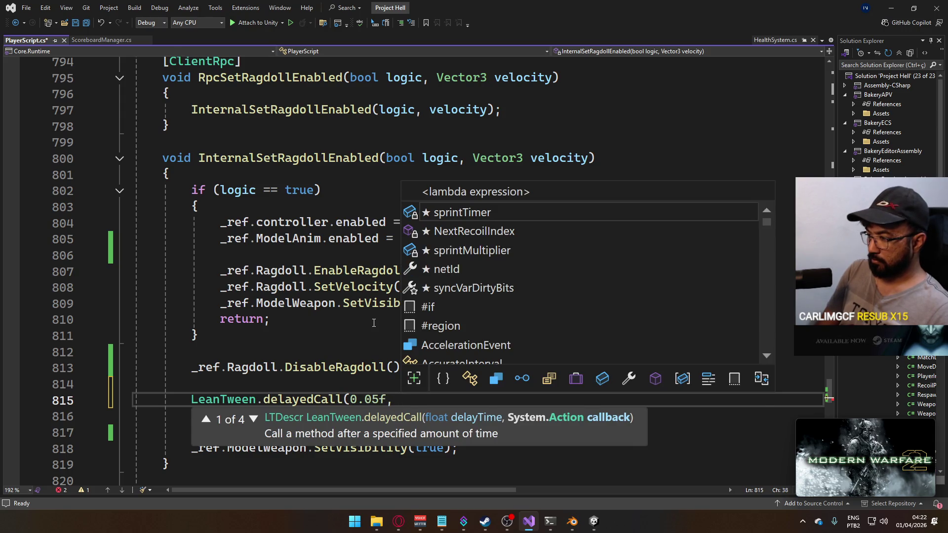
pyautogui.write('() ')
pyautogui.write('=> {')
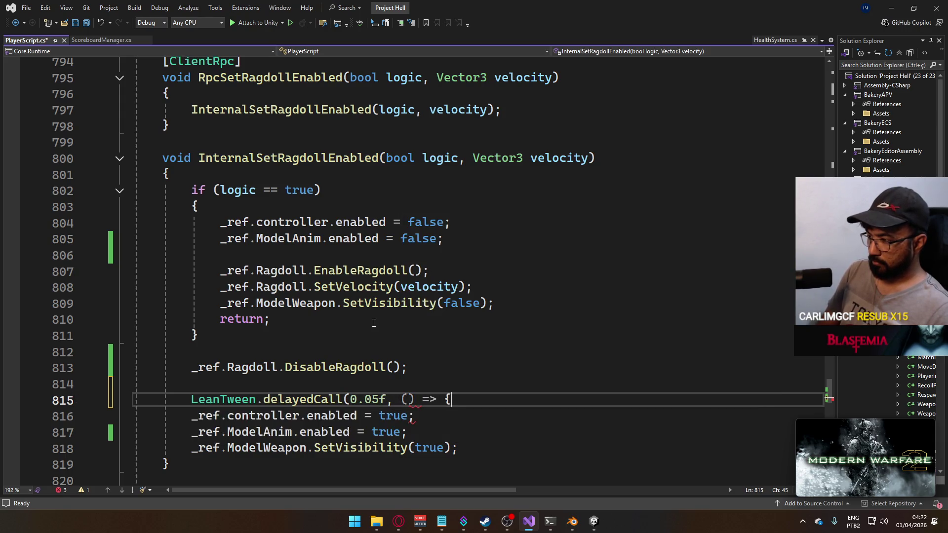
pyautogui.press('Return')
pyautogui.write('}')
# Move the three re-enable lines into the callback, close it with ');', and save.
pyautogui.scroll(-3, 374, 323)
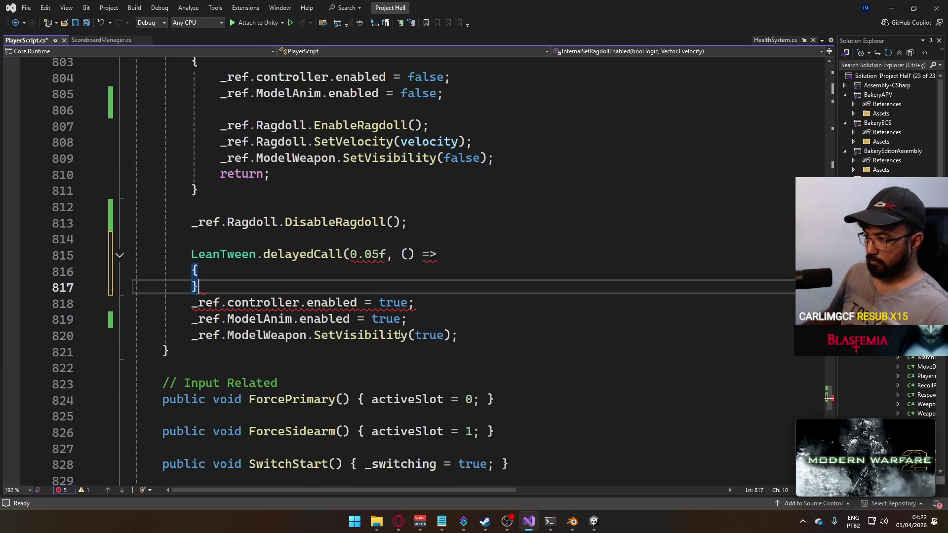
pyautogui.moveTo(476, 334); pyautogui.dragTo(205, 304)
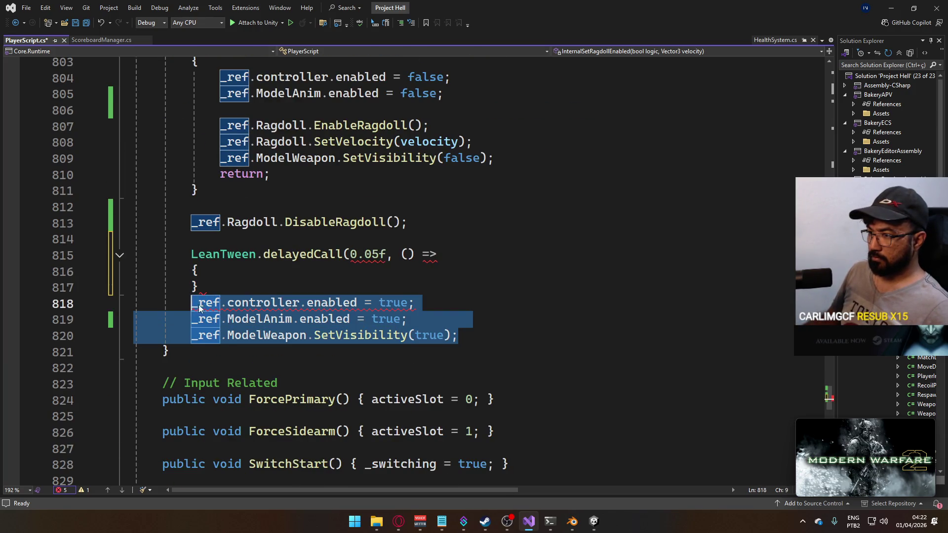
pyautogui.hotkey('ctrl', 'x')
pyautogui.click(249, 266)
pyautogui.press('Return')
pyautogui.hotkey('ctrl', 'v')
pyautogui.hotkey('ctrl', 's')
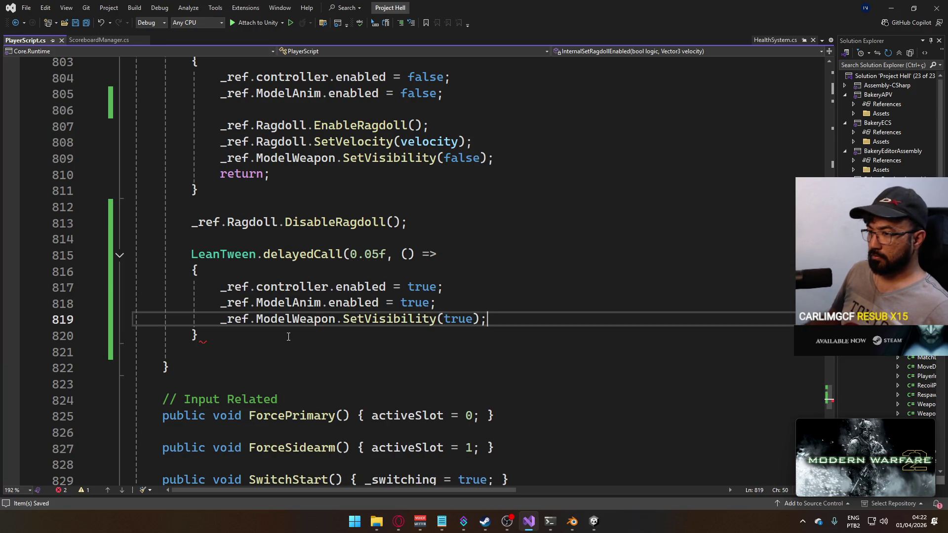
pyautogui.click(284, 343)
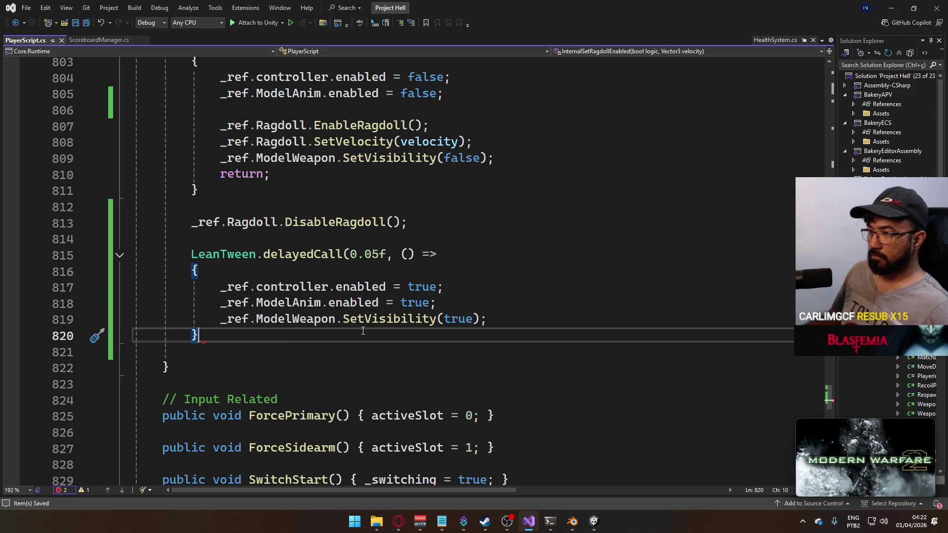
pyautogui.write(');')
pyautogui.hotkey('ctrl', 's')
pyautogui.scroll(1, 456, 340)
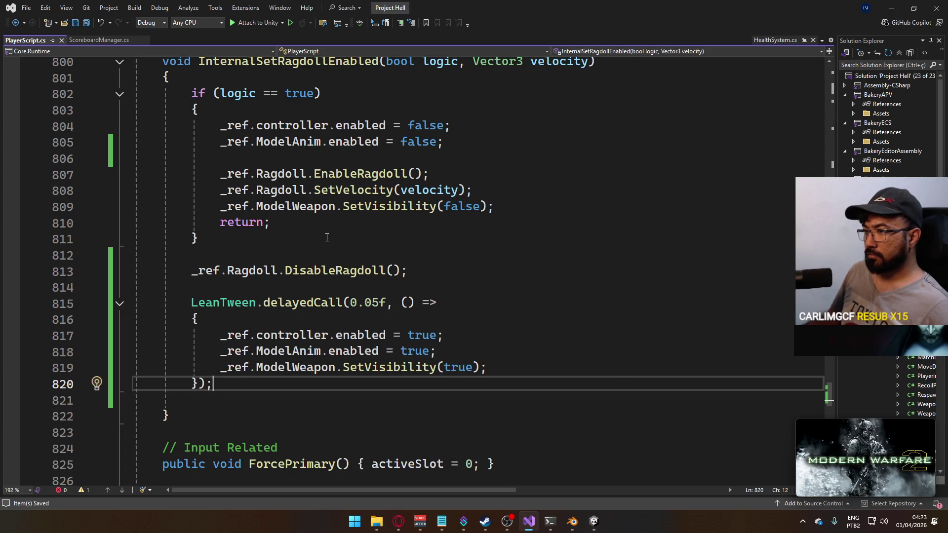
# Move the DisableRagdoll line to the start of the delayed callback and save.
pyautogui.moveTo(414, 270); pyautogui.dragTo(192, 270)
pyautogui.press('Delete')
pyautogui.press('Down')
pyautogui.press('Down')
pyautogui.press('Down')
pyautogui.press('End')
pyautogui.press('Return')
pyautogui.hotkey('ctrl', 'v')
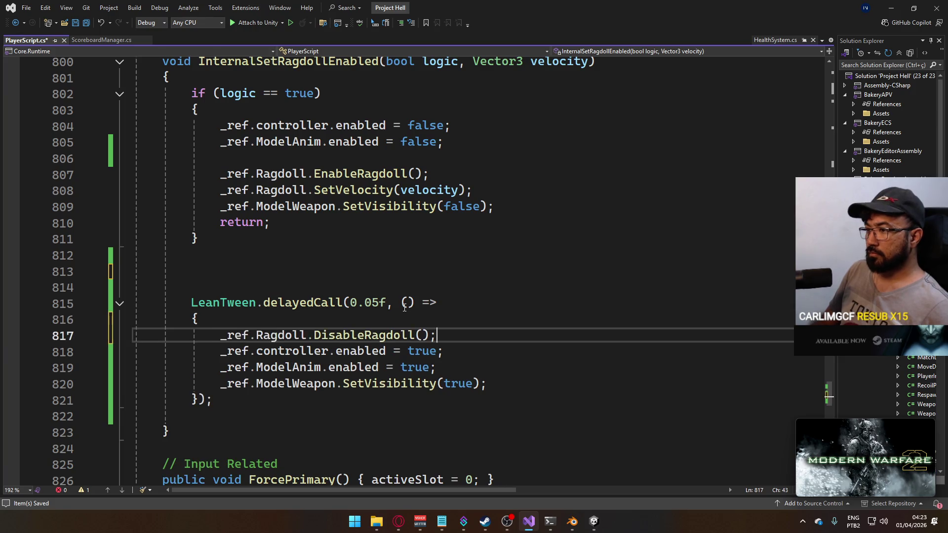
pyautogui.press('Return')
pyautogui.hotkey('ctrl', 's')
# Remove the extra blank lines above the delayed call and save PlayerScript.cs.
pyautogui.click(269, 256)
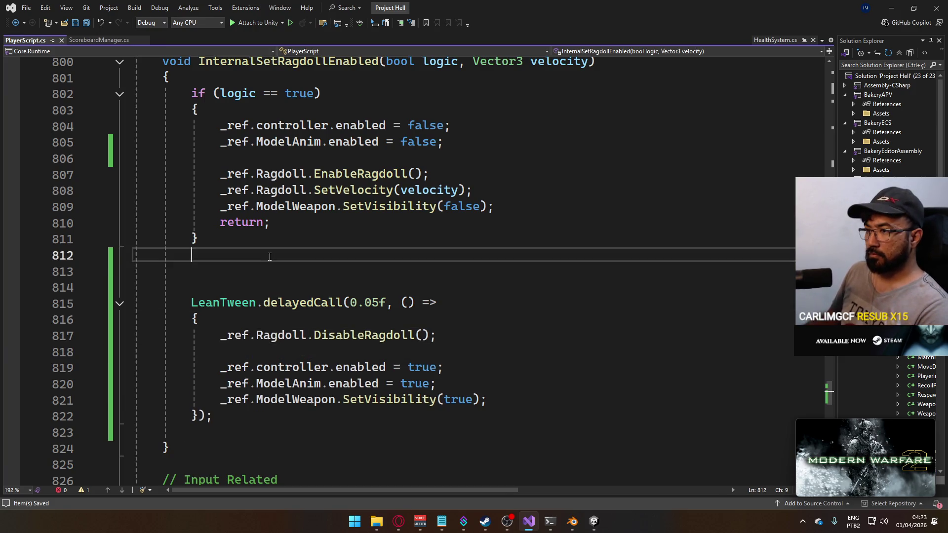
pyautogui.press('Delete')
pyautogui.press('Delete')
pyautogui.scroll(1, 424, 329)
pyautogui.hotkey('ctrl', 's')
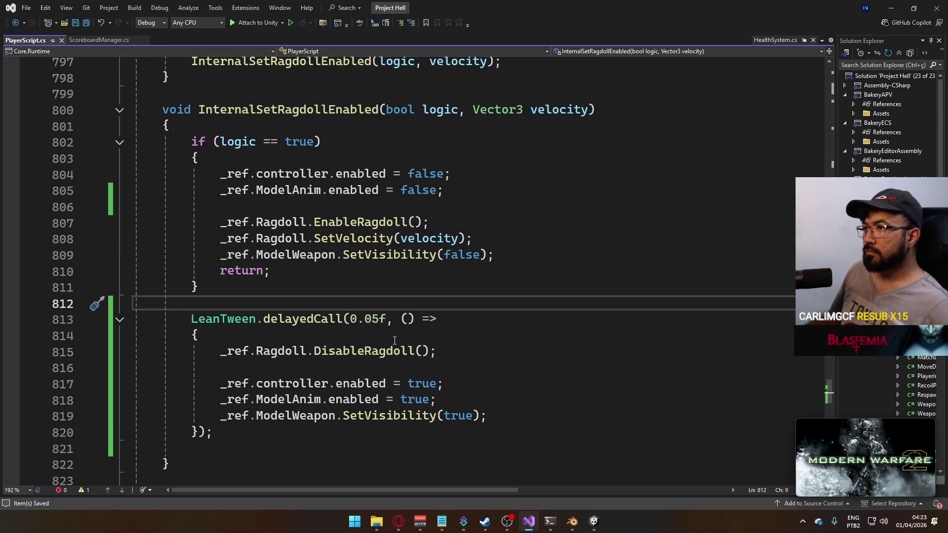
pyautogui.click(593, 521)
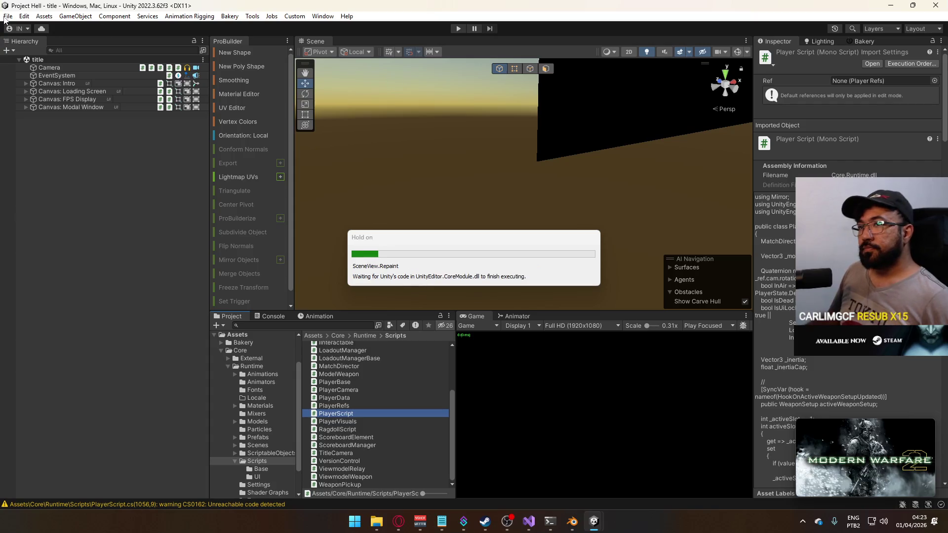
# Build And Run a standalone player, then host a match on the shipment map in the editor.
pyautogui.click(8, 15)
pyautogui.click(30, 147)
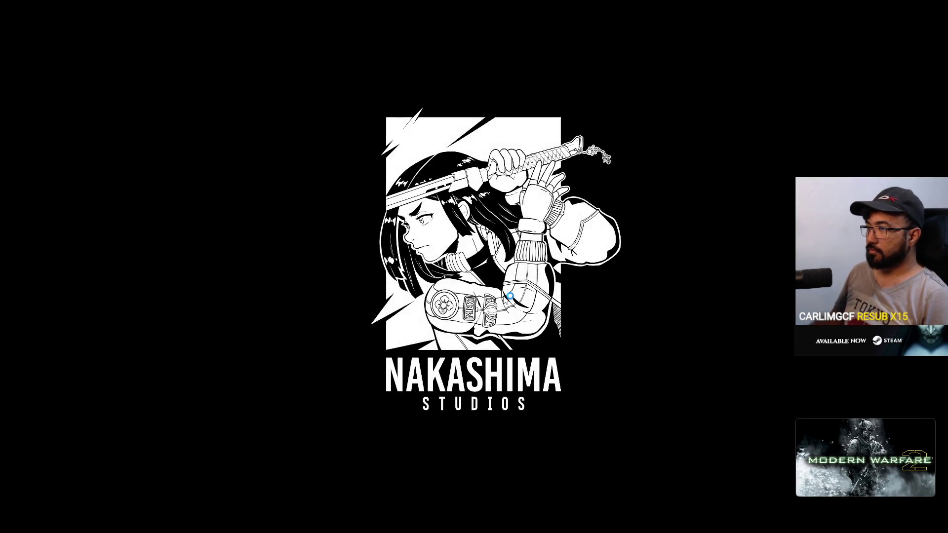
pyautogui.hotkey('alt', 'Tab')
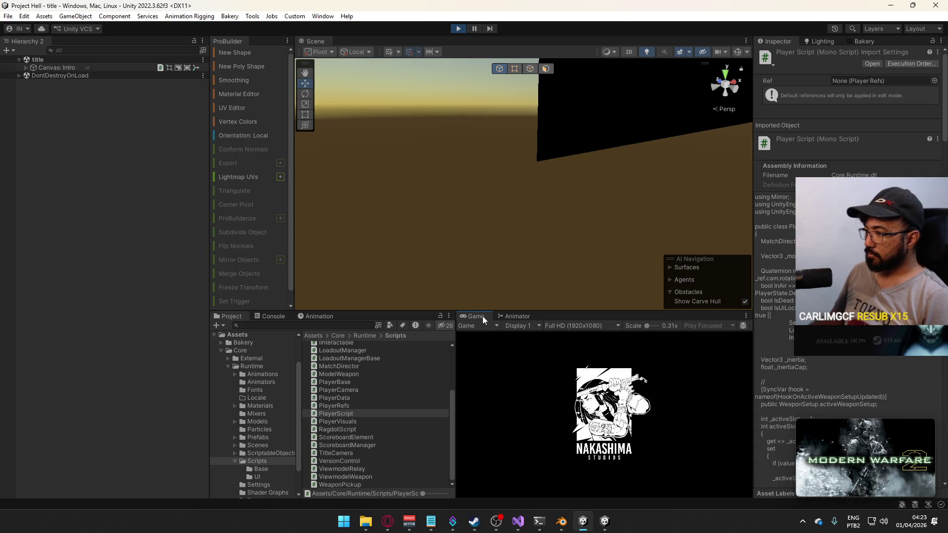
pyautogui.hotkey('alt', 'Tab')
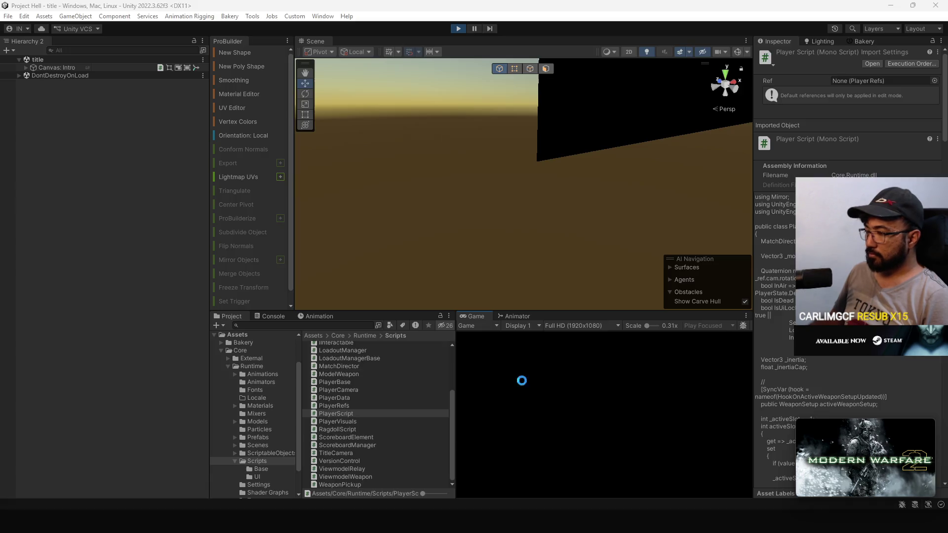
pyautogui.rightClick(483, 315)
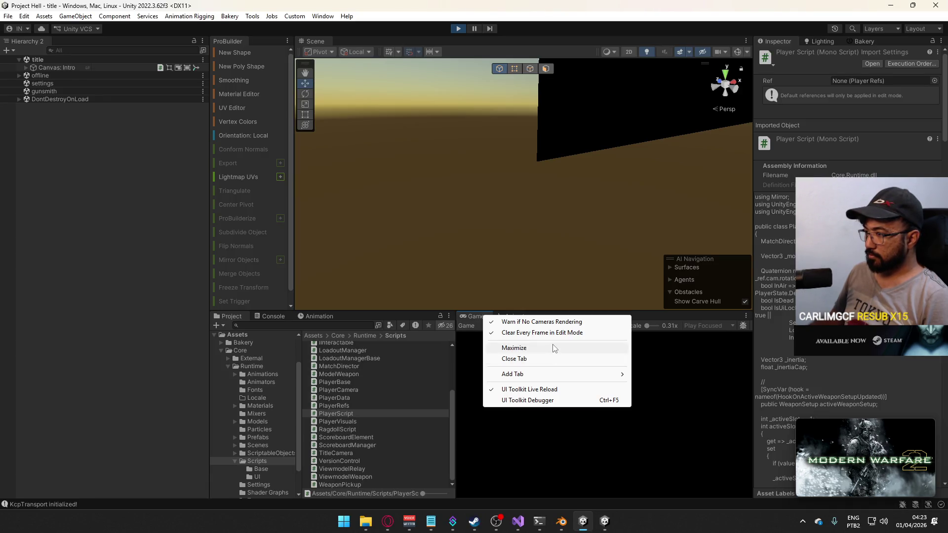
pyautogui.click(605, 519)
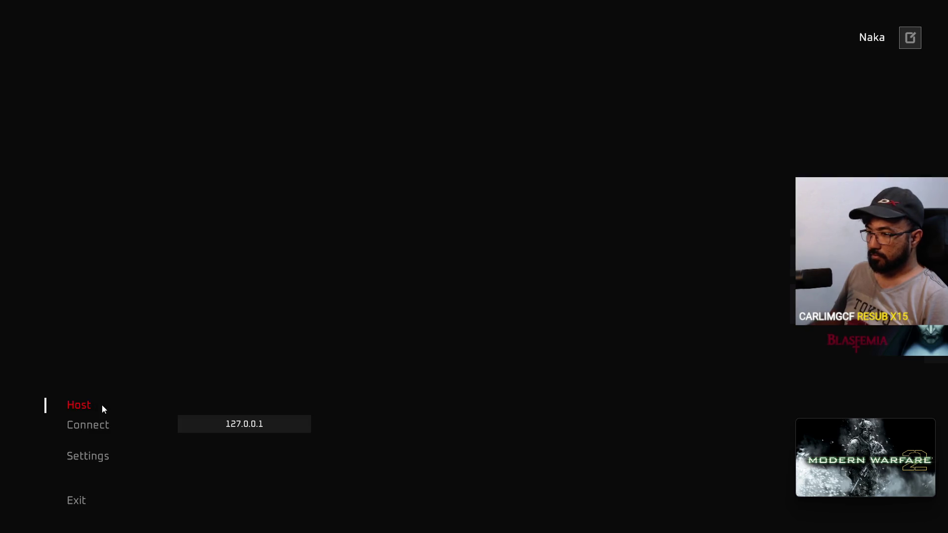
pyautogui.hotkey('alt', 'Tab')
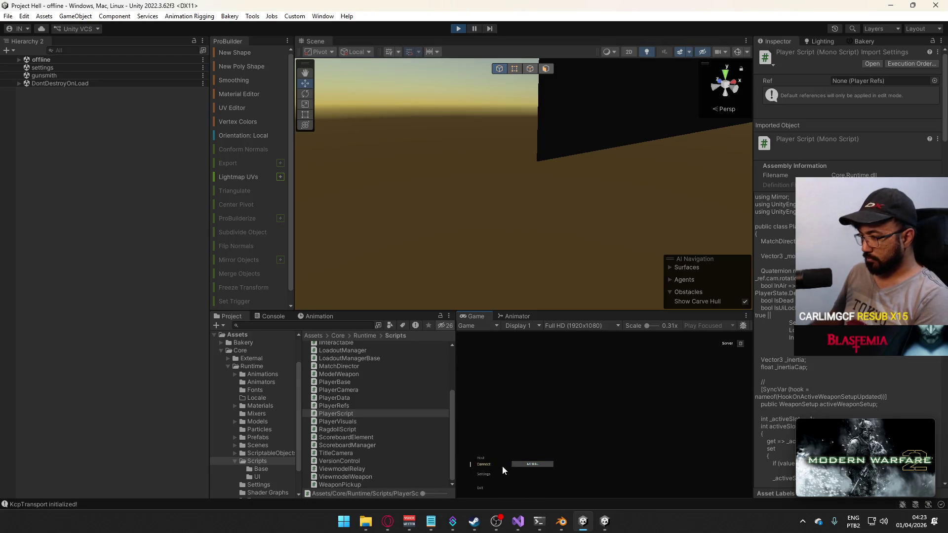
pyautogui.click(488, 466)
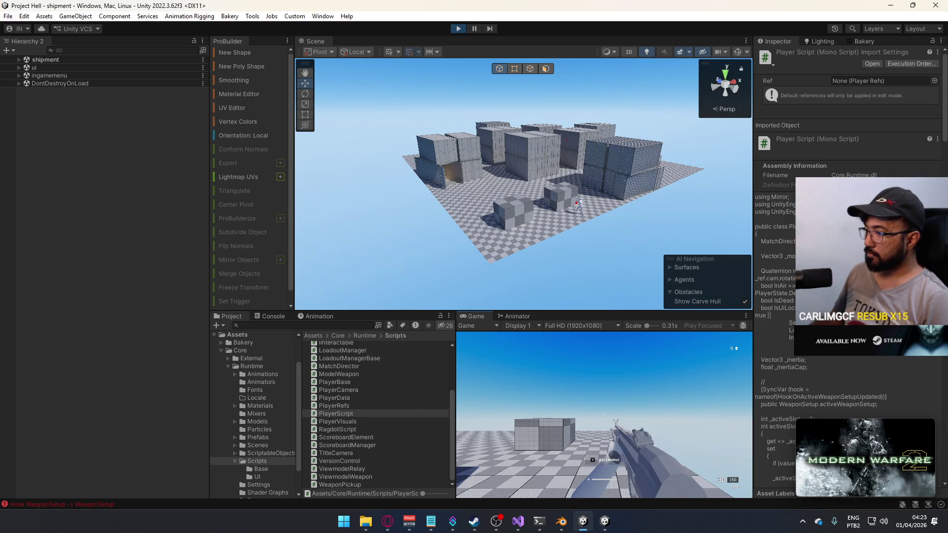
# Sprint between the containers and shoot the other player until they go down.
pyautogui.hotkey('shift', 'w')
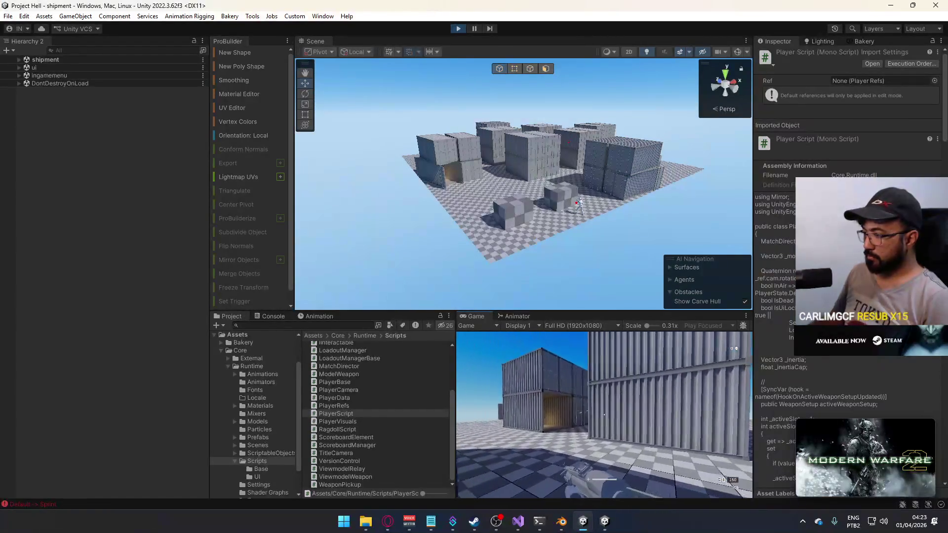
pyautogui.hotkey('shift', 'w')
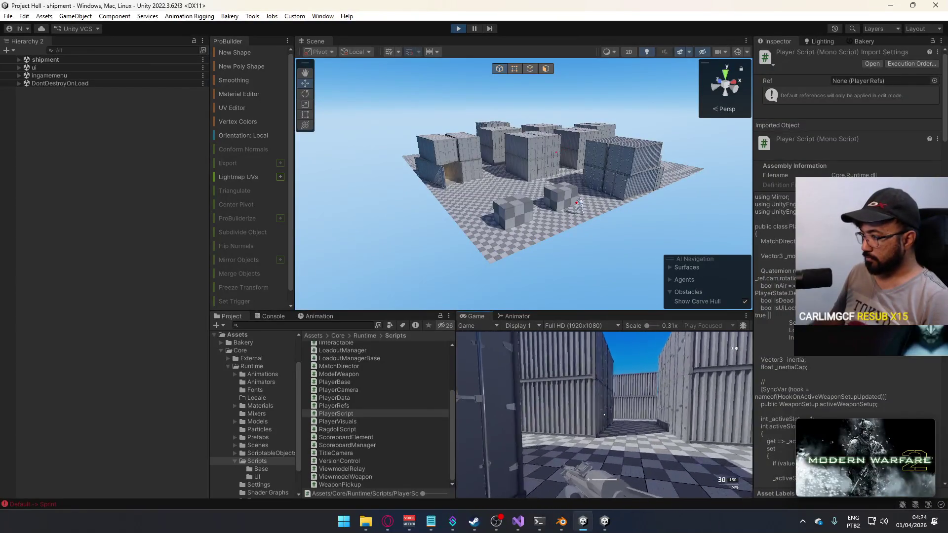
pyautogui.hotkey('shift', 'w')
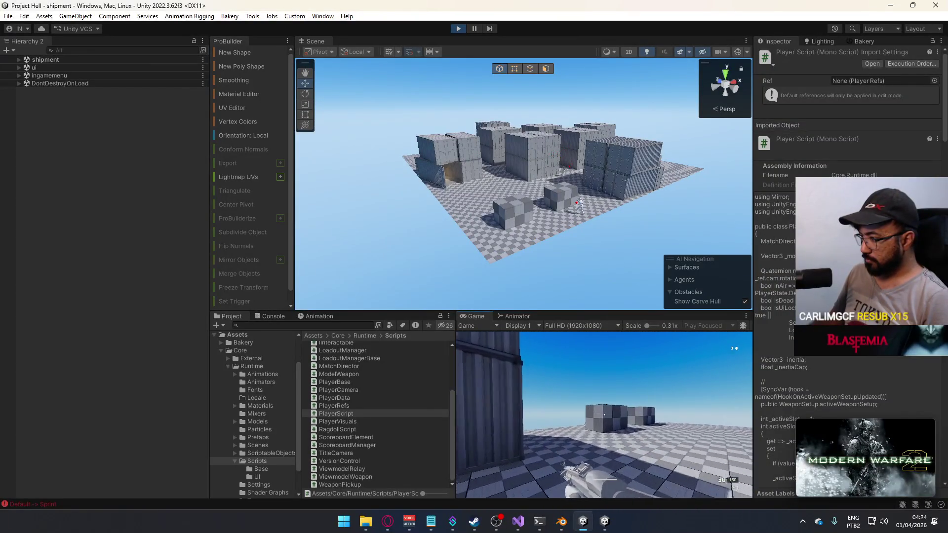
pyautogui.click(604, 415)
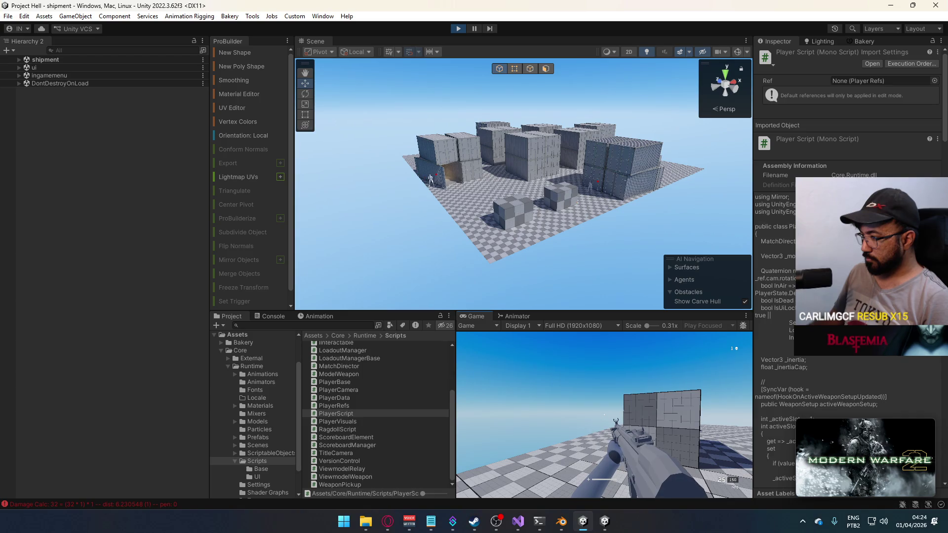
pyautogui.hotkey('shift', 'w')
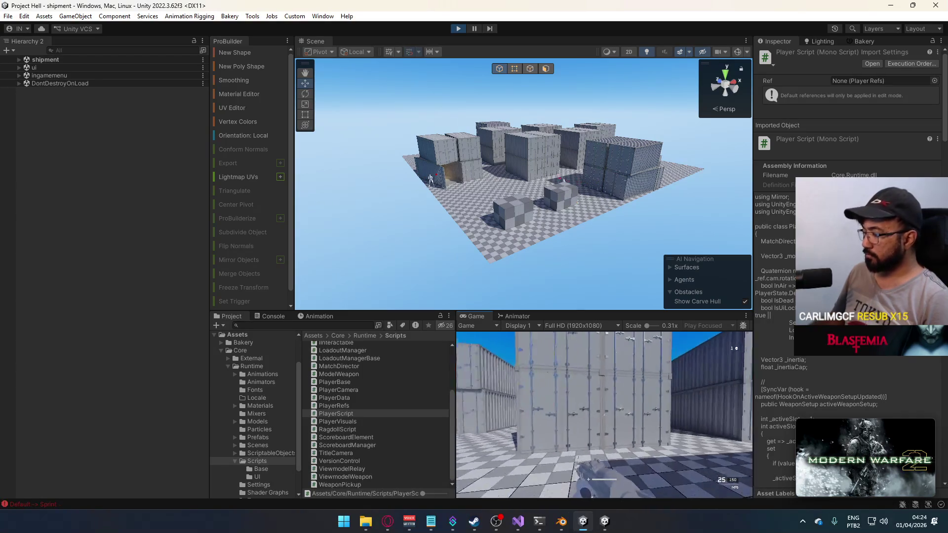
pyautogui.press('w')
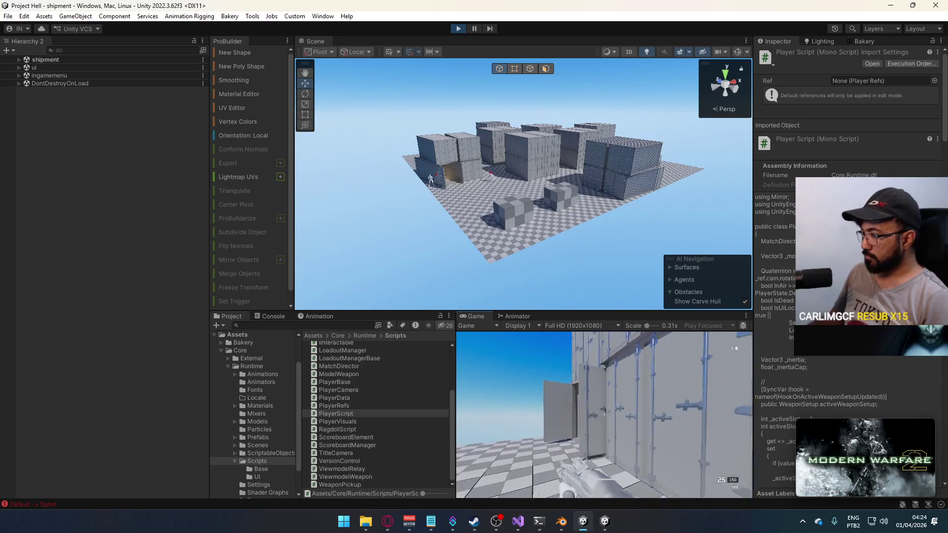
pyautogui.click(604, 415)
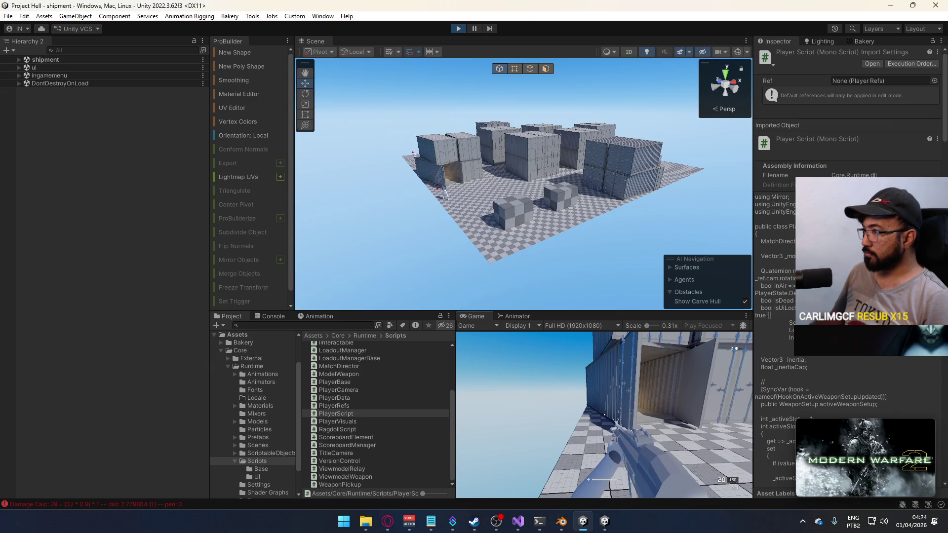
pyautogui.press('w')
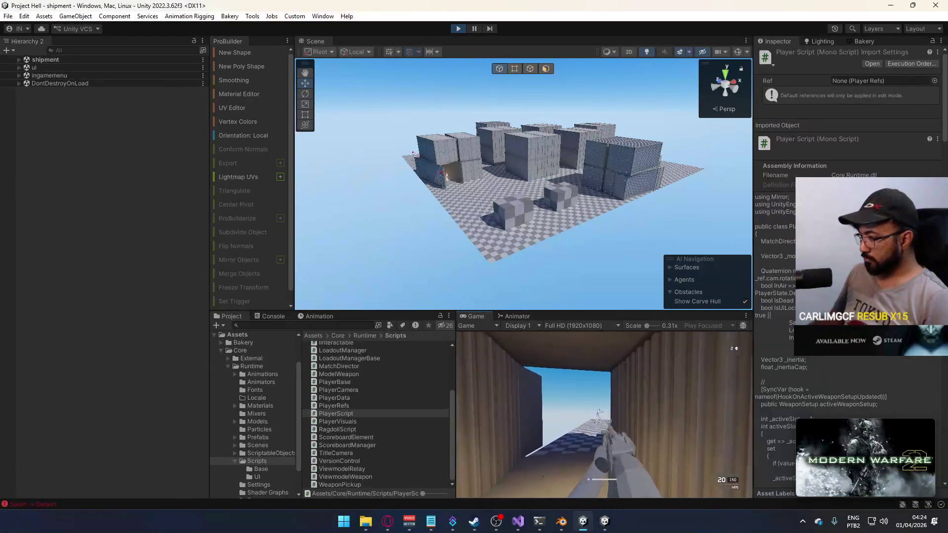
pyautogui.click(604, 415)
pyautogui.press('w')
pyautogui.click(604, 414)
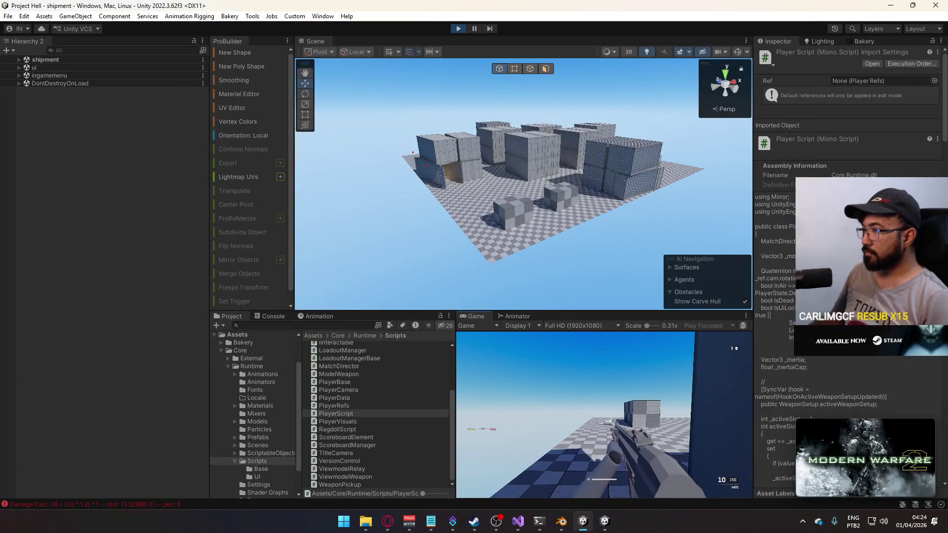
# Fly the Scene view camera down to the ragdolled body beside the crates.
pyautogui.press('super')
pyautogui.click(440, 63)
pyautogui.moveTo(440, 63); pyautogui.dragTo(610, 269)
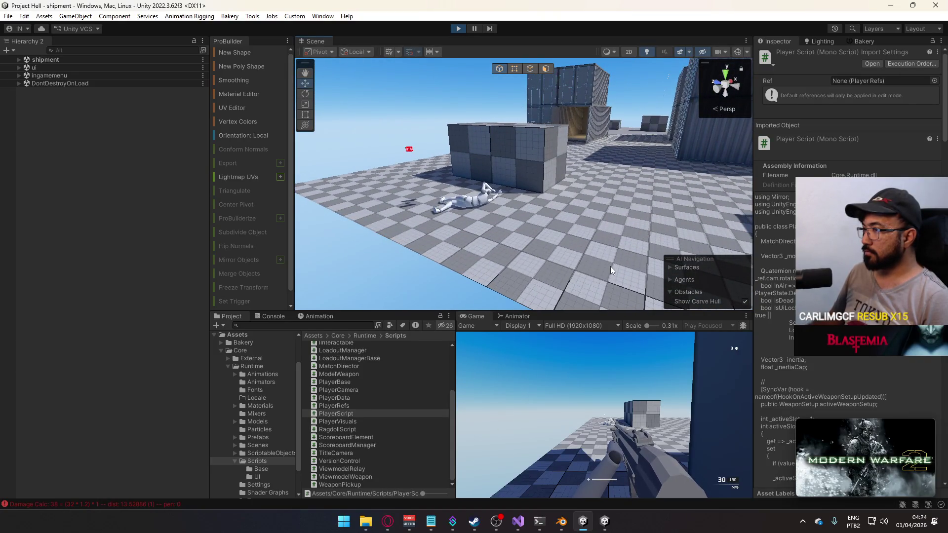
# Maximize the Game view and move around the training dummy in the container area.
pyautogui.click(573, 383)
pyautogui.hotkey('shift', 'space')
pyautogui.press('w')
pyautogui.press('w')
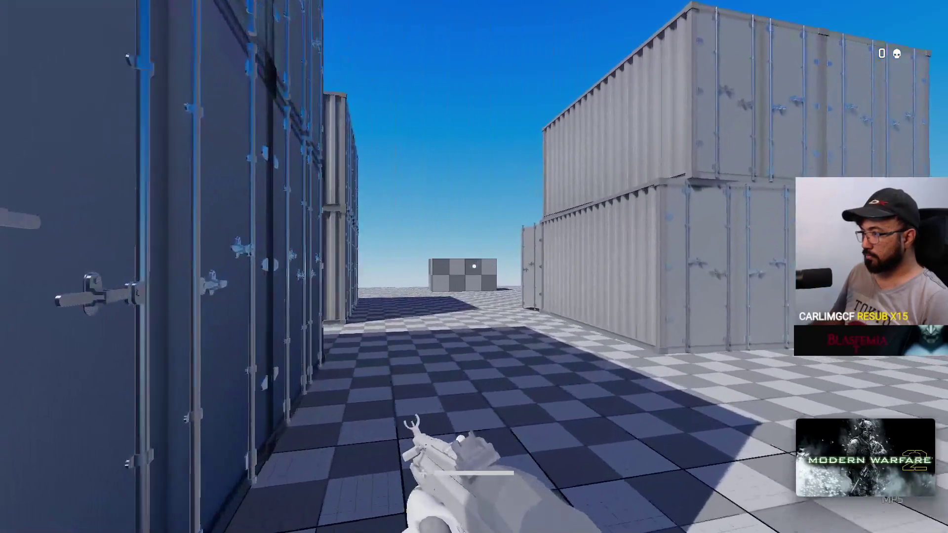
pyautogui.press('w')
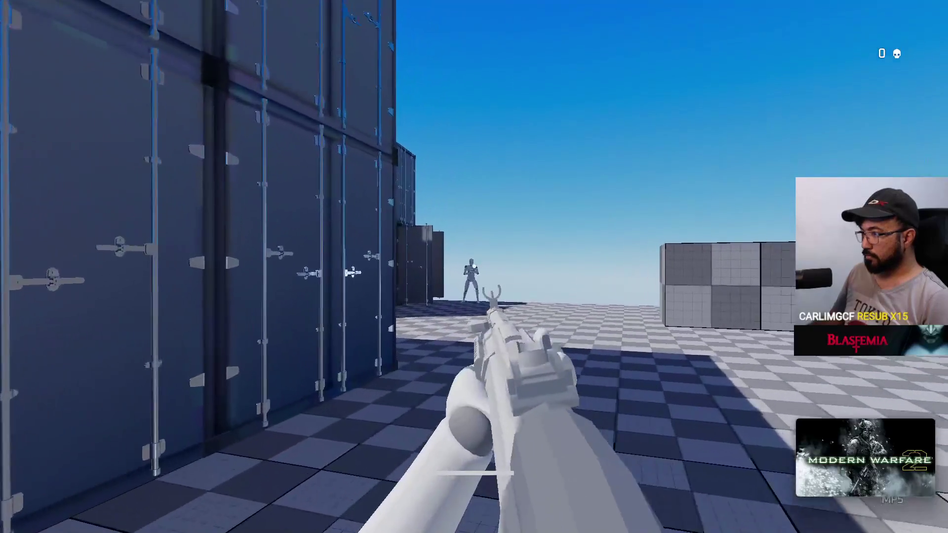
pyautogui.press('w')
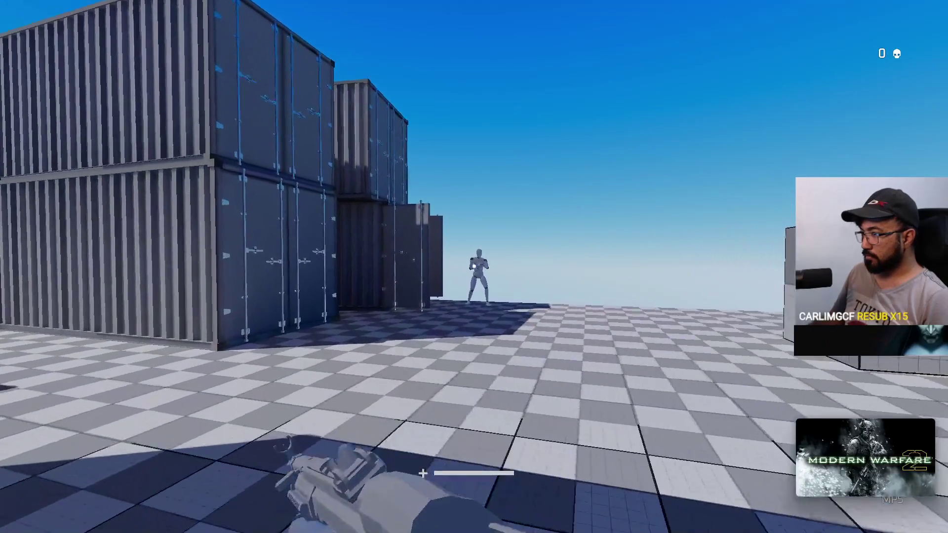
pyautogui.press('w')
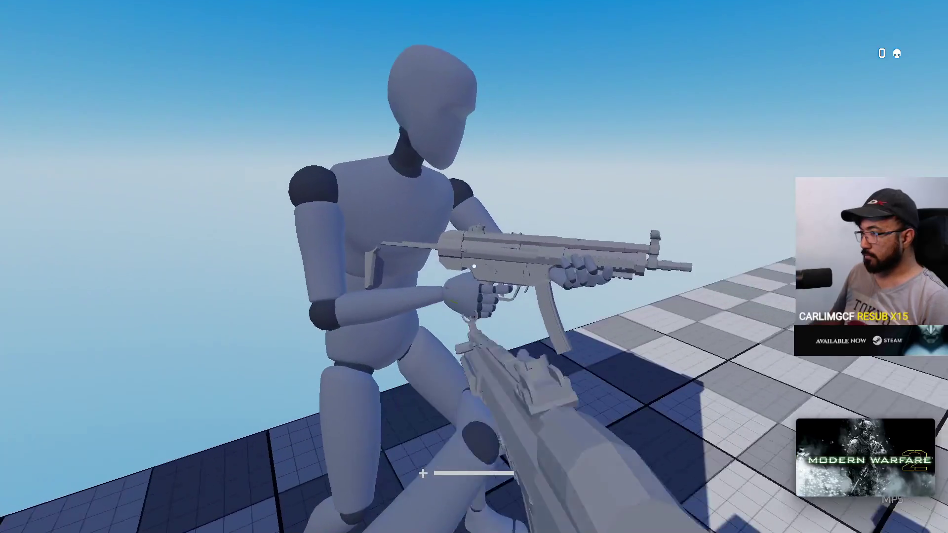
pyautogui.moveTo(474, 266)
pyautogui.press('s')
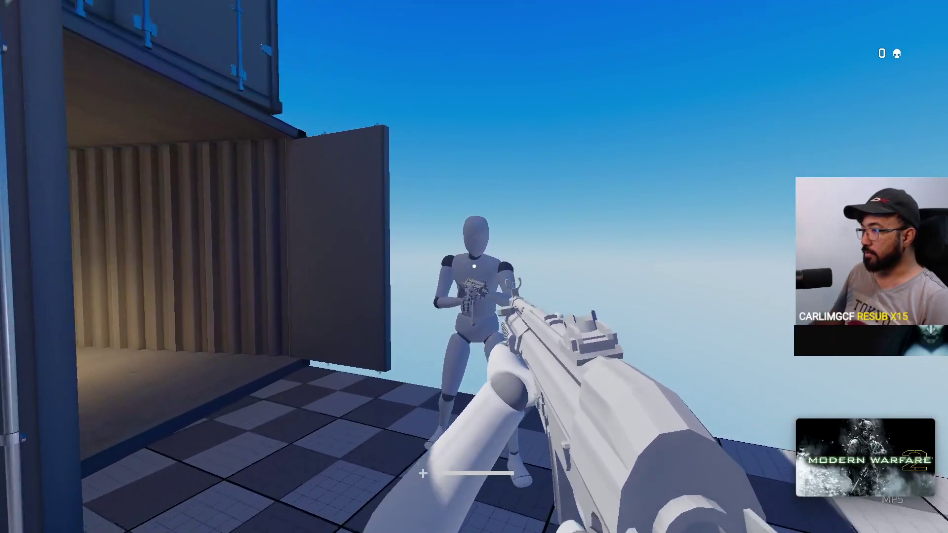
pyautogui.press('w')
pyautogui.press('s')
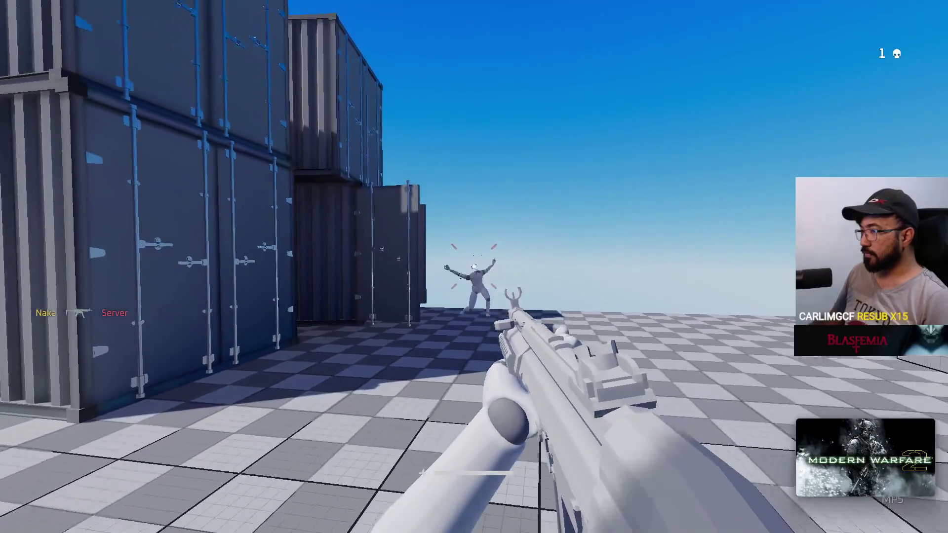
pyautogui.press('w')
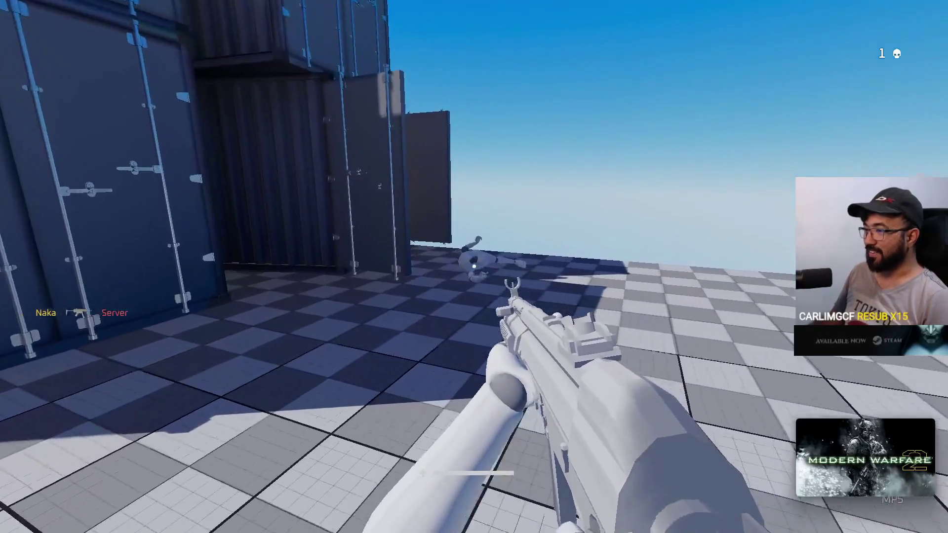
pyautogui.press('s')
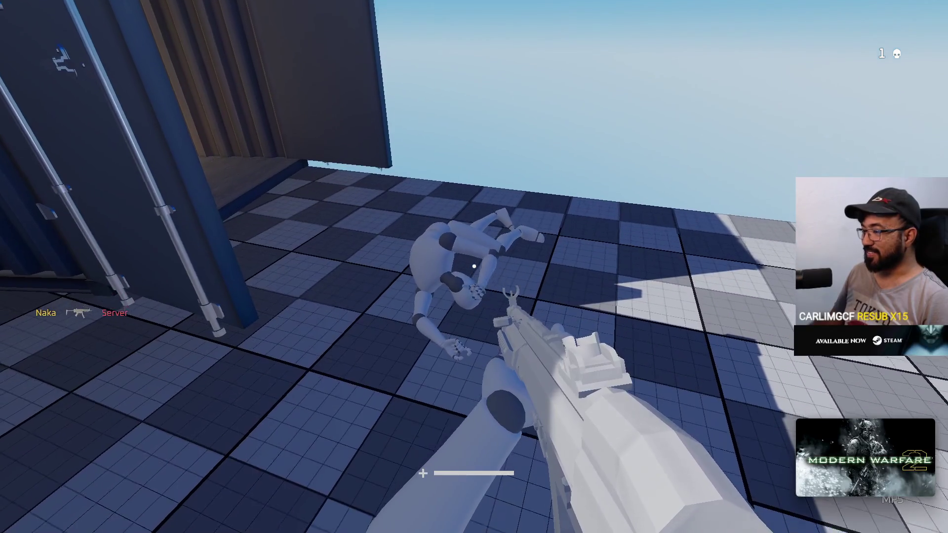
pyautogui.press('s')
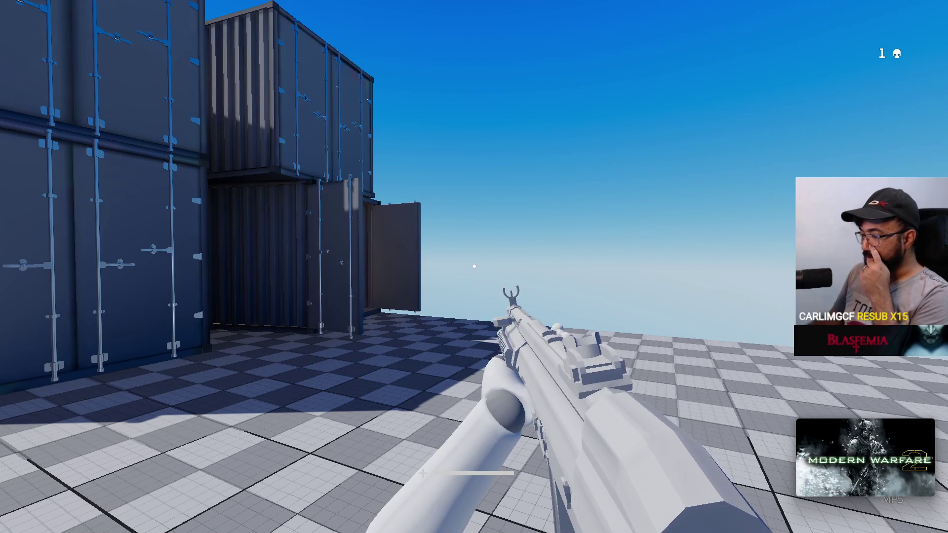
# Advance through the container corridors and shoot the enemy bot inside the open container.
pyautogui.press('w')
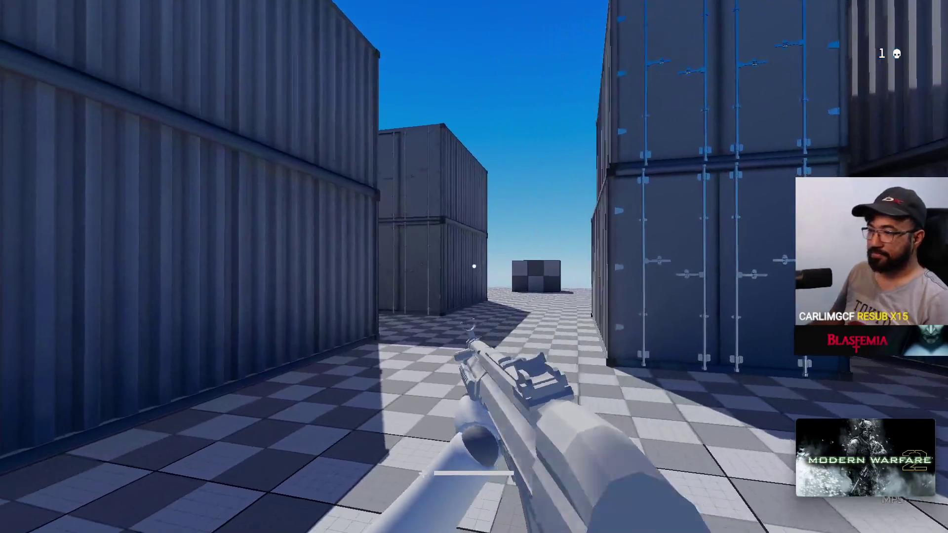
pyautogui.press('w')
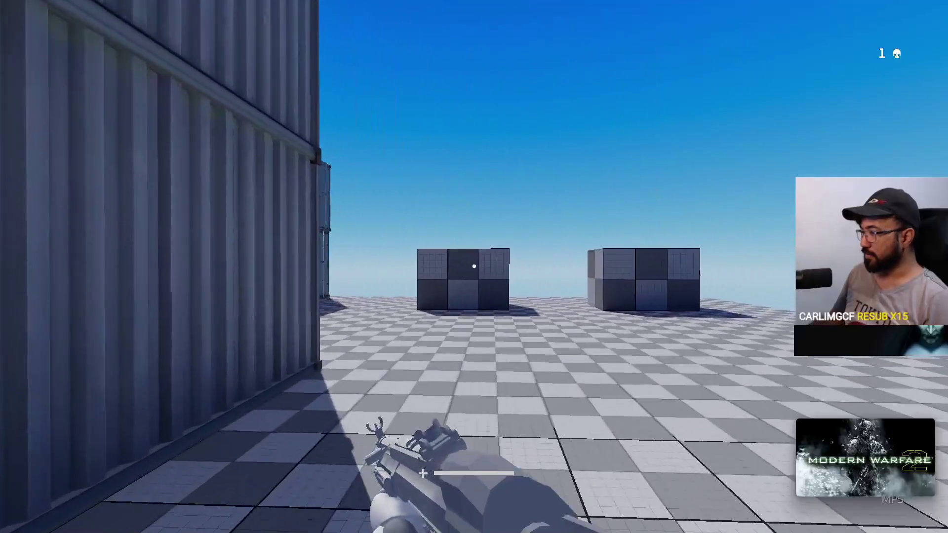
pyautogui.press('w')
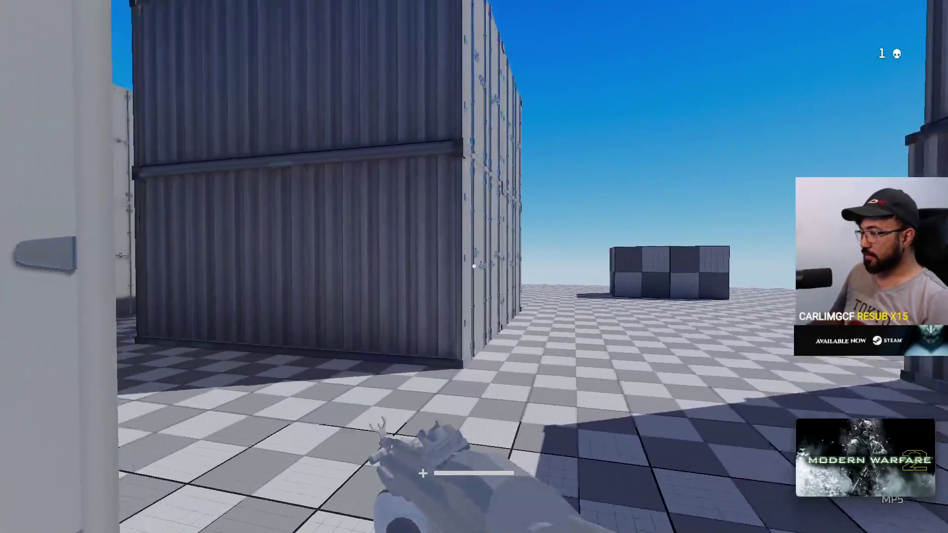
pyautogui.press('w')
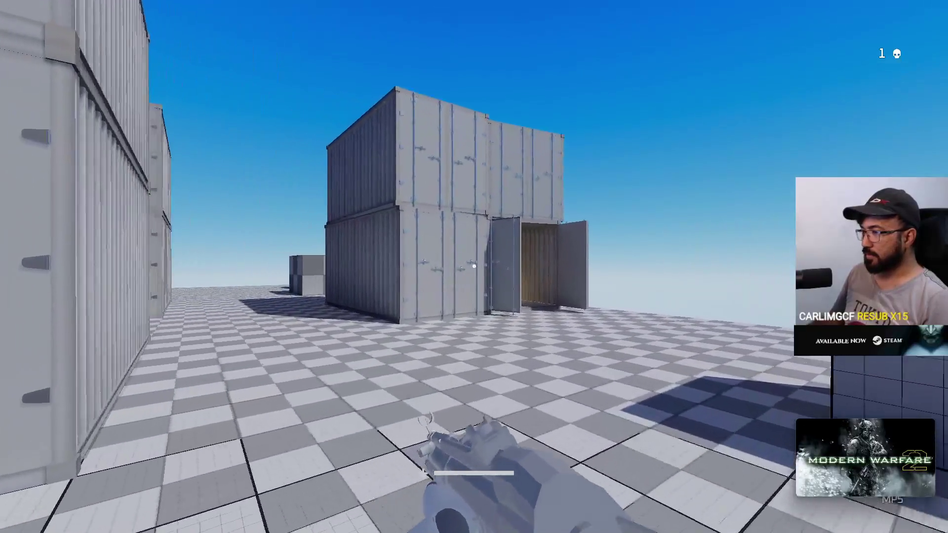
pyautogui.press('w')
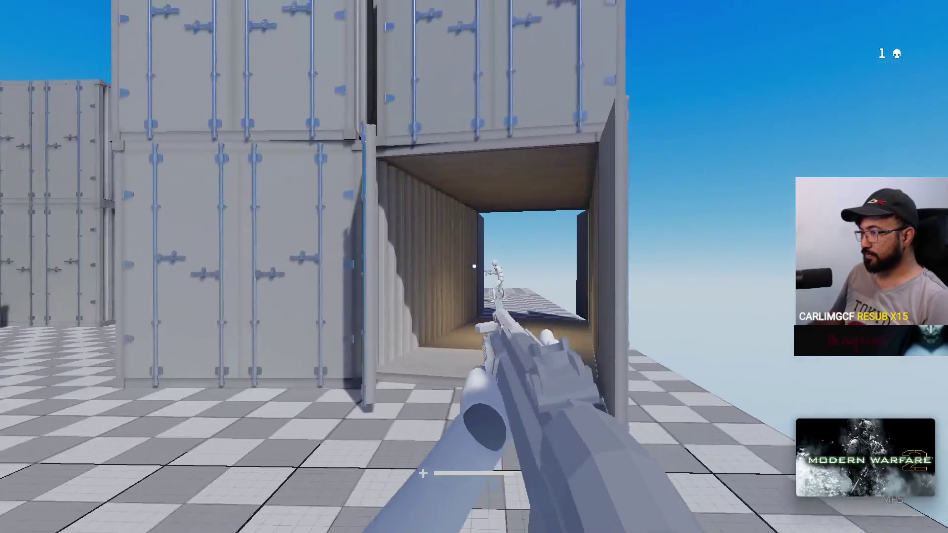
pyautogui.press('w')
pyautogui.click(474, 267)
# Walk past the ragdoll and cubes across the map, then leave fullscreen back to the editor.
pyautogui.press('w')
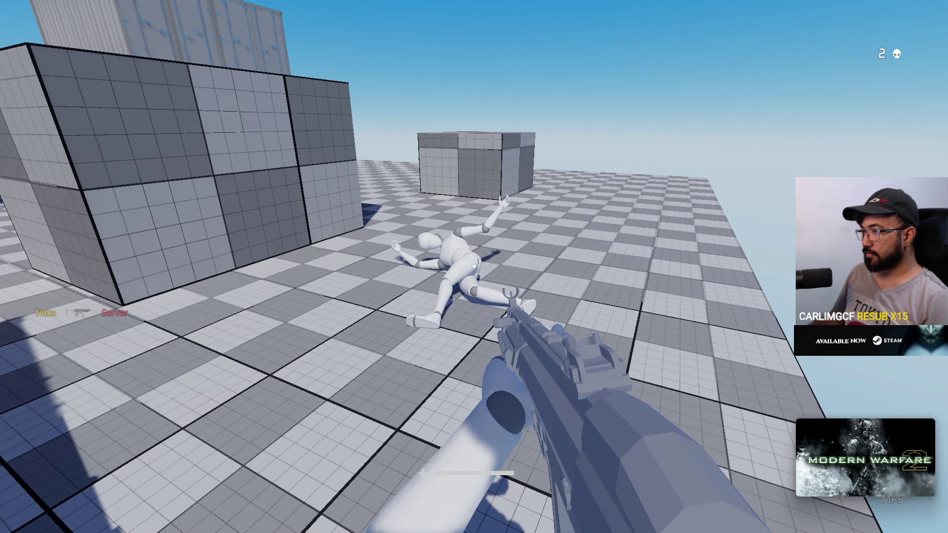
pyautogui.press('w')
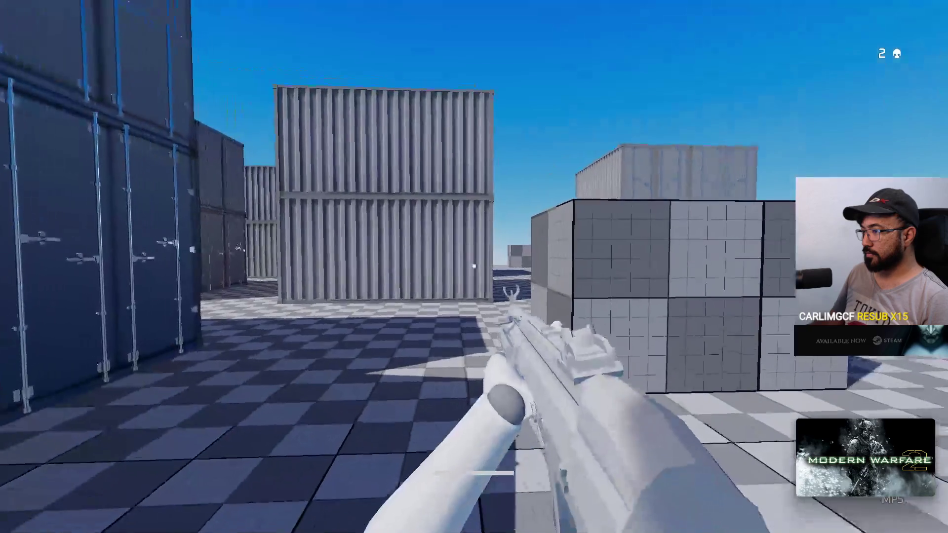
pyautogui.press('w')
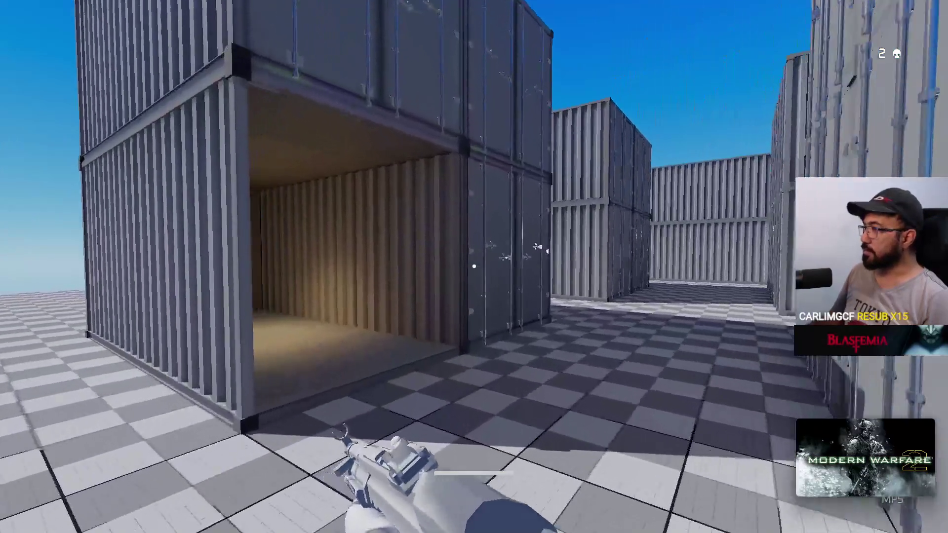
pyautogui.press('w')
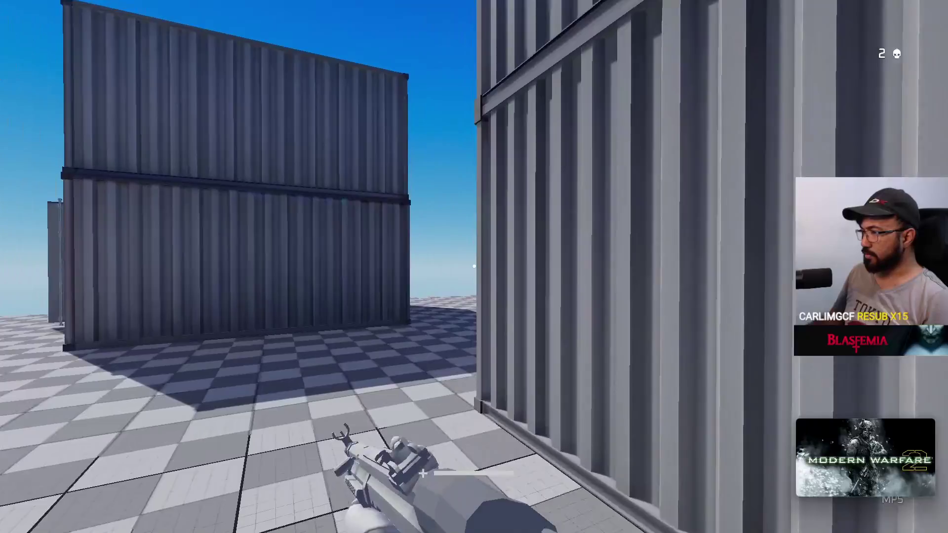
pyautogui.press('w')
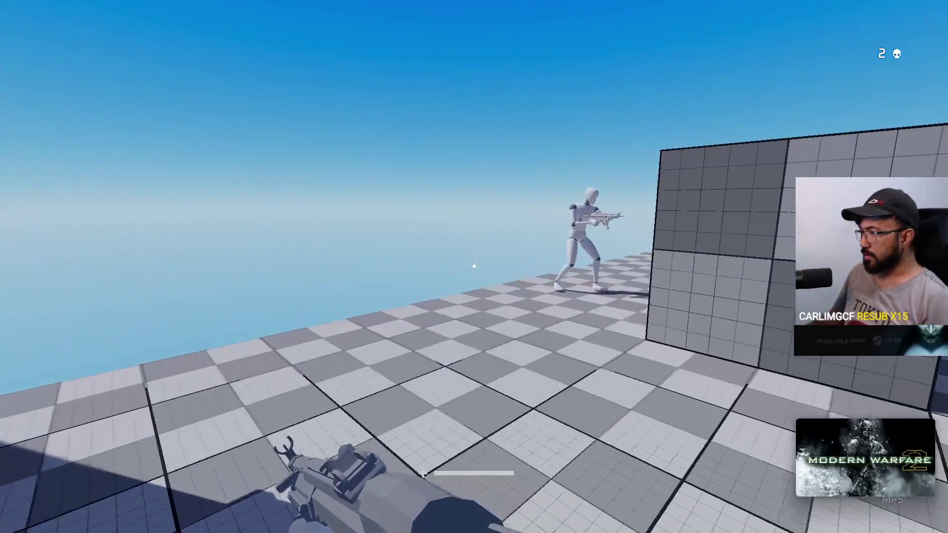
pyautogui.press('w')
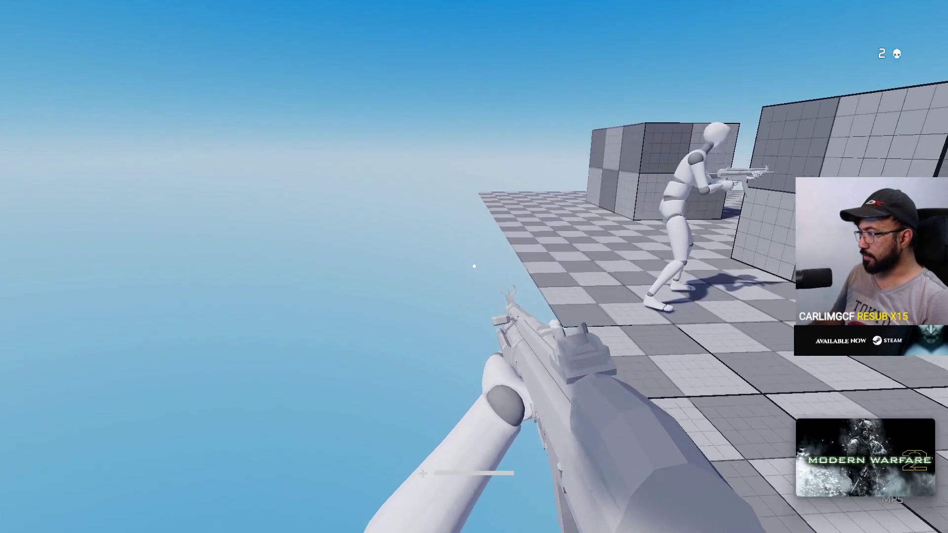
pyautogui.press('w')
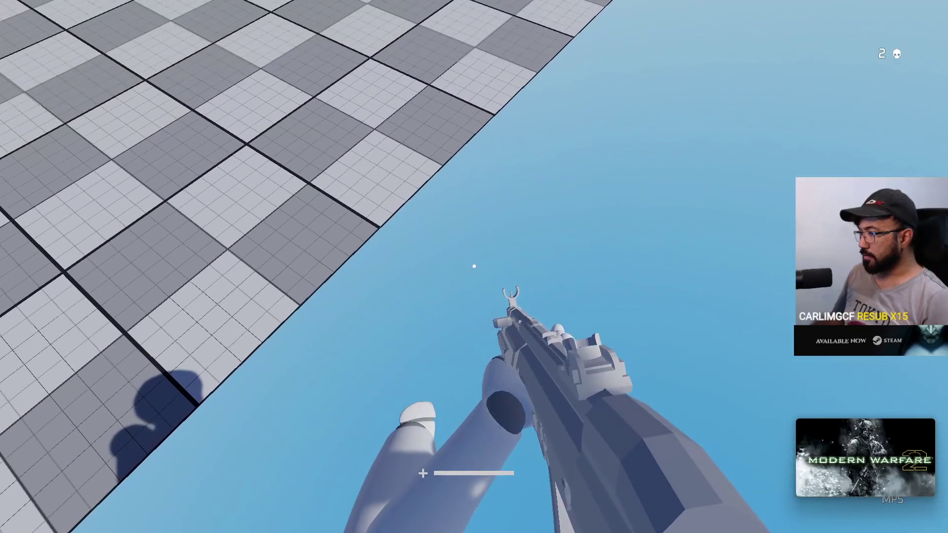
pyautogui.press('super')
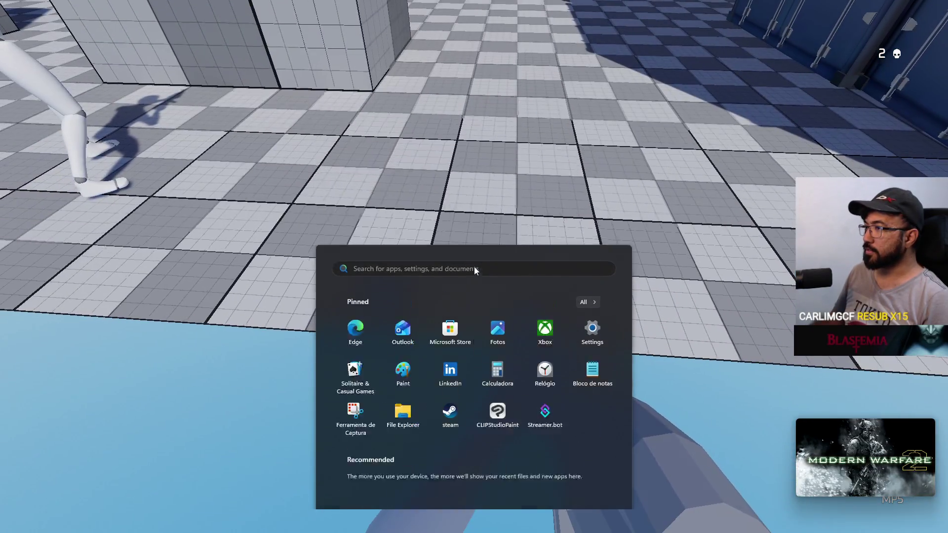
pyautogui.press('Escape')
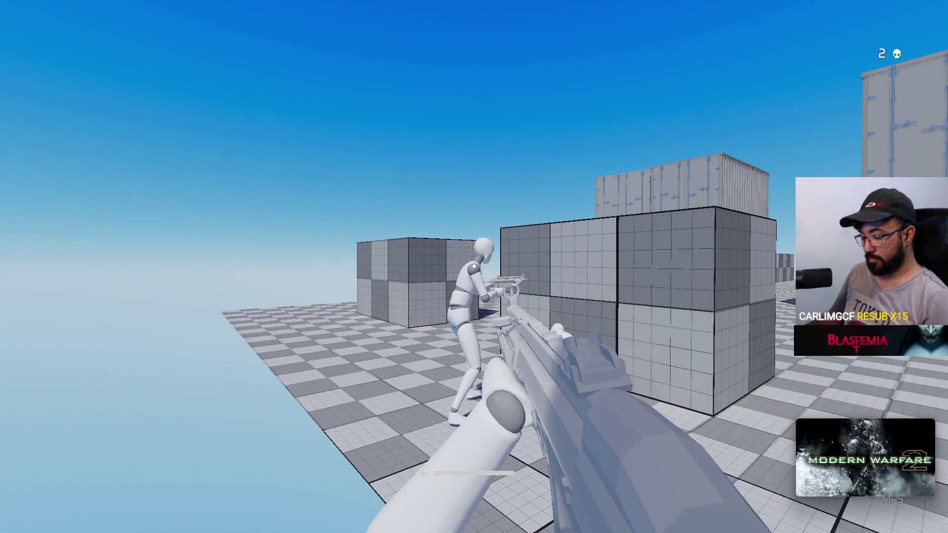
pyautogui.press('d')
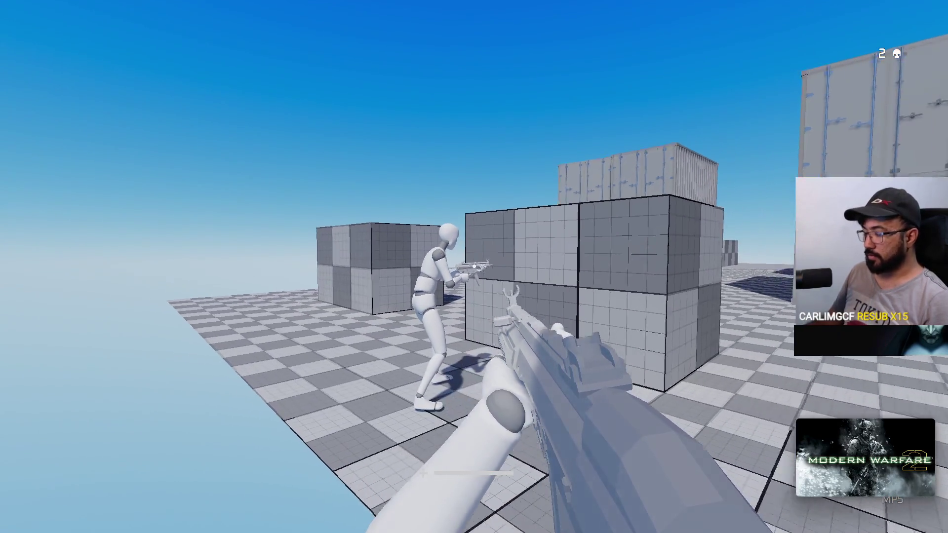
pyautogui.press('Escape')
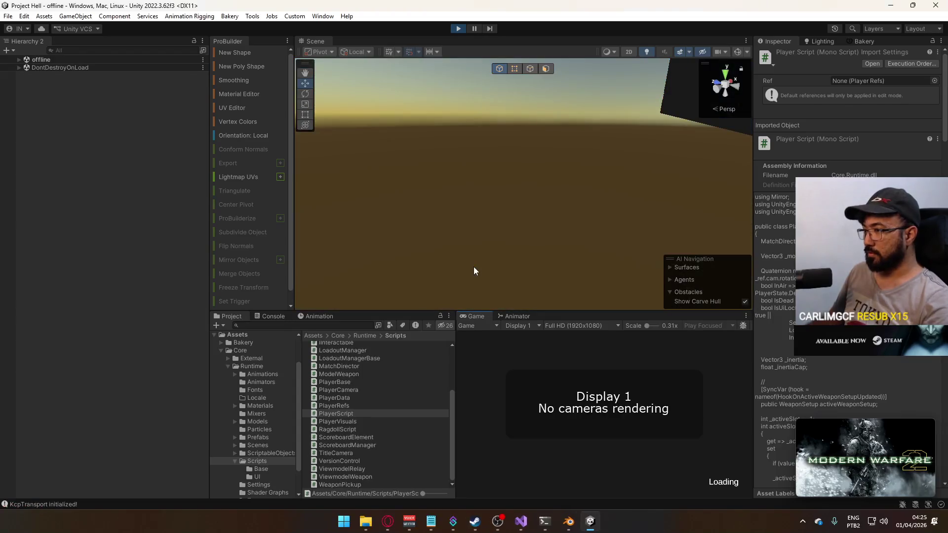
# Restart Play mode, sprint across the shipment map, and select the boundary Cube enclosing it.
pyautogui.click(459, 28)
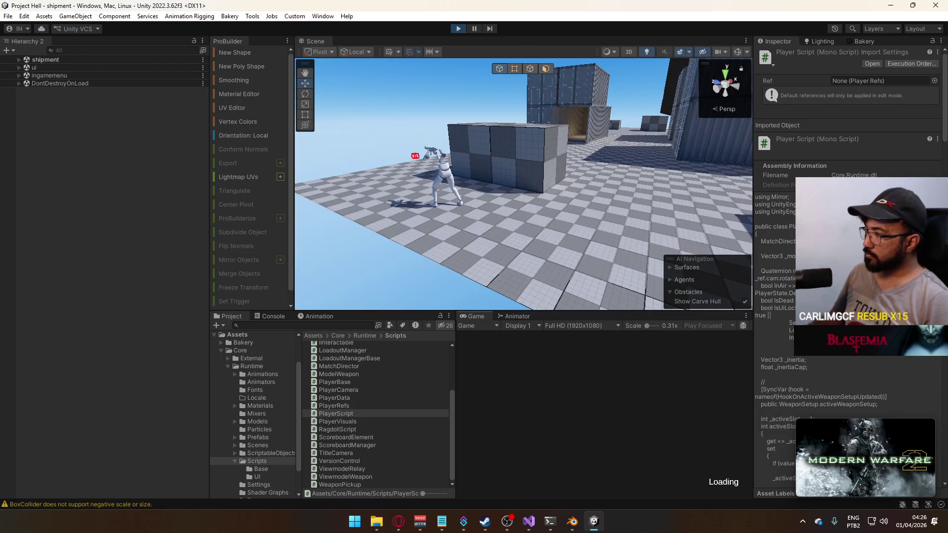
pyautogui.hotkey('shift', 'w')
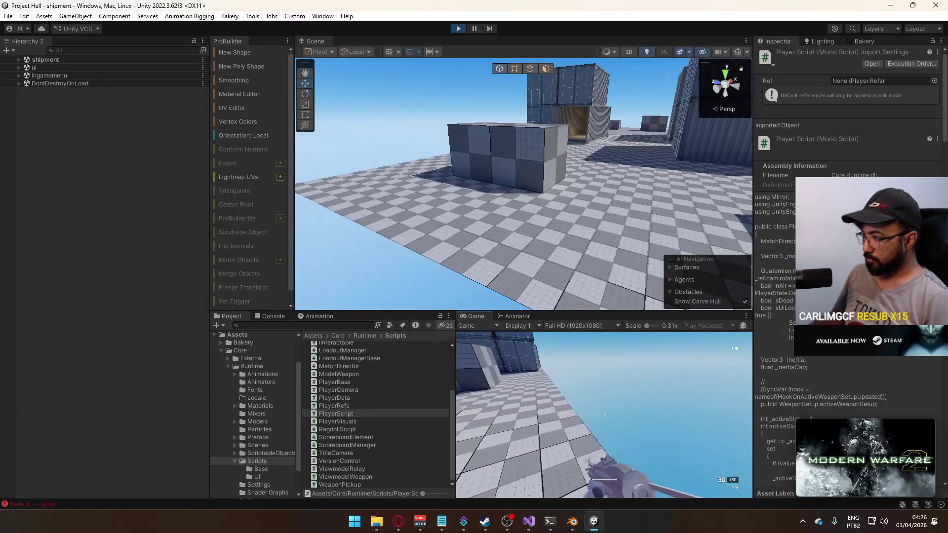
pyautogui.press('super')
pyautogui.click(618, 93)
pyautogui.scroll(-5, 619, 94)
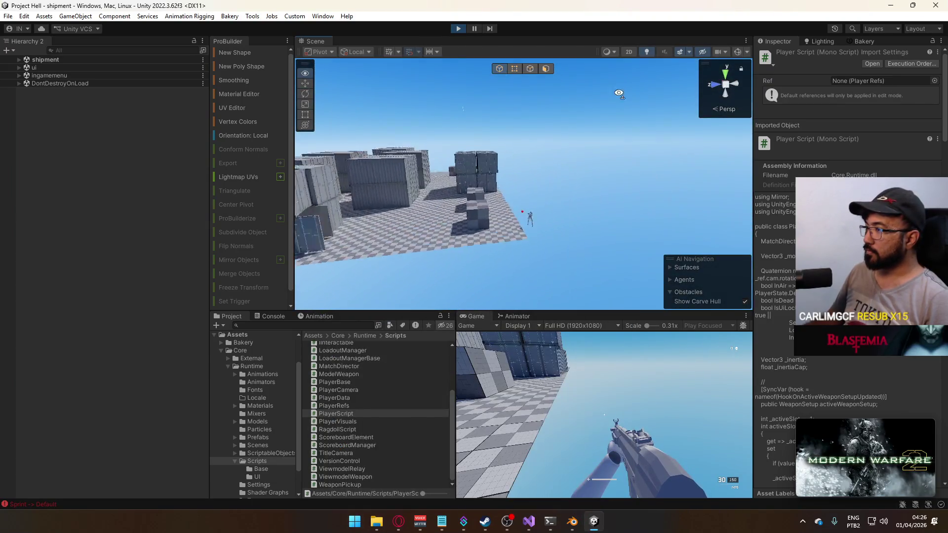
pyautogui.scroll(5, 619, 93)
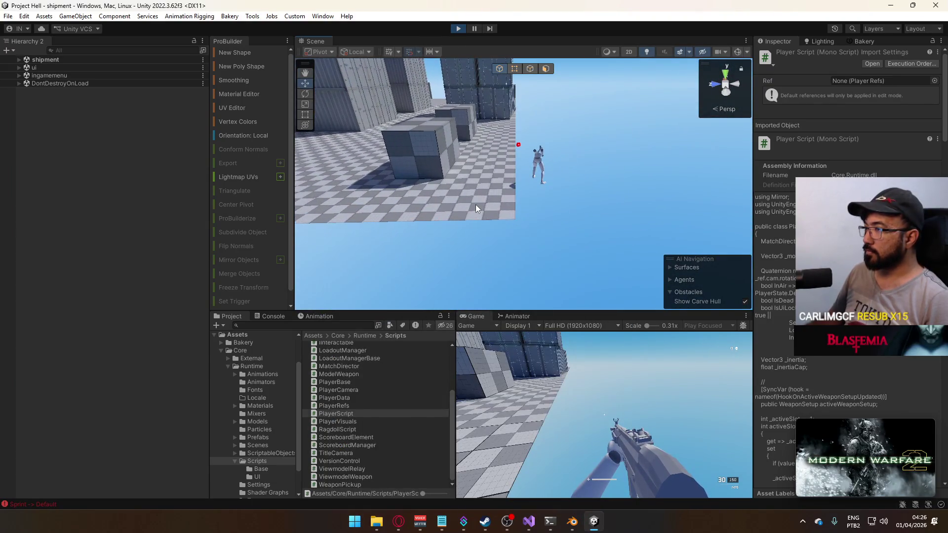
pyautogui.click(475, 204)
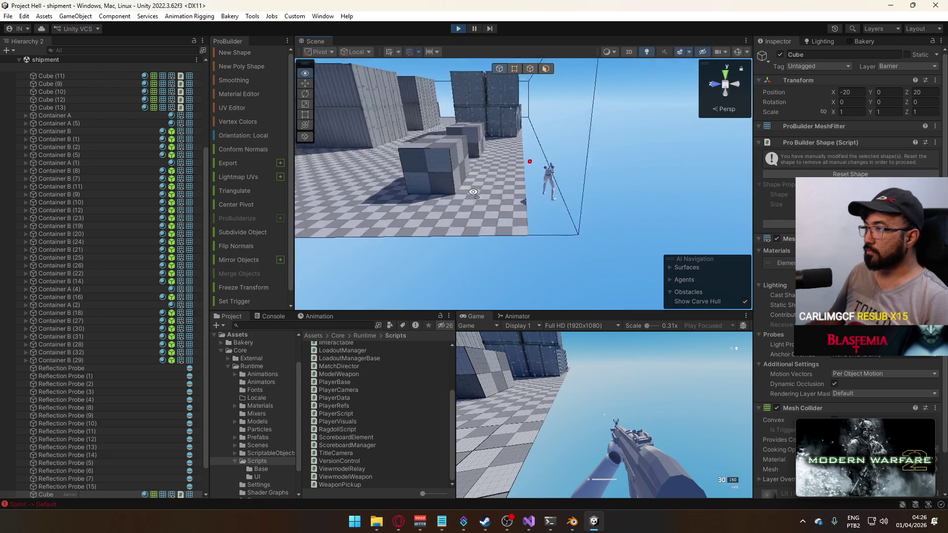
pyautogui.scroll(-5, 473, 193)
pyautogui.moveTo(473, 193)
pyautogui.mouseDown()
pyautogui.moveTo(503, 195)
pyautogui.moveTo(476, 201)
pyautogui.moveTo(462, 177)
pyautogui.mouseUp()
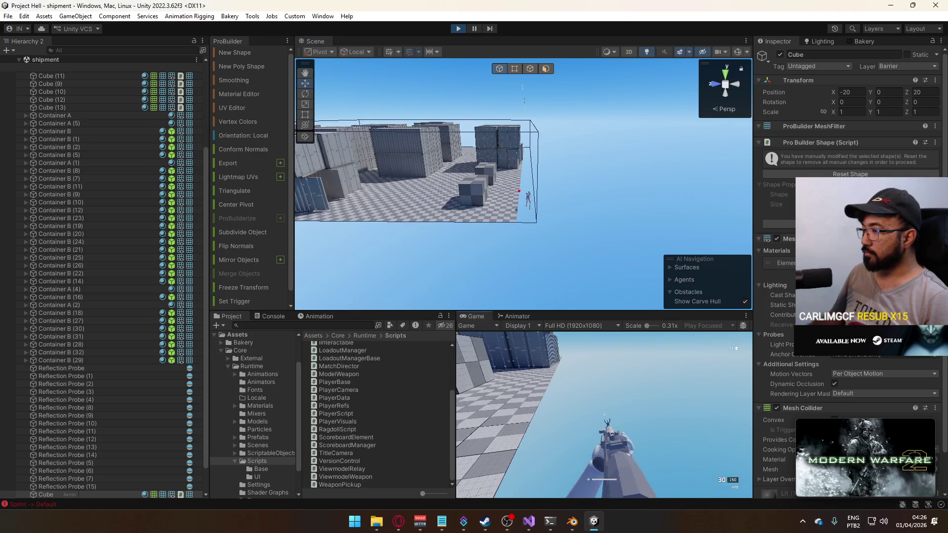
# Switch the boundary Cube to ProBuilder element editing and orbit the Scene view.
pyautogui.press('super')
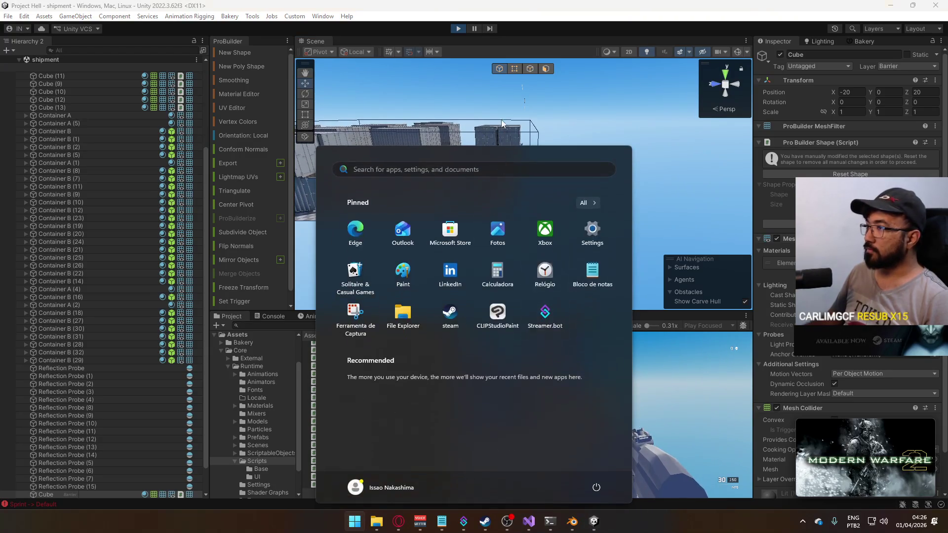
pyautogui.click(514, 71)
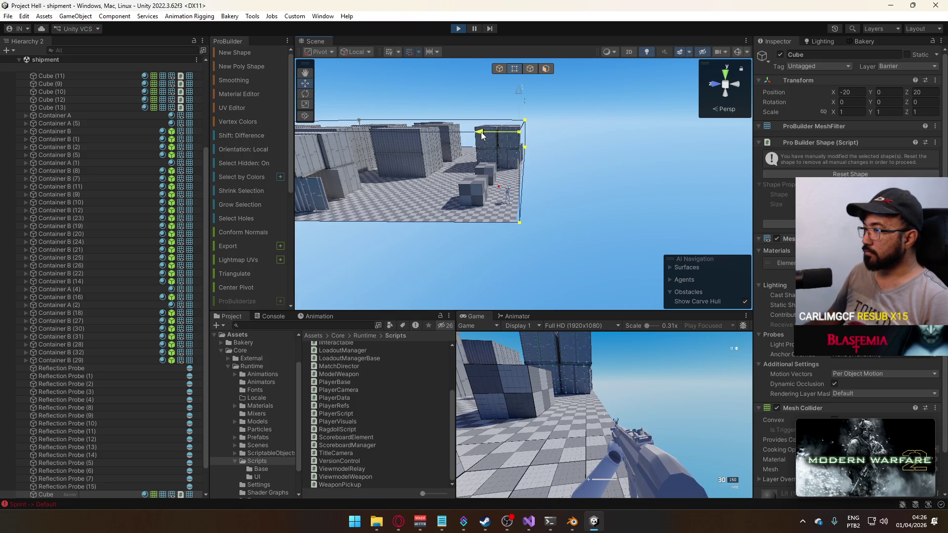
pyautogui.click(608, 385)
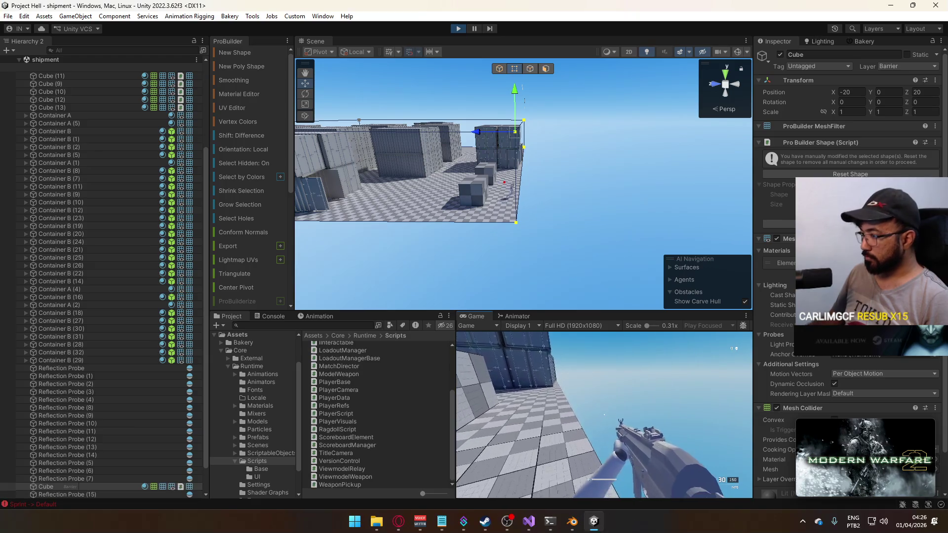
pyautogui.press('super')
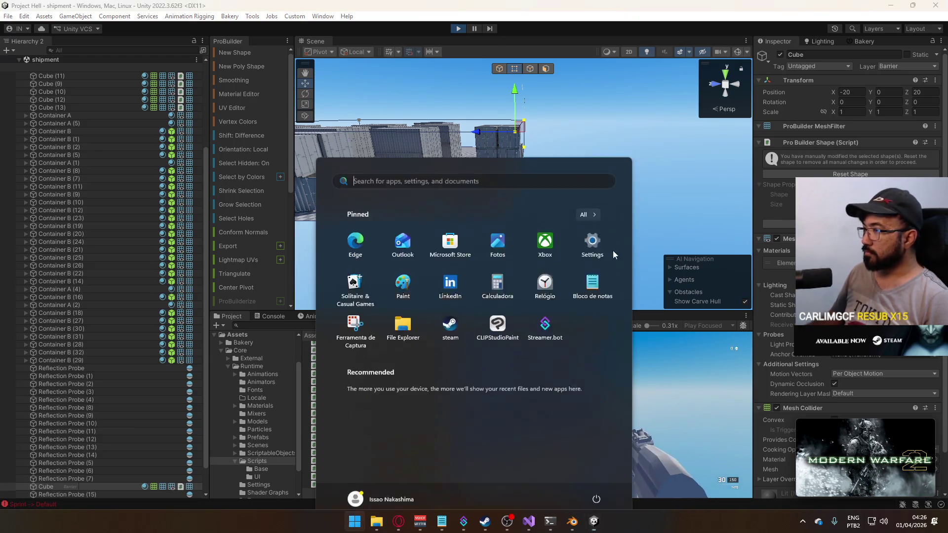
pyautogui.press('super')
pyautogui.moveTo(533, 193)
pyautogui.mouseDown()
pyautogui.moveTo(745, 194)
pyautogui.moveTo(345, 193)
pyautogui.moveTo(523, 192)
pyautogui.mouseUp()
# Stop the playtest, pull the Cube's face in to Object Size Z 40, and save the shipment scene.
pyautogui.click(458, 28)
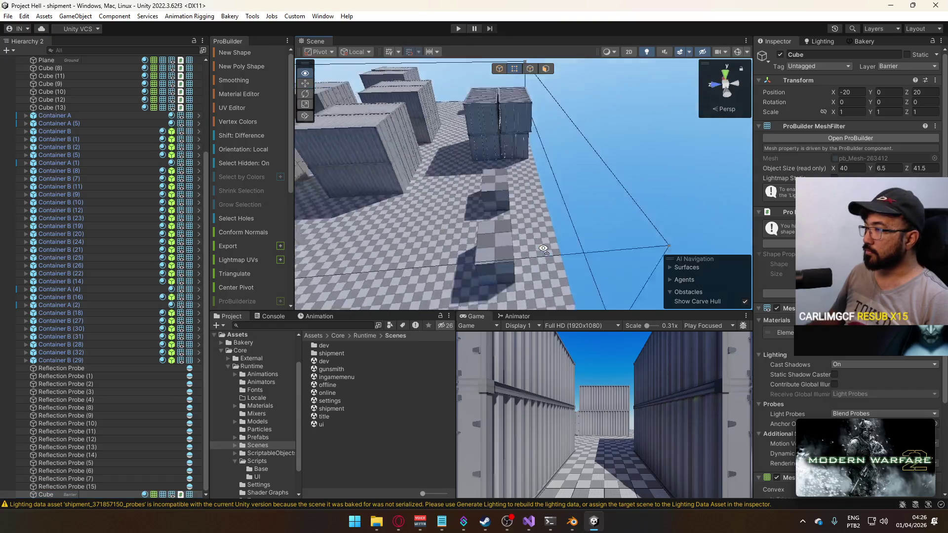
pyautogui.moveTo(484, 202); pyautogui.dragTo(468, 204)
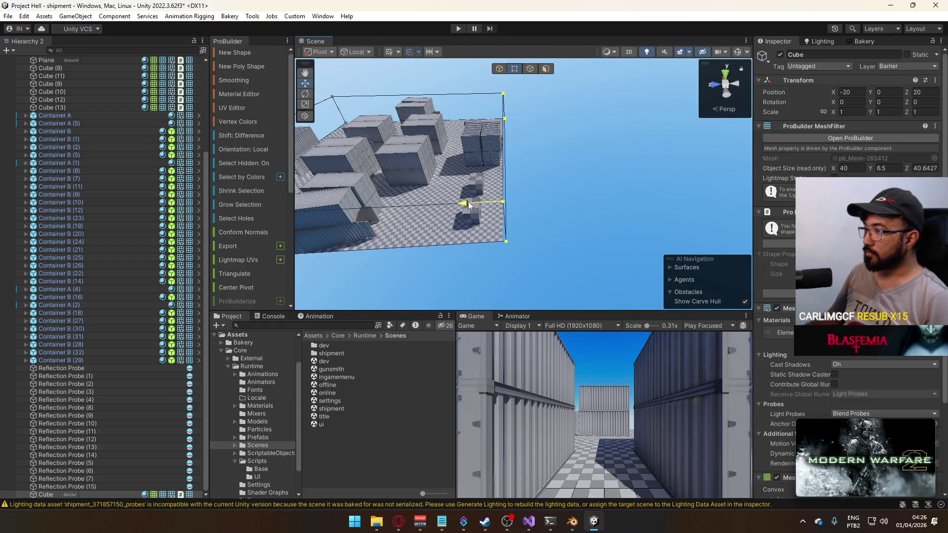
pyautogui.click(598, 233)
pyautogui.moveTo(611, 233); pyautogui.dragTo(572, 171)
pyautogui.hotkey('ctrl', 's')
pyautogui.click(529, 523)
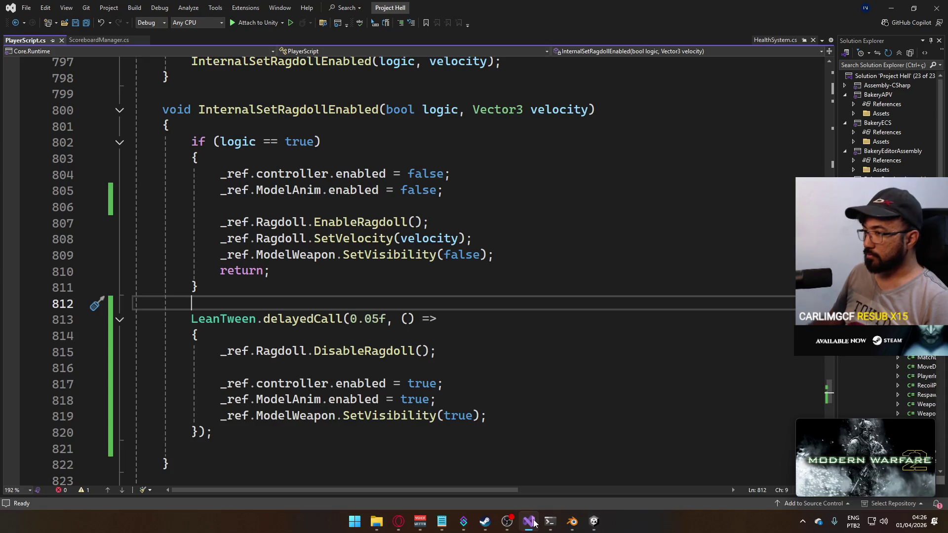
# Check the bug list in the notes, then delete the commented-out ServerSpawnBullet block from PlayerScript.
pyautogui.click(532, 522)
pyautogui.click(441, 521)
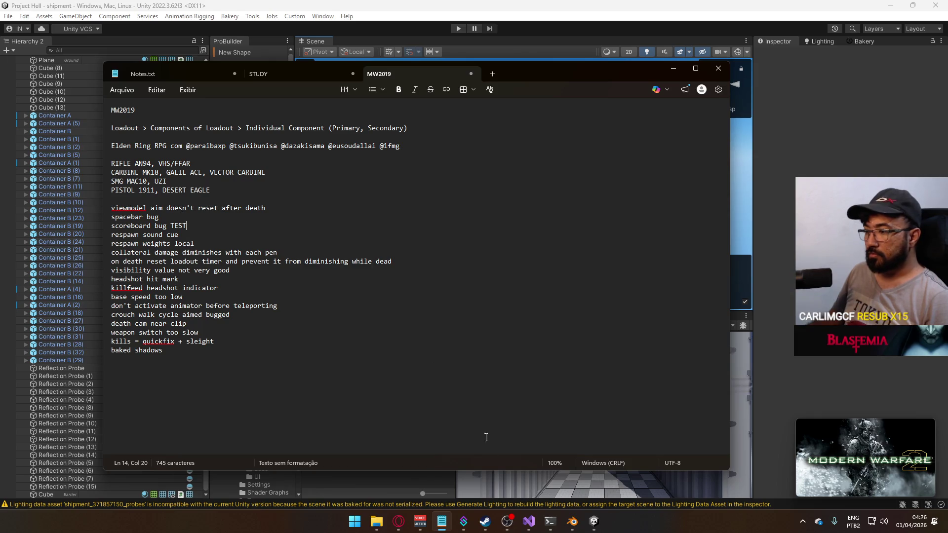
pyautogui.click(530, 522)
pyautogui.scroll(12, 263, 240)
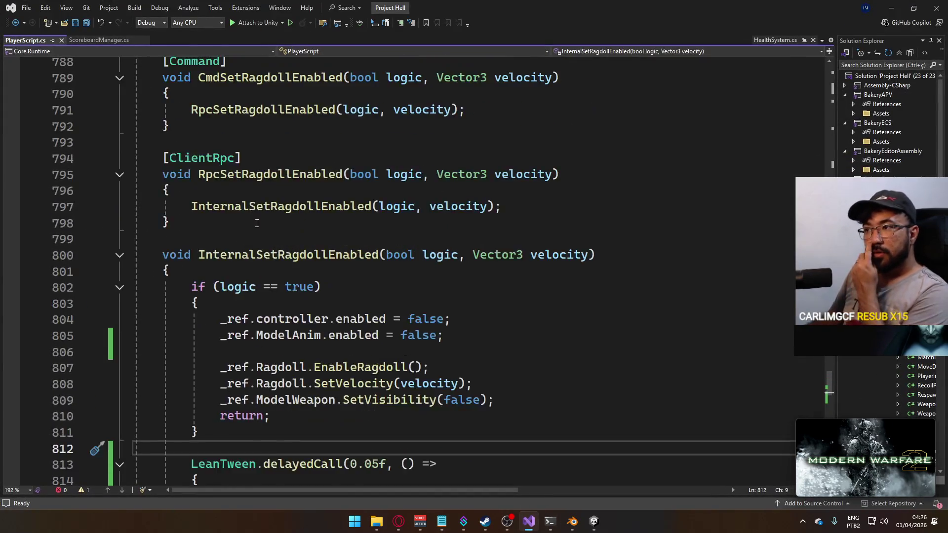
pyautogui.scroll(13, 263, 241)
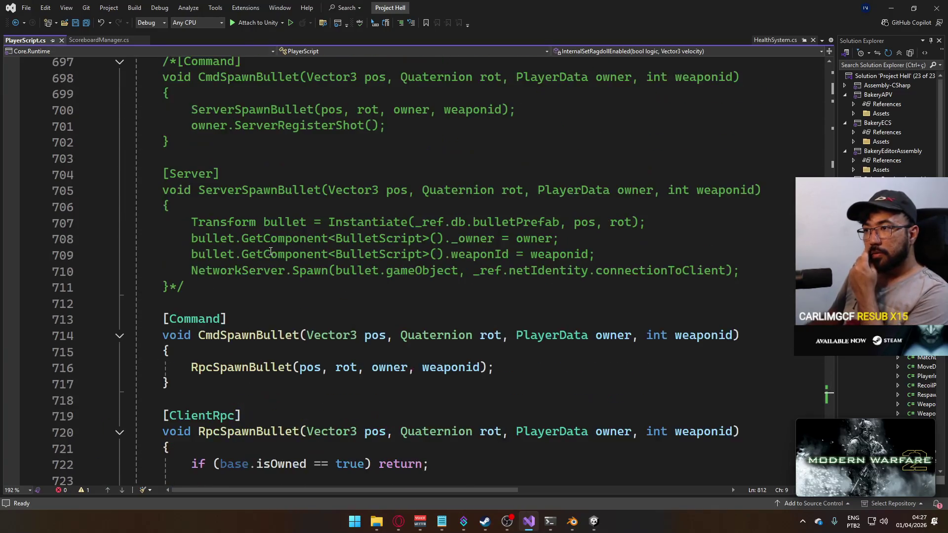
pyautogui.scroll(-4, 274, 255)
pyautogui.scroll(3, 274, 255)
pyautogui.click(245, 239)
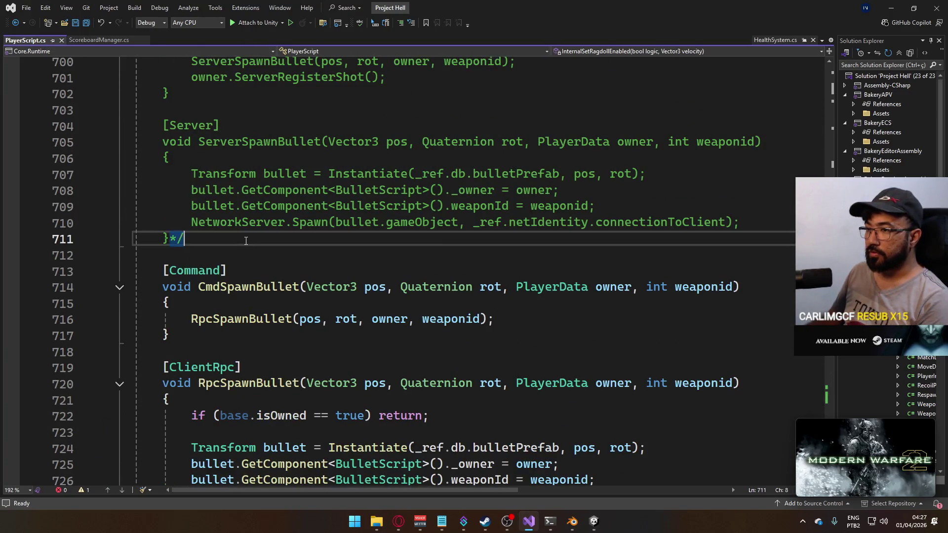
pyautogui.scroll(5, 208, 241)
pyautogui.keyDown('shift'); pyautogui.click(158, 254); pyautogui.keyUp('shift')
pyautogui.press('BackSpace')
pyautogui.press('BackSpace')
pyautogui.press('Delete')
# Go to the SetViewmodelVisibility definition and put the caret at its SetVisibility line.
pyautogui.scroll(3, 310, 275)
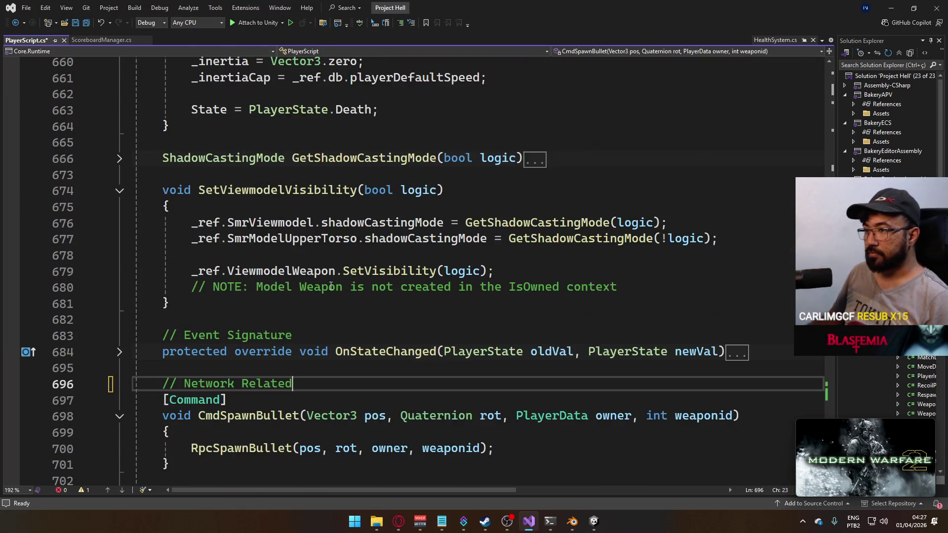
pyautogui.scroll(1, 303, 259)
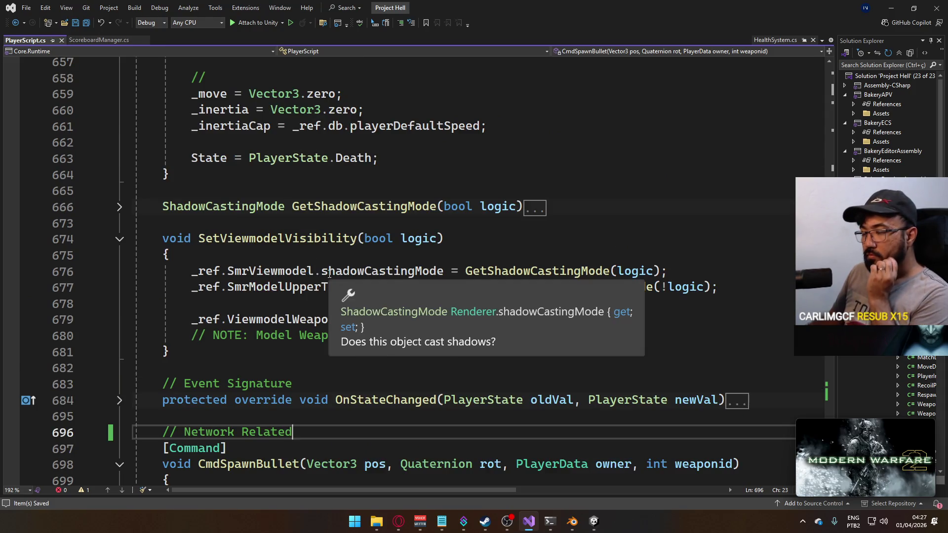
pyautogui.scroll(7, 416, 260)
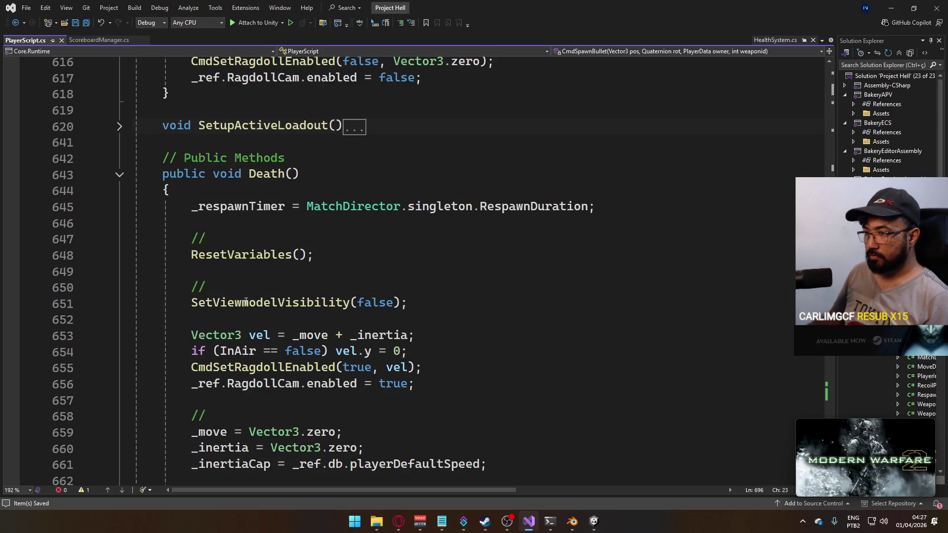
pyautogui.keyDown('ctrl'); pyautogui.click(287, 302); pyautogui.keyUp('ctrl')
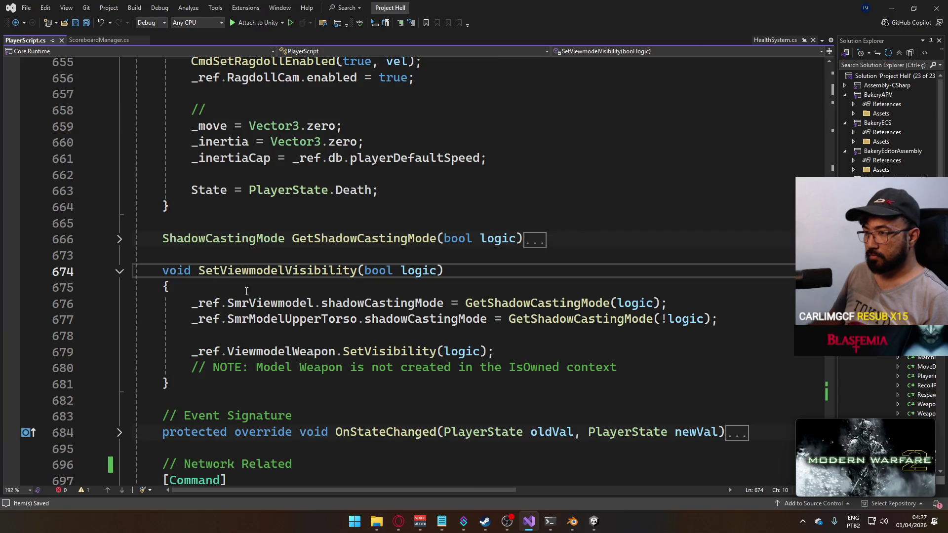
pyautogui.click(460, 287)
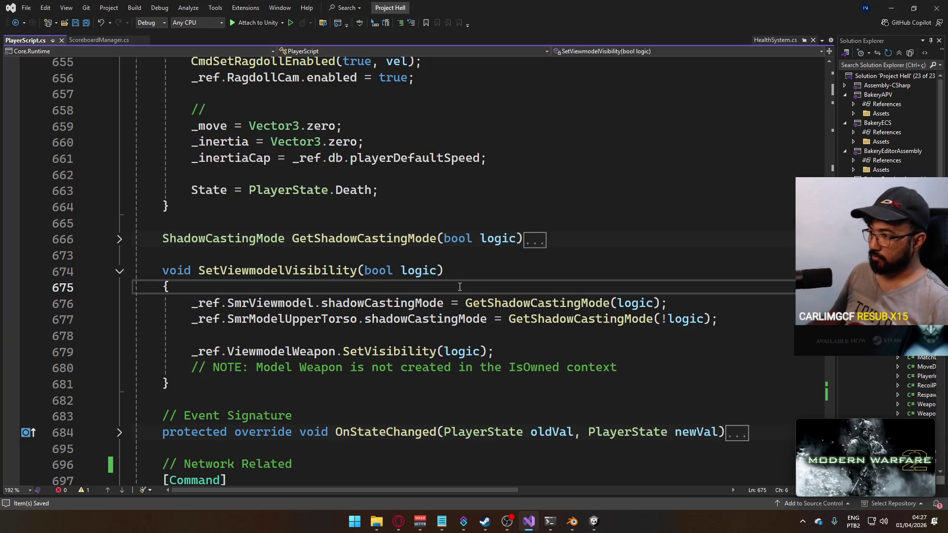
pyautogui.click(505, 349)
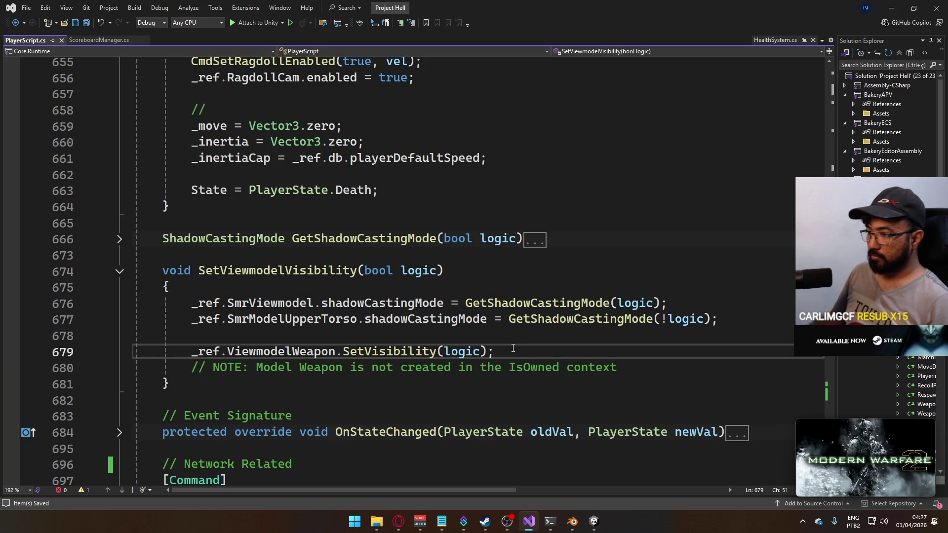
# Add an Animation Parameters Reset comment below the NOTE line, then delete it again.
pyautogui.click(653, 370)
pyautogui.press('Return')
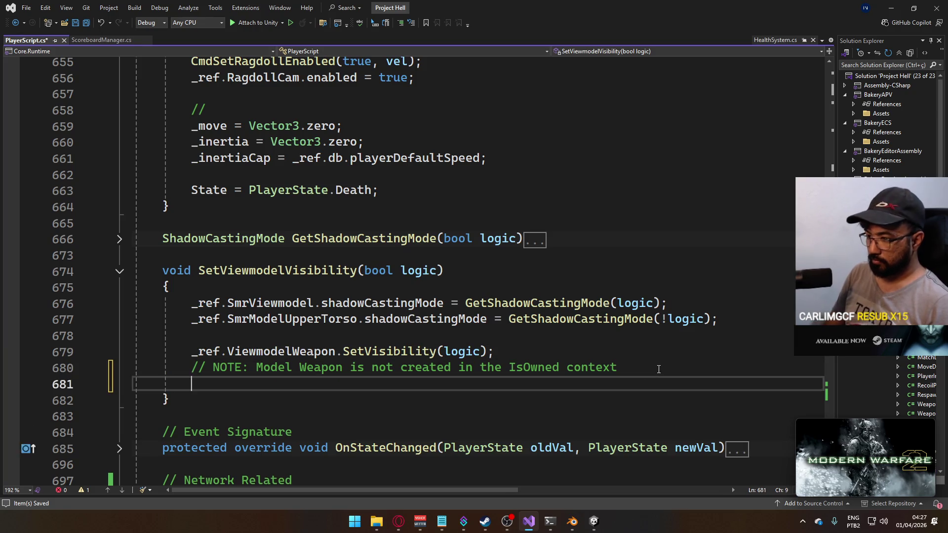
pyautogui.press('Return')
pyautogui.write('// Animation Parameters Res')
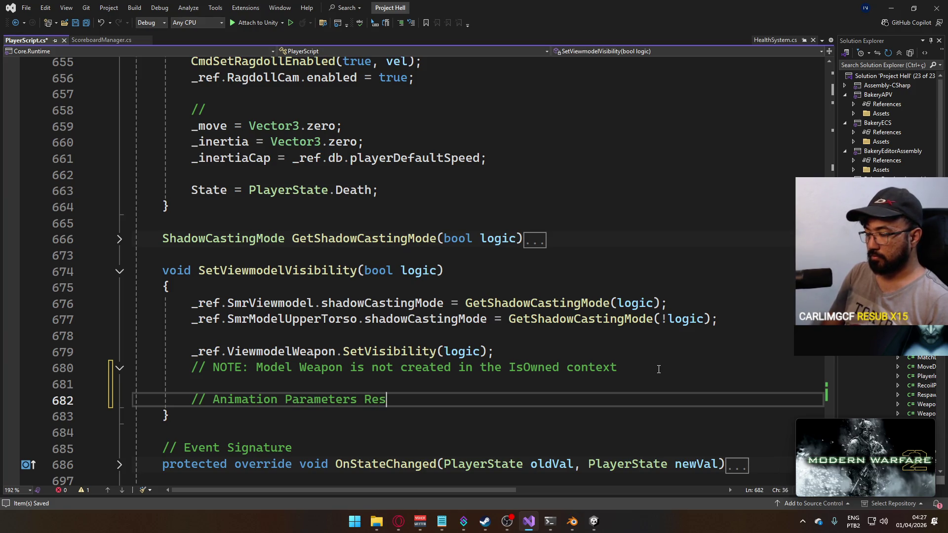
pyautogui.press('Return')
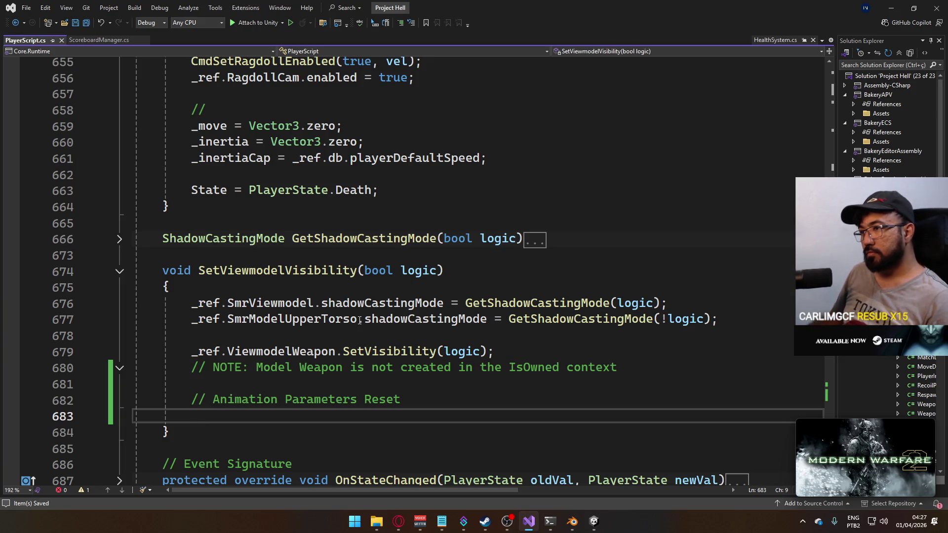
pyautogui.scroll(2, 360, 320)
pyautogui.scroll(-2, 368, 325)
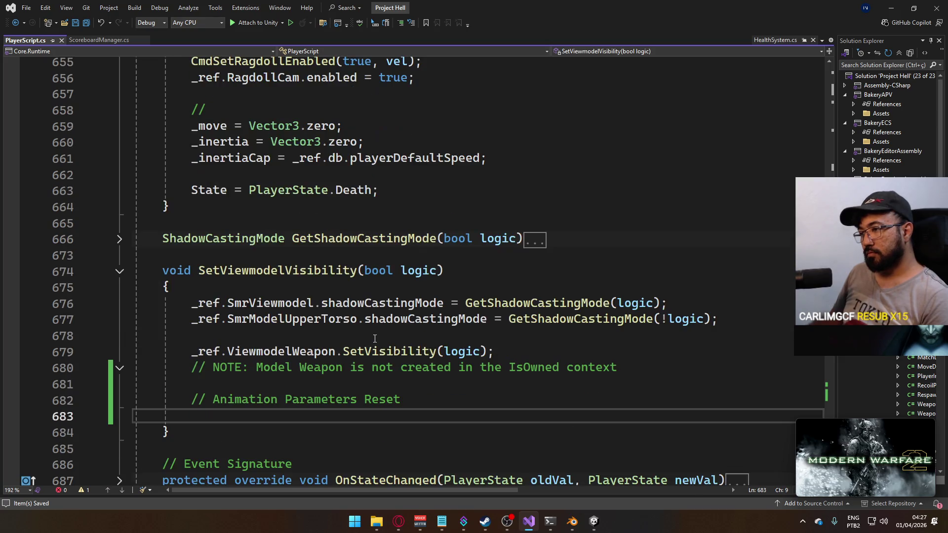
pyautogui.scroll(2, 374, 339)
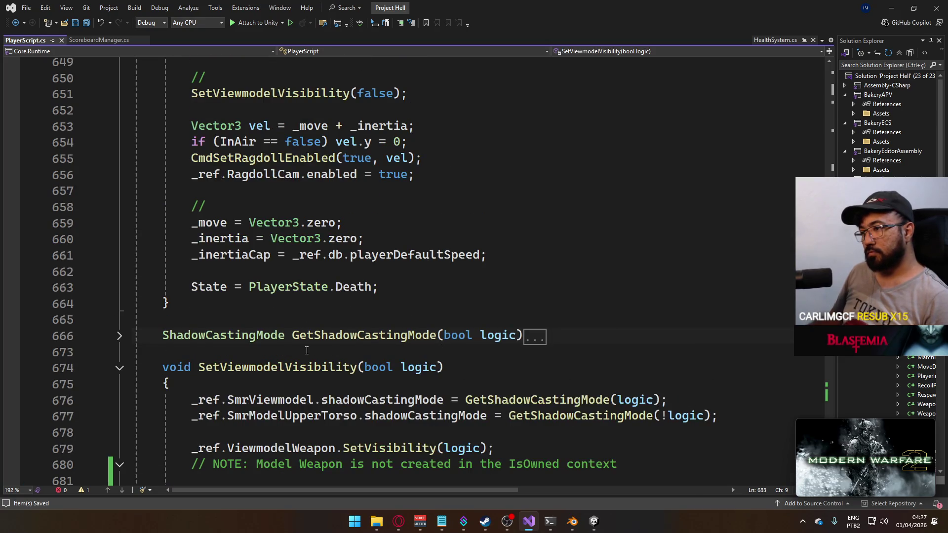
pyautogui.scroll(-2, 346, 346)
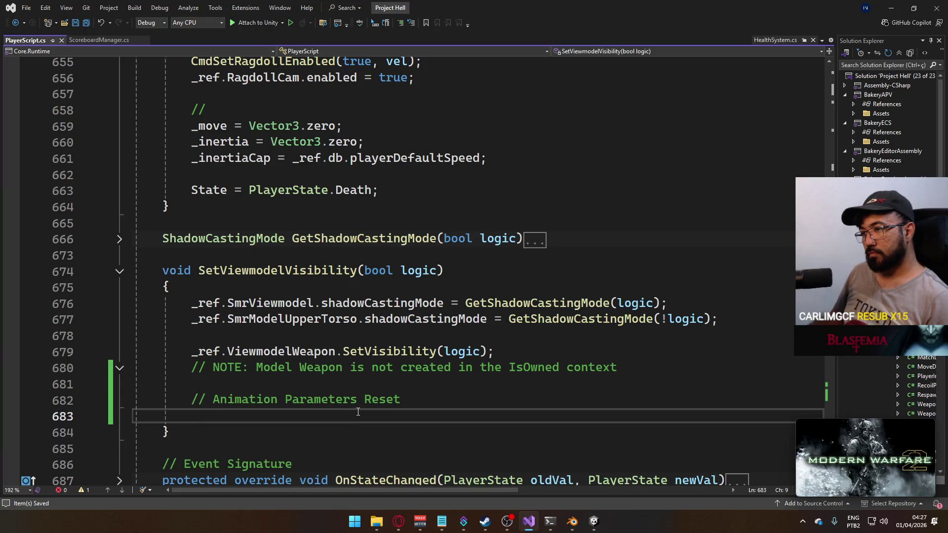
pyautogui.hotkey('shift', 'Up')
pyautogui.hotkey('shift', 'Up')
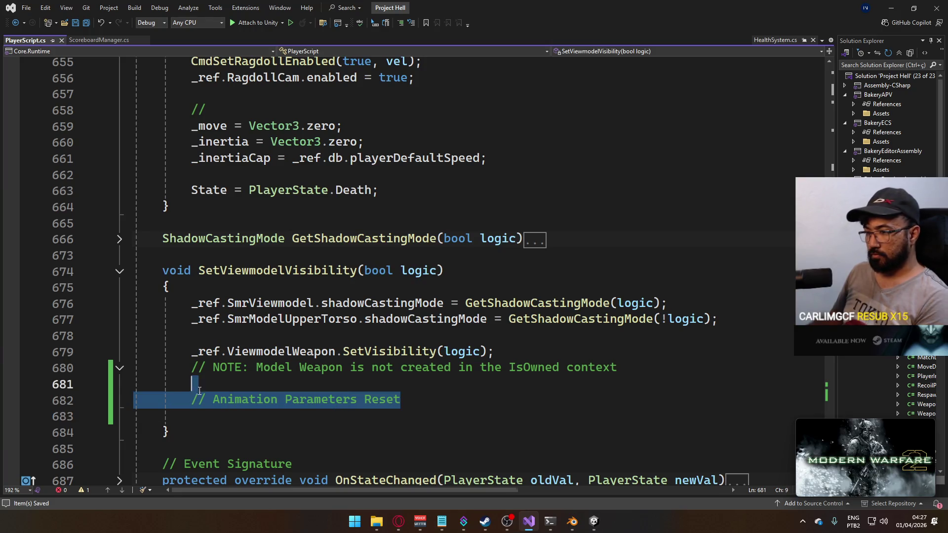
pyautogui.press('Delete')
pyautogui.press('Delete')
pyautogui.scroll(-3, 362, 389)
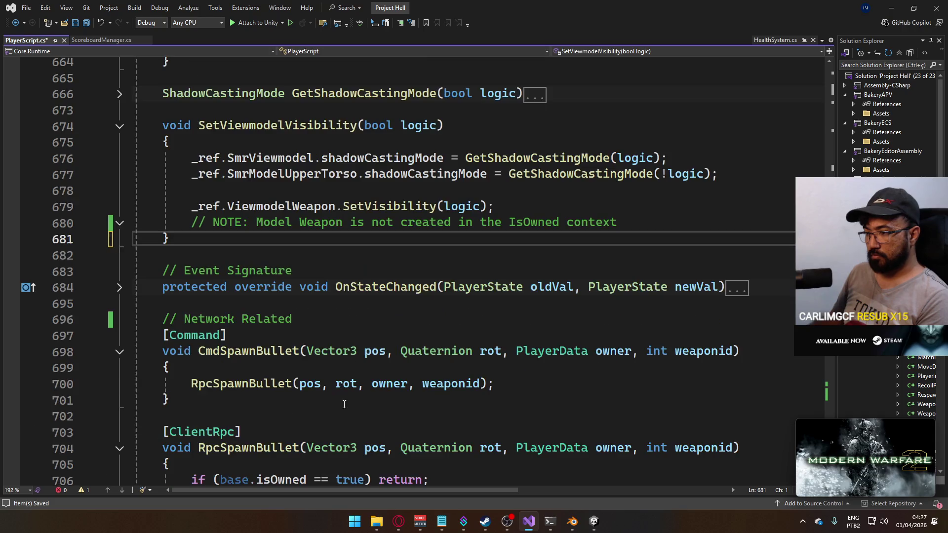
pyautogui.scroll(6, 328, 394)
pyautogui.scroll(17, 328, 394)
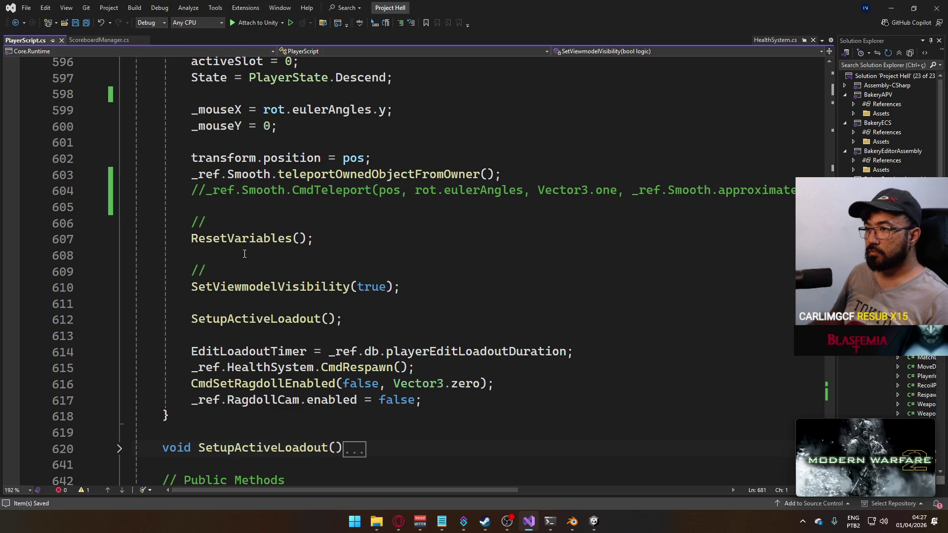
# Search the script for every ResetVariables call, finding the ones in Respawn and Death.
pyautogui.keyDown('ctrl'); pyautogui.click(244, 240); pyautogui.keyUp('ctrl')
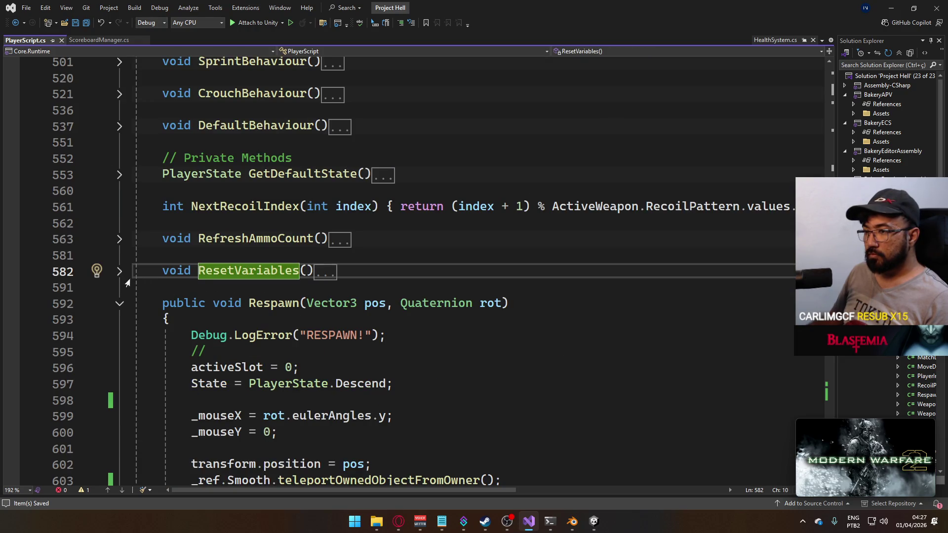
pyautogui.hotkey('ctrl', 'f')
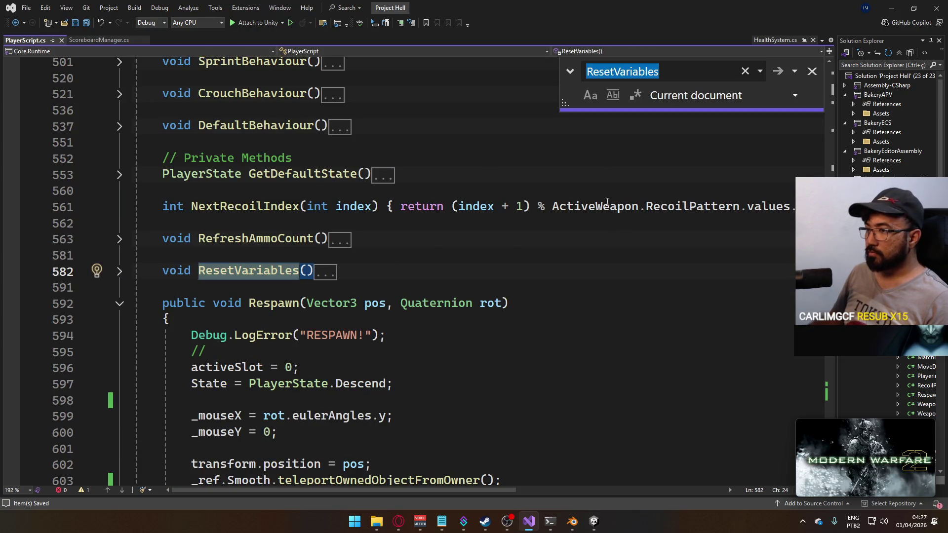
pyautogui.click(783, 72)
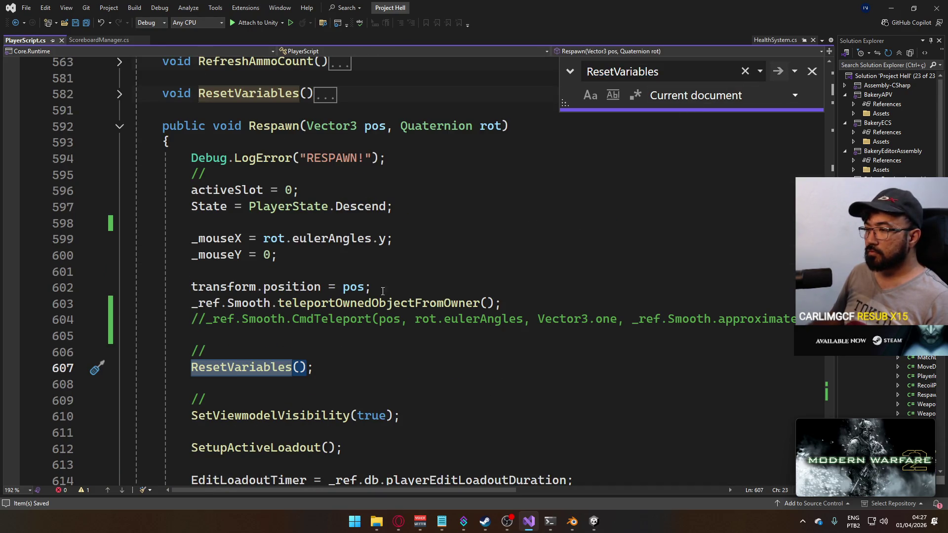
pyautogui.click(778, 72)
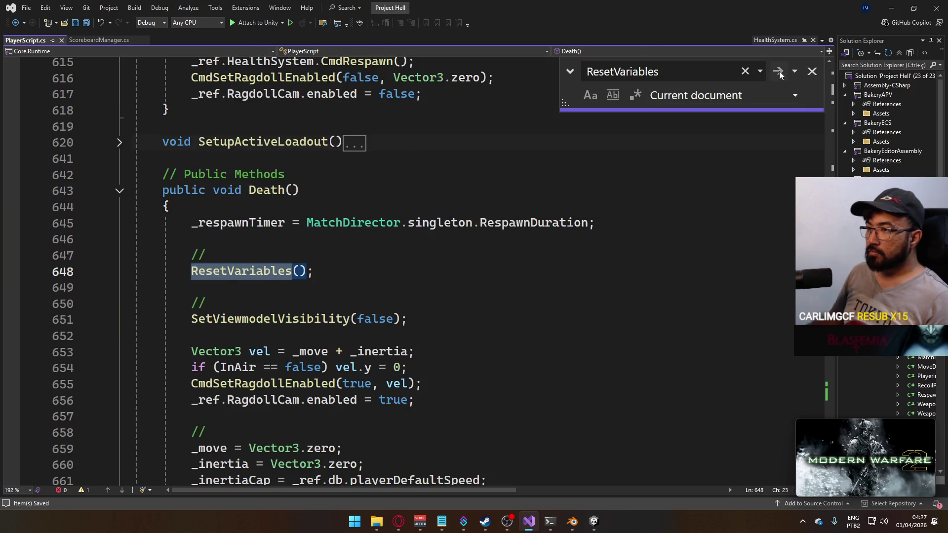
pyautogui.click(780, 73)
pyautogui.click(572, 292)
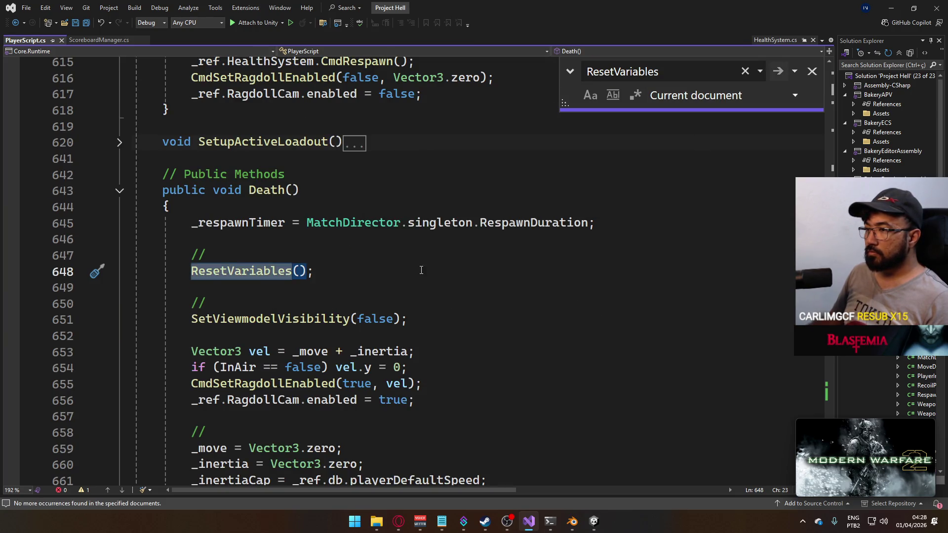
# Jump from the Respawn call to ResetVariables and expand its collapsed body to review the resets.
pyautogui.scroll(2, 346, 306)
pyautogui.click(205, 351)
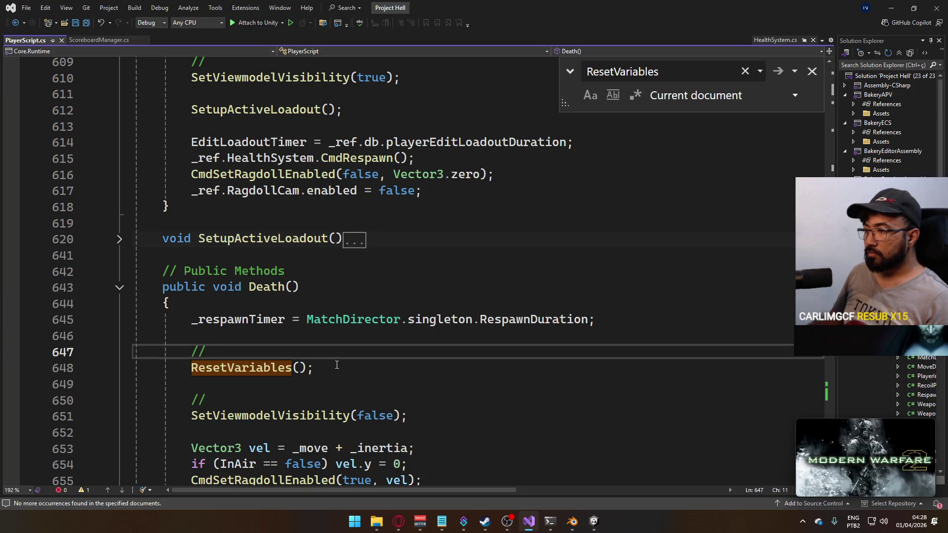
pyautogui.scroll(2, 247, 356)
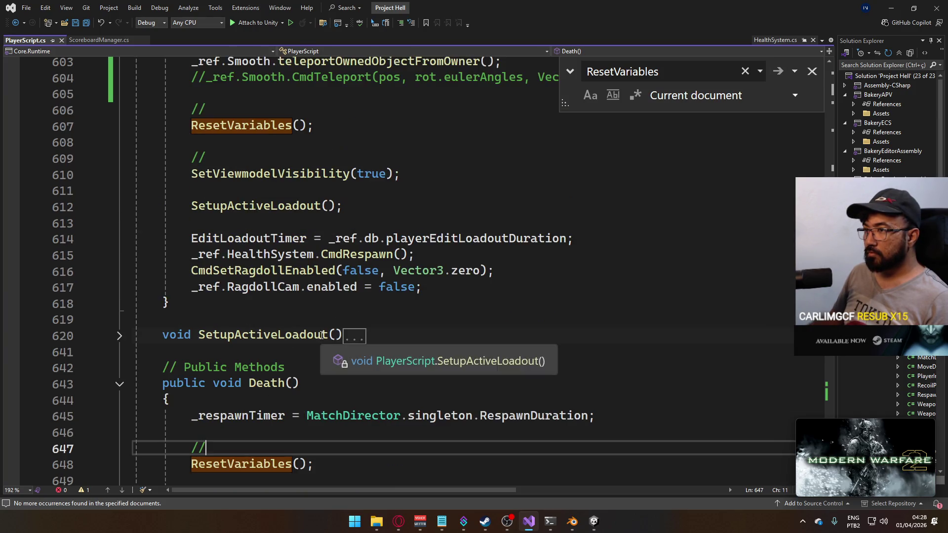
pyautogui.click(241, 126)
pyautogui.press('F12')
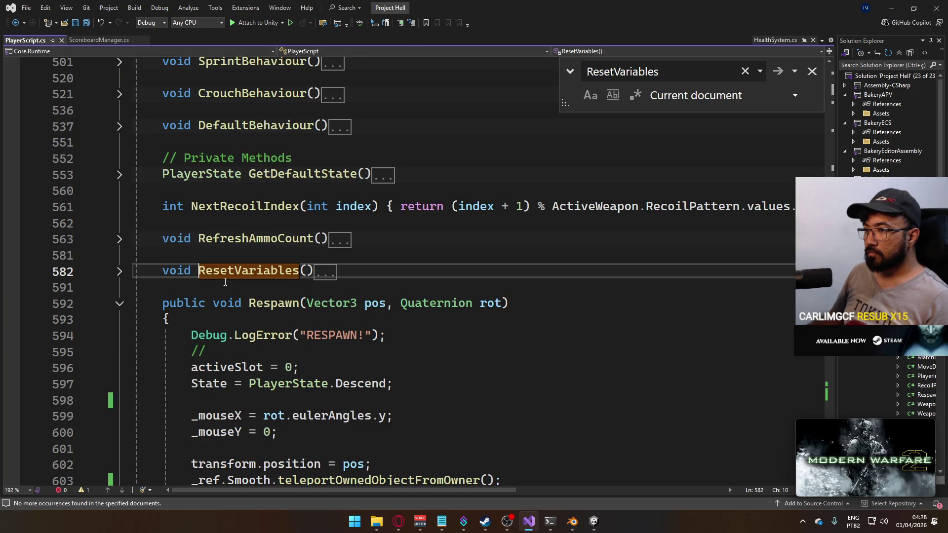
pyautogui.click(121, 273)
pyautogui.doubleClick(276, 319)
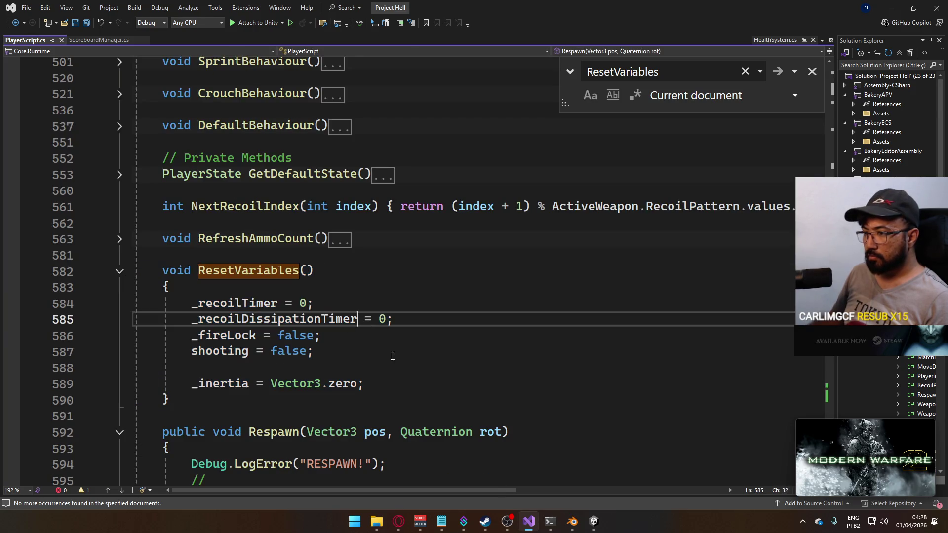
# Select the SetupActiveLoadout() call in the Respawn method.
pyautogui.scroll(-1, 399, 365)
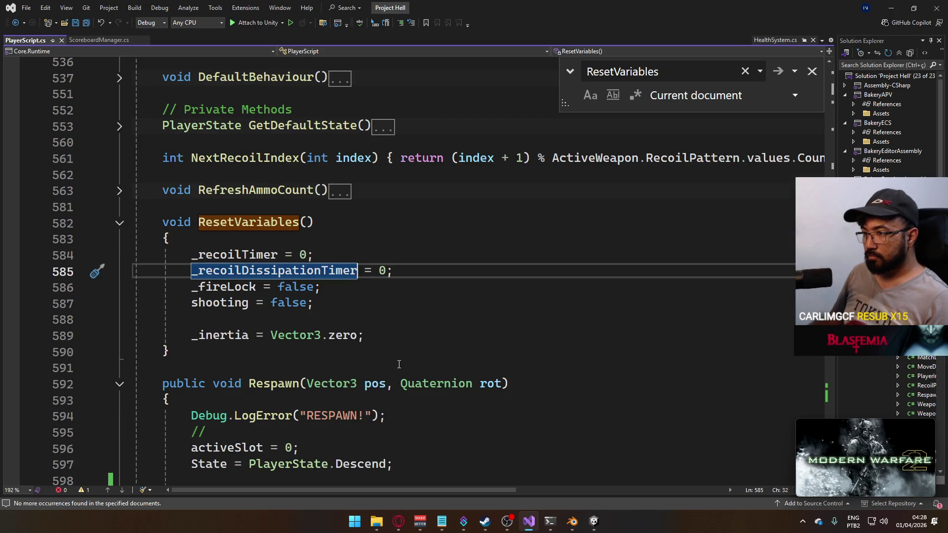
pyautogui.scroll(-1, 340, 349)
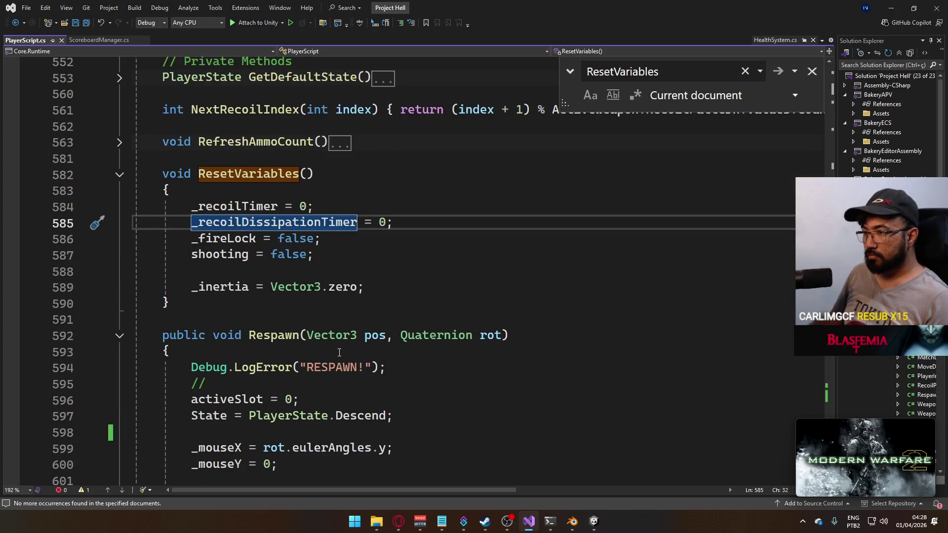
pyautogui.scroll(-4, 339, 352)
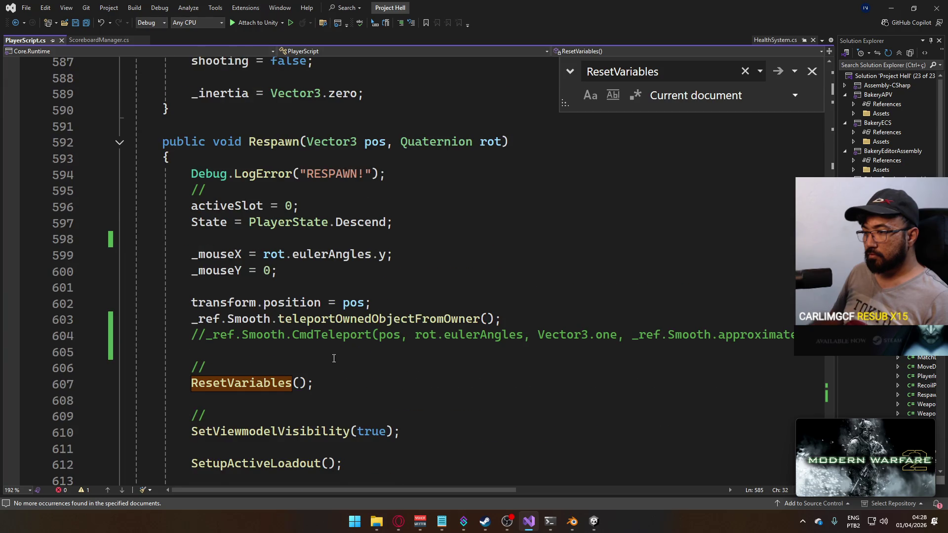
pyautogui.scroll(-2, 335, 356)
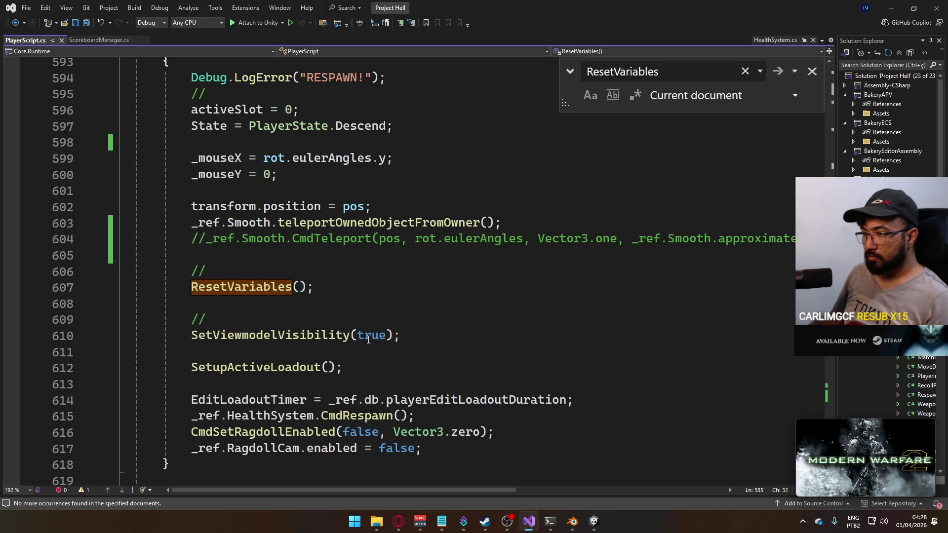
pyautogui.moveTo(351, 363)
pyautogui.mouseDown()
pyautogui.moveTo(130, 368)
pyautogui.moveTo(191, 368)
pyautogui.mouseUp()
pyautogui.hotkey('ctrl', 'c')
# Move SetupActiveLoadout() to just above ResetVariables() in Respawn and save.
pyautogui.press('BackSpace')
pyautogui.click(315, 273)
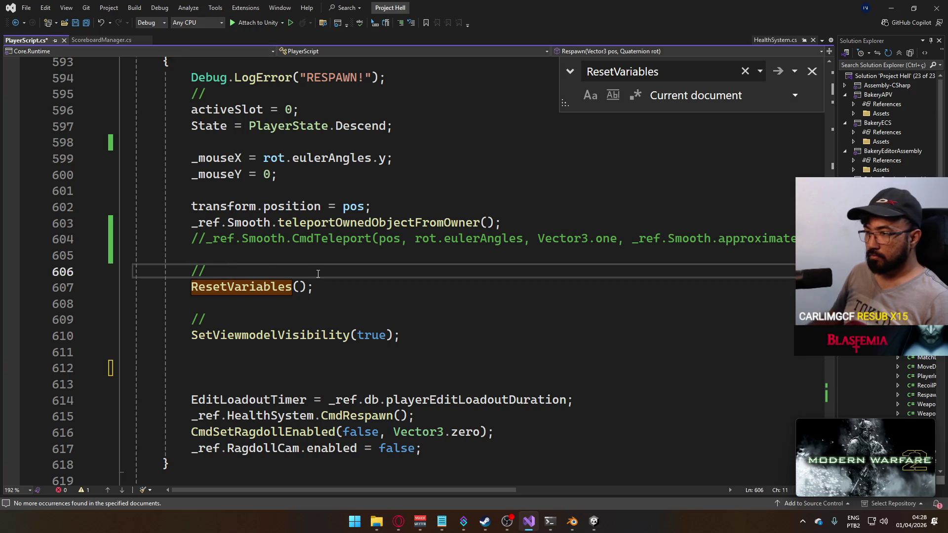
pyautogui.press('Return')
pyautogui.hotkey('ctrl', 'v')
pyautogui.click(307, 316)
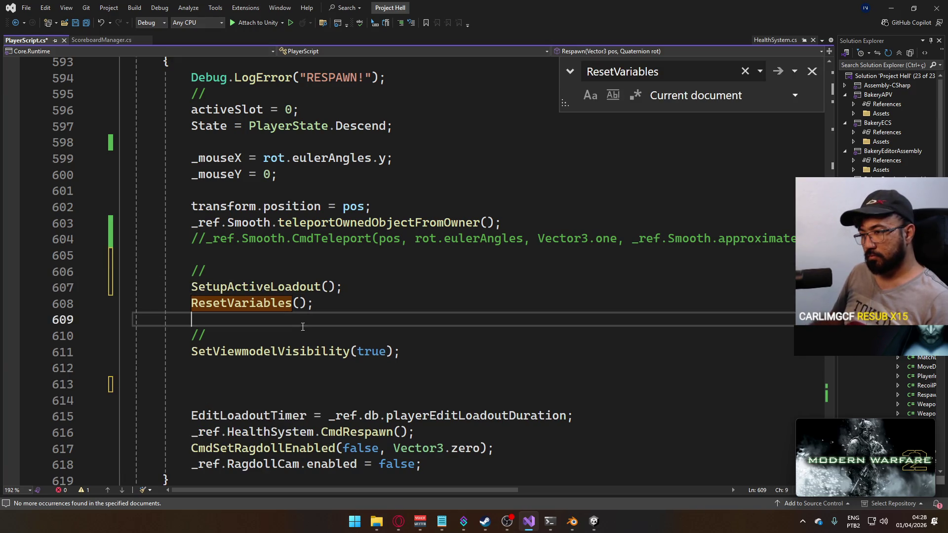
pyautogui.hotkey('ctrl', 's')
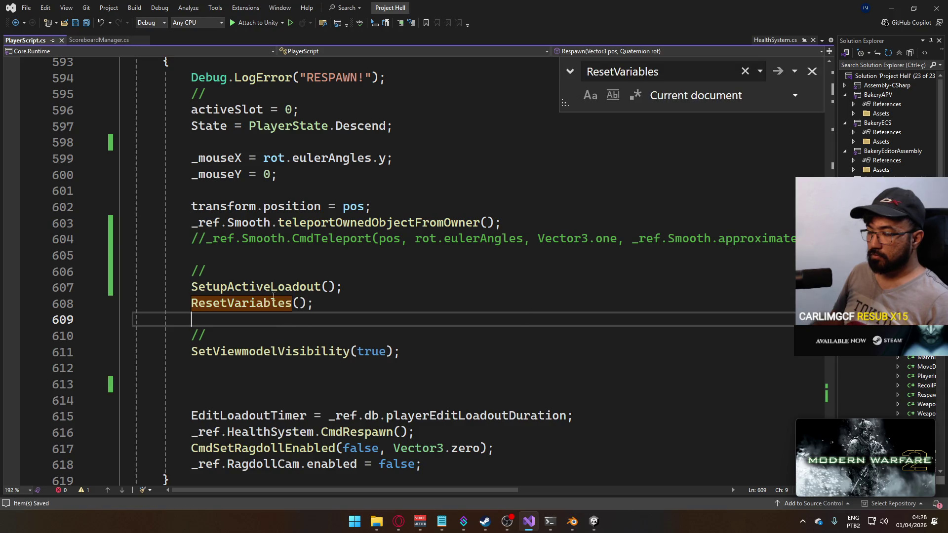
# Add a '// Viewmodel' comment after the _inertia reset at the end of ResetVariables and save.
pyautogui.keyDown('ctrl'); pyautogui.click(277, 306); pyautogui.keyUp('ctrl')
pyautogui.click(395, 393)
pyautogui.click(402, 375)
pyautogui.press('Return')
pyautogui.press('Return')
pyautogui.write('//')
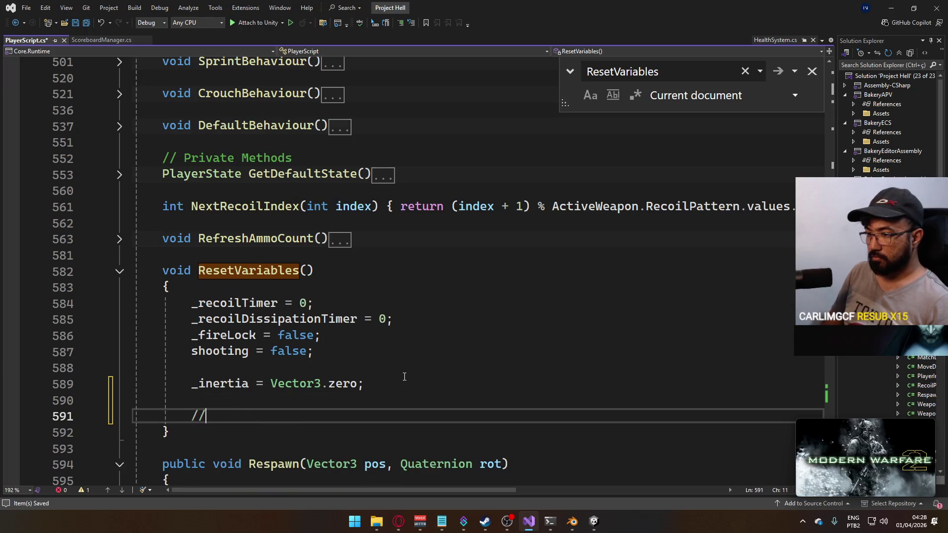
pyautogui.write('VIe')
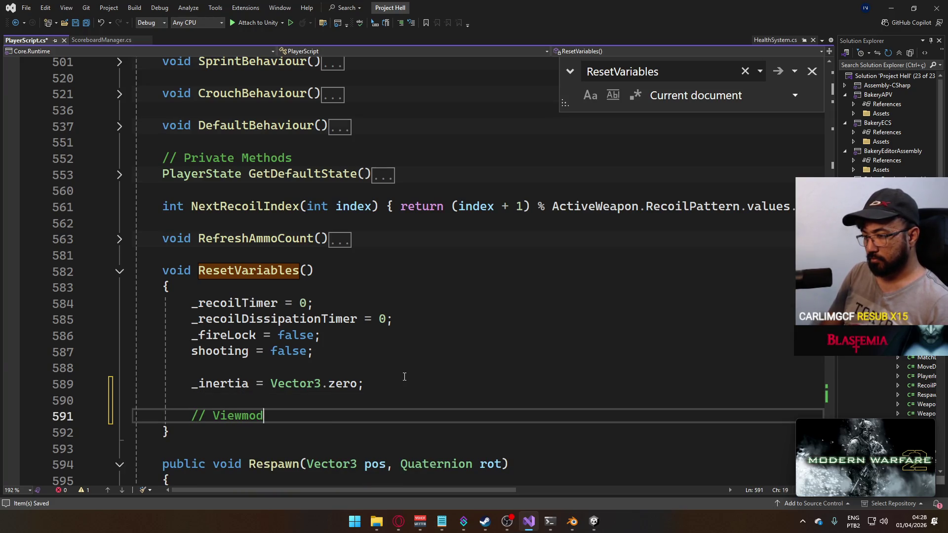
pyautogui.write('del')
pyautogui.press('Return')
pyautogui.hotkey('ctrl', 's')
# In Unity, open the Viewmodel animator controller from the Animators folder and widen its parameters panel.
pyautogui.moveTo(593, 526)
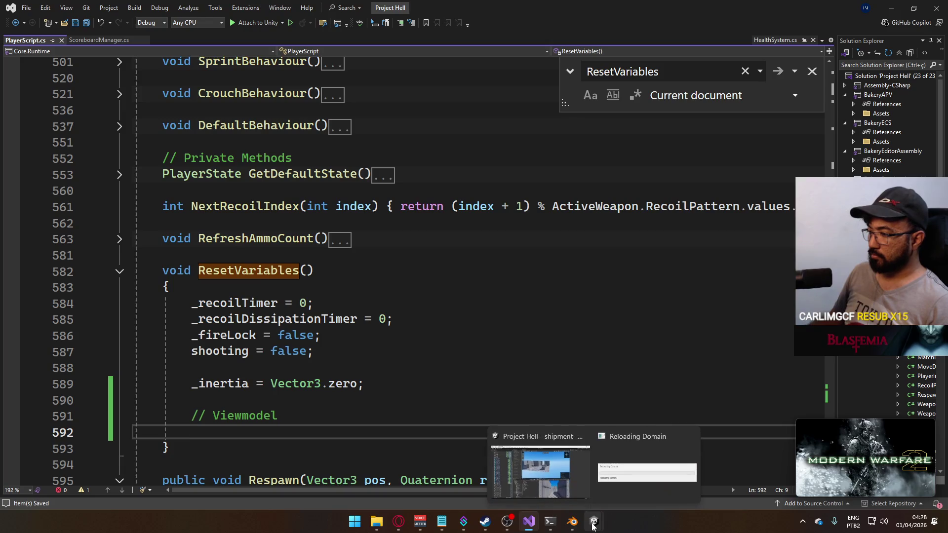
pyautogui.moveTo(550, 459)
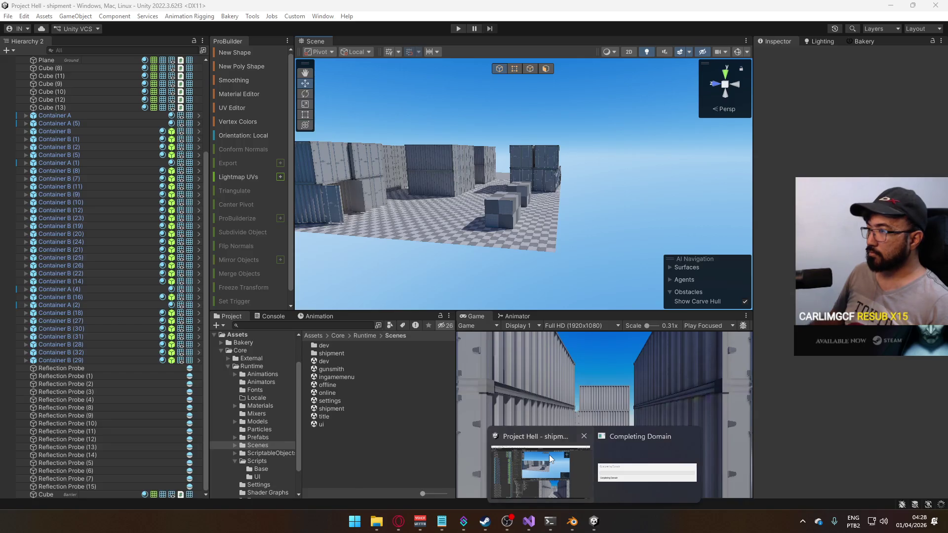
pyautogui.click(592, 526)
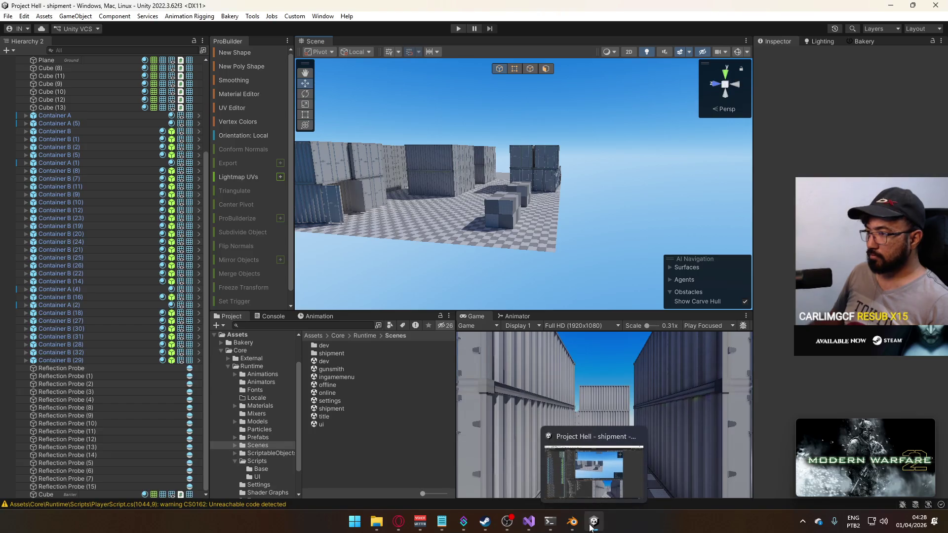
pyautogui.click(258, 382)
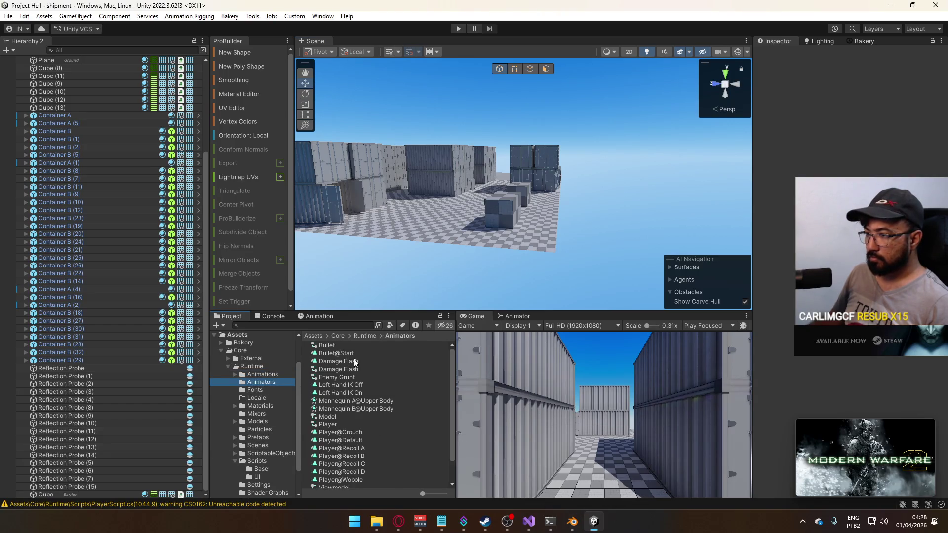
pyautogui.scroll(-2, 381, 398)
pyautogui.doubleClick(363, 461)
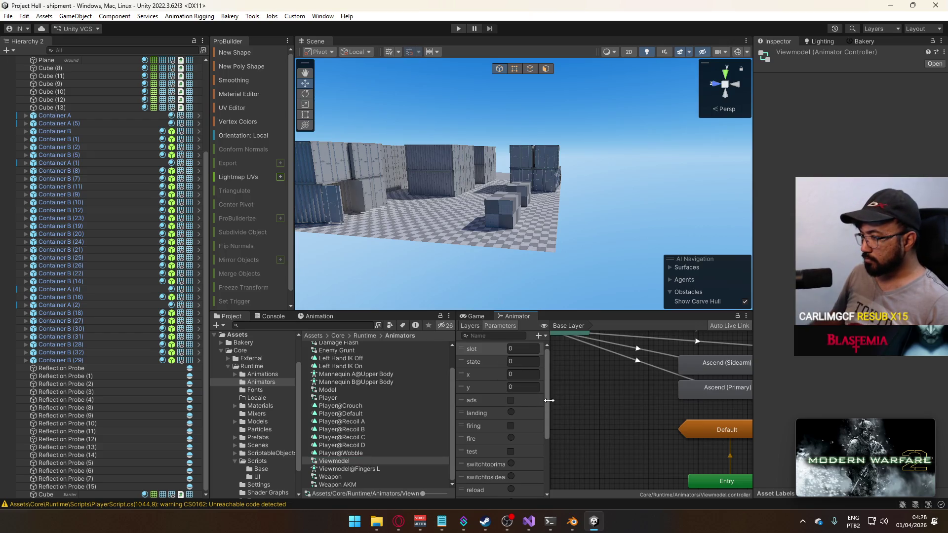
pyautogui.moveTo(549, 400)
pyautogui.mouseDown()
pyautogui.moveTo(590, 402)
pyautogui.moveTo(583, 457)
pyautogui.mouseUp()
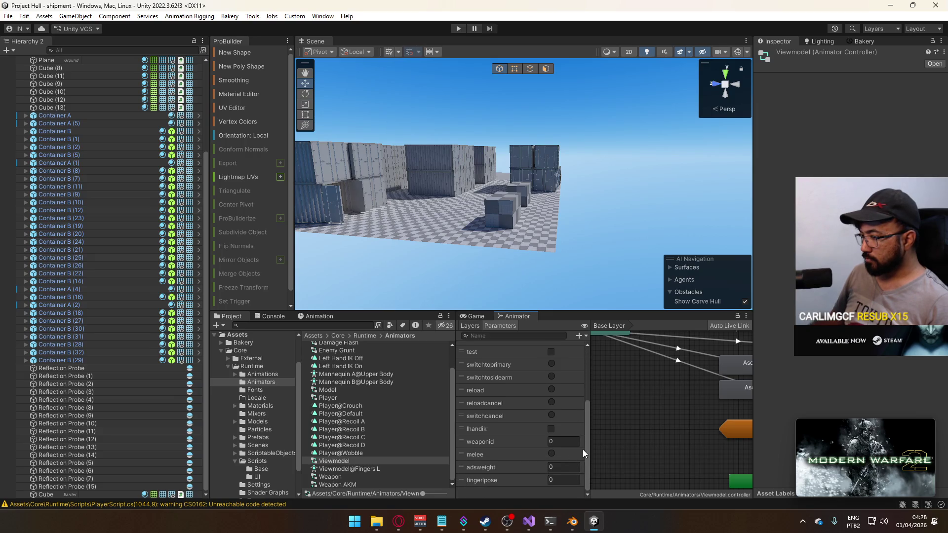
pyautogui.moveTo(585, 422); pyautogui.dragTo(587, 393)
# Delete the 'test' parameter and check the firing parameter before returning to Visual Studio.
pyautogui.click(498, 407)
pyautogui.rightClick(497, 409)
pyautogui.doubleClick(530, 406)
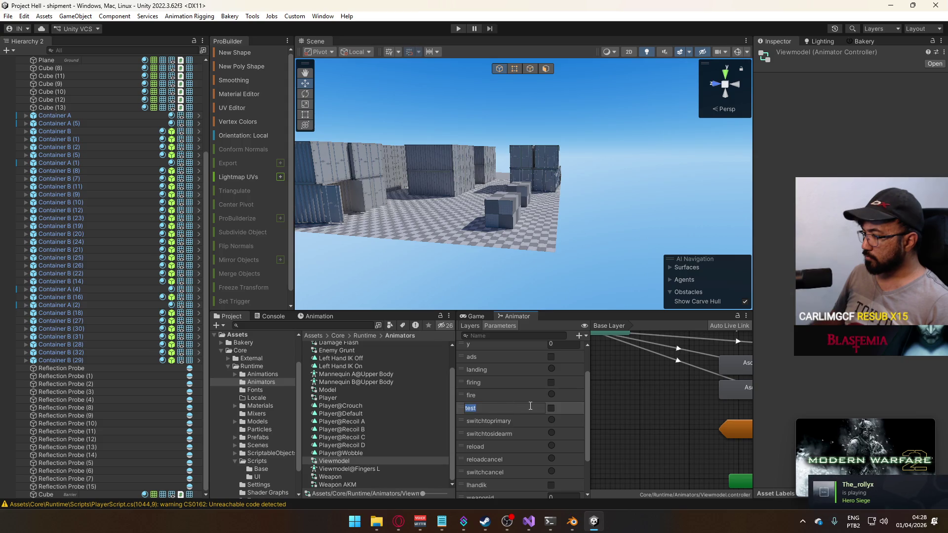
pyautogui.click(577, 412)
pyautogui.scroll(-3, 680, 383)
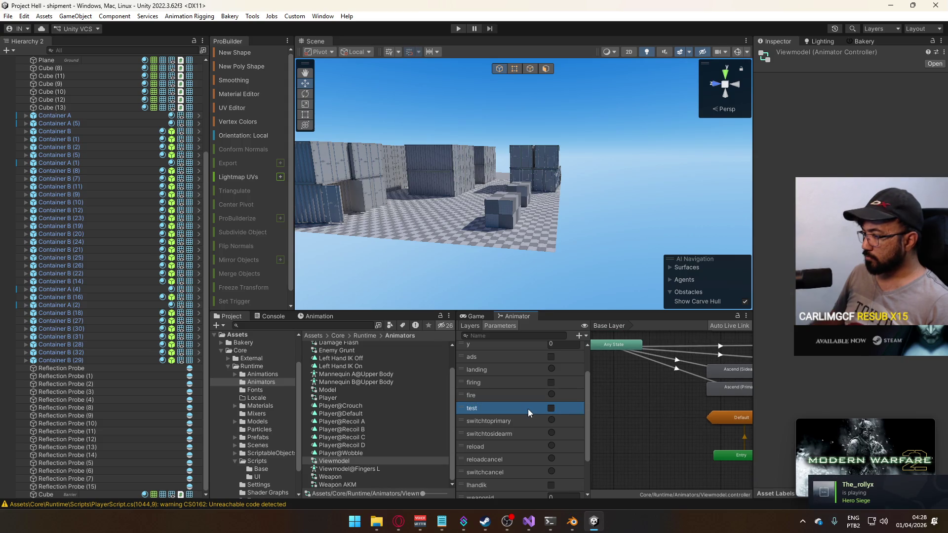
pyautogui.press('Delete')
pyautogui.scroll(2, 506, 408)
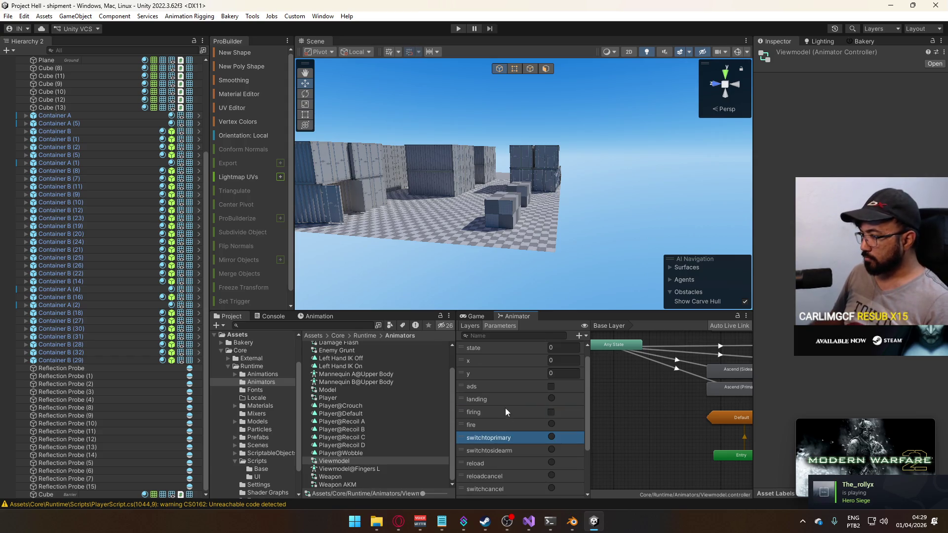
pyautogui.click(493, 419)
pyautogui.click(505, 410)
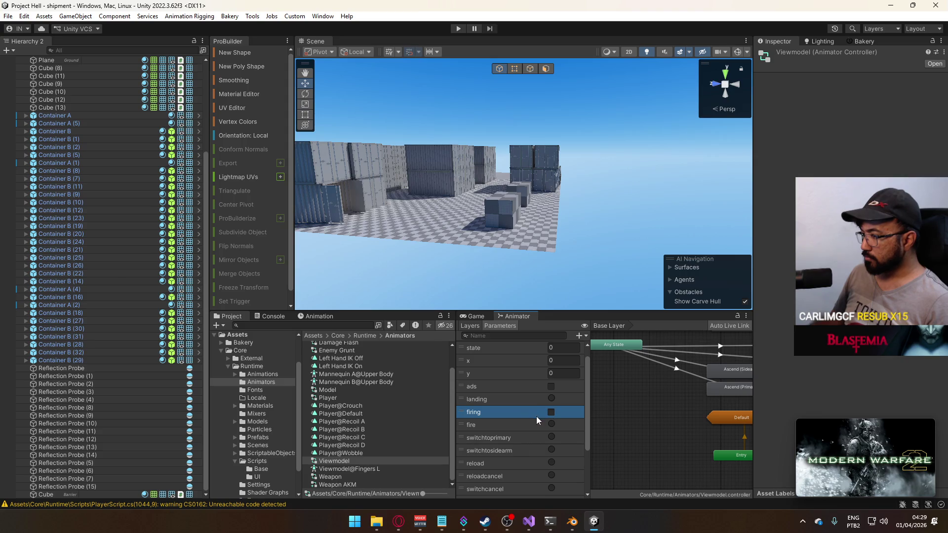
pyautogui.scroll(1, 537, 416)
pyautogui.hotkey('alt', 'Tab')
# Add _ref.ViewmodelAnim.SetBool(_FIRING, false); under the Viewmodel comment.
pyautogui.write('_ref')
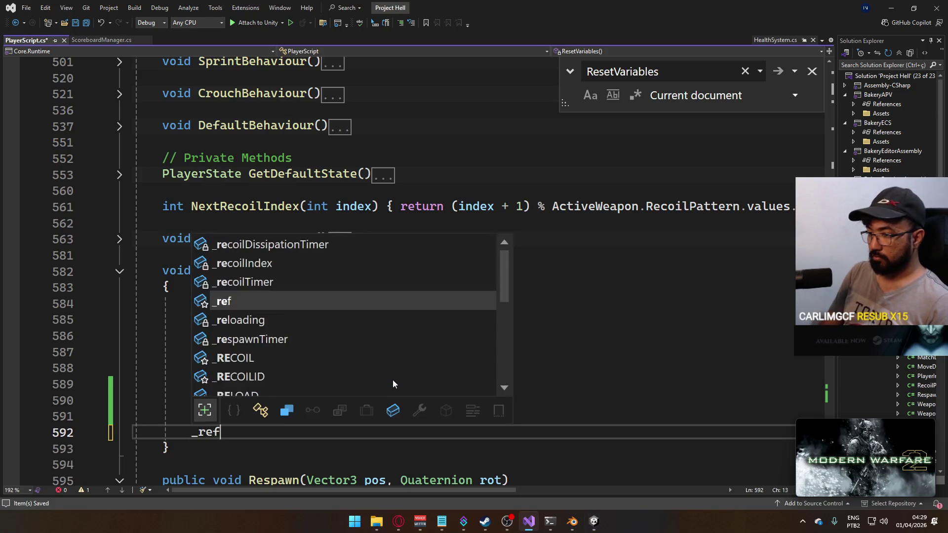
pyautogui.write('.viewmo')
pyautogui.press('Down')
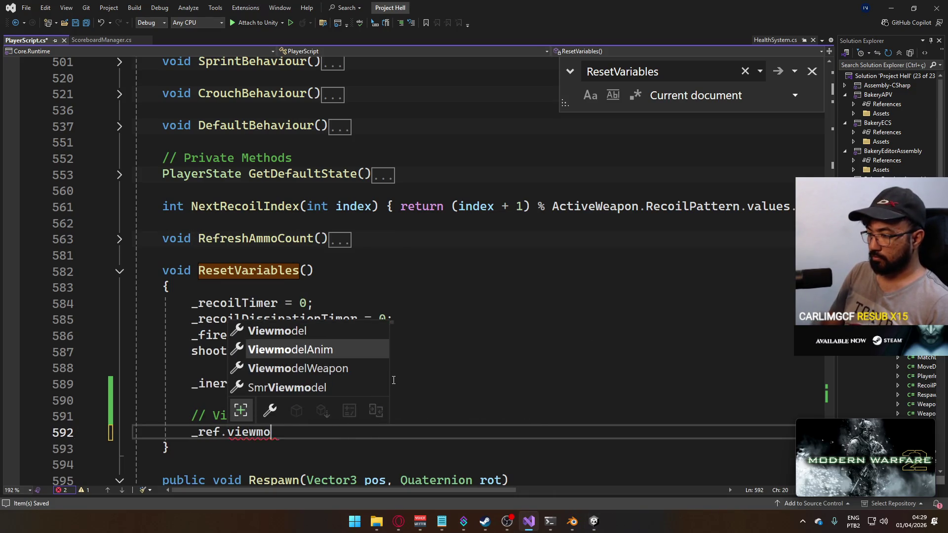
pyautogui.press('Tab')
pyautogui.press('Return')
pyautogui.press('BackSpace')
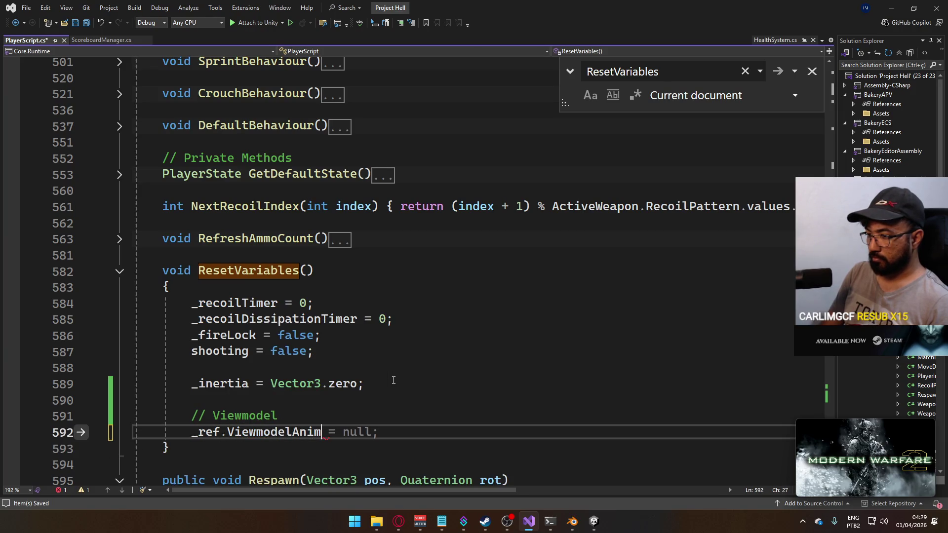
pyautogui.write('.fir')
pyautogui.press('BackSpace')
pyautogui.press('BackSpace')
pyautogui.press('BackSpace')
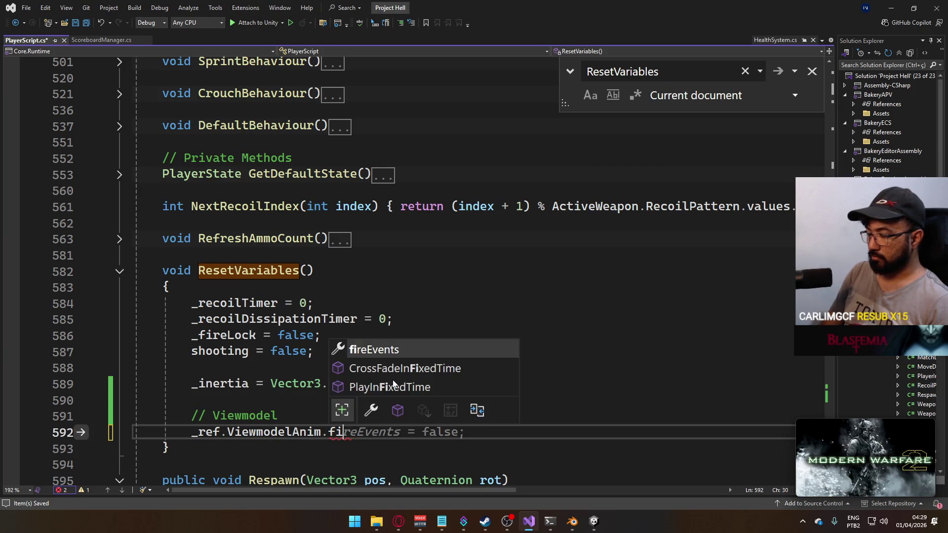
pyautogui.write('Setb')
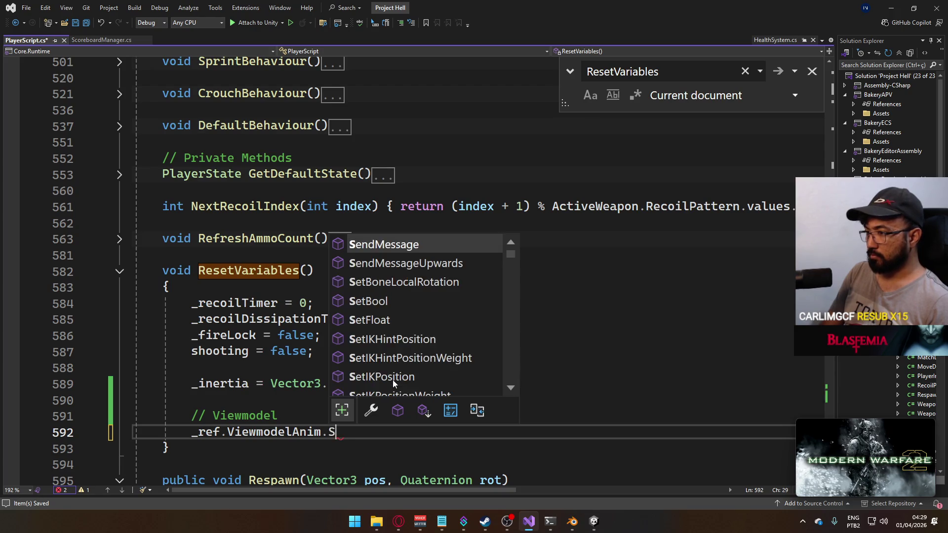
pyautogui.click(394, 384)
pyautogui.write('(')
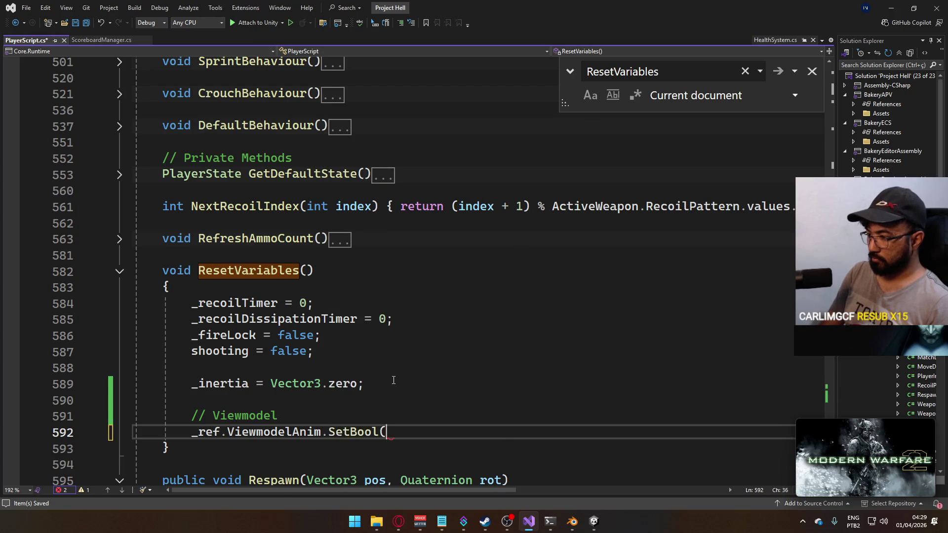
pyautogui.write('_FI')
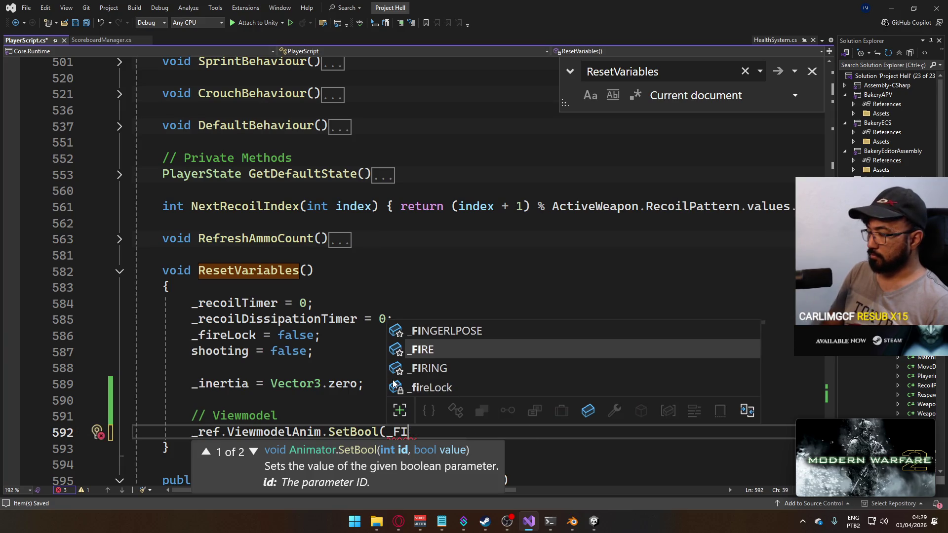
pyautogui.write('RING, false);')
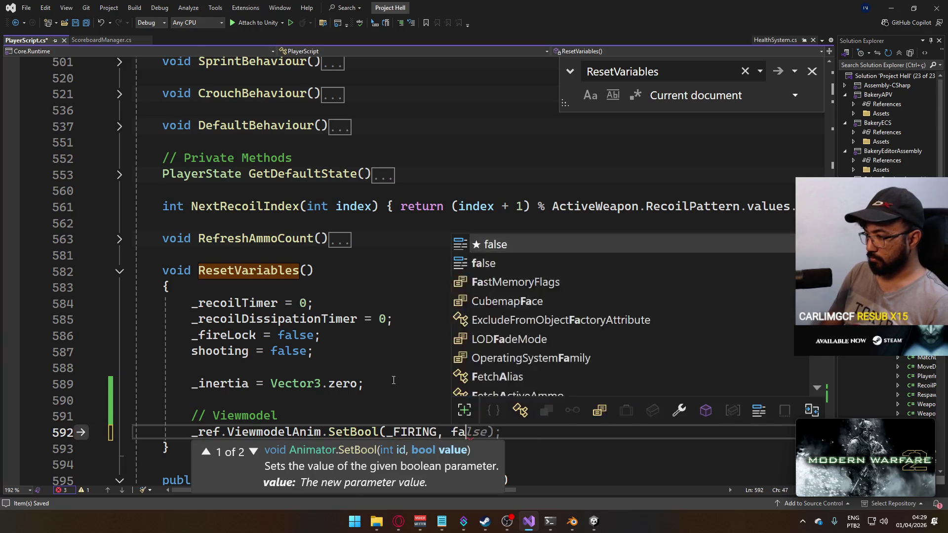
pyautogui.press('Return')
# Add _ref.ViewmodelAnim.SetBool(_ADS, false);, save, and switch to Unity to recompile.
pyautogui.write('_')
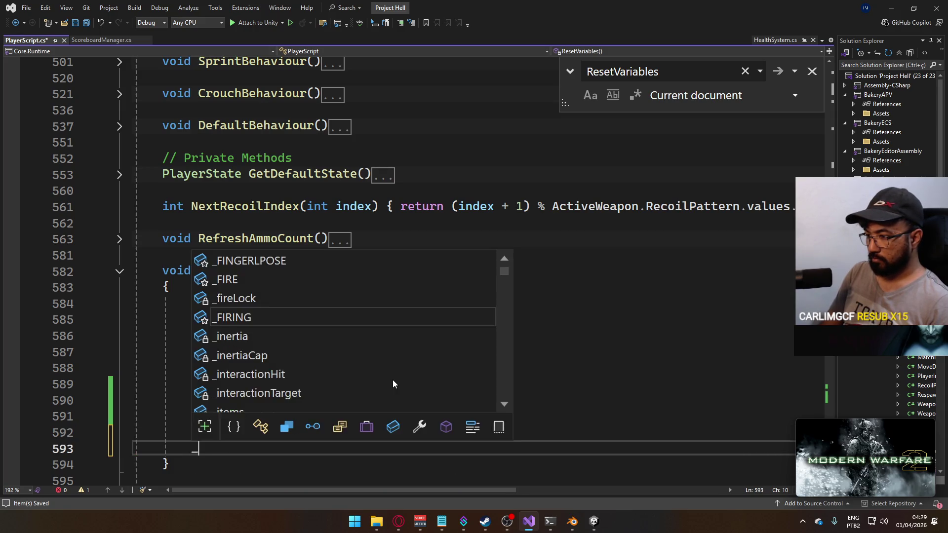
pyautogui.write('ref.viewmode')
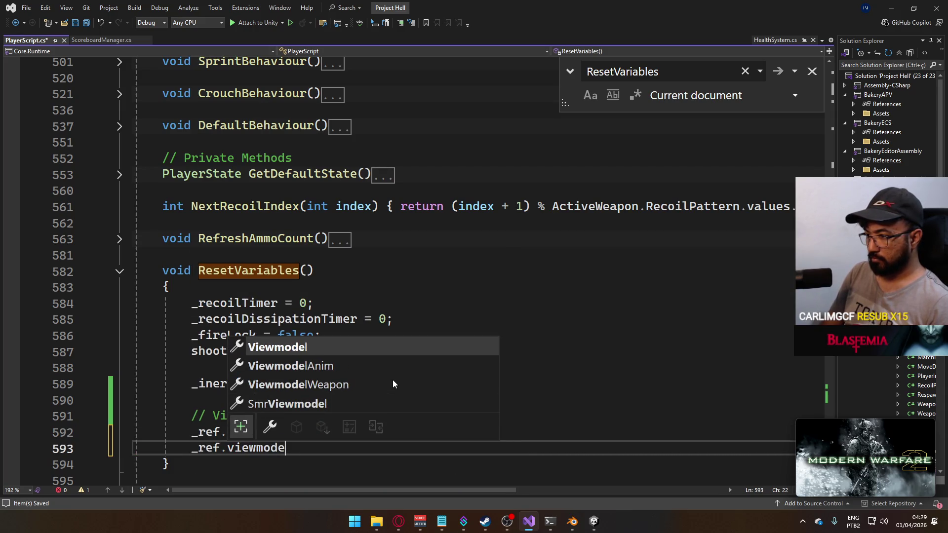
pyautogui.write('lA')
pyautogui.press('Tab')
pyautogui.write('.setbo')
pyautogui.press('Tab')
pyautogui.write('(_ADS')
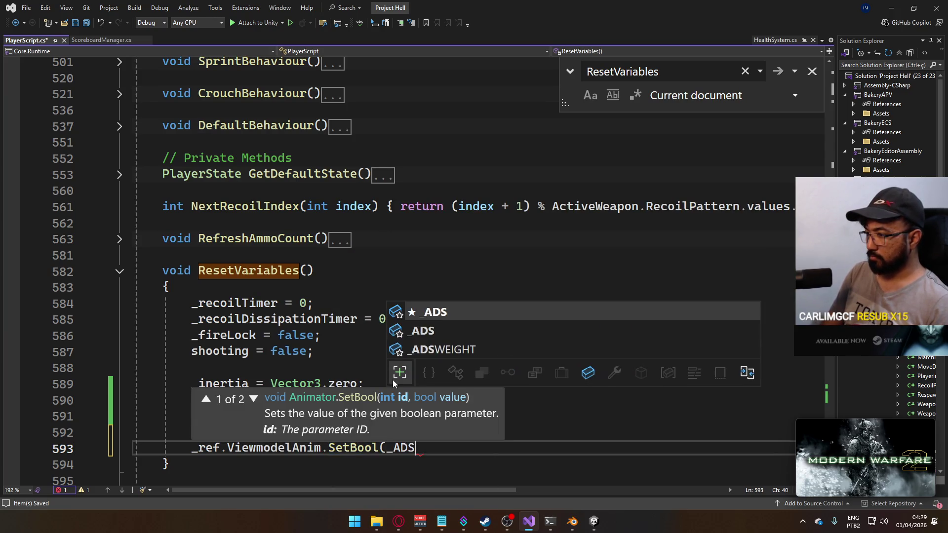
pyautogui.press('Escape')
pyautogui.write(', false);')
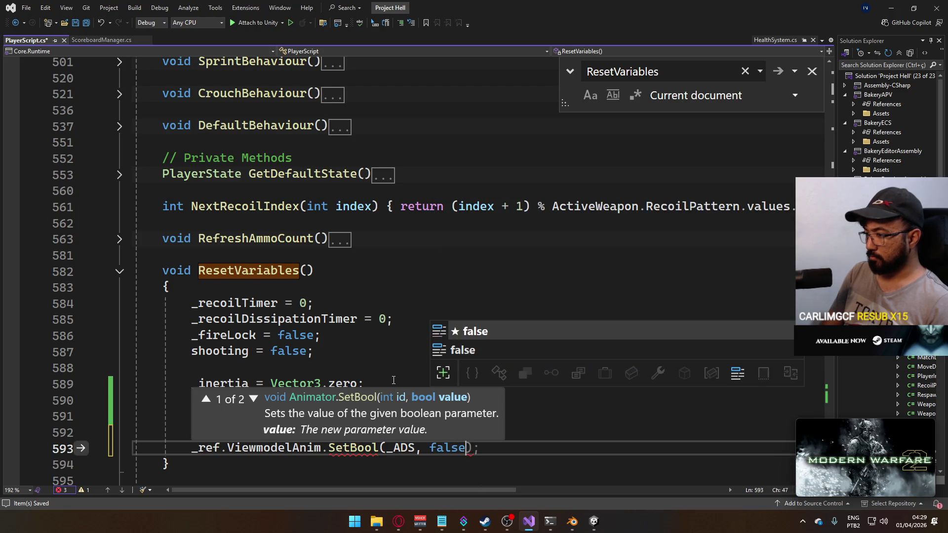
pyautogui.hotkey('ctrl', 's')
pyautogui.hotkey('alt', 'Tab')
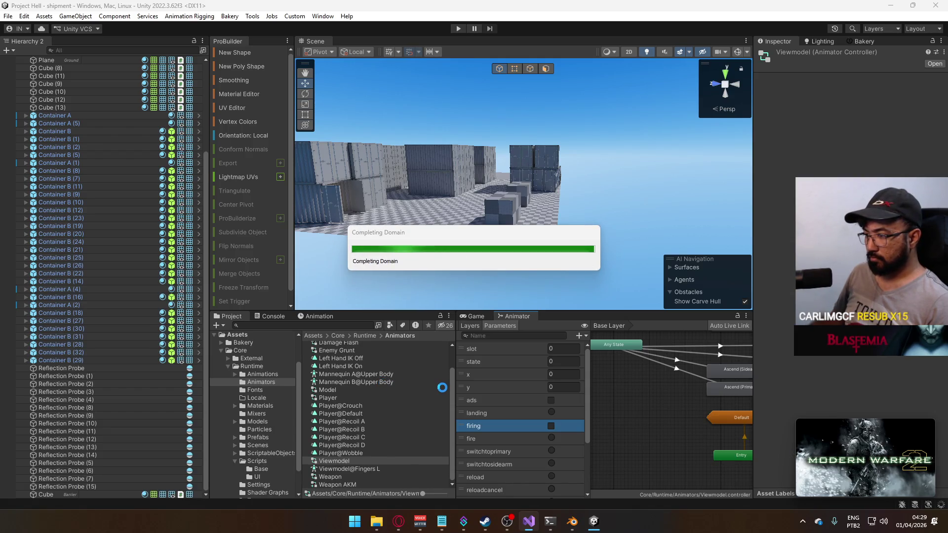
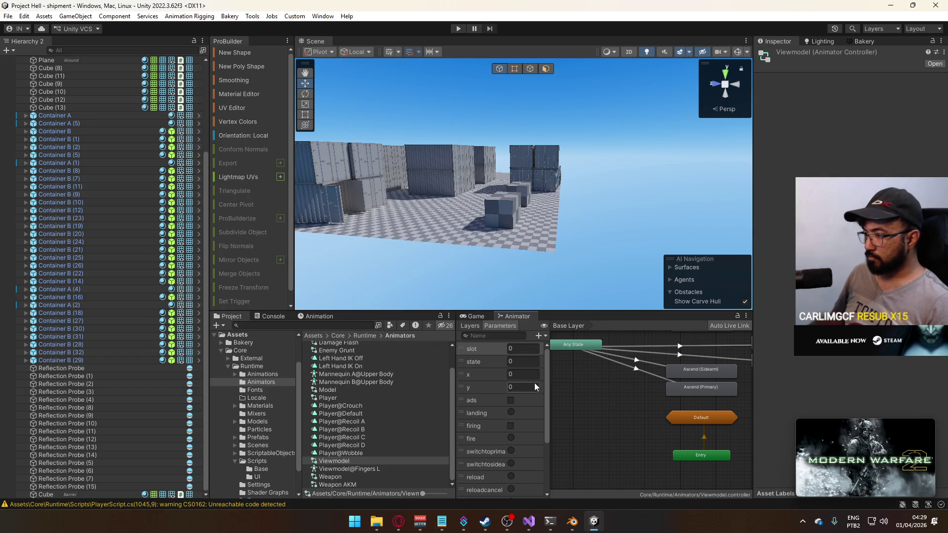
# Append TEST to the 'viewmodel aim doesn't reset after death' note in Notepad.
pyautogui.hotkey('alt', 'Tab')
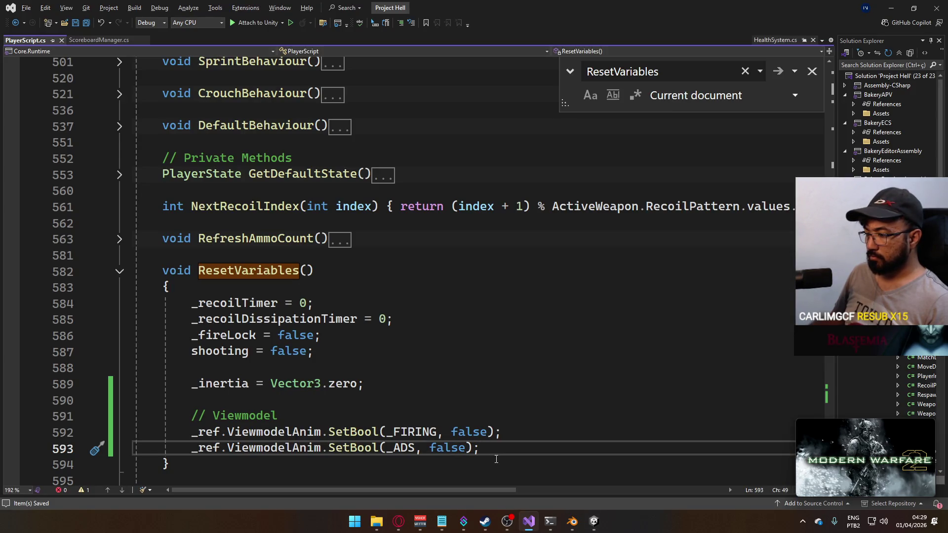
pyautogui.click(442, 521)
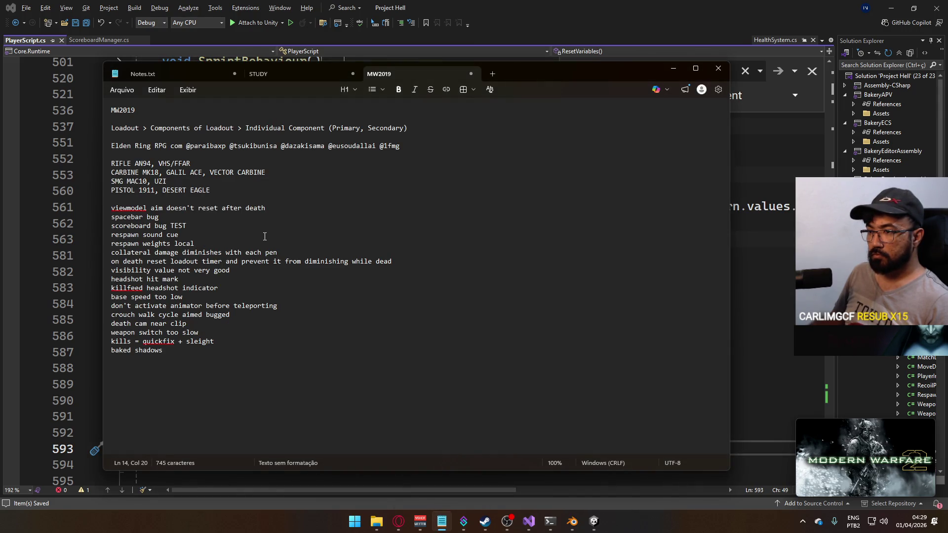
pyautogui.press('Up')
pyautogui.press('Up')
pyautogui.press('End')
pyautogui.write('TEST')
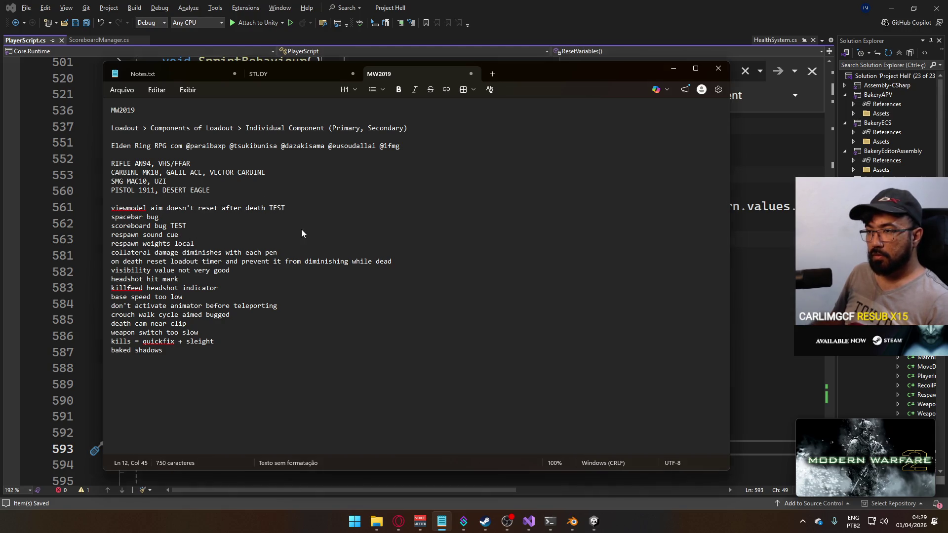
# Attempt to save the notes, cancel the save dialog, and return to Unity.
pyautogui.hotkey('ctrl', 's')
pyautogui.press('Escape')
pyautogui.click(232, 323)
pyautogui.click(594, 521)
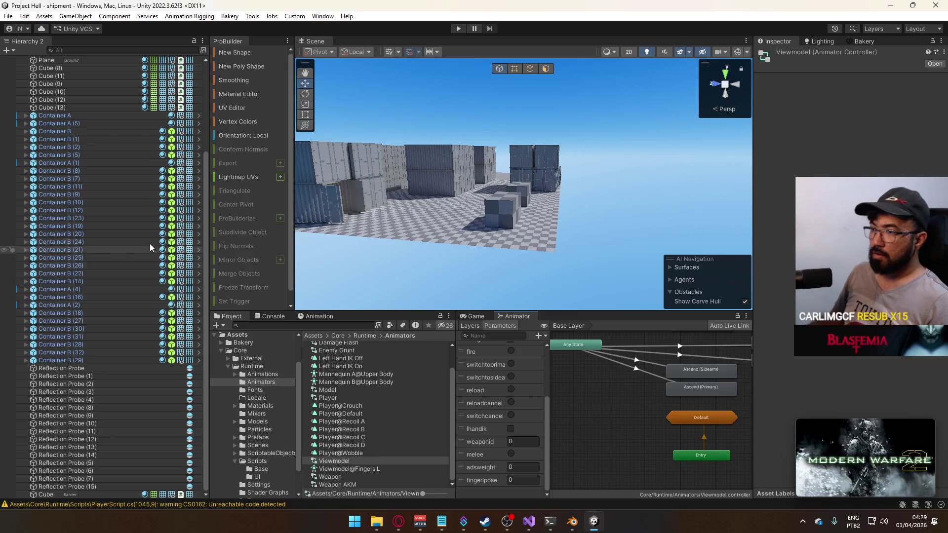
pyautogui.scroll(5, 99, 168)
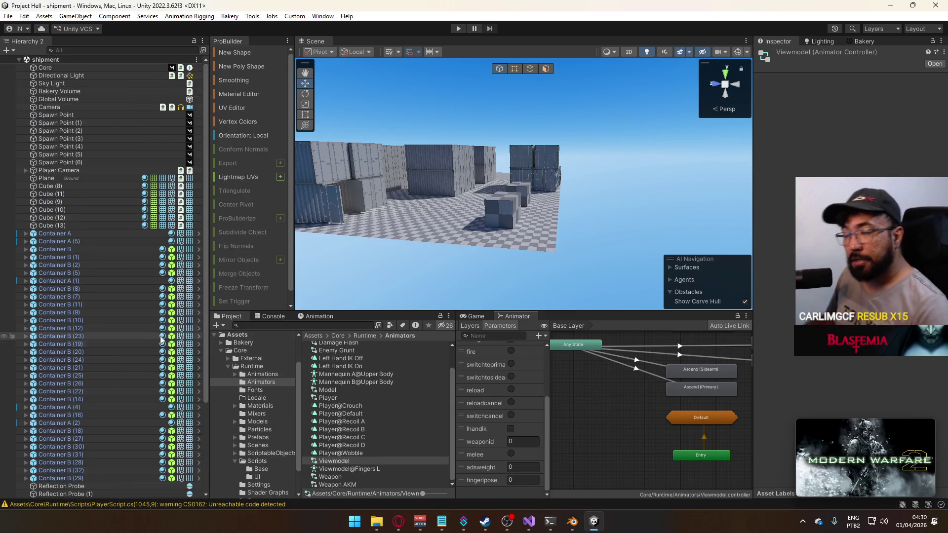
pyautogui.click(25, 170)
pyautogui.click(54, 178)
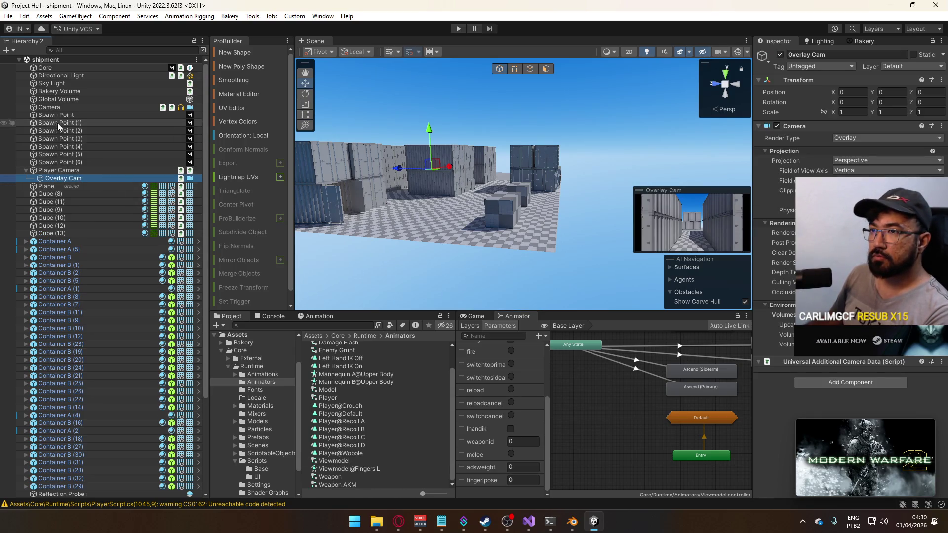
pyautogui.click(261, 438)
pyautogui.doubleClick(345, 411)
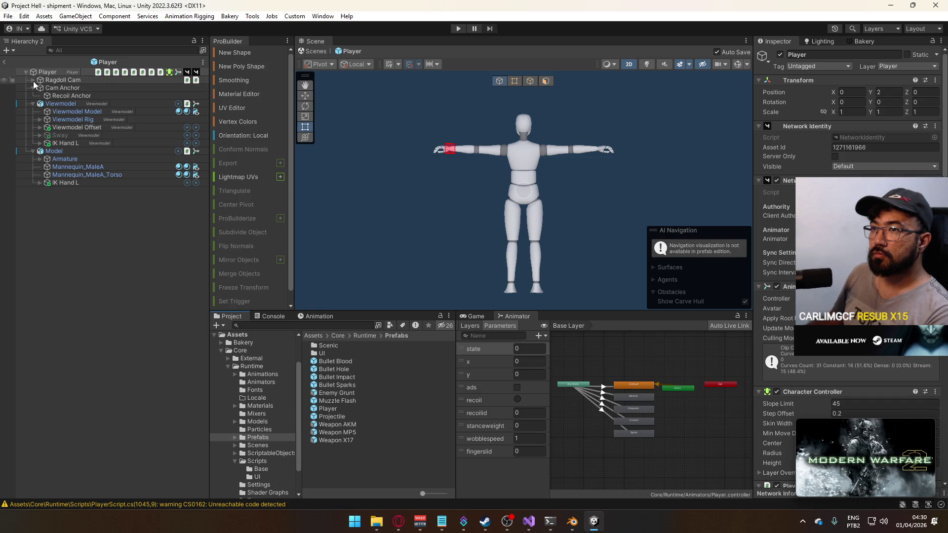
pyautogui.click(62, 80)
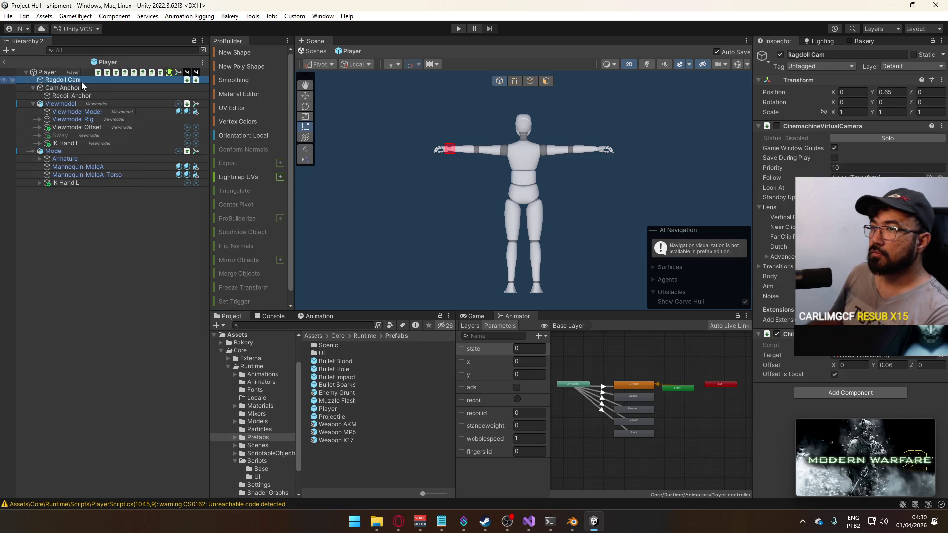
pyautogui.click(81, 82)
pyautogui.press('Return')
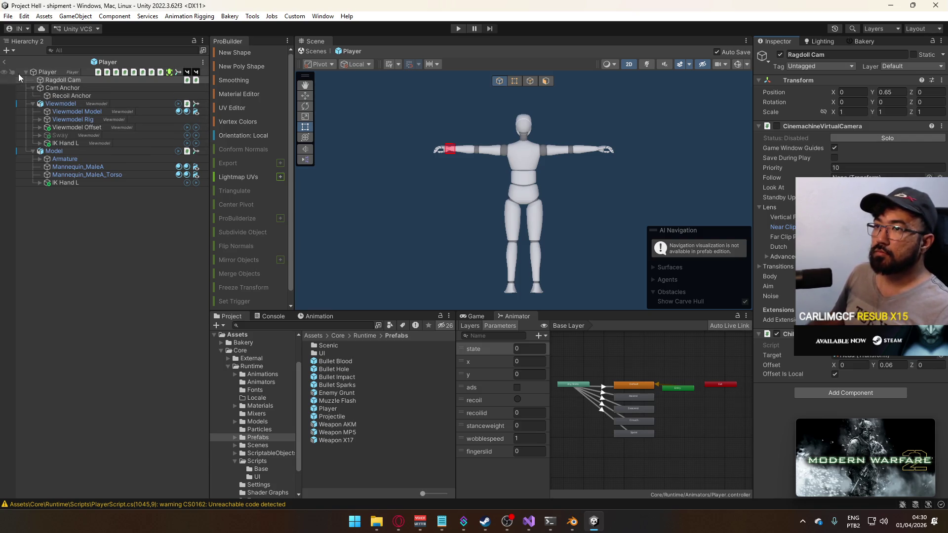
pyautogui.click(6, 63)
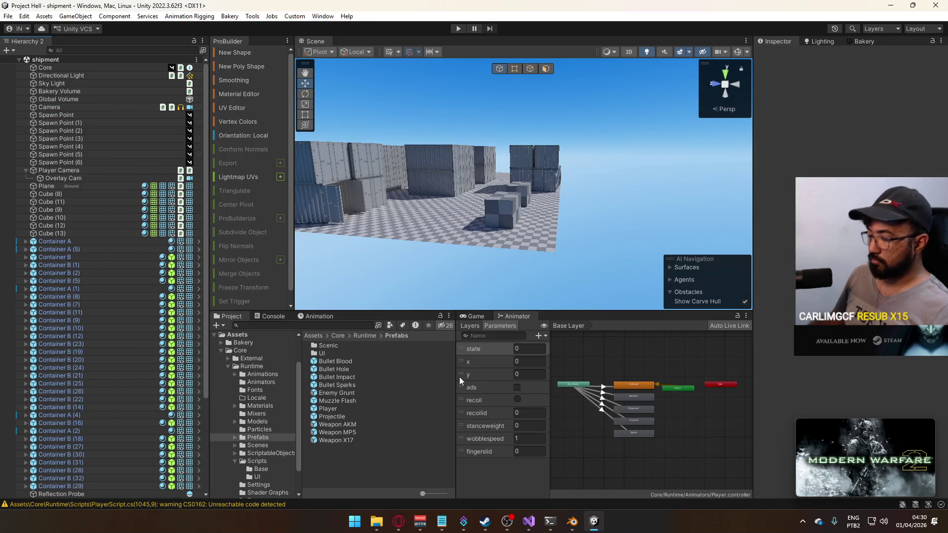
# Tag the respawn sound cue note with TEST and select the loadout timer note, then return to PlayerScript.
pyautogui.click(449, 527)
pyautogui.click(297, 217)
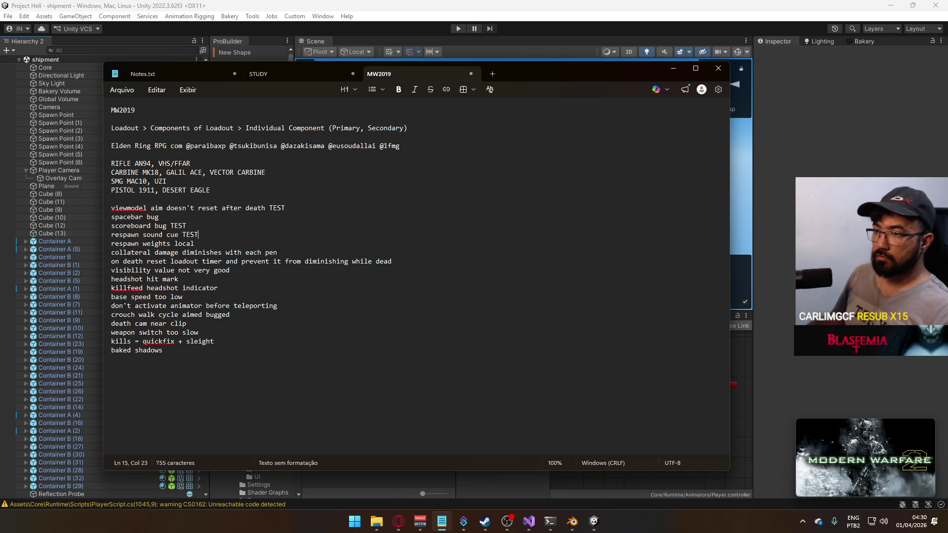
pyautogui.click(274, 252)
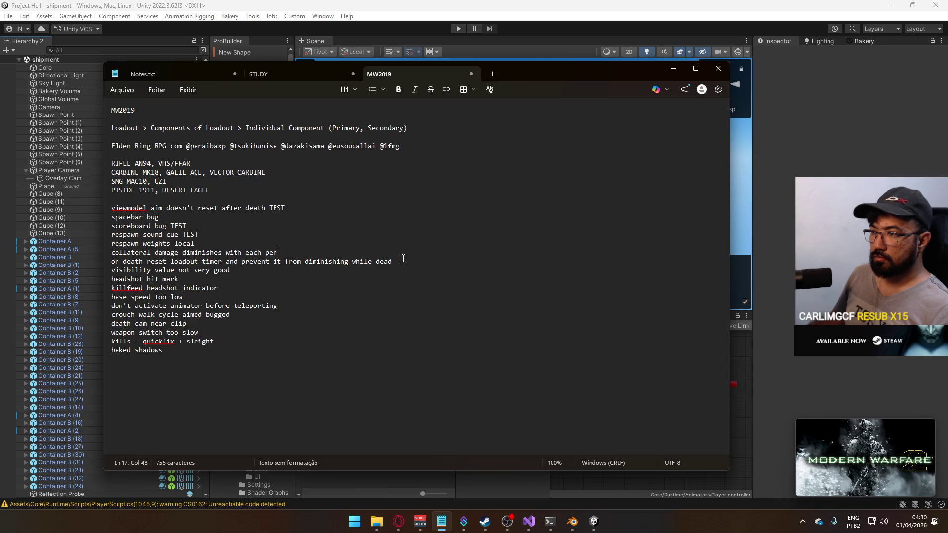
pyautogui.moveTo(112, 262); pyautogui.dragTo(395, 269)
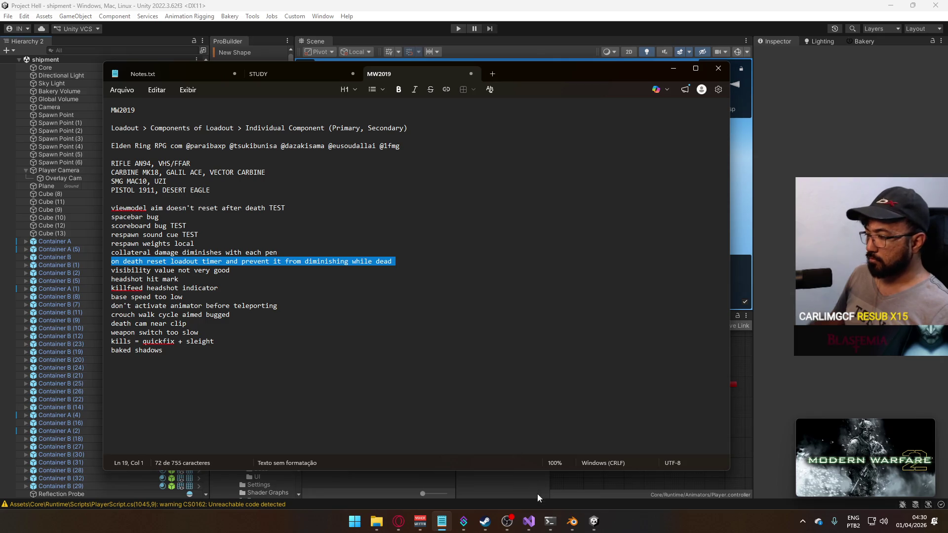
pyautogui.click(528, 521)
pyautogui.scroll(9, 341, 389)
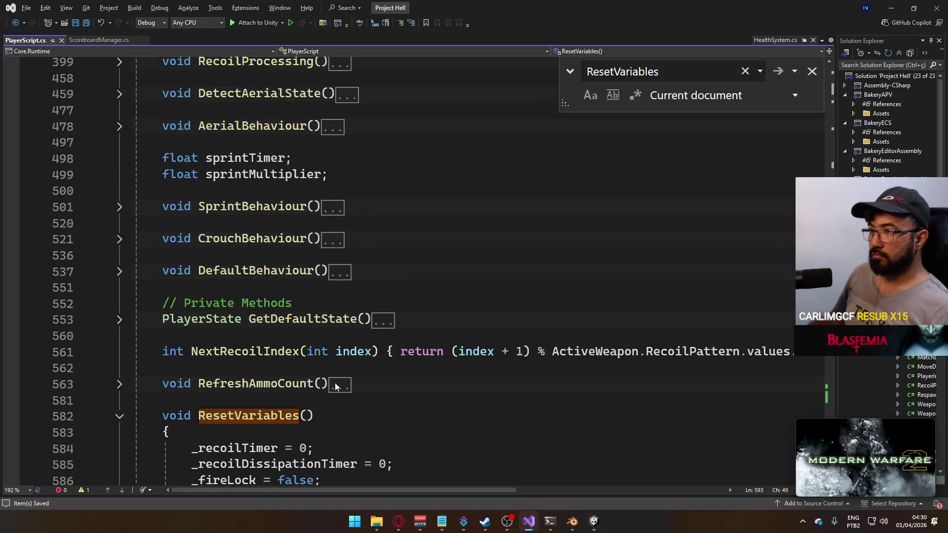
# In Update(), wrap the EditLoadoutTimer lines in a temporary 'IsDead == false' if block.
pyautogui.scroll(13, 348, 392)
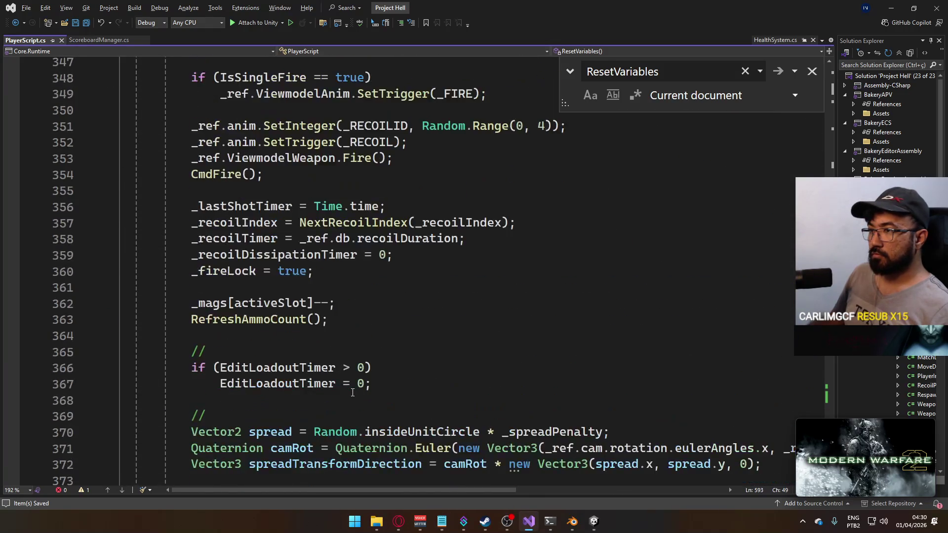
pyautogui.scroll(4, 353, 393)
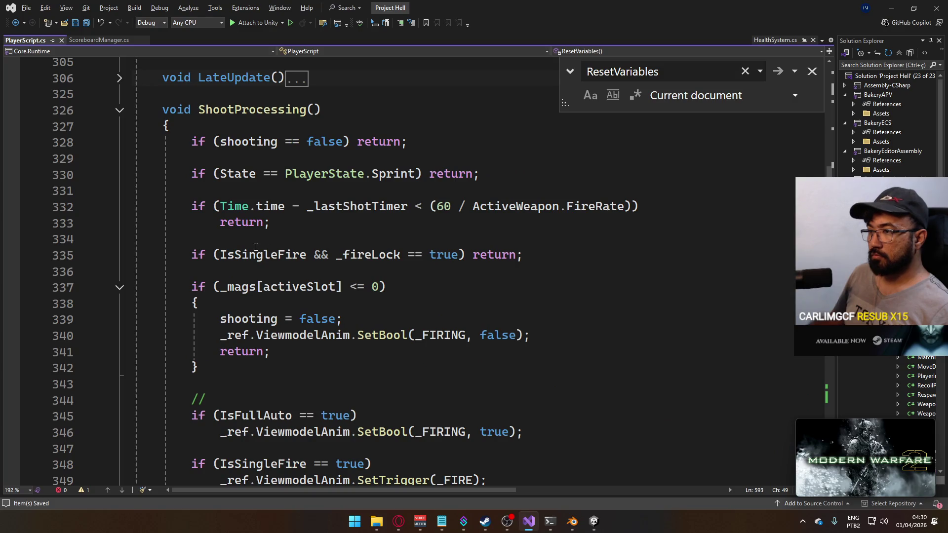
pyautogui.scroll(10, 273, 292)
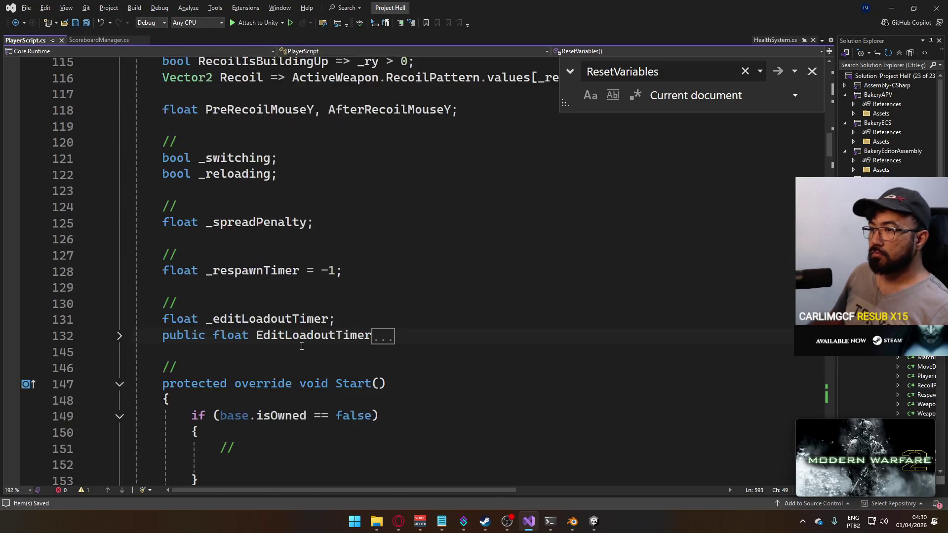
pyautogui.scroll(-3, 259, 299)
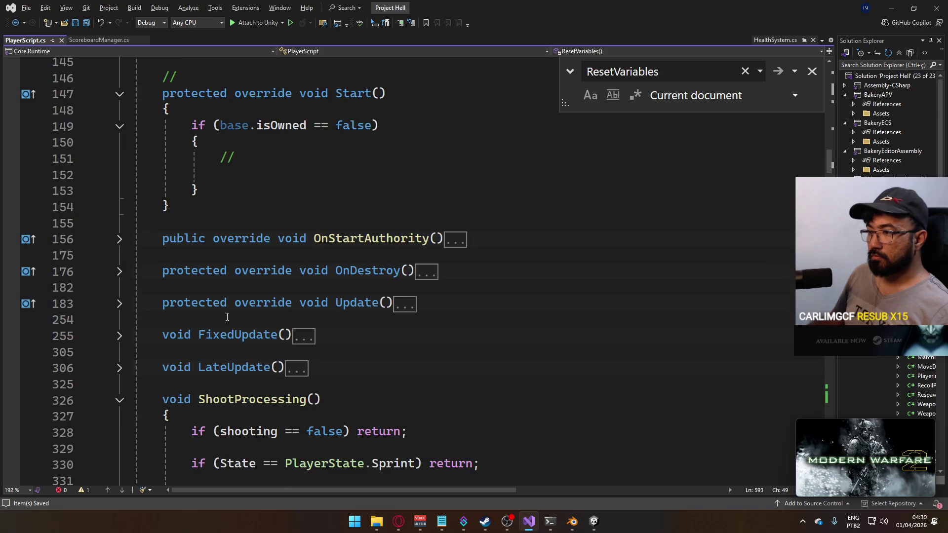
pyautogui.click(119, 303)
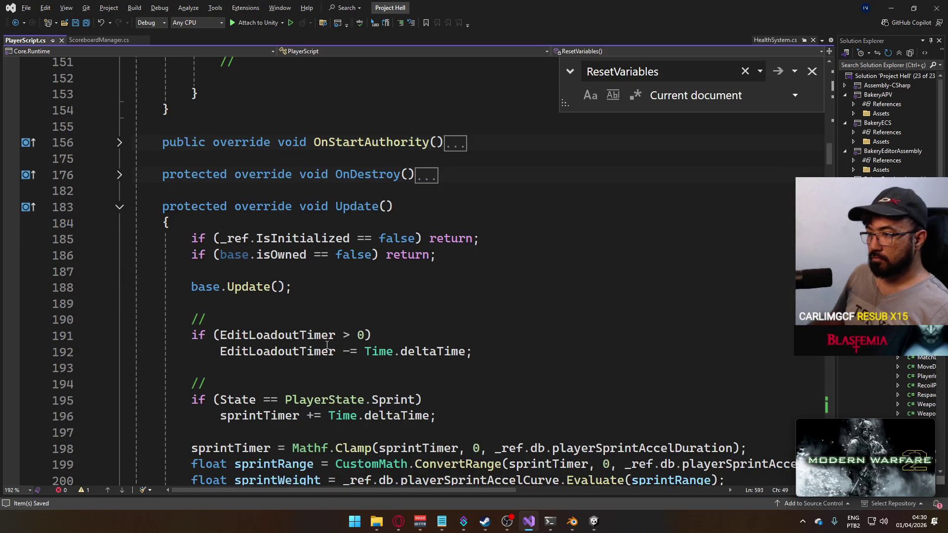
pyautogui.click(284, 324)
pyautogui.press('Return')
pyautogui.write('if (')
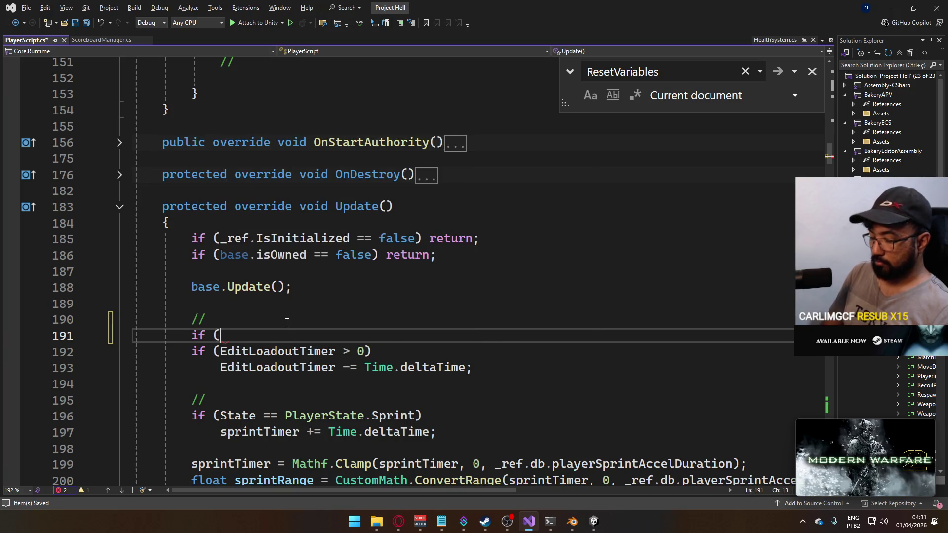
pyautogui.write('IsDead == true')
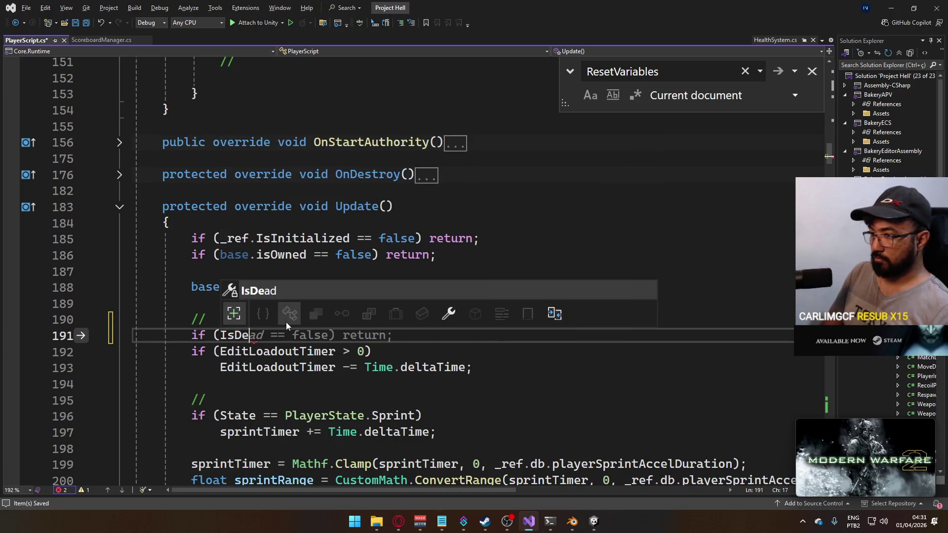
pyautogui.write(')')
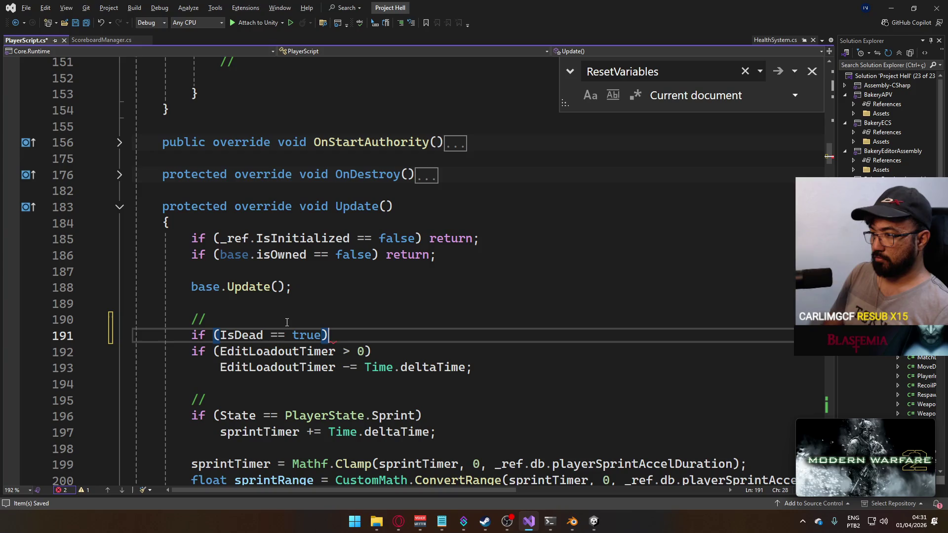
pyautogui.press('BackSpace')
pyautogui.write('false)')
pyautogui.press('Return')
pyautogui.write('{')
pyautogui.press('Down')
pyautogui.press('Down')
pyautogui.press('Down')
pyautogui.write('}')
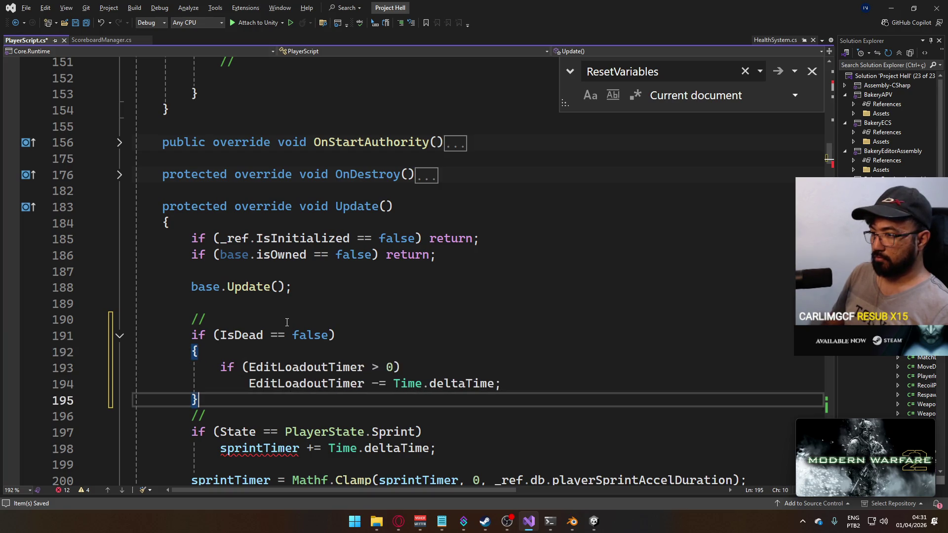
pyautogui.press('Return')
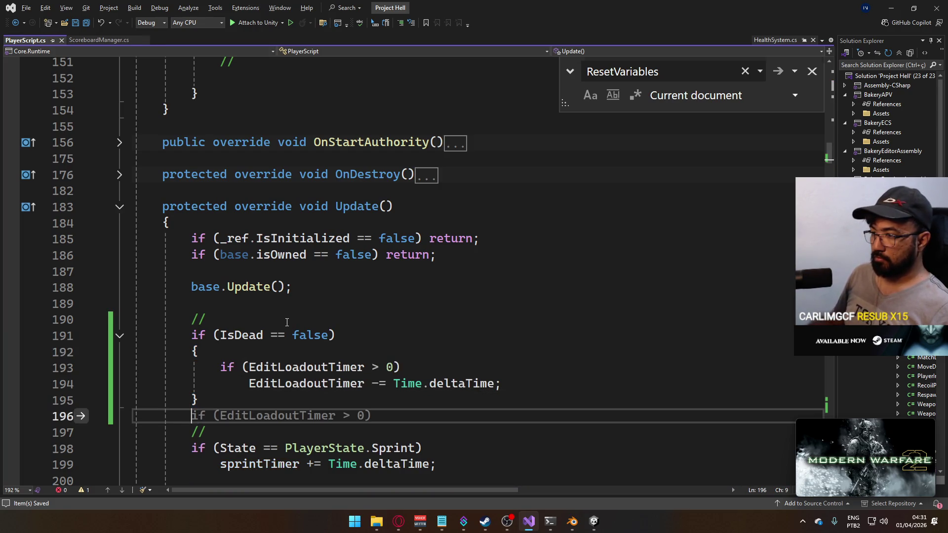
# Move 'IsDead == false' into the EditLoadoutTimer > 0 check and delete the empty if wrapper.
pyautogui.click(382, 358)
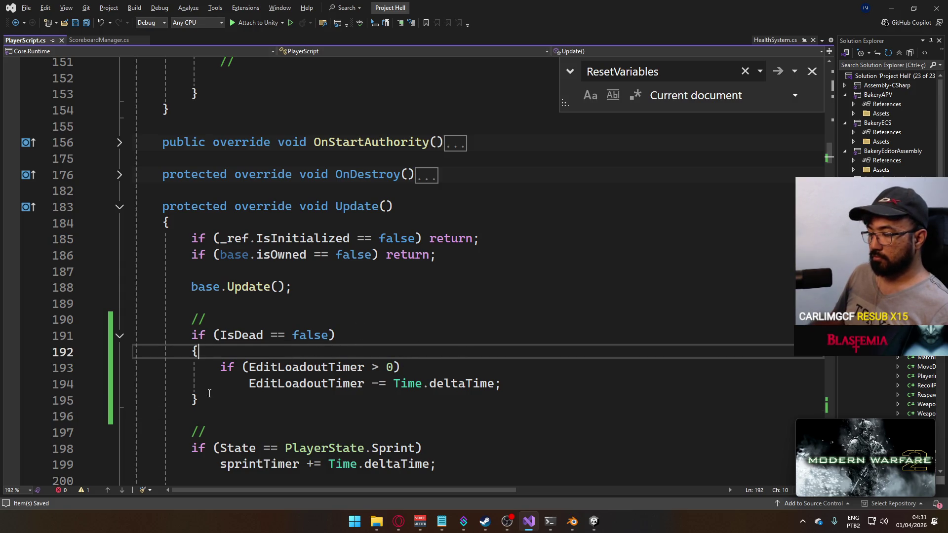
pyautogui.moveTo(217, 335); pyautogui.dragTo(237, 335)
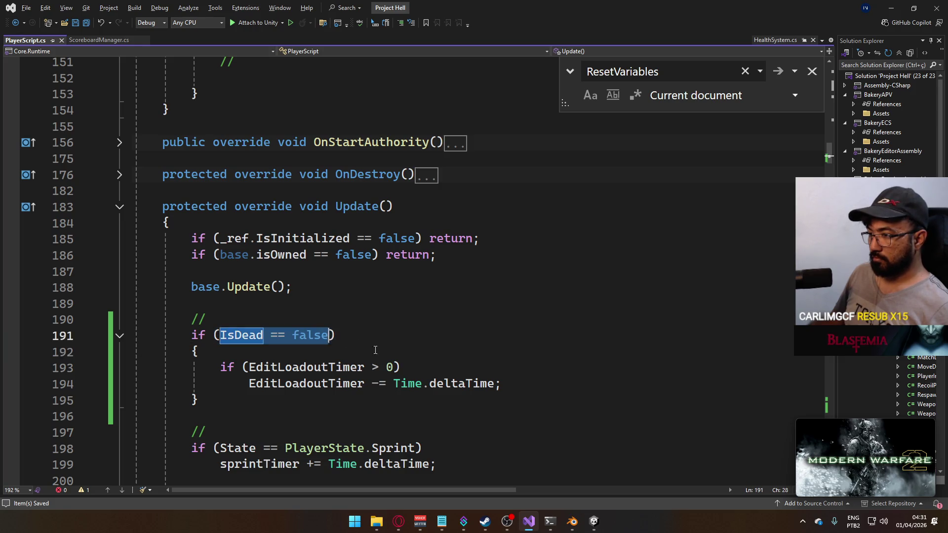
pyautogui.hotkey('ctrl', 'x')
pyautogui.click(393, 367)
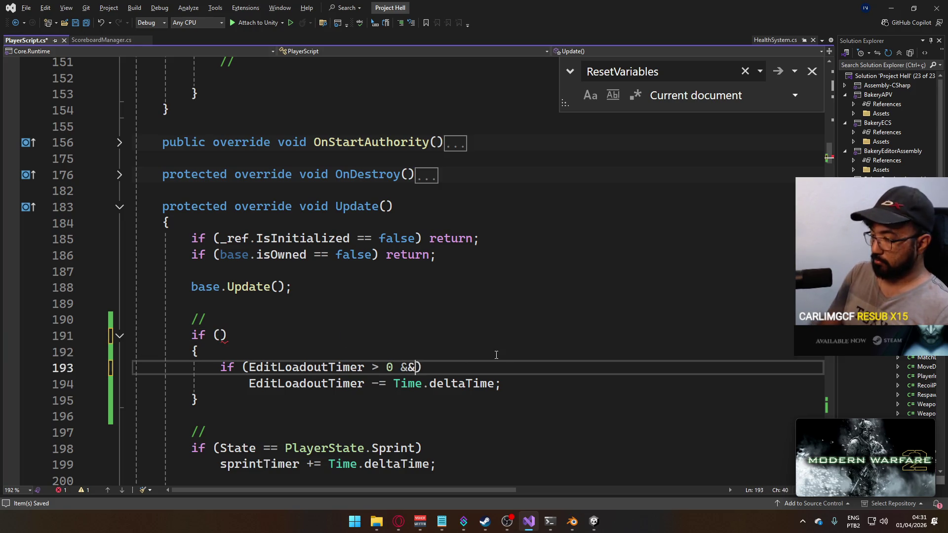
pyautogui.hotkey('ctrl', 'v')
pyautogui.click(213, 401)
pyautogui.press('BackSpace')
pyautogui.moveTo(169, 336); pyautogui.dragTo(199, 351)
pyautogui.press('BackSpace')
# Outdent the two EditLoadoutTimer lines and remove the leftover blank line.
pyautogui.moveTo(529, 371)
pyautogui.mouseDown()
pyautogui.moveTo(292, 368)
pyautogui.moveTo(192, 352)
pyautogui.mouseUp()
pyautogui.hotkey('shift', 'Tab')
pyautogui.click(280, 324)
pyautogui.press('Delete')
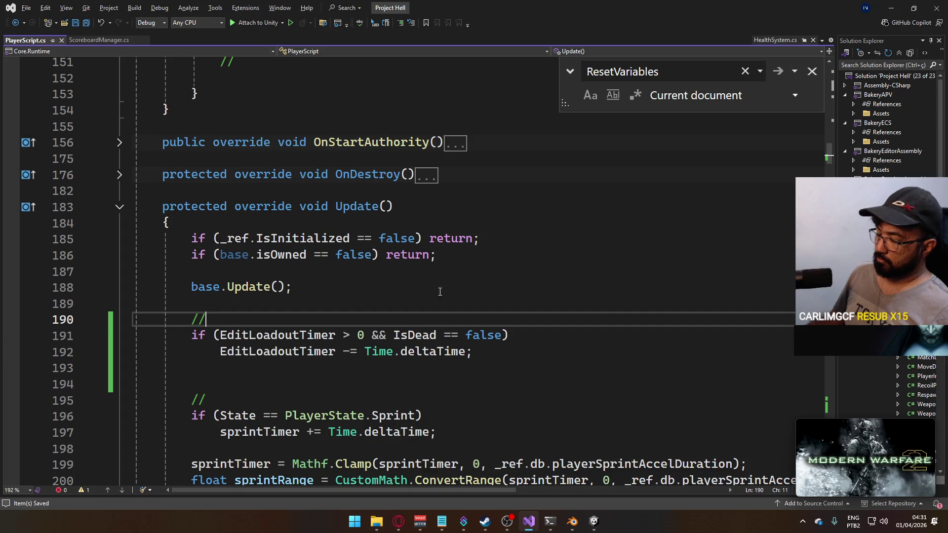
pyautogui.click(360, 369)
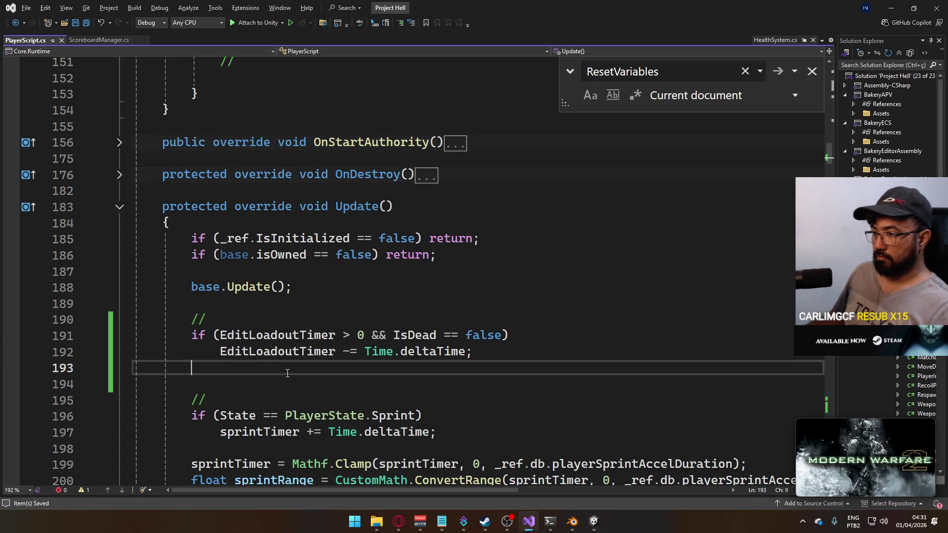
# Delete an extra blank line and save PlayerScript.cs.
pyautogui.press('Delete')
pyautogui.scroll(-3, 361, 369)
pyautogui.hotkey('ctrl', 's')
pyautogui.scroll(-20, 363, 370)
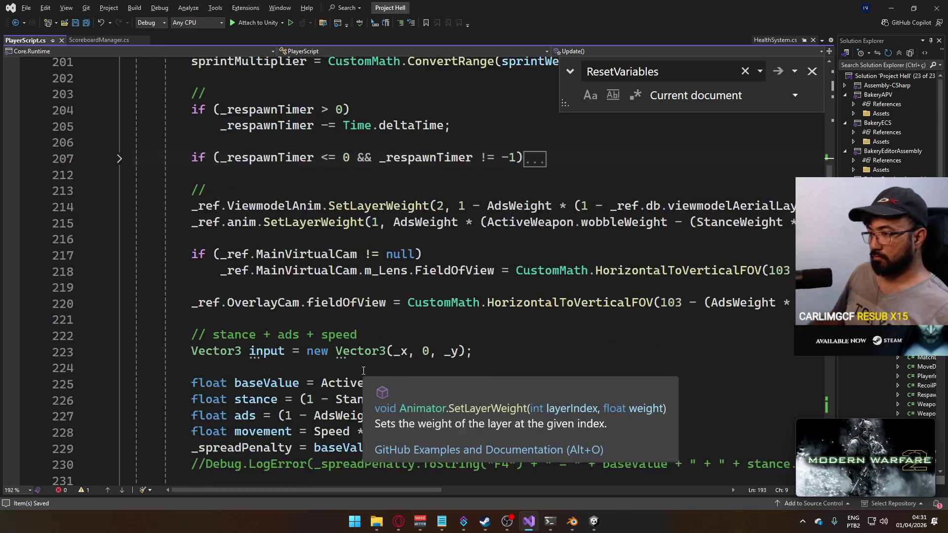
pyautogui.scroll(-20, 365, 369)
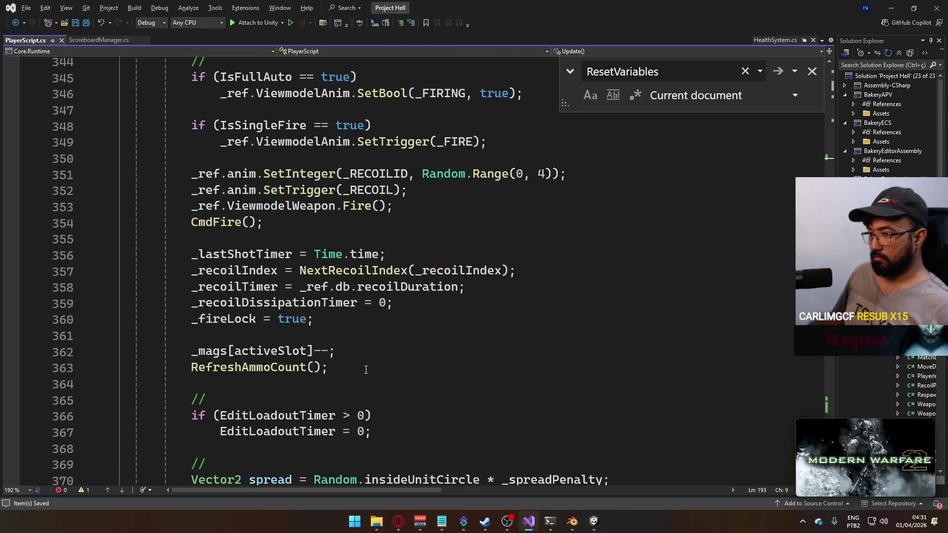
pyautogui.scroll(-9, 365, 371)
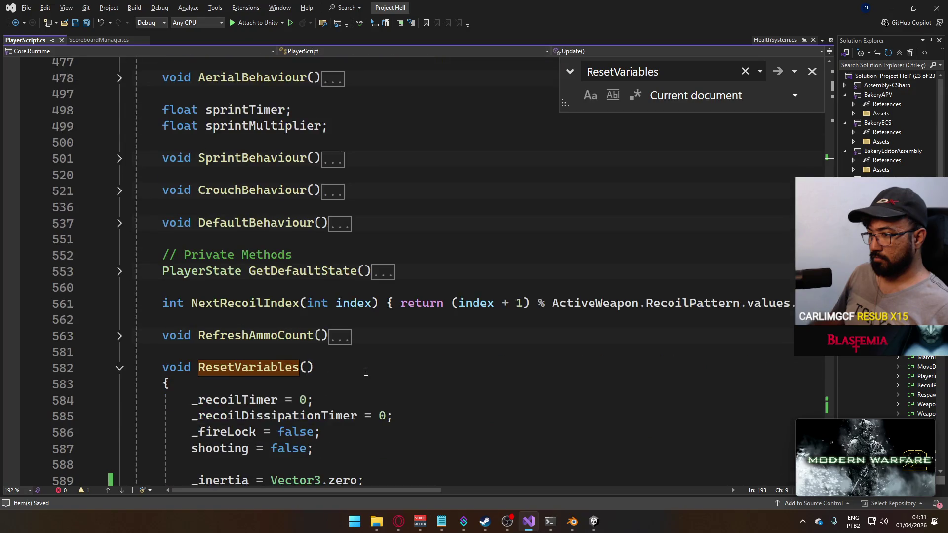
pyautogui.scroll(-10, 327, 369)
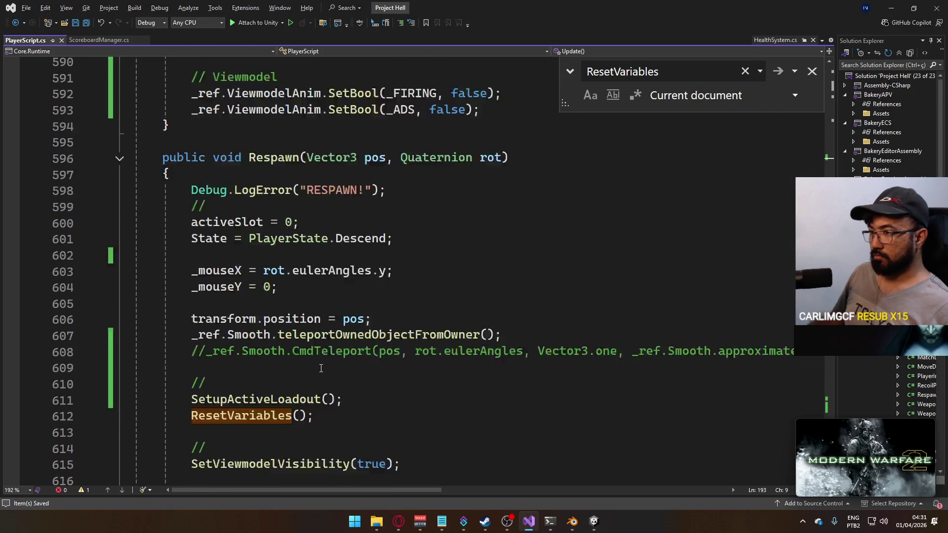
pyautogui.scroll(-1, 337, 357)
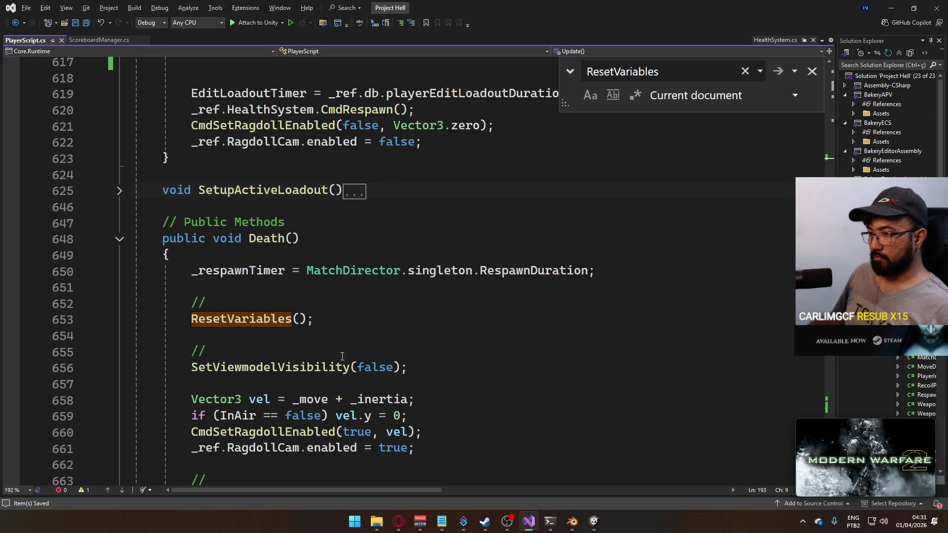
pyautogui.scroll(3, 348, 361)
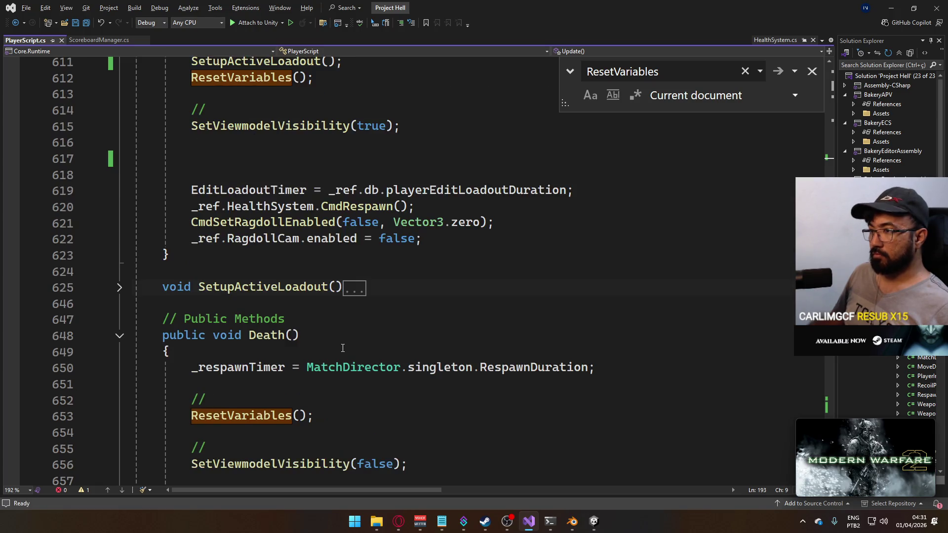
pyautogui.scroll(-5, 338, 343)
pyautogui.scroll(1, 338, 343)
# In Unity, start File > Build And Run, then switch to the web browser.
pyautogui.hotkey('alt', 'Tab')
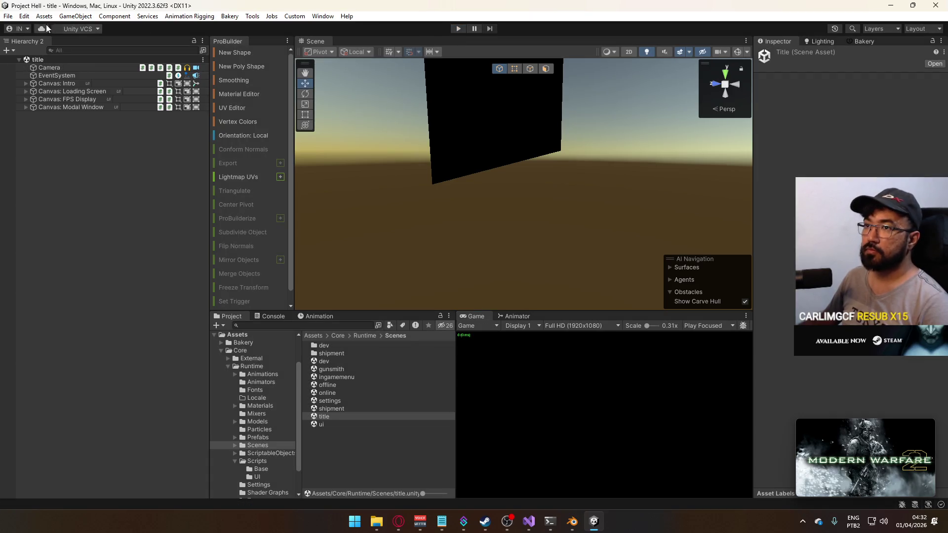
pyautogui.click(9, 16)
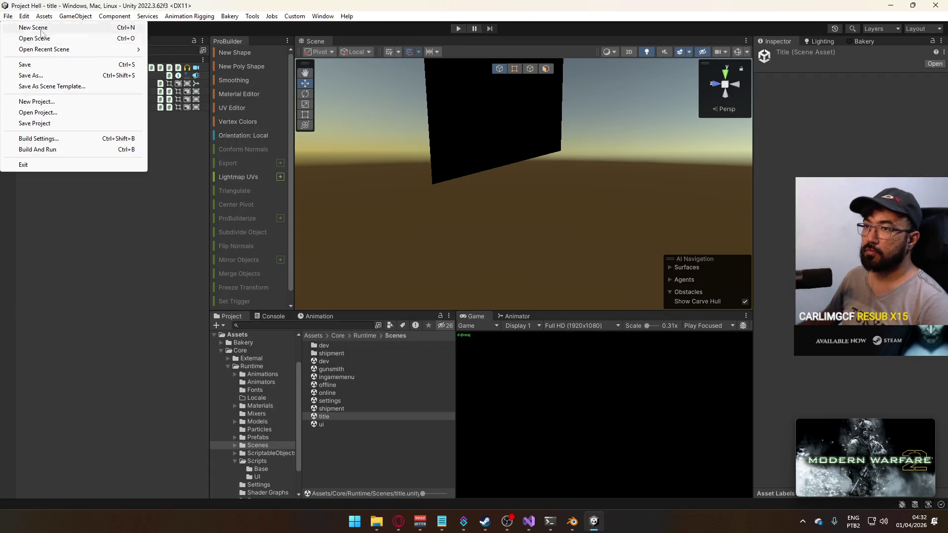
pyautogui.click(84, 149)
pyautogui.click(391, 521)
# Close the 'r21 bullpup' image search, return to YouTube Home, and close the miniplayer.
pyautogui.click(399, 524)
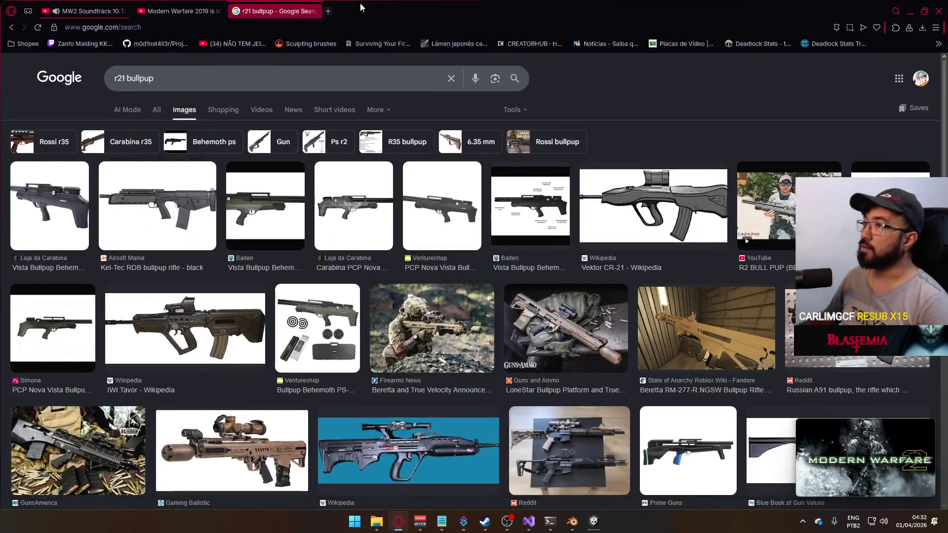
pyautogui.click(315, 12)
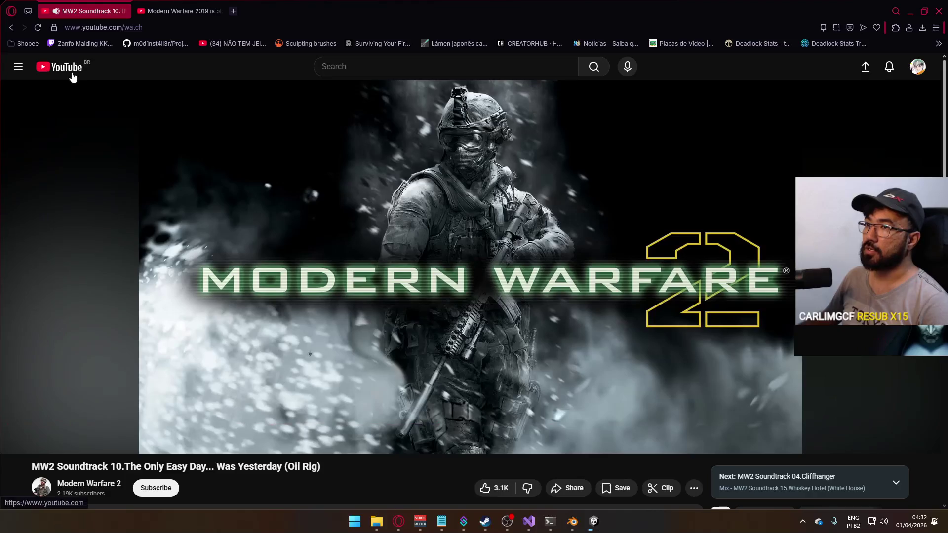
pyautogui.hotkey('alt', 'Left')
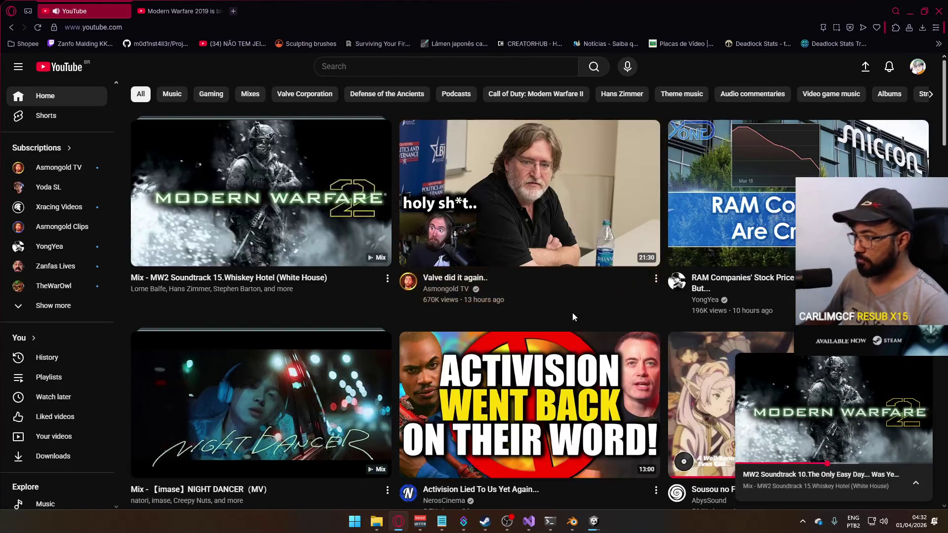
pyautogui.click(919, 371)
# Play the MW2 Soundtrack mix fullscreen, then go back to Unity.
pyautogui.scroll(-6, 801, 369)
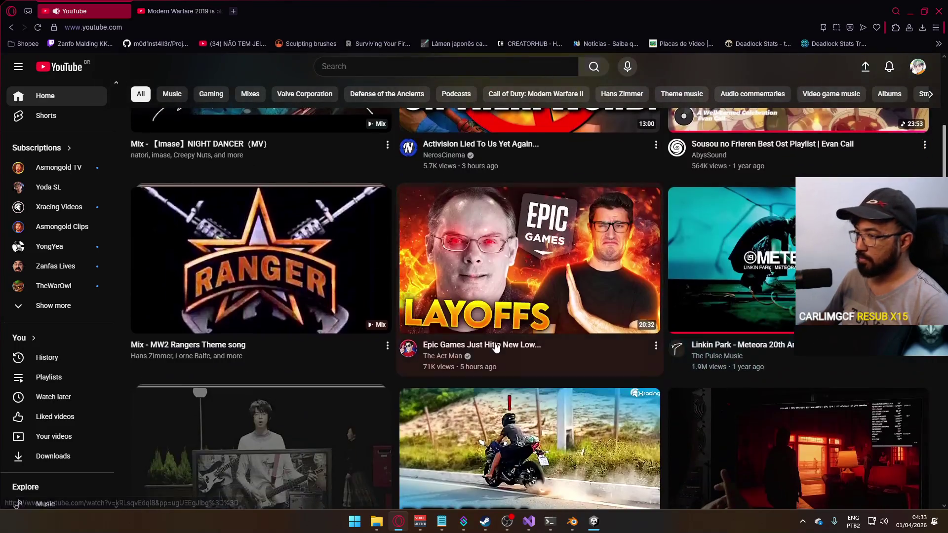
pyautogui.scroll(-7, 576, 386)
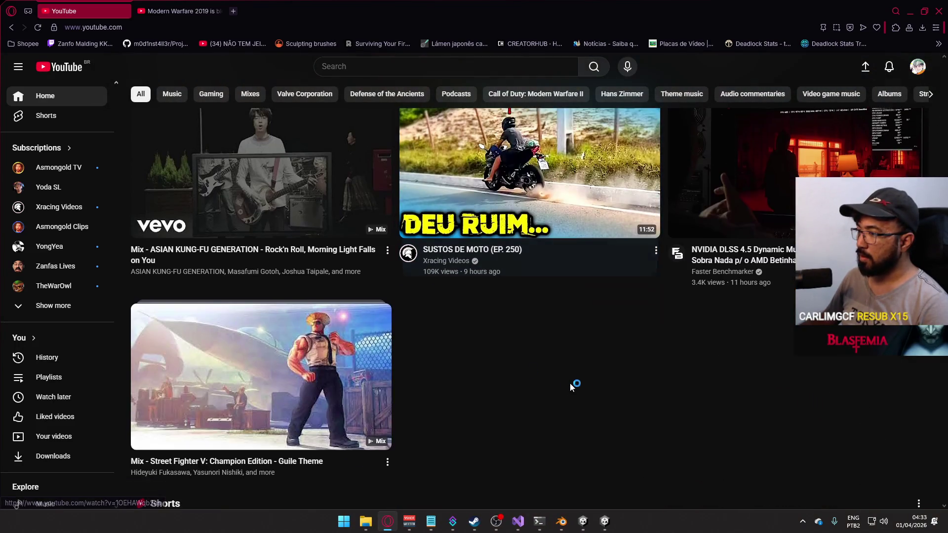
pyautogui.click(578, 385)
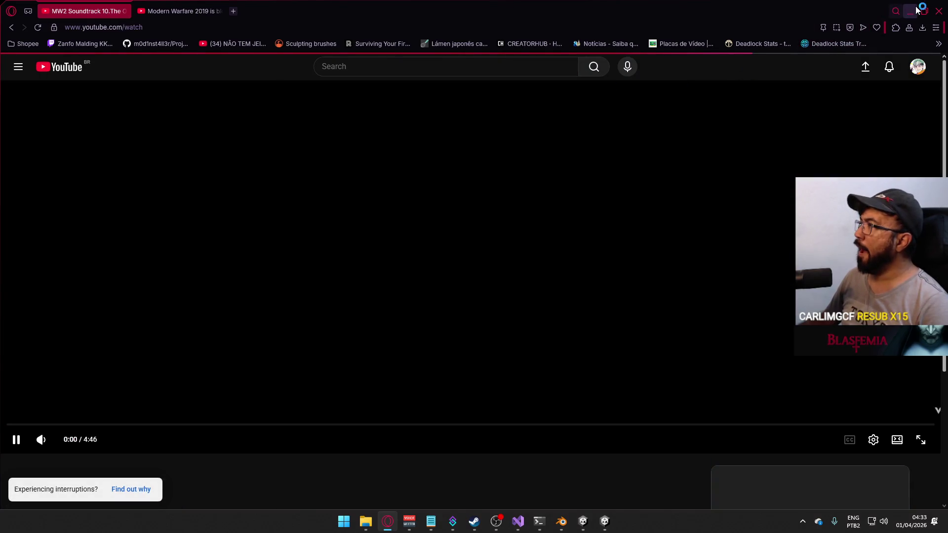
pyautogui.doubleClick(561, 151)
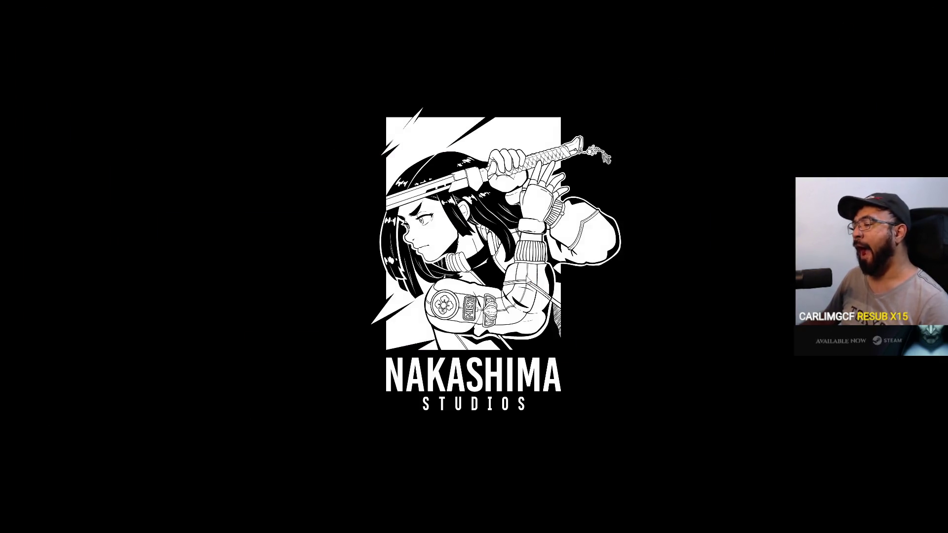
pyautogui.press('super')
pyautogui.click(582, 522)
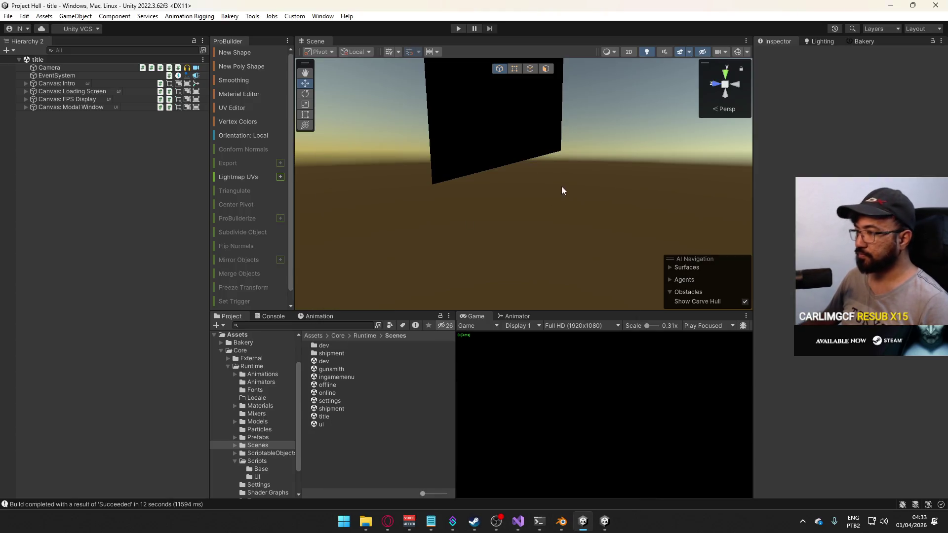
# Enter Play mode and host a match from the in-editor game menu.
pyautogui.click(458, 29)
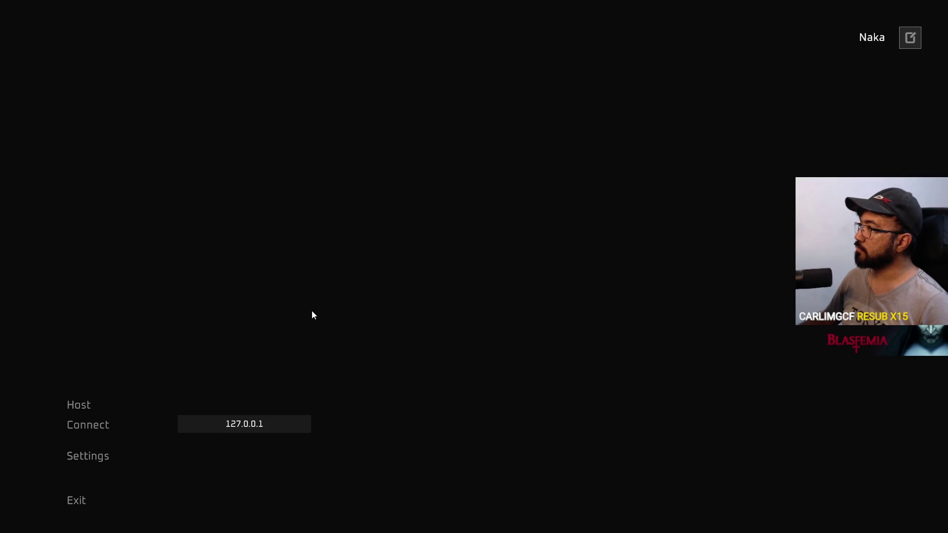
pyautogui.press('Escape')
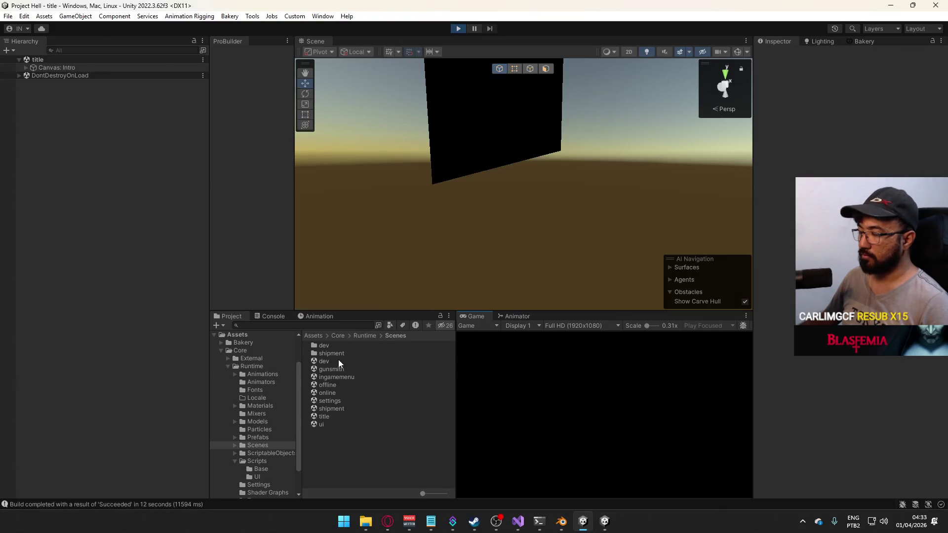
pyautogui.click(604, 522)
pyautogui.click(100, 407)
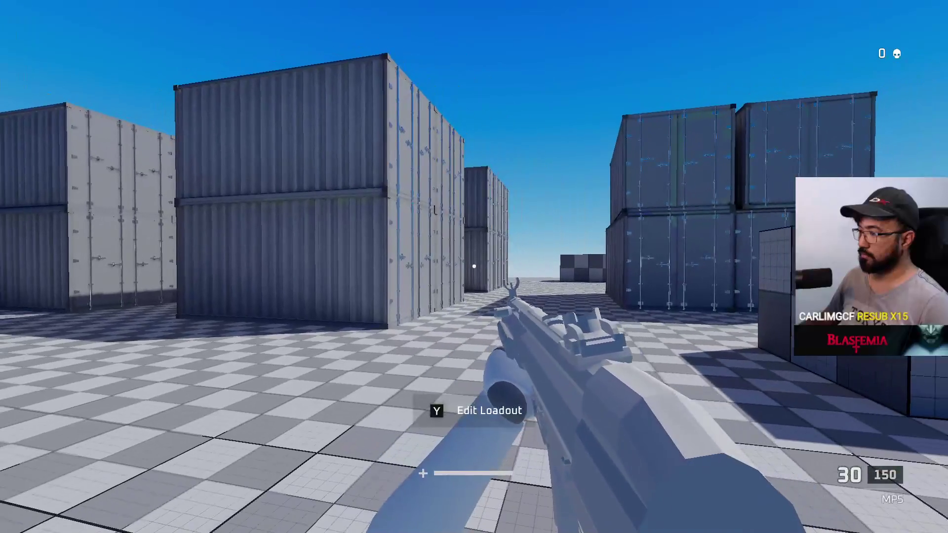
pyautogui.hotkey('alt', 'Tab')
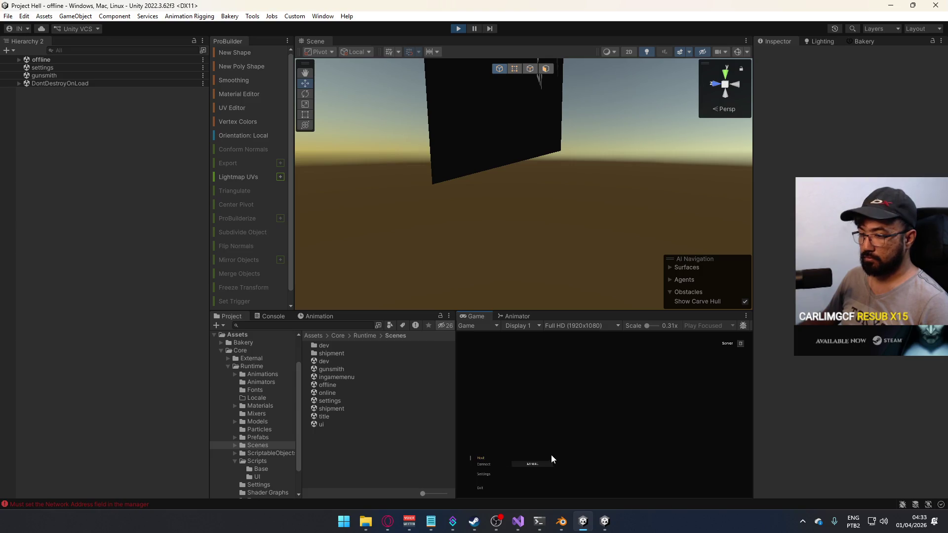
pyautogui.click(486, 465)
pyautogui.press('super')
pyautogui.press('super')
# Maximize the Game view and walk the player forward with W.
pyautogui.rightClick(476, 317)
pyautogui.click(543, 351)
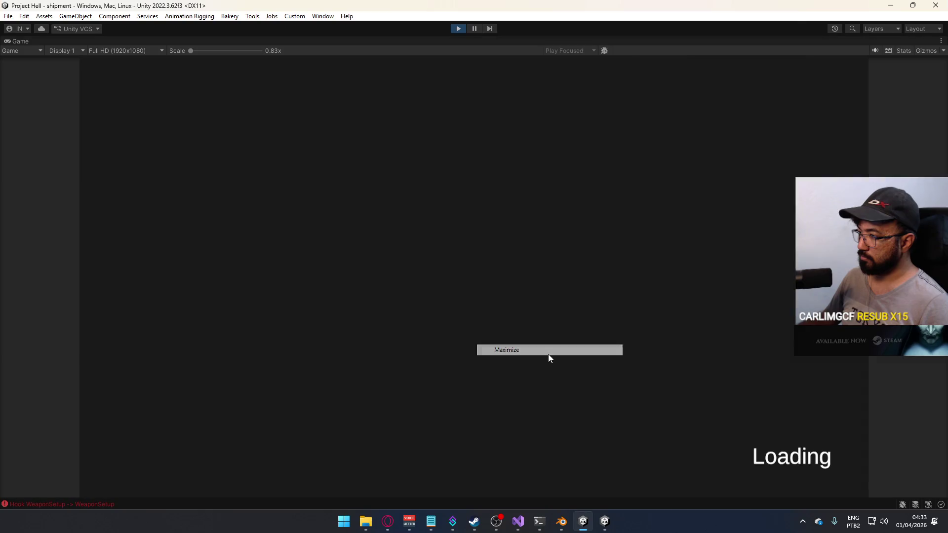
pyautogui.press('w')
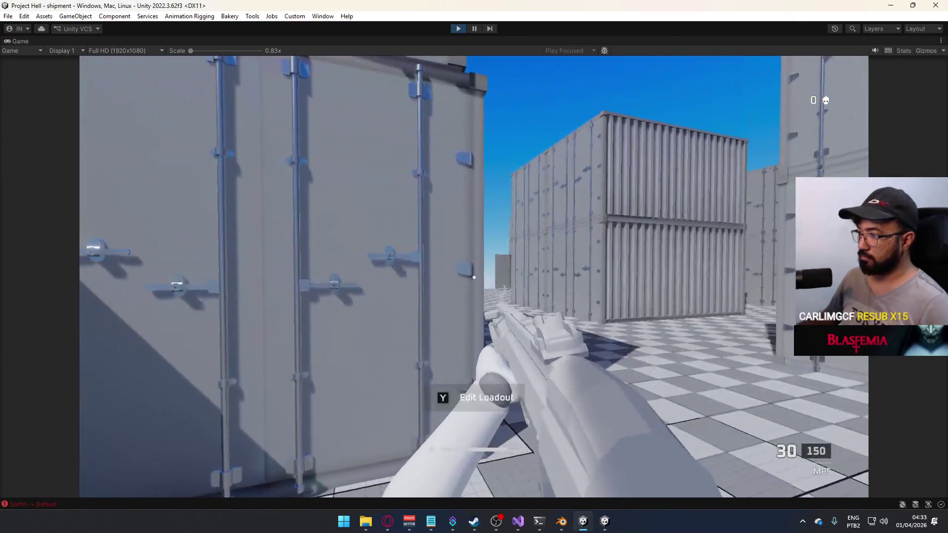
pyautogui.press('super')
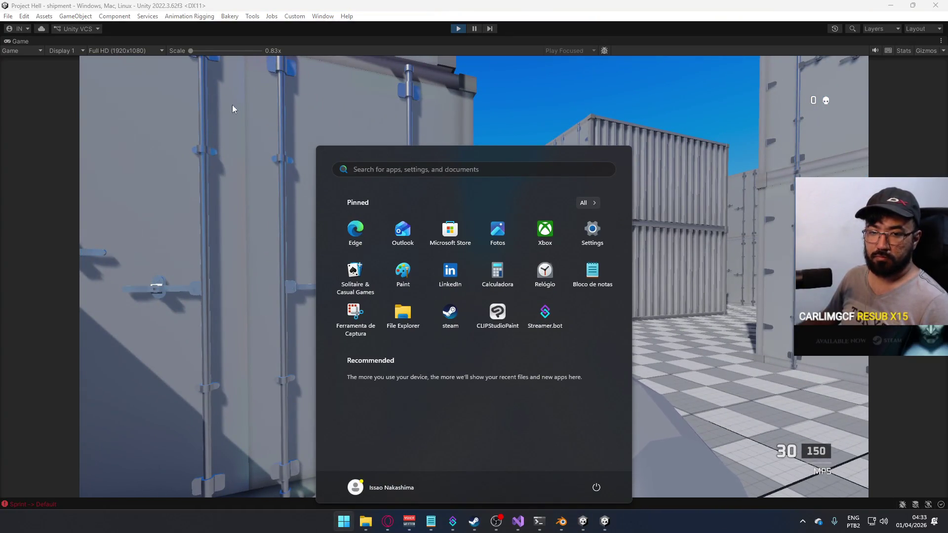
# Restore the normal editor layout, orbit the Scene view, and select the MP5 model.
pyautogui.rightClick(387, 40)
pyautogui.click(431, 70)
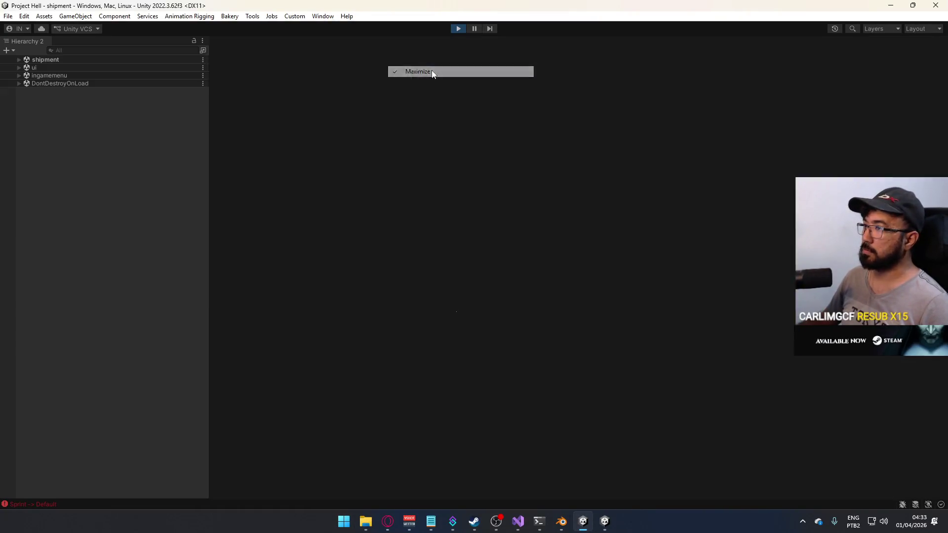
pyautogui.press('Escape')
pyautogui.moveTo(498, 157)
pyautogui.mouseDown()
pyautogui.moveTo(518, 142)
pyautogui.moveTo(439, 187)
pyautogui.moveTo(349, 201)
pyautogui.moveTo(251, 194)
pyautogui.moveTo(405, 171)
pyautogui.mouseUp()
pyautogui.click(405, 172)
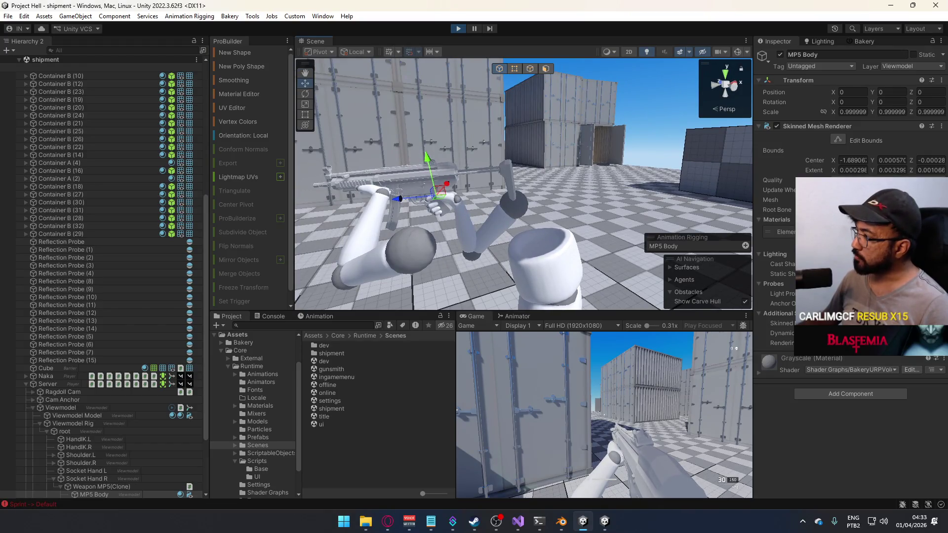
# Inspect the Grayscale material's shader list, browsing Shader Graphs without changing the shader.
pyautogui.click(328, 363)
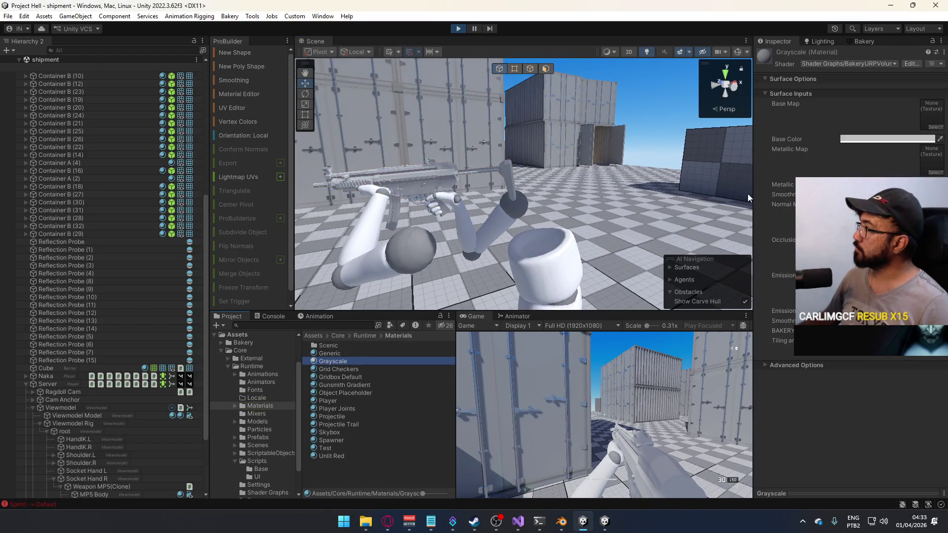
pyautogui.click(856, 65)
pyautogui.click(850, 163)
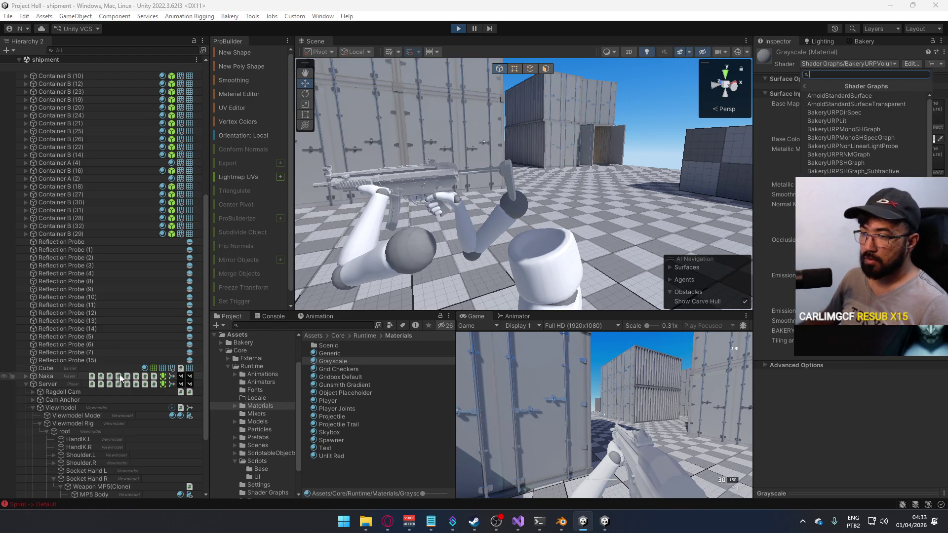
pyautogui.click(366, 362)
pyautogui.moveTo(528, 204)
pyautogui.mouseDown()
pyautogui.moveTo(658, 206)
pyautogui.moveTo(751, 285)
pyautogui.mouseUp()
pyautogui.click(623, 395)
# Walk and sprint the player in and out of a shipping container.
pyautogui.press('w')
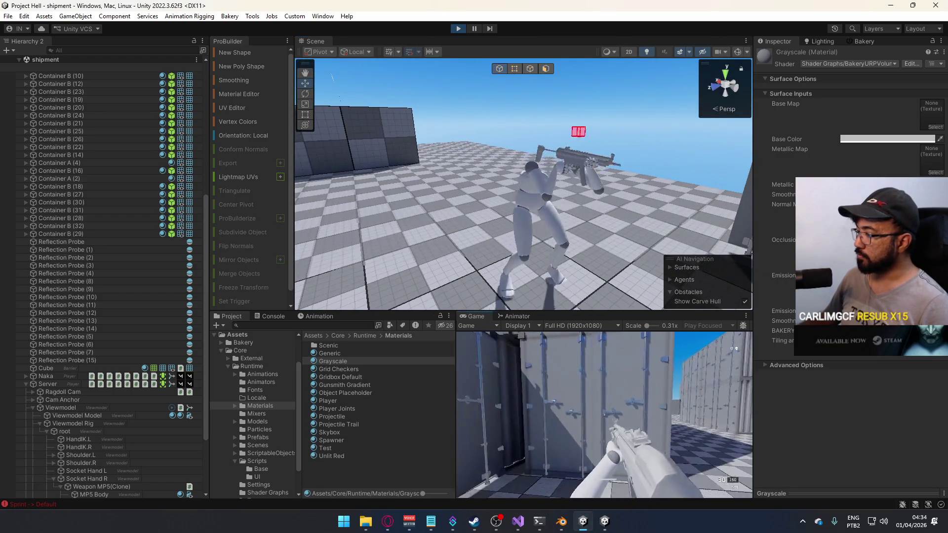
pyautogui.press('w')
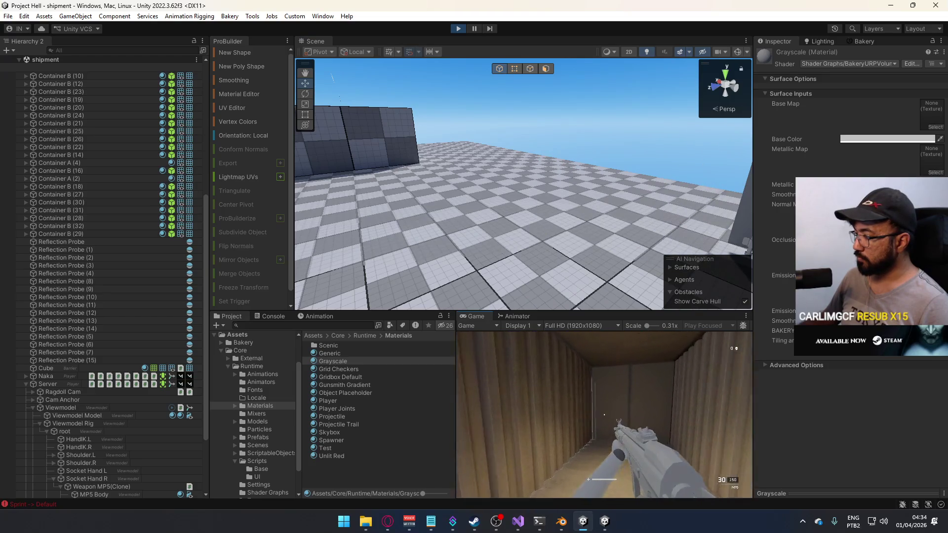
pyautogui.hotkey('shift', 'w')
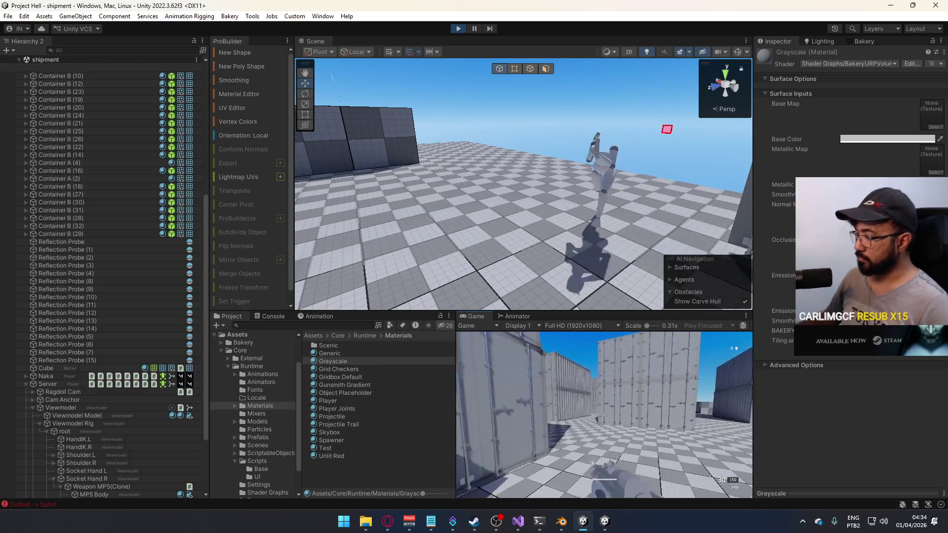
pyautogui.press('w')
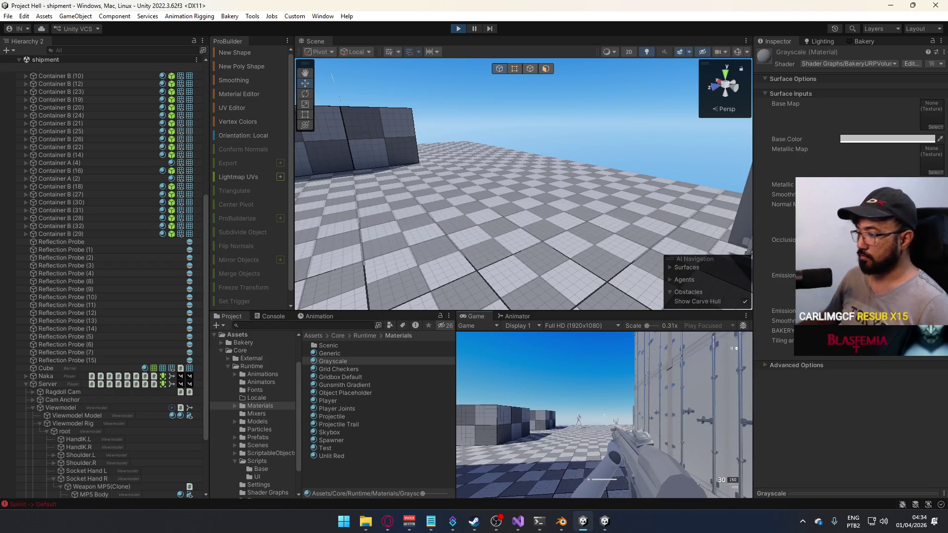
pyautogui.press('super')
pyautogui.press('super')
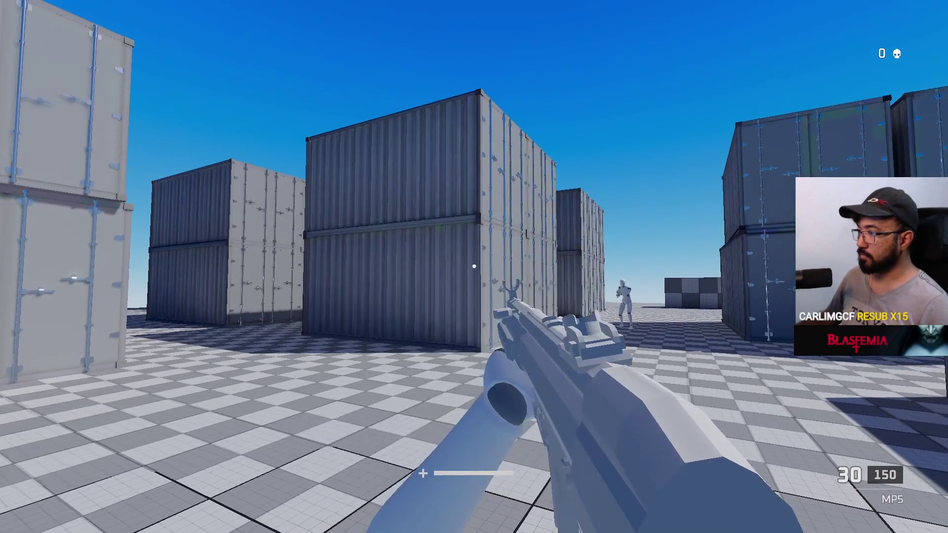
pyautogui.press('super')
pyautogui.press('super')
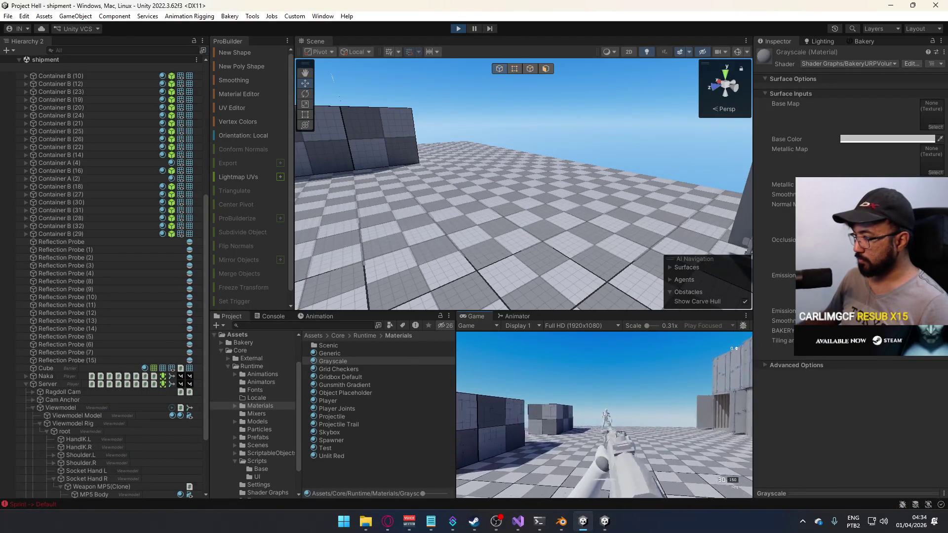
# Fire the gun in the game, then return to the editor and select the Cube object.
pyautogui.press('Escape')
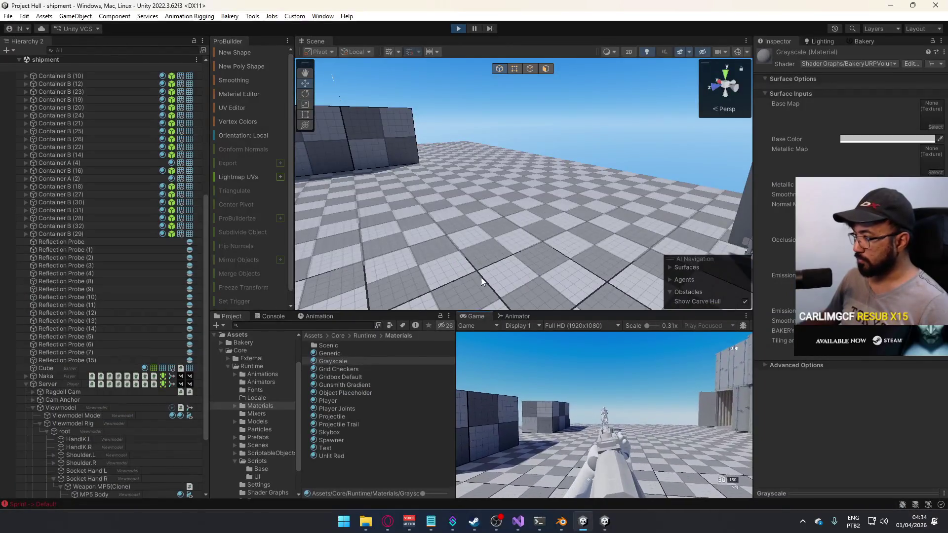
pyautogui.click(568, 394)
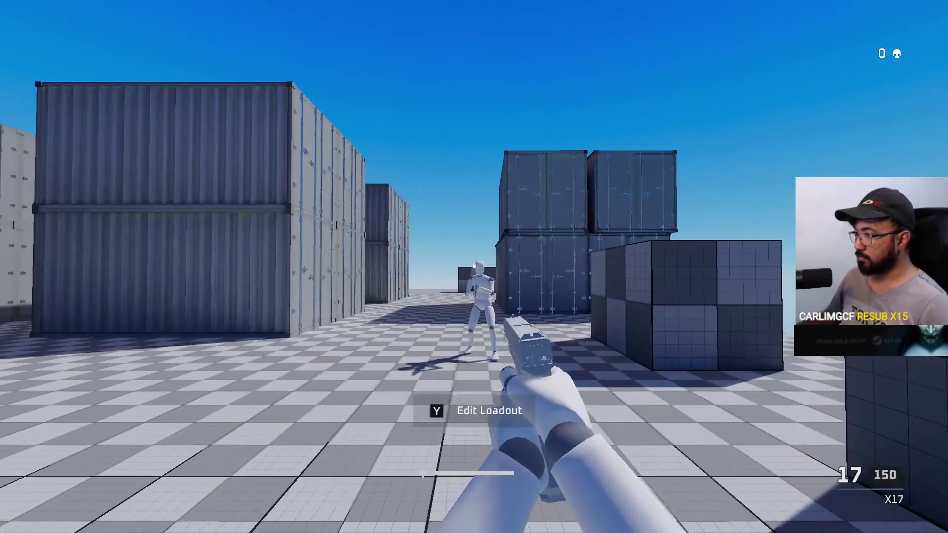
pyautogui.press('Escape')
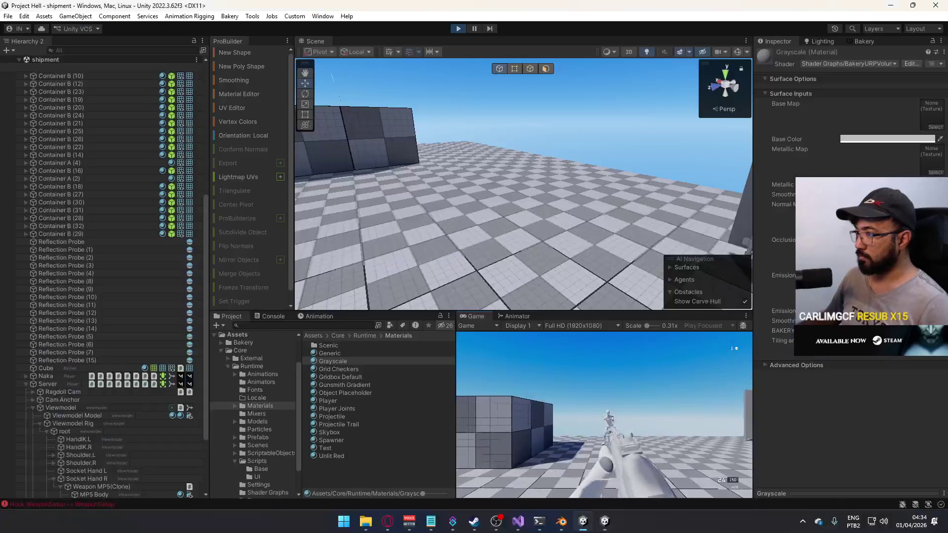
pyautogui.click(493, 289)
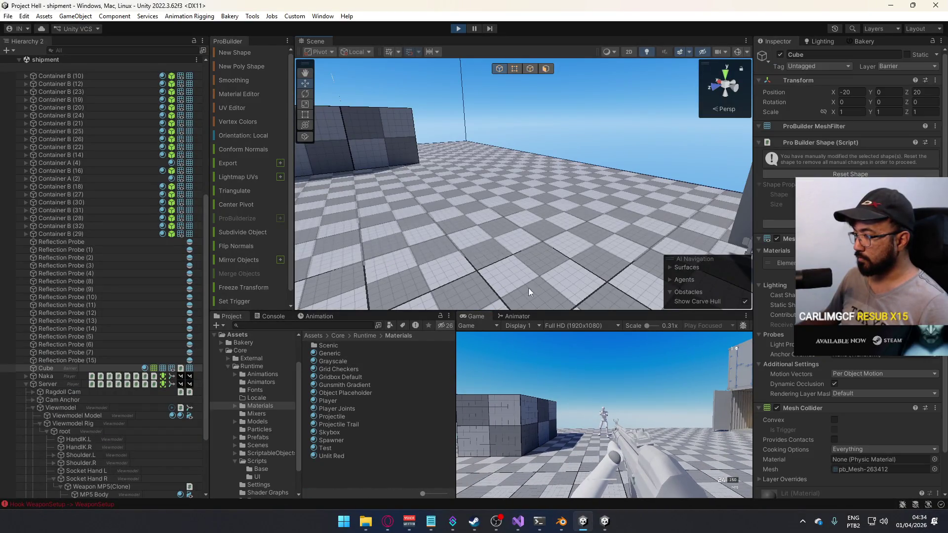
# In the fullscreen game, walk the player into the alley between the stacked containers.
pyautogui.click(734, 348)
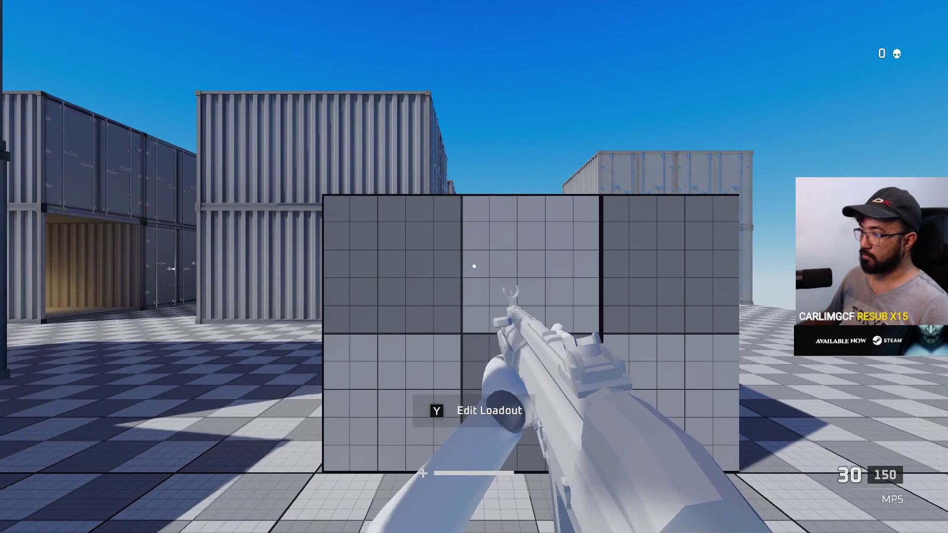
pyautogui.press('s')
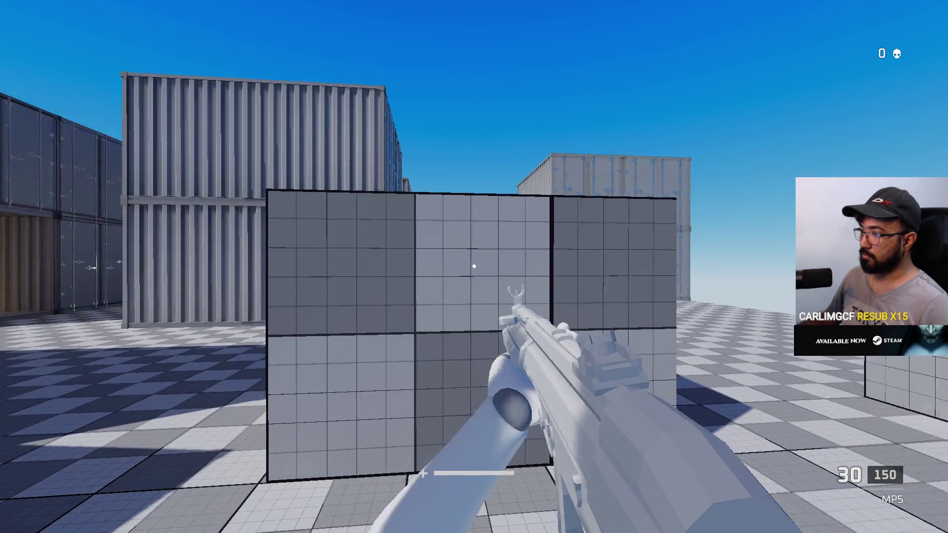
pyautogui.press('w')
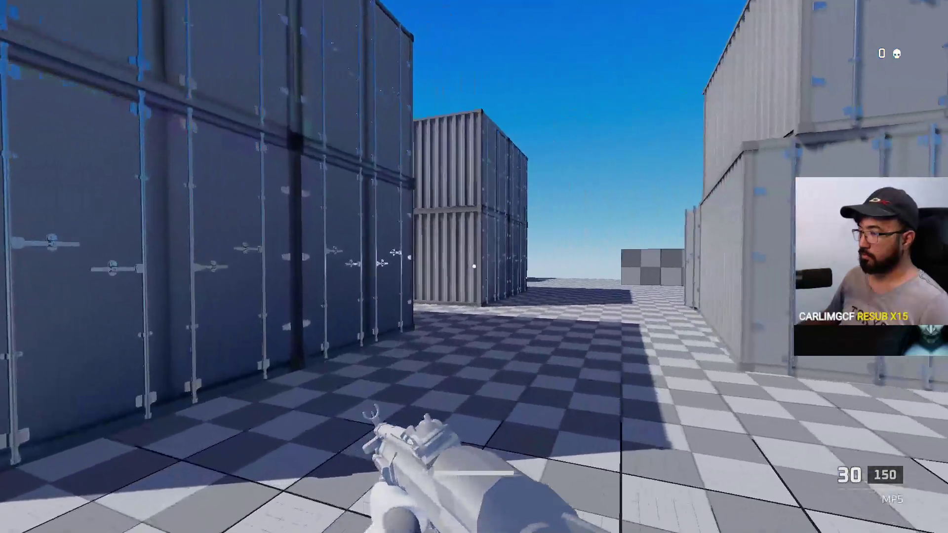
pyautogui.press('w')
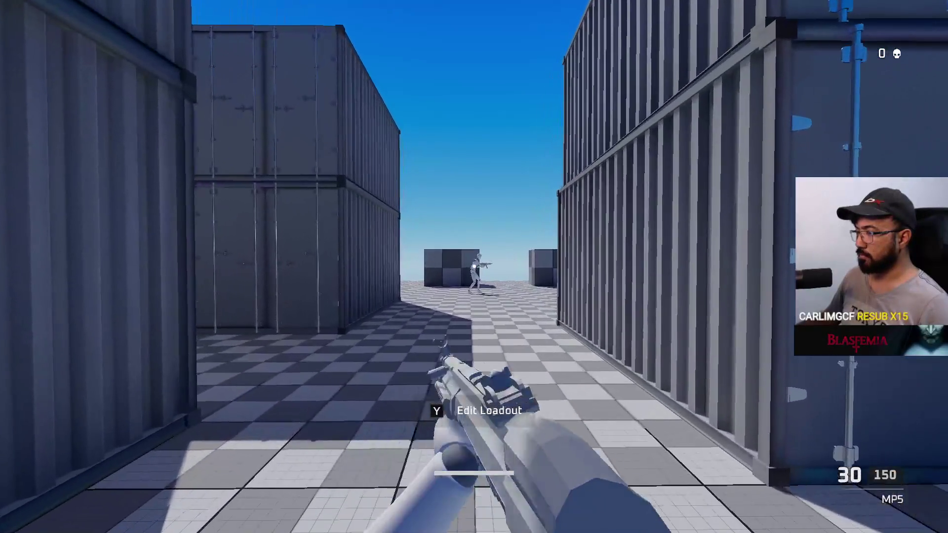
pyautogui.hotkey('alt', 'Tab')
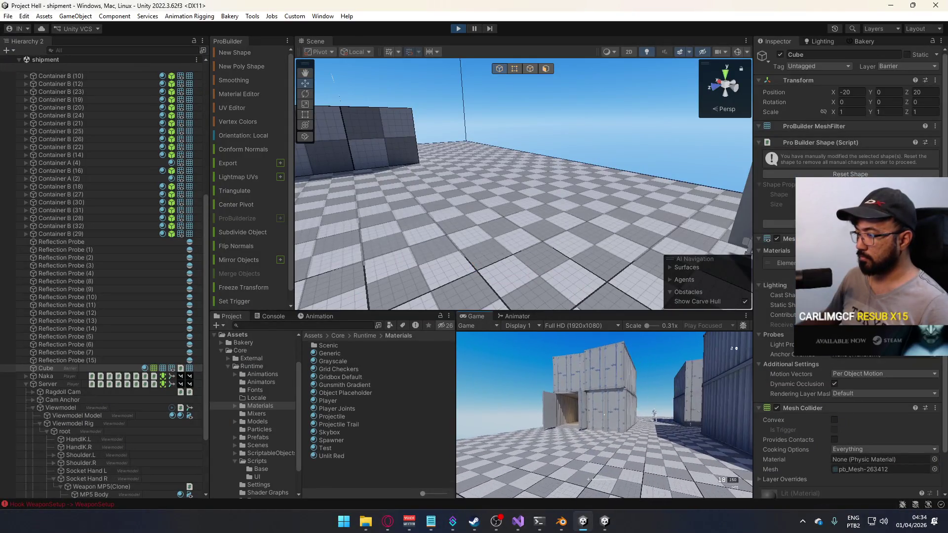
# Shoot the enemy down the alley until it dies, then select the Naka player object.
pyautogui.hotkey('alt', 'Tab')
pyautogui.press('w')
pyautogui.click(474, 267)
pyautogui.click(474, 267)
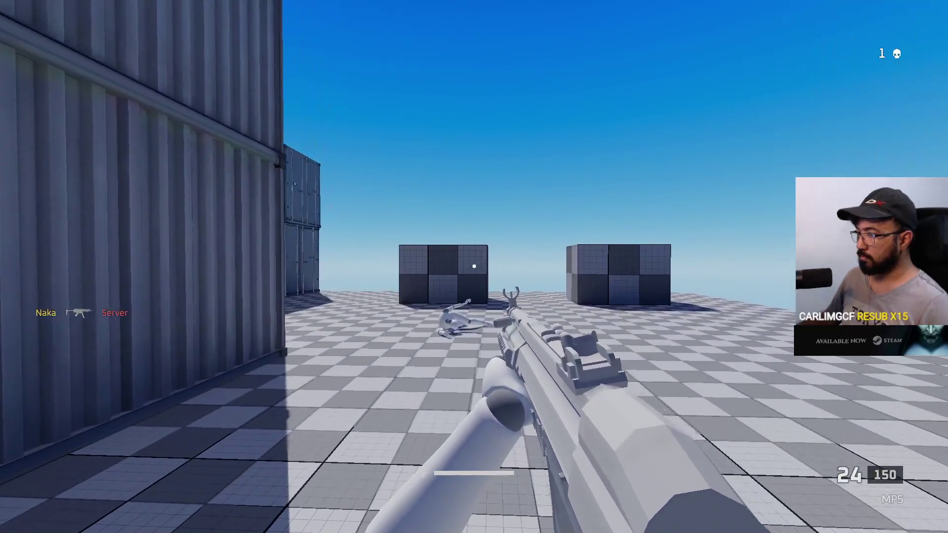
pyautogui.hotkey('alt', 'Tab')
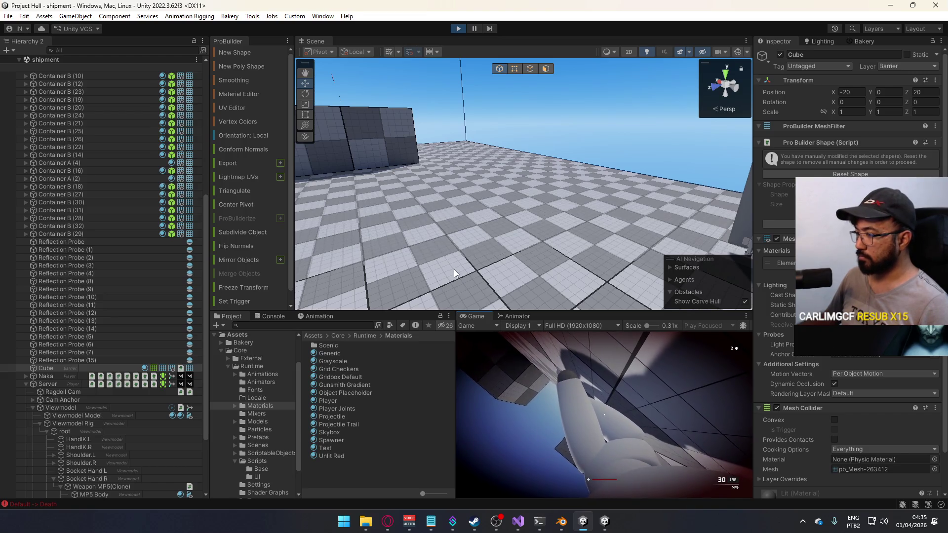
pyautogui.press('super')
pyautogui.click(28, 386)
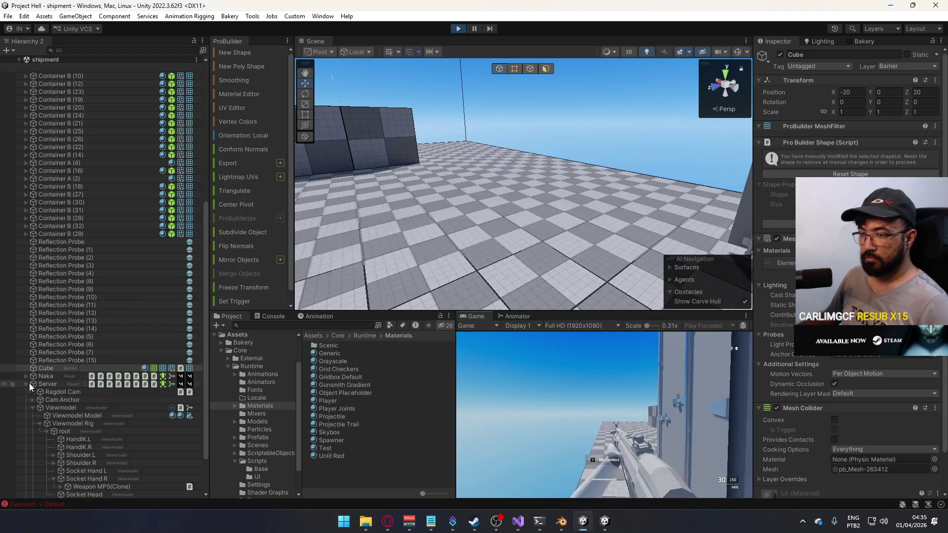
pyautogui.click(25, 383)
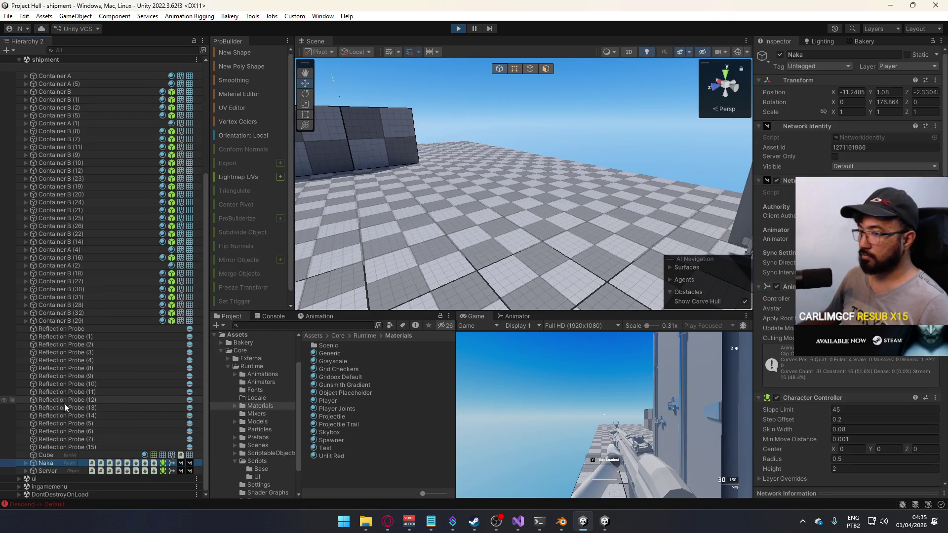
# Focus on the Naka player, orbit to an overhead view, and select the Server character.
pyautogui.press('f')
pyautogui.moveTo(534, 192); pyautogui.dragTo(701, 252)
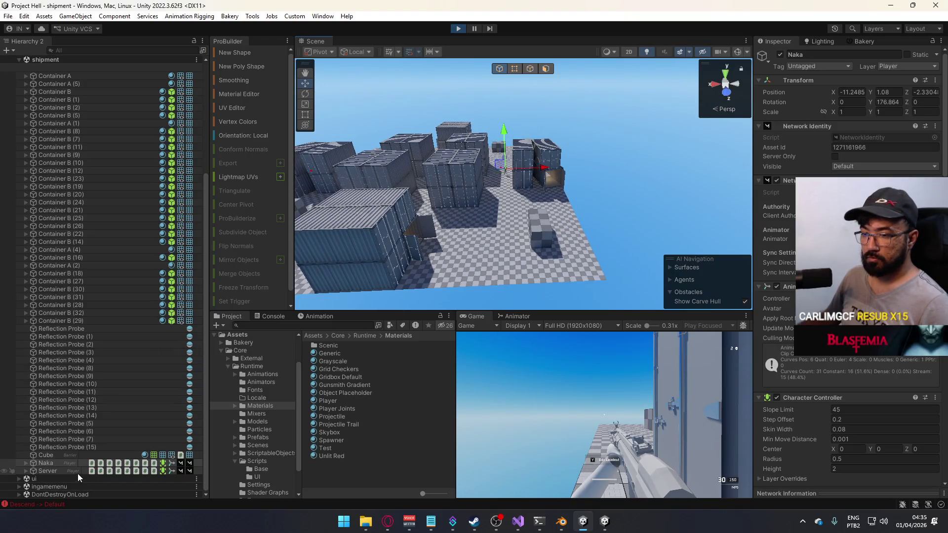
pyautogui.doubleClick(76, 472)
pyautogui.scroll(-10, 849, 267)
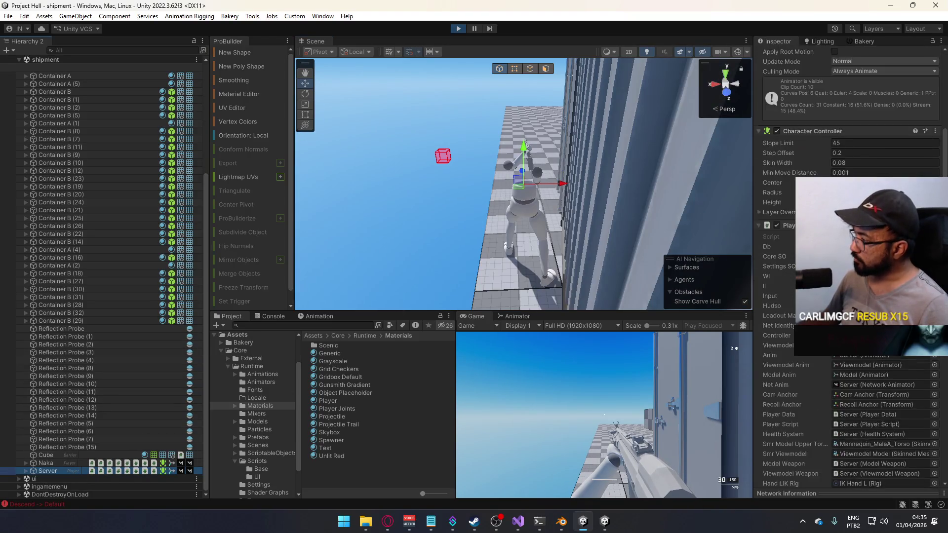
pyautogui.scroll(-10, 849, 266)
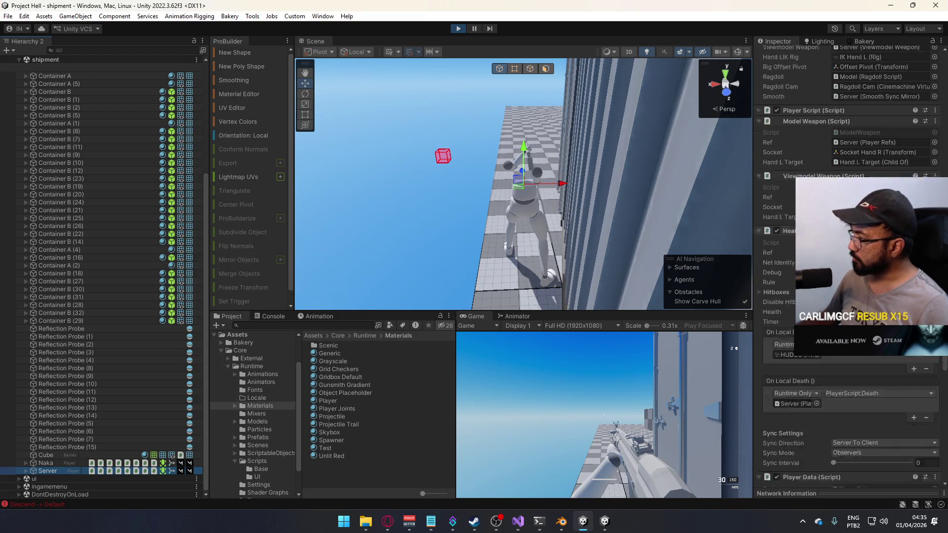
pyautogui.scroll(-10, 869, 141)
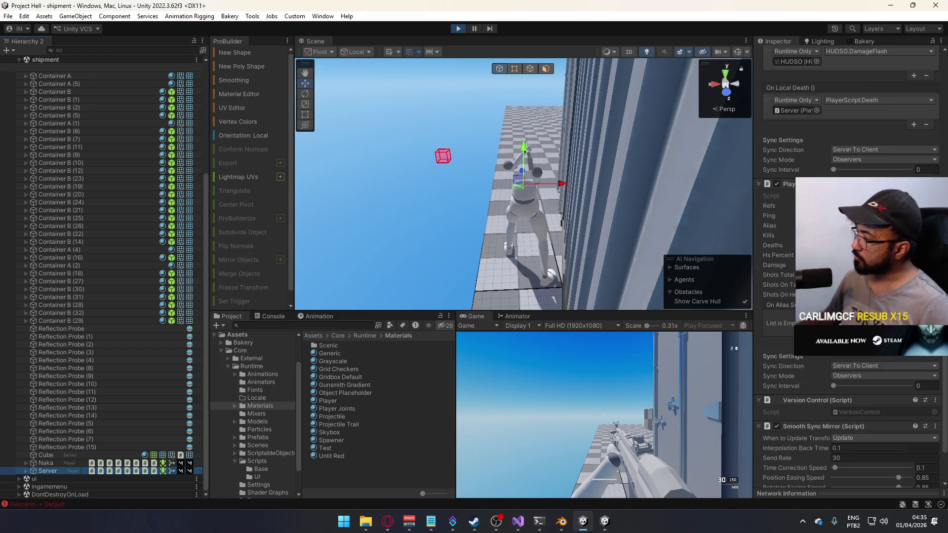
# Switch the Inspector to Debug mode, expand Player Script, then walk through the container corridor.
pyautogui.click(941, 41)
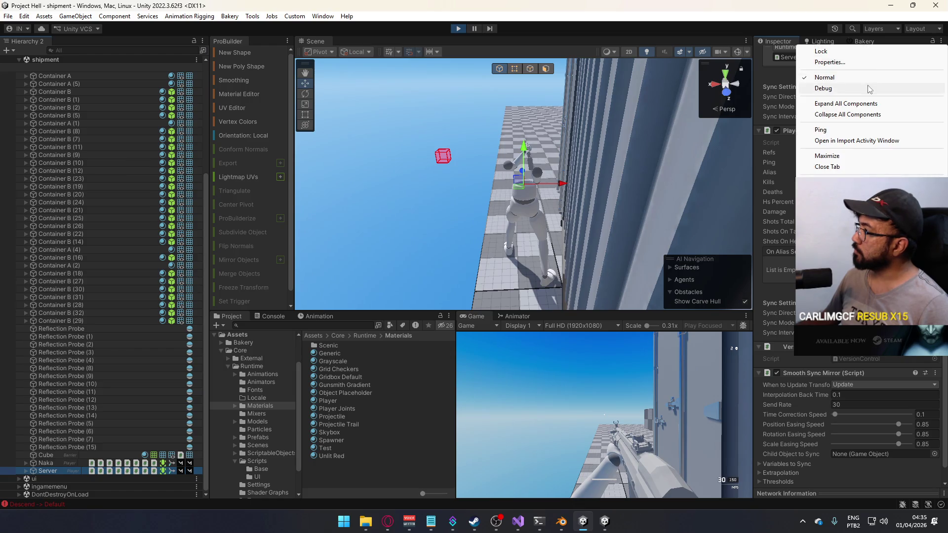
pyautogui.click(829, 86)
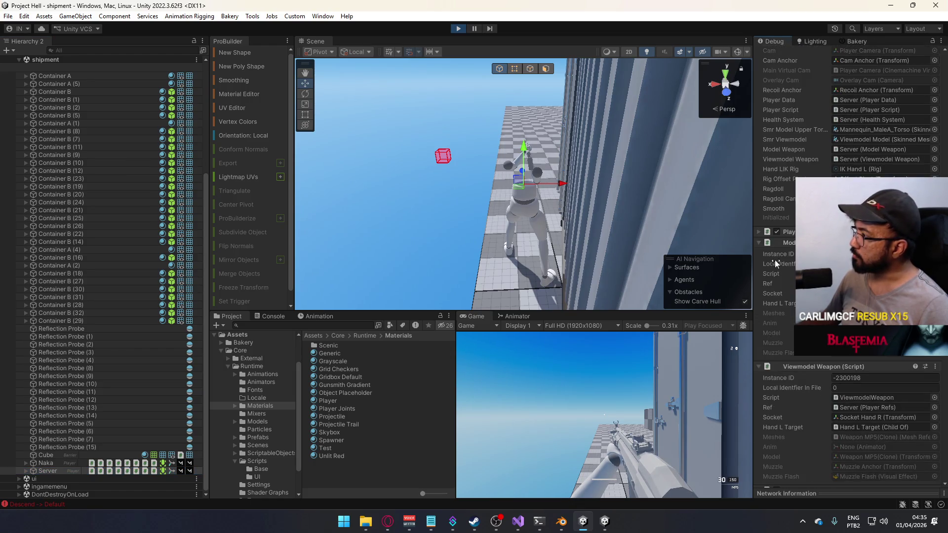
pyautogui.click(758, 232)
pyautogui.scroll(-5, 790, 235)
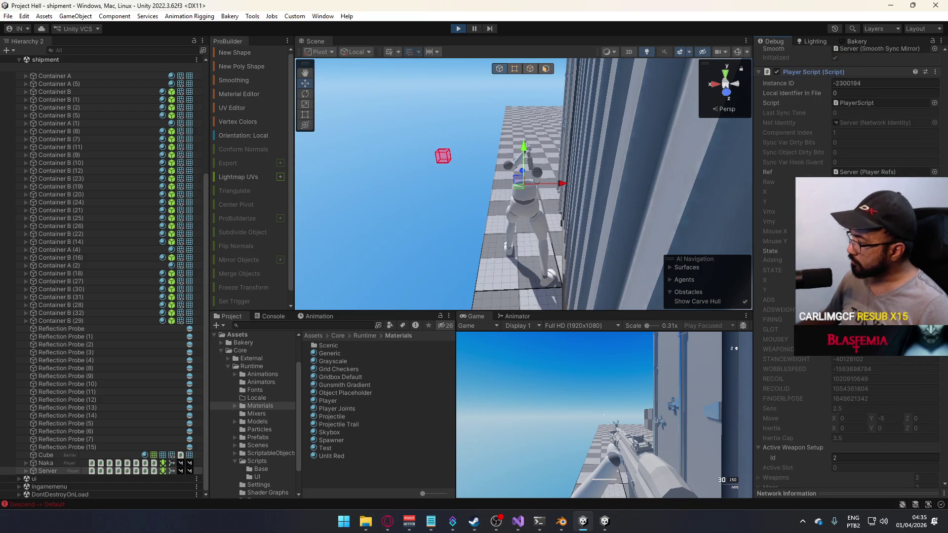
pyautogui.scroll(-8, 790, 235)
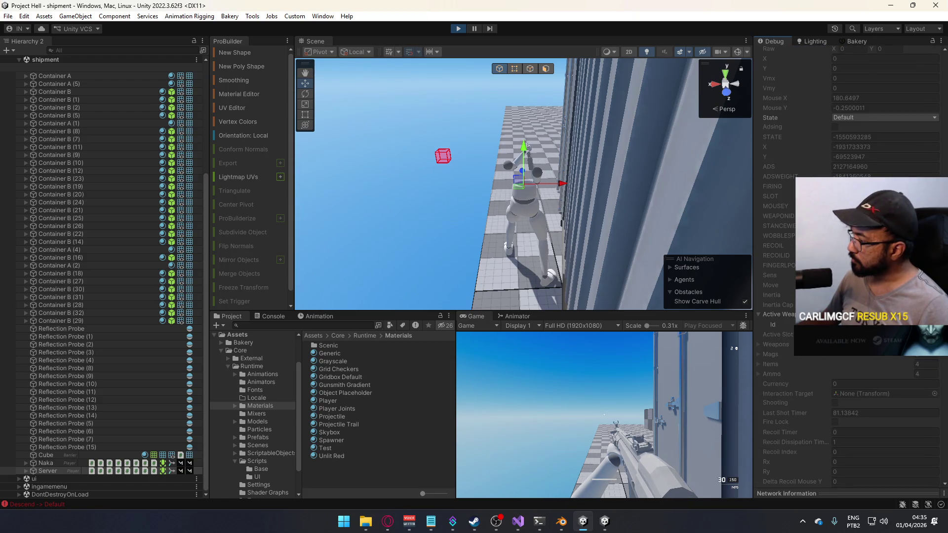
pyautogui.scroll(-2, 790, 247)
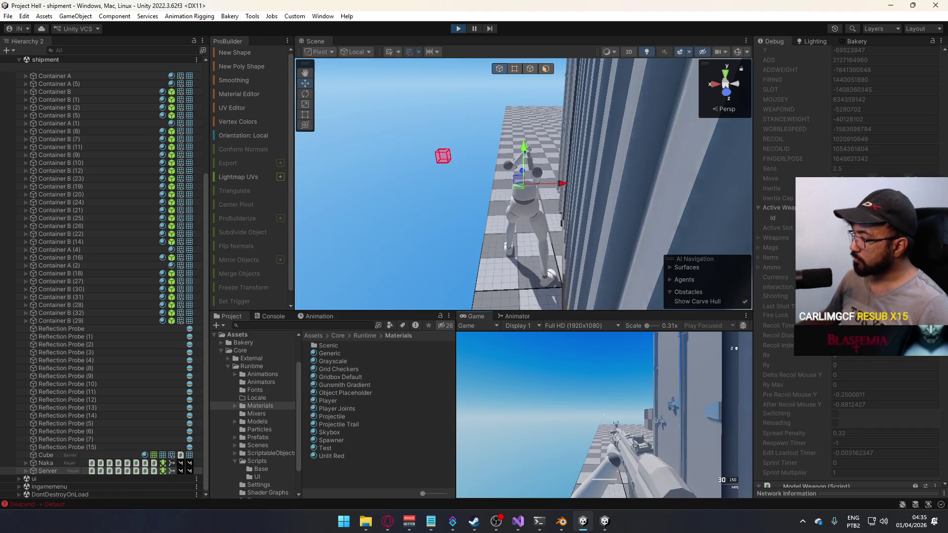
pyautogui.press('w')
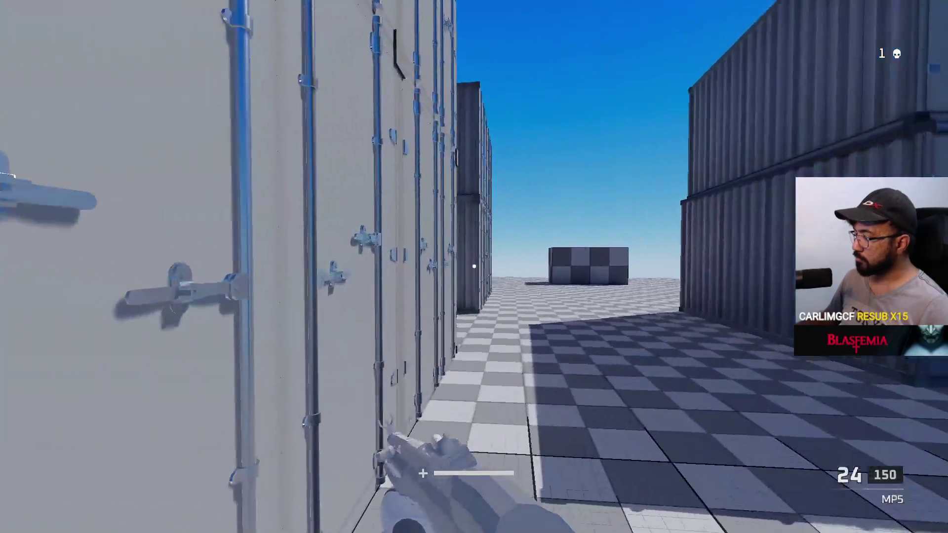
pyautogui.press('w')
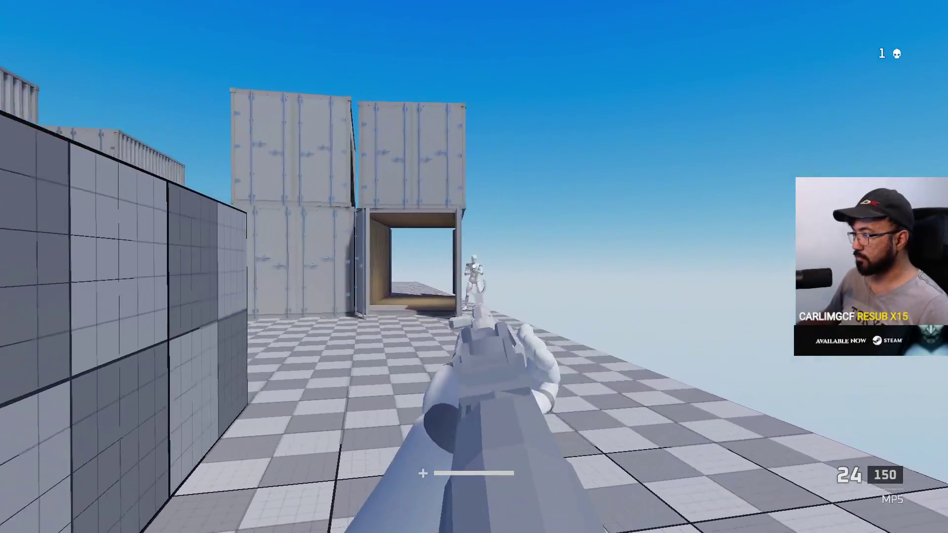
# Shoot the other player in Project Hell until the kill counter reaches 2.
pyautogui.click(474, 267)
pyautogui.click(474, 266)
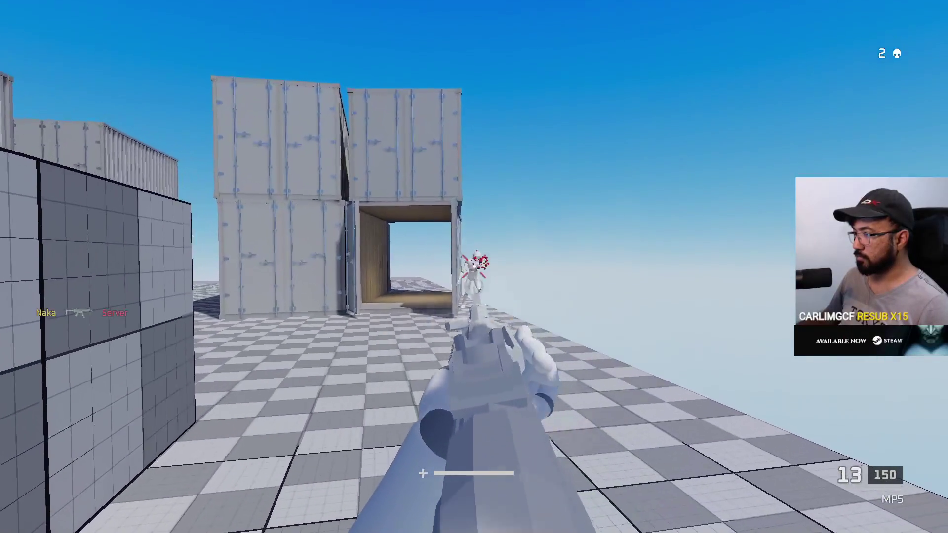
pyautogui.press('Escape')
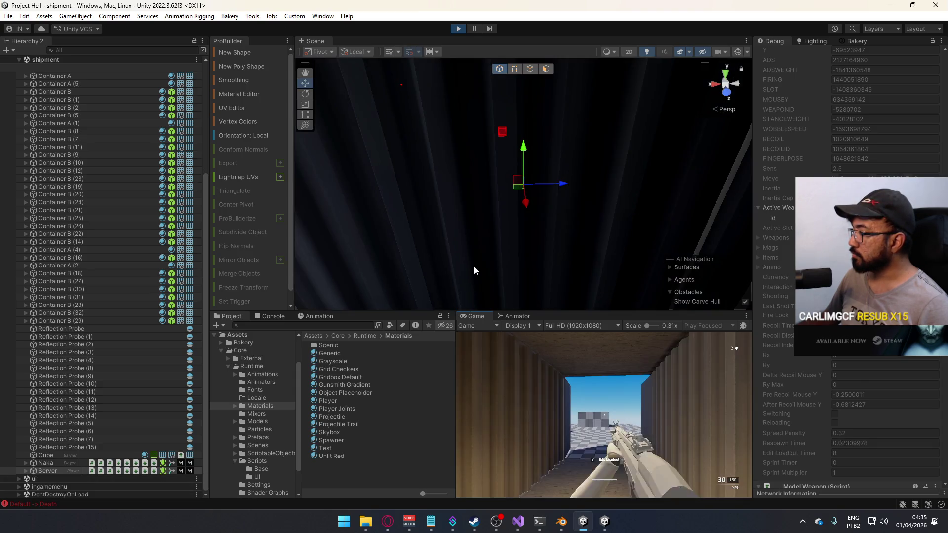
# Close the running game from its taskbar icon and bring Visual Studio back to the front.
pyautogui.press('super')
pyautogui.rightClick(605, 522)
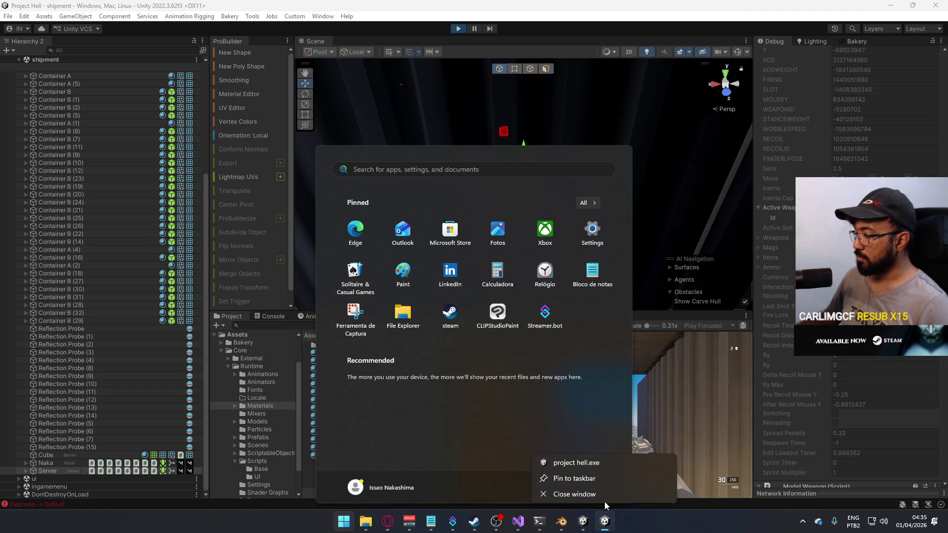
pyautogui.click(603, 492)
pyautogui.click(523, 521)
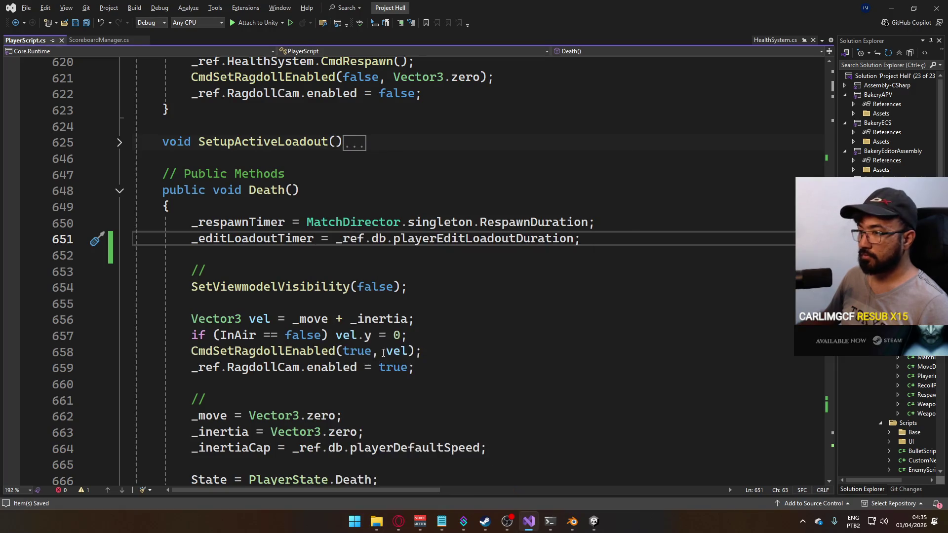
# Jump to the _editLoadoutTimer declaration and inspect the EditLoadoutTimer property's accessors.
pyautogui.click(276, 351)
pyautogui.keyDown('ctrl'); pyautogui.click(296, 241); pyautogui.keyUp('ctrl')
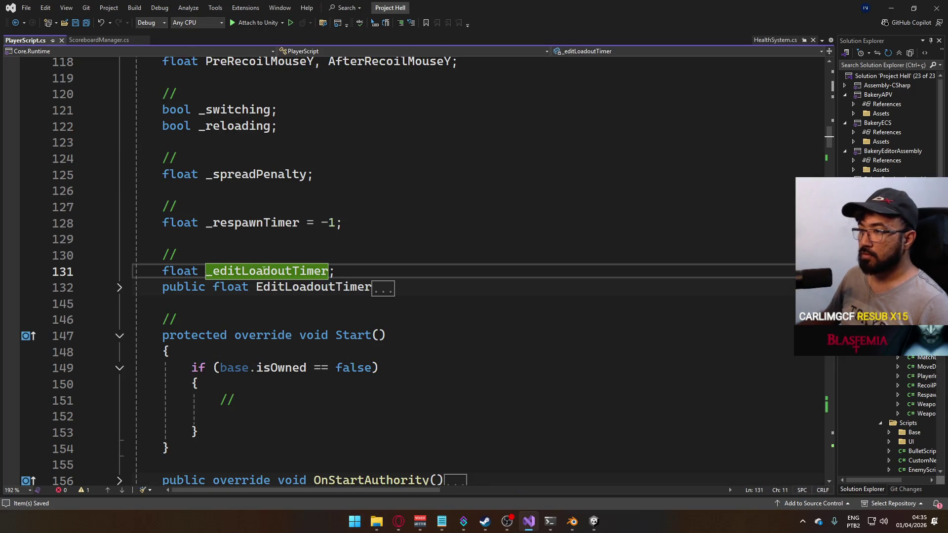
pyautogui.click(120, 288)
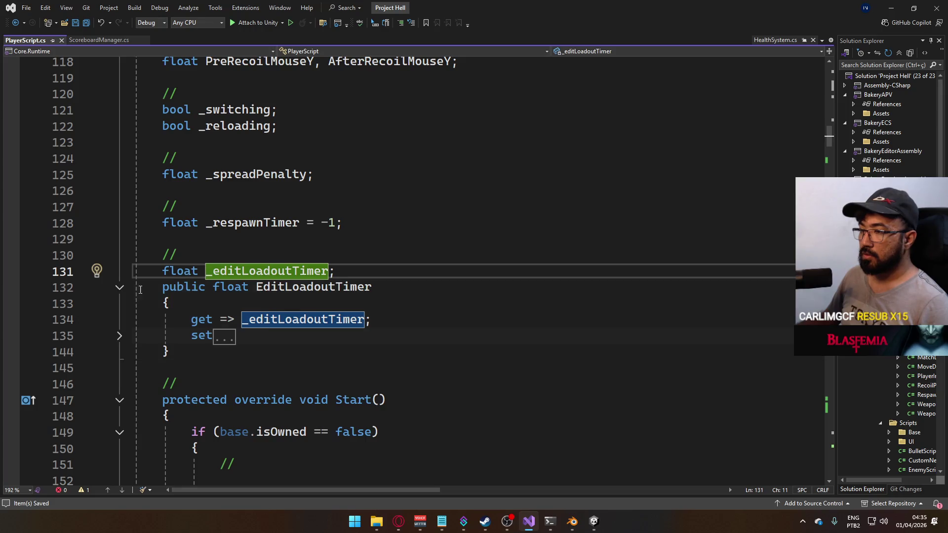
pyautogui.doubleClick(326, 287)
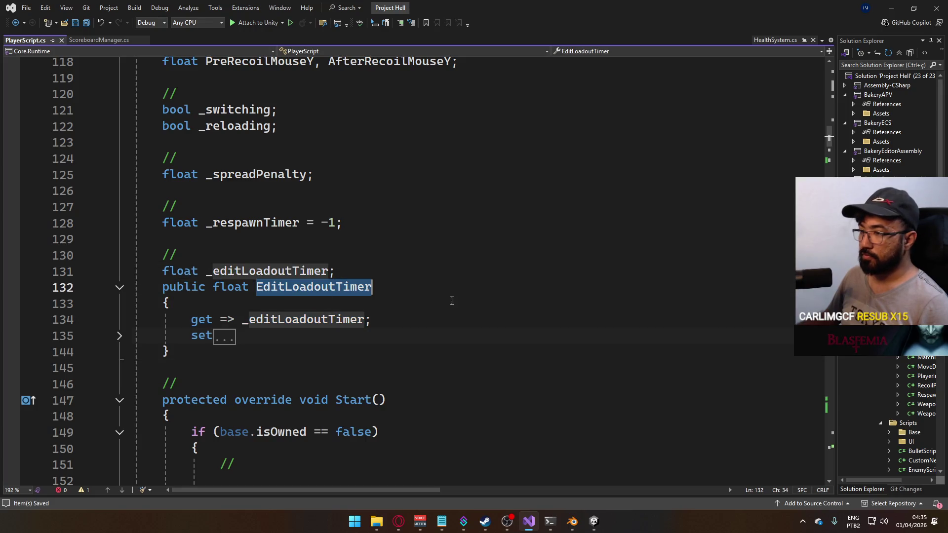
pyautogui.doubleClick(301, 272)
# Find the _editLoadoutTimer assignment in Death() and replace it with EditLoadoutTimer.
pyautogui.hotkey('ctrl', 'f')
pyautogui.click(779, 73)
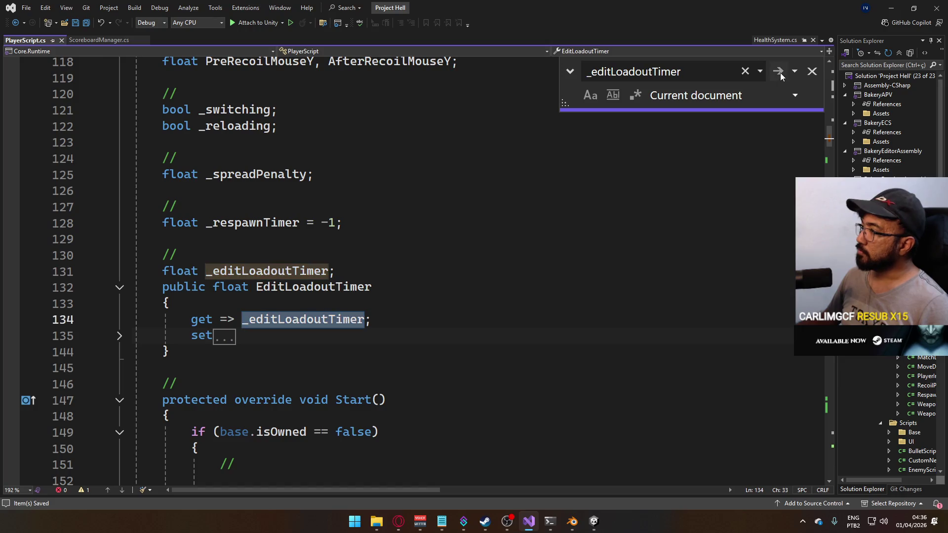
pyautogui.click(779, 72)
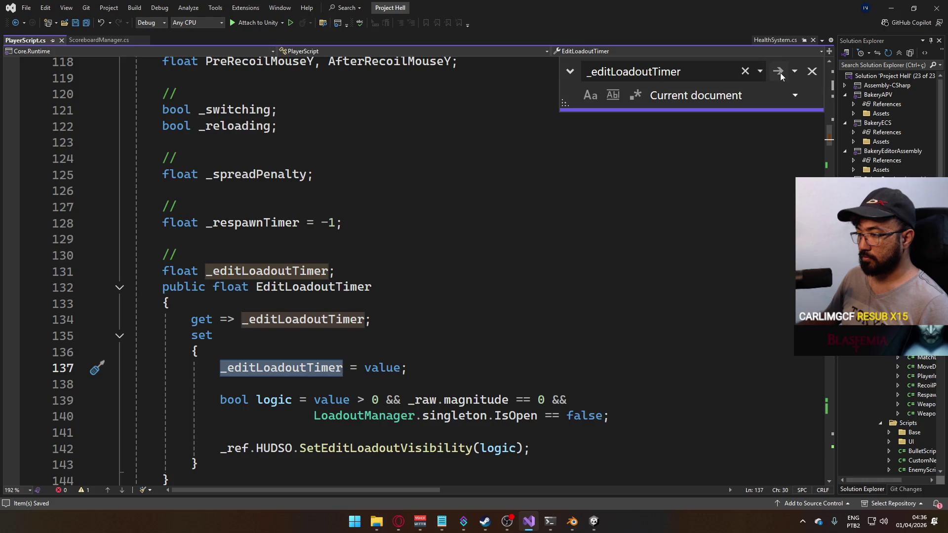
pyautogui.click(779, 73)
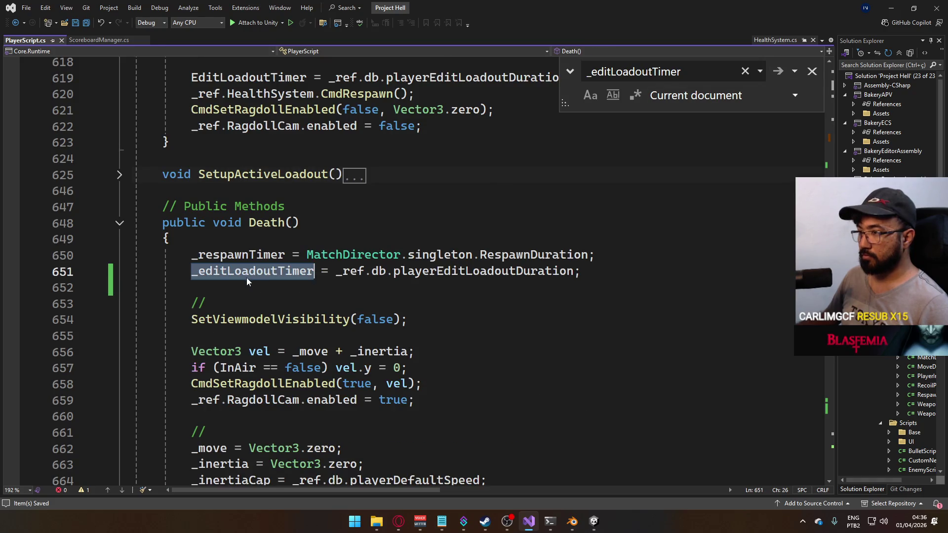
pyautogui.write('Edit')
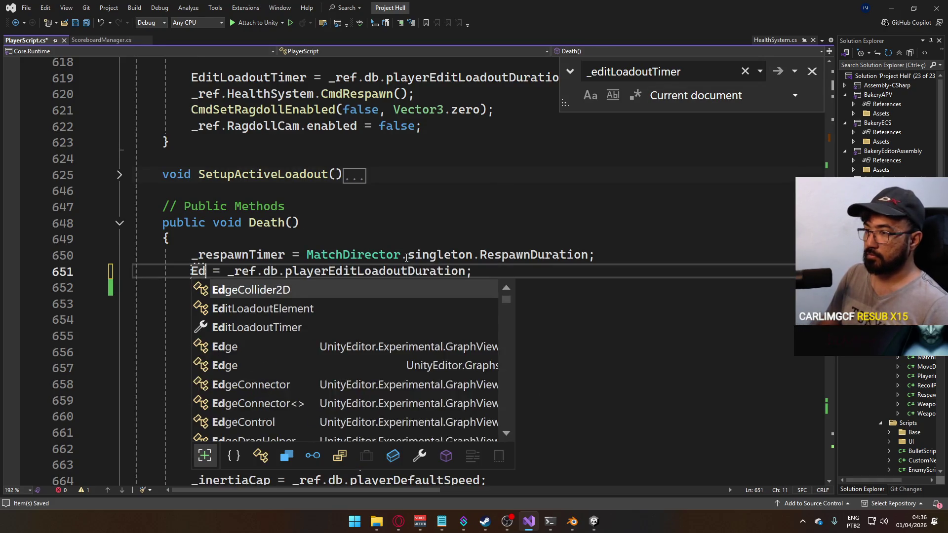
pyautogui.write('lo')
pyautogui.press('Down')
pyautogui.press('Tab')
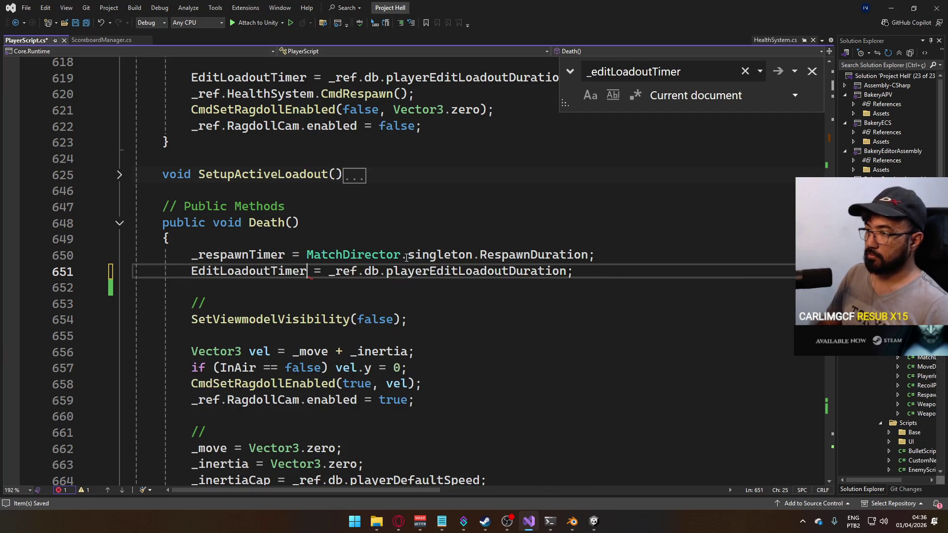
# Check the other EditLoadoutTimer uses, then go to the end of Notepad's loadout timer note.
pyautogui.hotkey('ctrl', 'f')
pyautogui.click(777, 71)
pyautogui.click(778, 71)
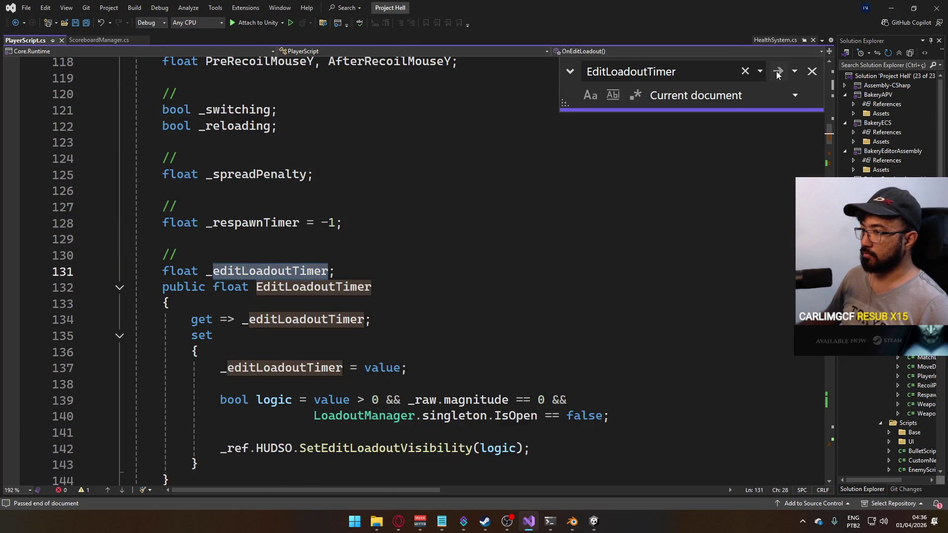
pyautogui.click(585, 239)
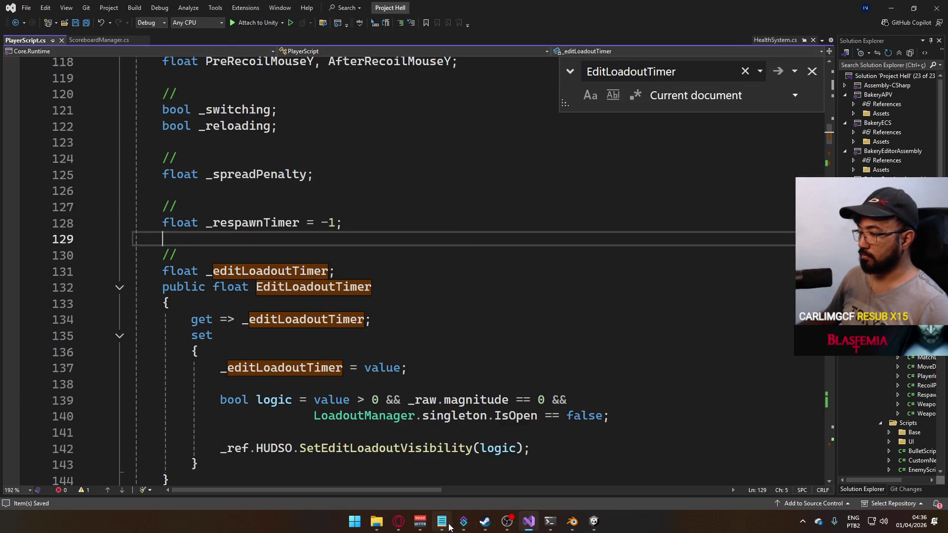
pyautogui.click(442, 521)
pyautogui.click(427, 262)
# Finish the TEST tag on the loadout timer note and start tagging the next fixed note.
pyautogui.write('ST')
pyautogui.press('Down')
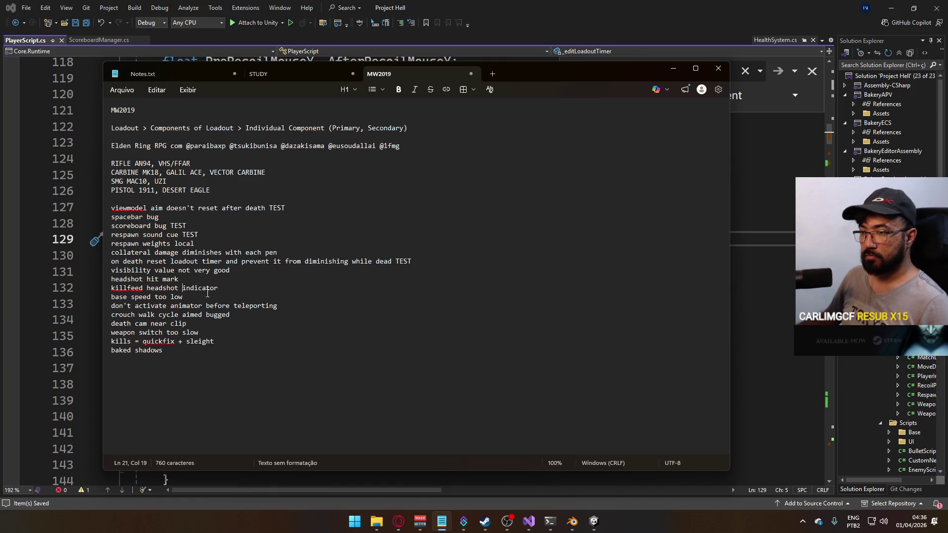
pyautogui.click(207, 244)
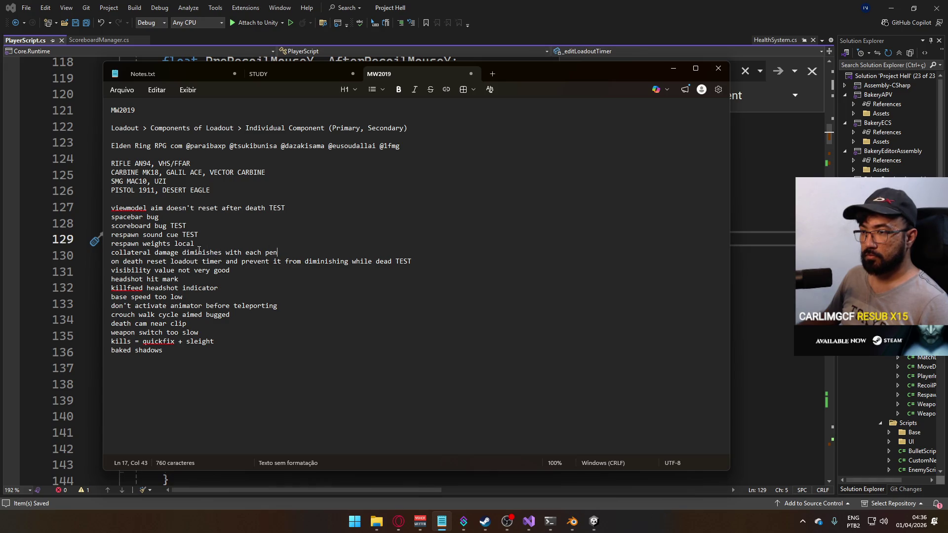
pyautogui.click(210, 289)
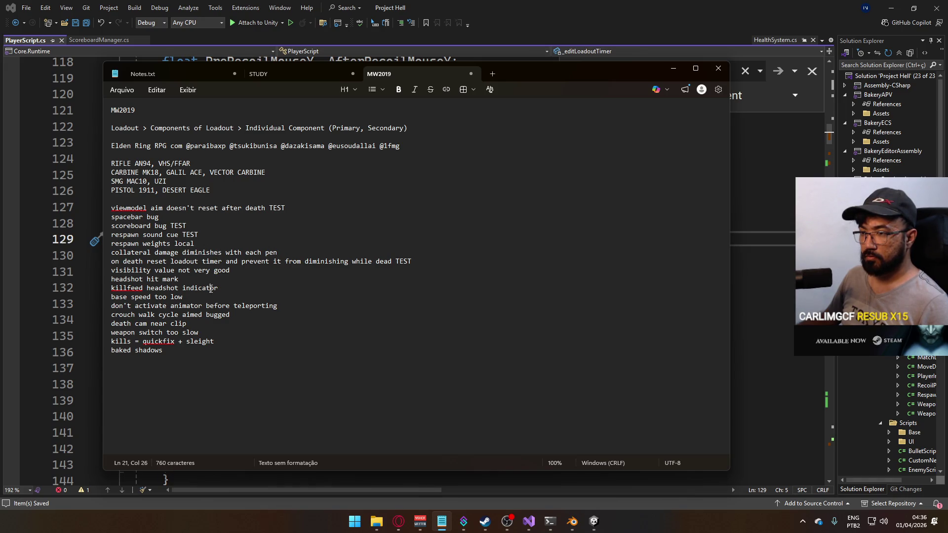
pyautogui.click(192, 299)
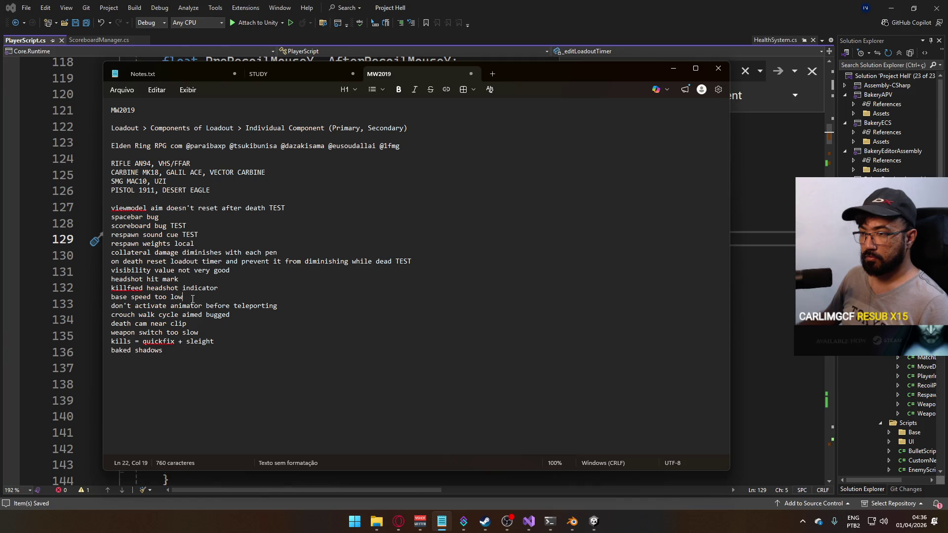
pyautogui.write('TEST')
# Mark the death cam clip note OK, then select the crouch walk cycle note.
pyautogui.click(241, 315)
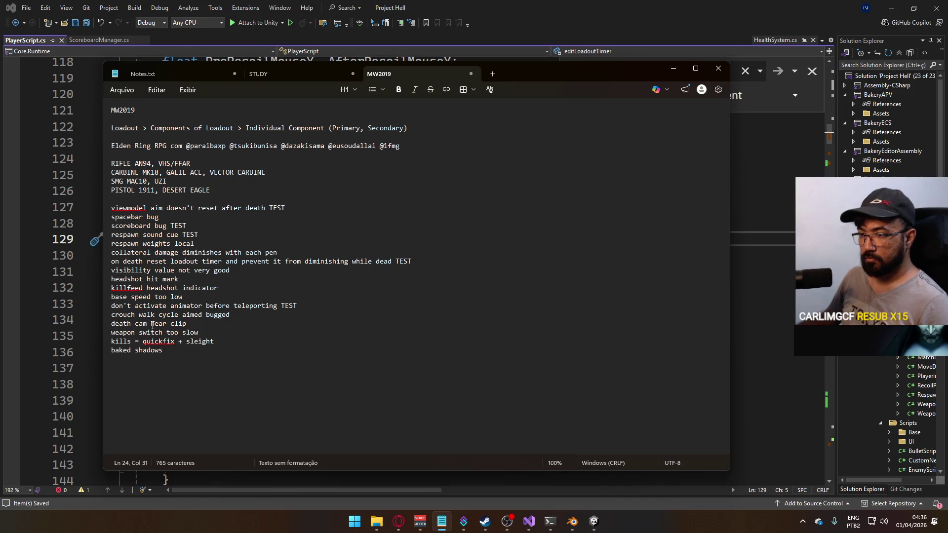
pyautogui.click(201, 324)
pyautogui.write('T')
pyautogui.doubleClick(191, 324)
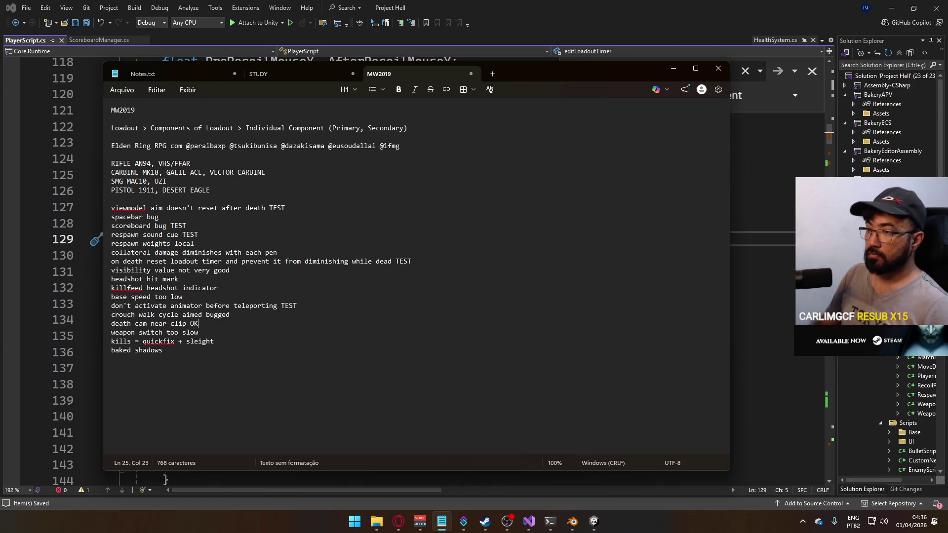
pyautogui.click(278, 254)
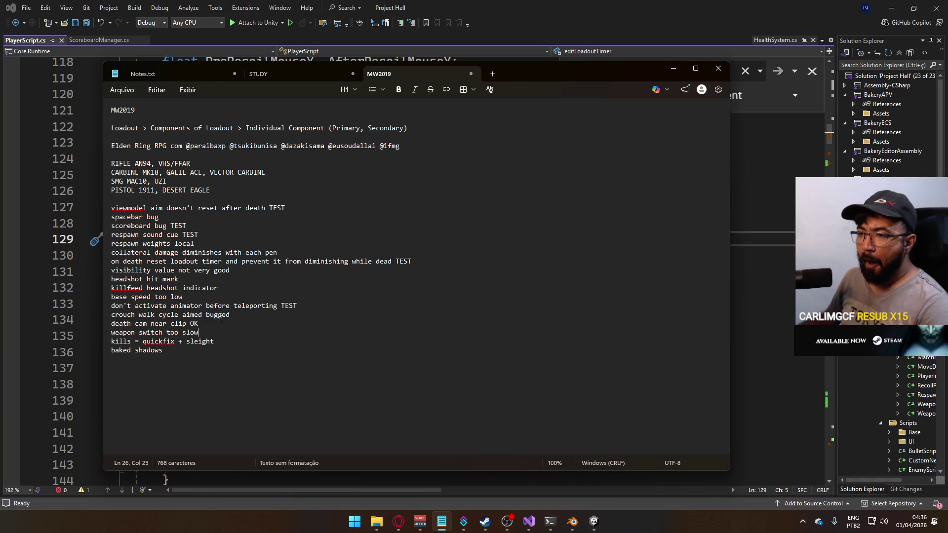
pyautogui.tripleClick(236, 314)
pyautogui.hotkey('alt', 'Tab')
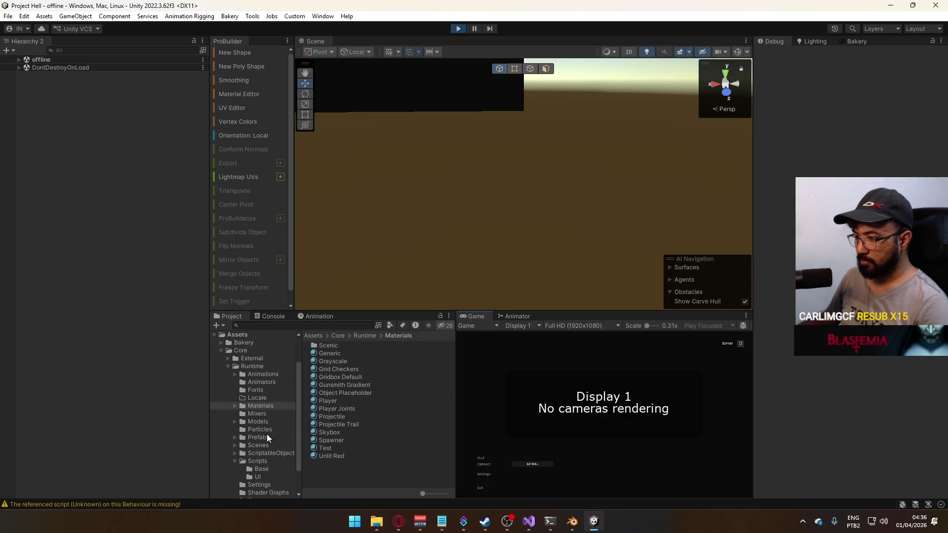
# Open the title scene from Scenes and maximize, then restore, the Game view.
pyautogui.click(264, 445)
pyautogui.doubleClick(346, 416)
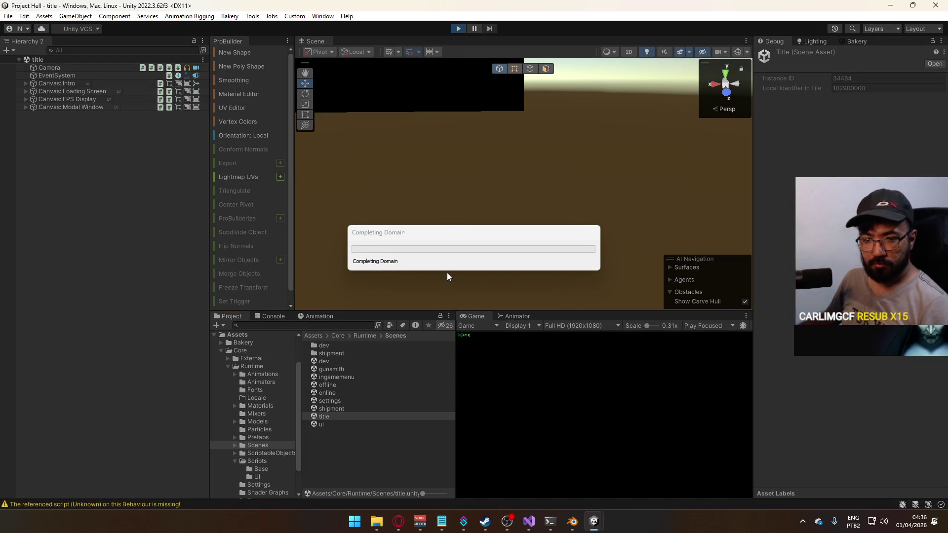
pyautogui.rightClick(483, 317)
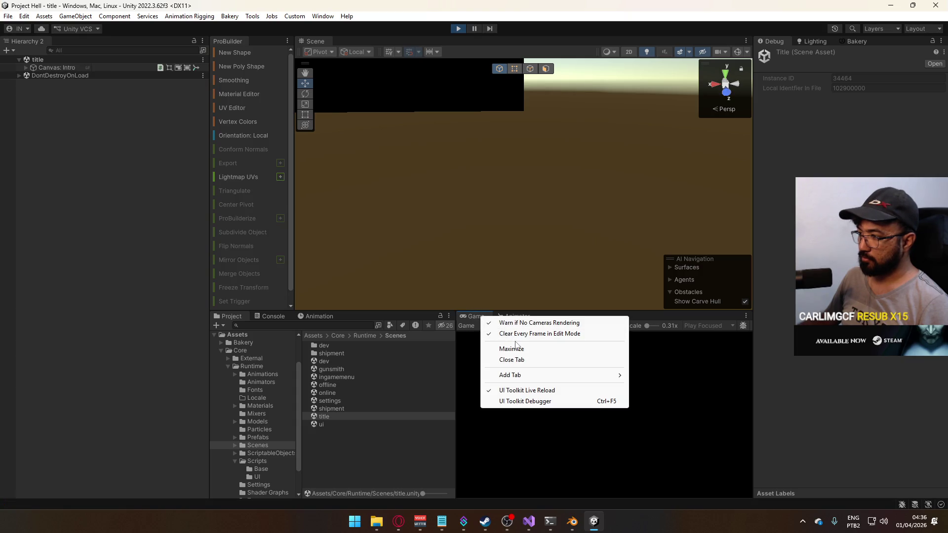
pyautogui.click(522, 349)
pyautogui.rightClick(496, 41)
pyautogui.click(527, 74)
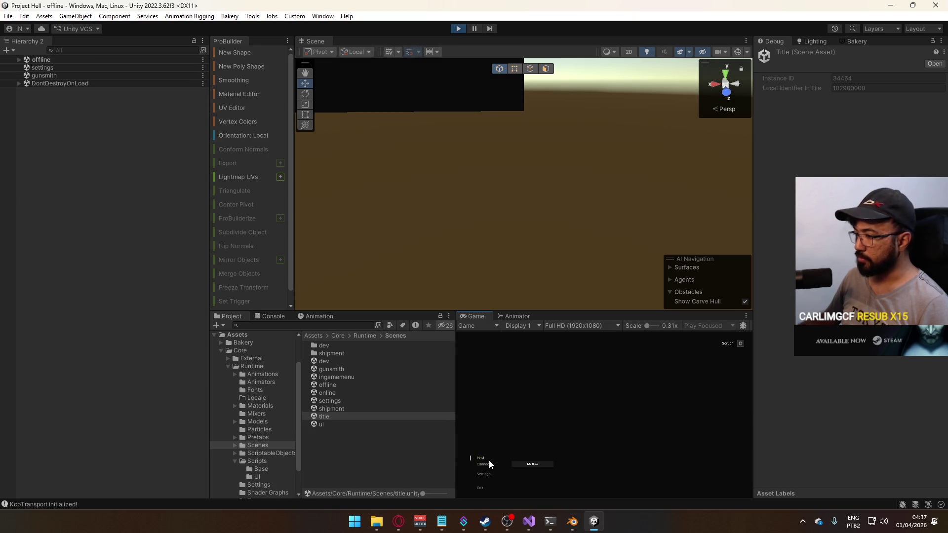
# Host a match on the shipment level, inspect Mannequin_MaleA, then stop Play mode.
pyautogui.press('super')
pyautogui.click(453, 237)
pyautogui.moveTo(453, 237)
pyautogui.mouseDown()
pyautogui.moveTo(517, 218)
pyautogui.moveTo(565, 271)
pyautogui.moveTo(527, 301)
pyautogui.mouseUp()
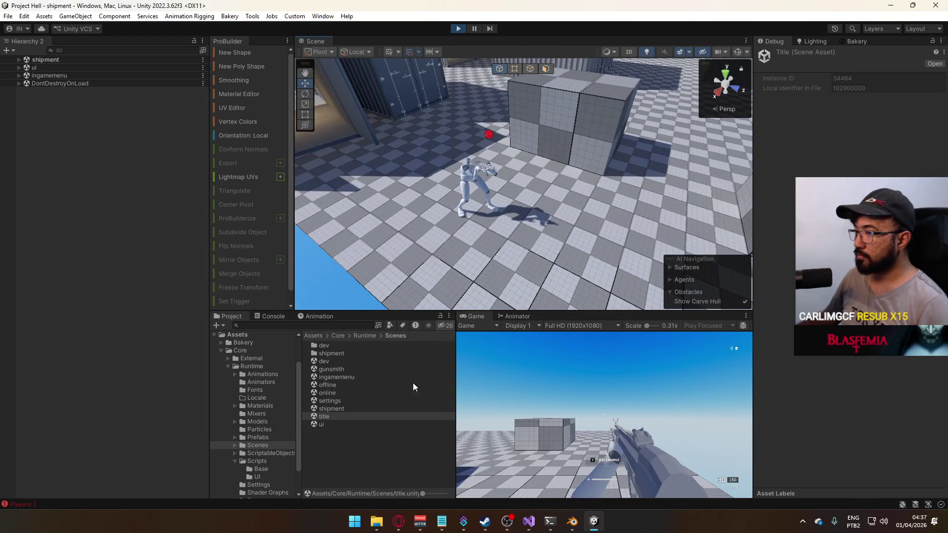
pyautogui.click(464, 176)
pyautogui.moveTo(414, 180); pyautogui.dragTo(509, 195)
pyautogui.scroll(-3, 508, 195)
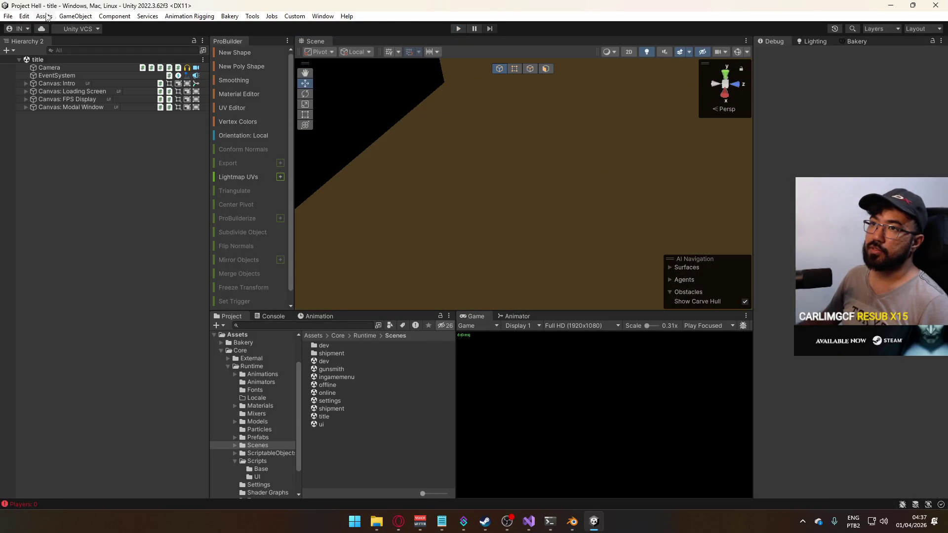
pyautogui.click(8, 16)
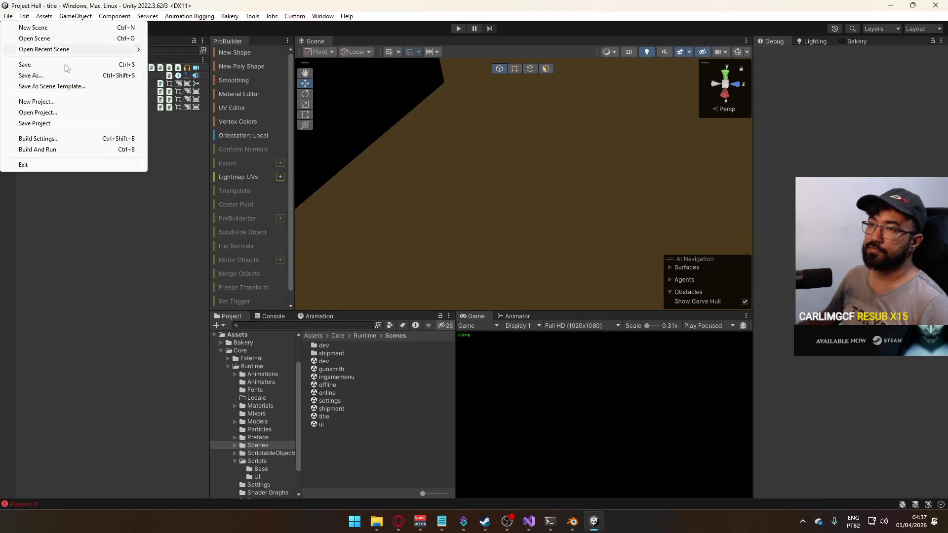
# Start Build And Run and review the death cam, weapon switch and kills notes in Notepad.
pyautogui.click(94, 149)
pyautogui.click(442, 521)
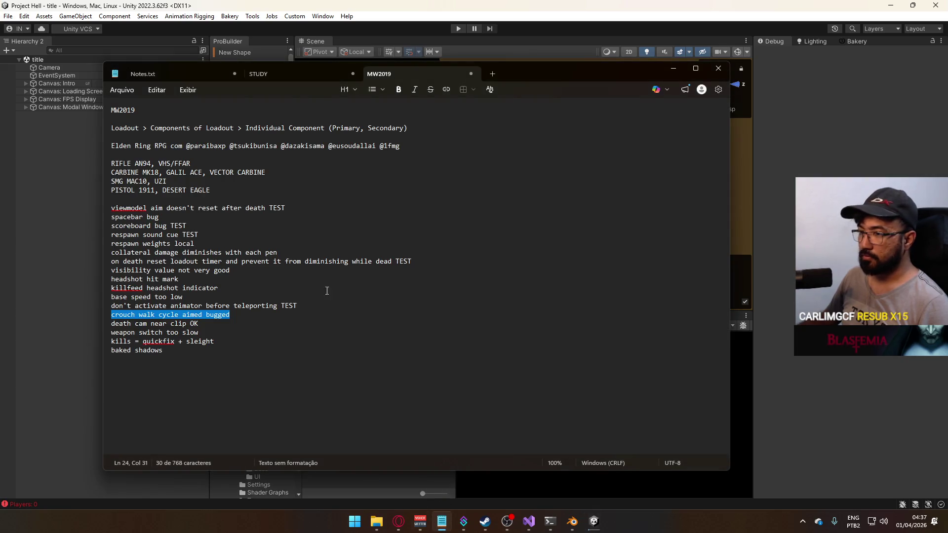
pyautogui.click(208, 323)
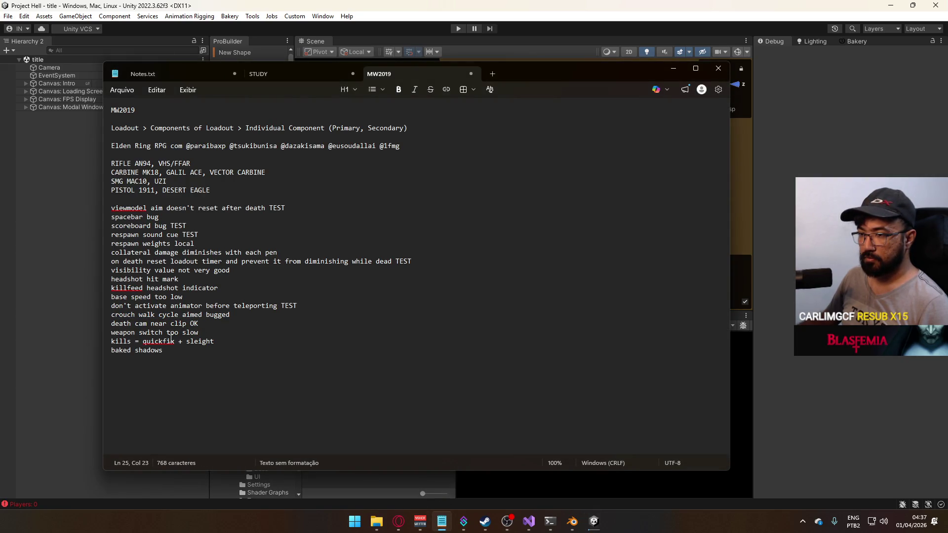
pyautogui.moveTo(213, 338); pyautogui.dragTo(61, 326)
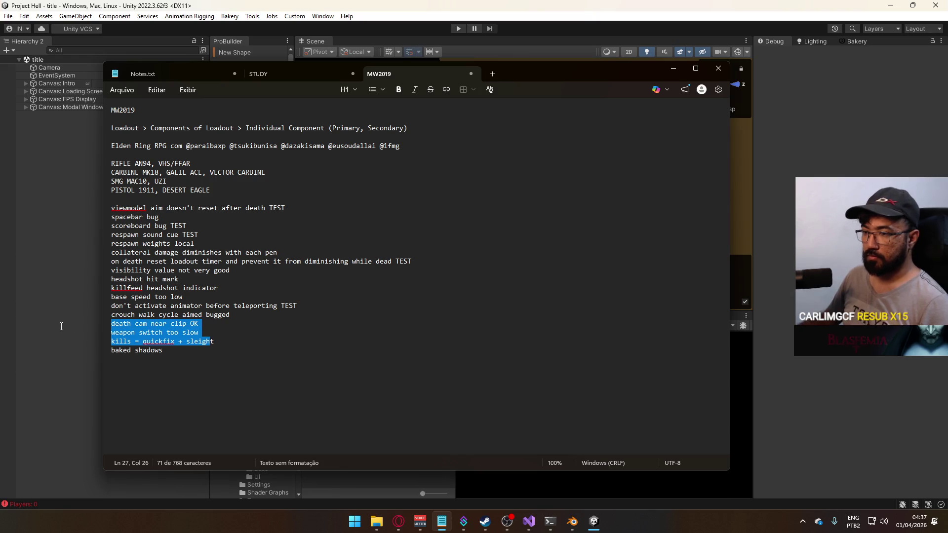
pyautogui.click(249, 343)
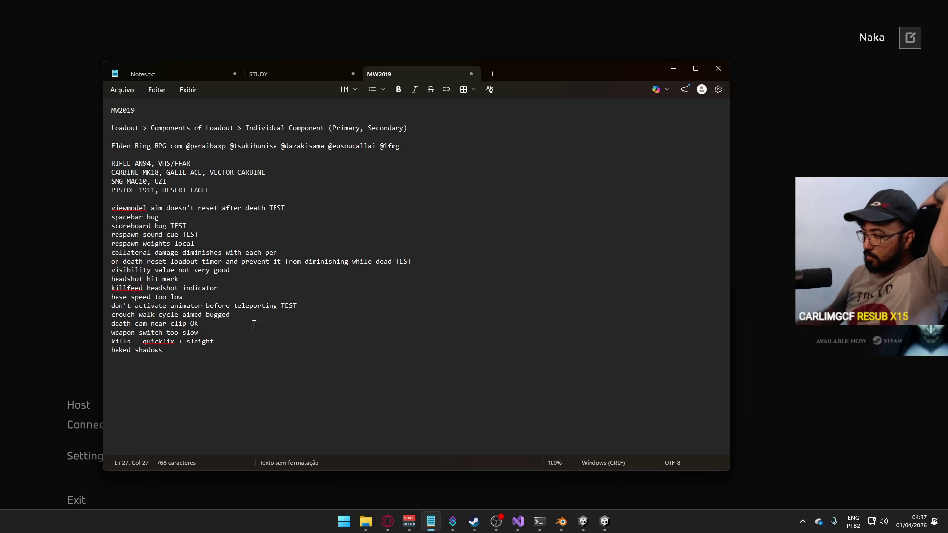
# Look at the built game's title menu, then return to the Unity editor.
pyautogui.click(580, 521)
pyautogui.click(604, 522)
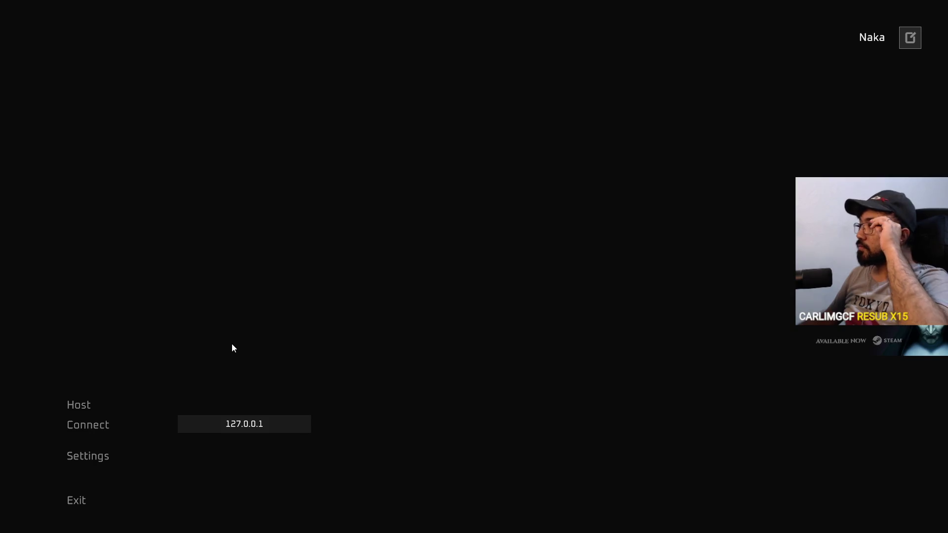
pyautogui.click(91, 404)
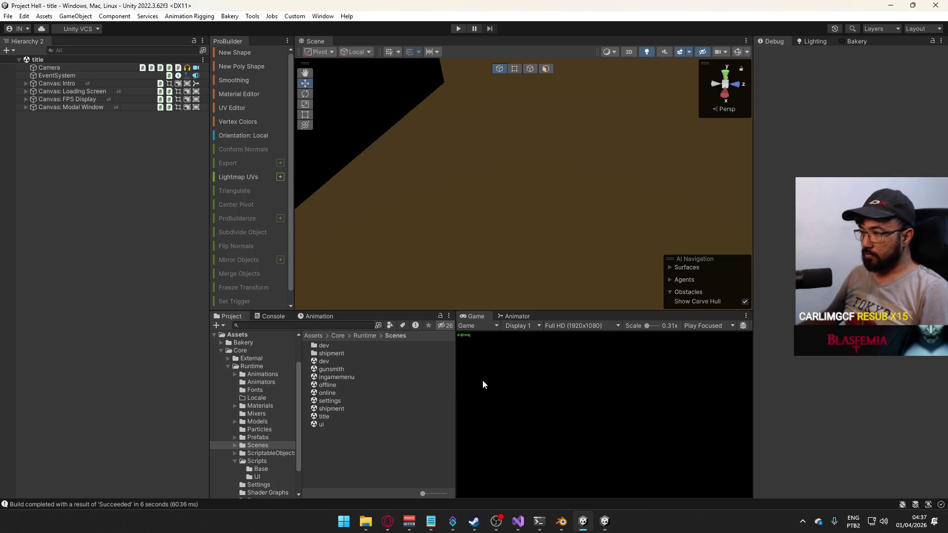
# Enter Play mode, host a match to load the shipment scene, then bring up the built game.
pyautogui.click(458, 28)
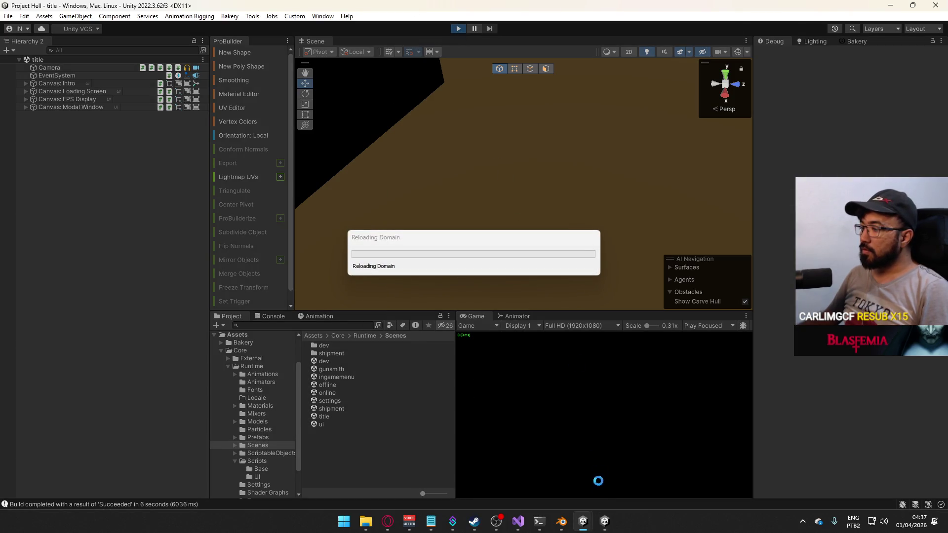
pyautogui.moveTo(605, 519)
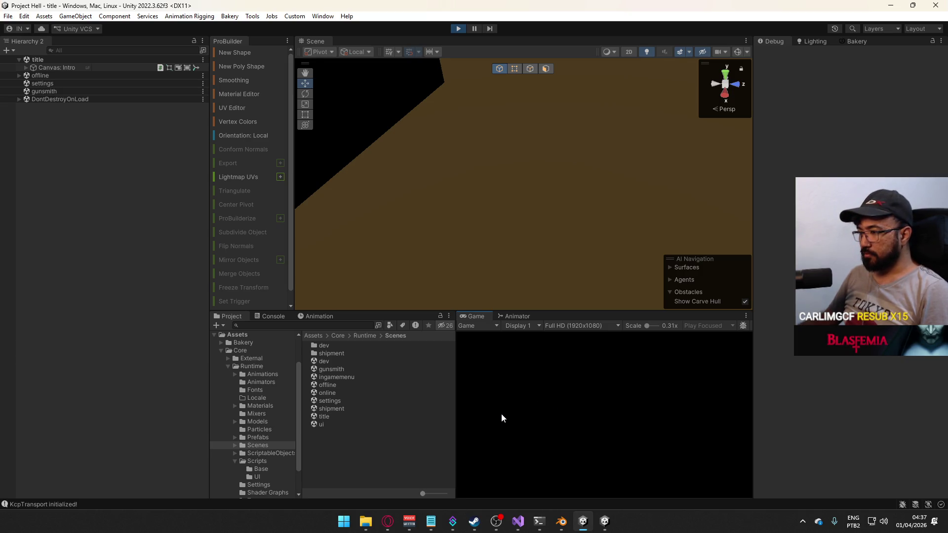
pyautogui.click(493, 457)
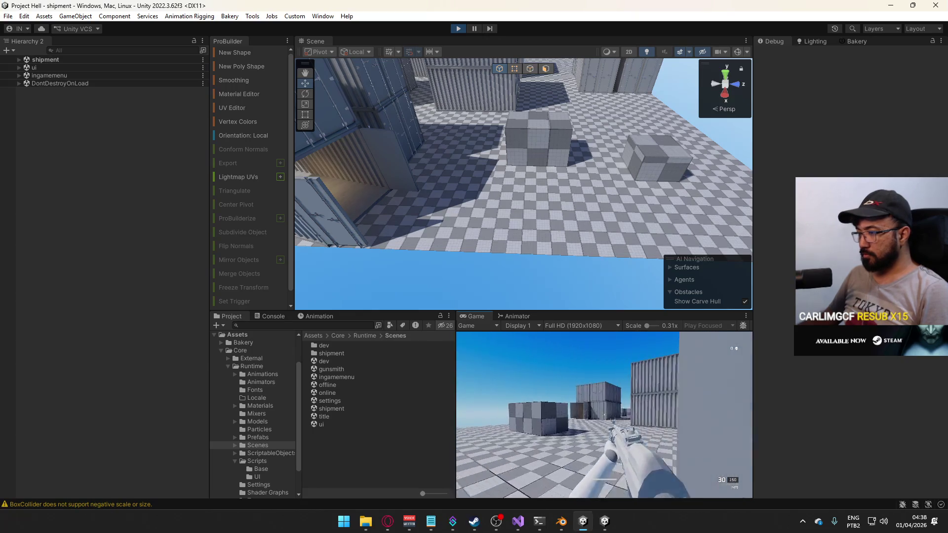
pyautogui.press('super')
pyautogui.click(605, 521)
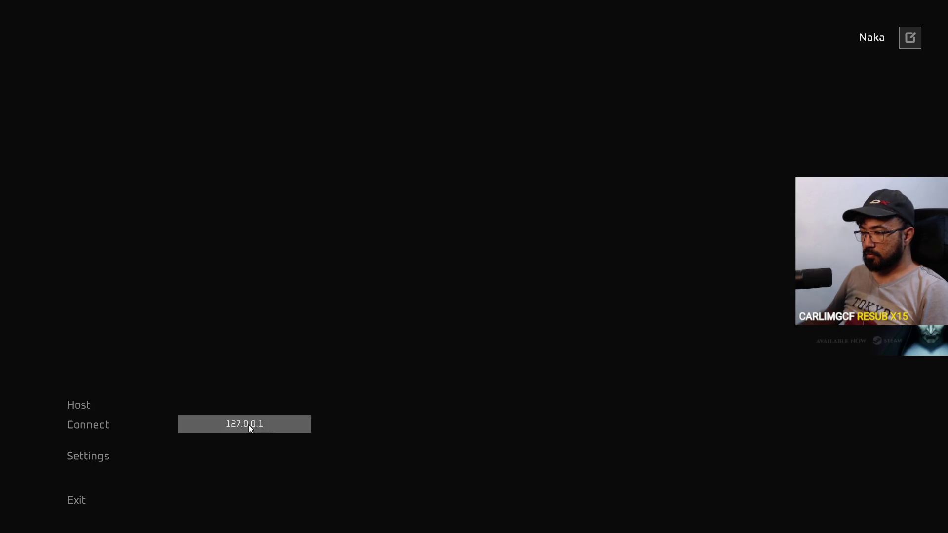
# Connect the built game to 127.0.0.1 and walk out of the container onto the checkered floor.
pyautogui.click(101, 427)
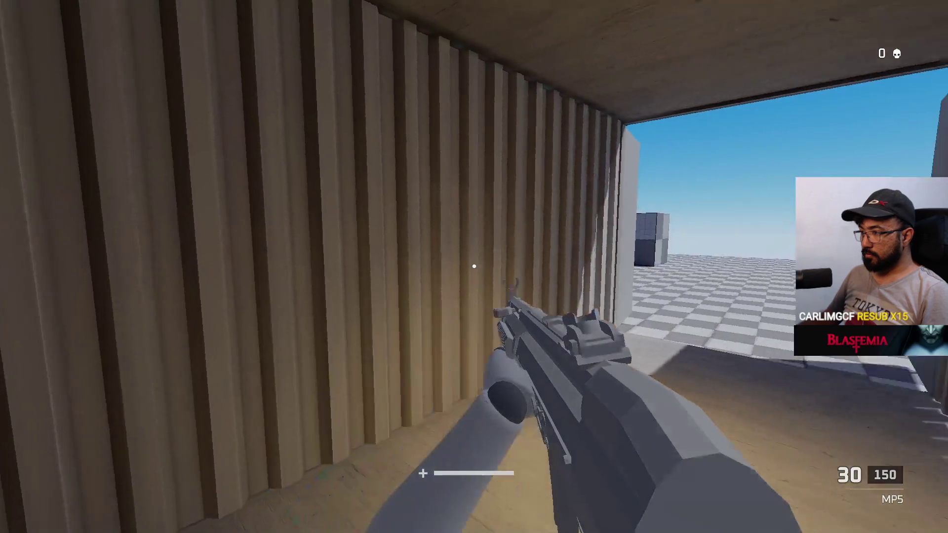
pyautogui.press('w')
pyautogui.press('w')
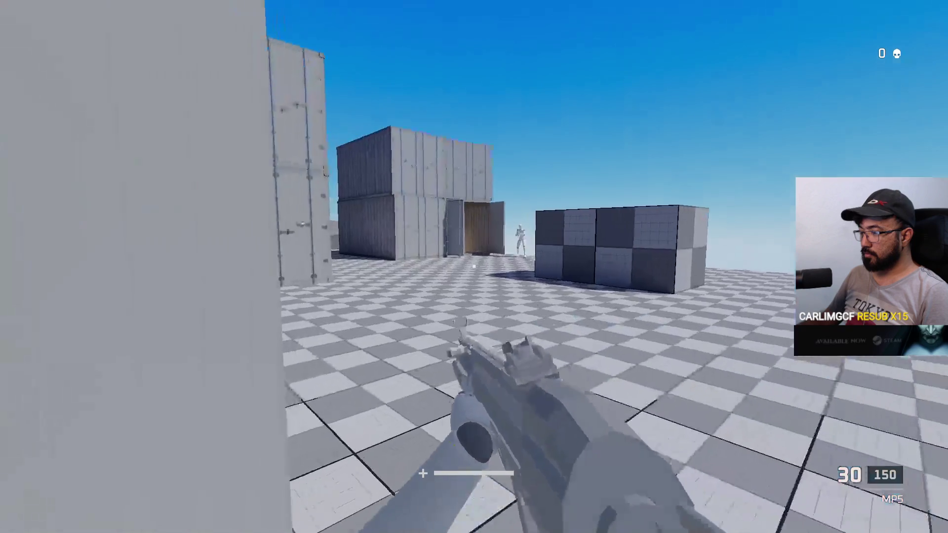
pyautogui.press('w')
pyautogui.press('super')
pyautogui.press('Escape')
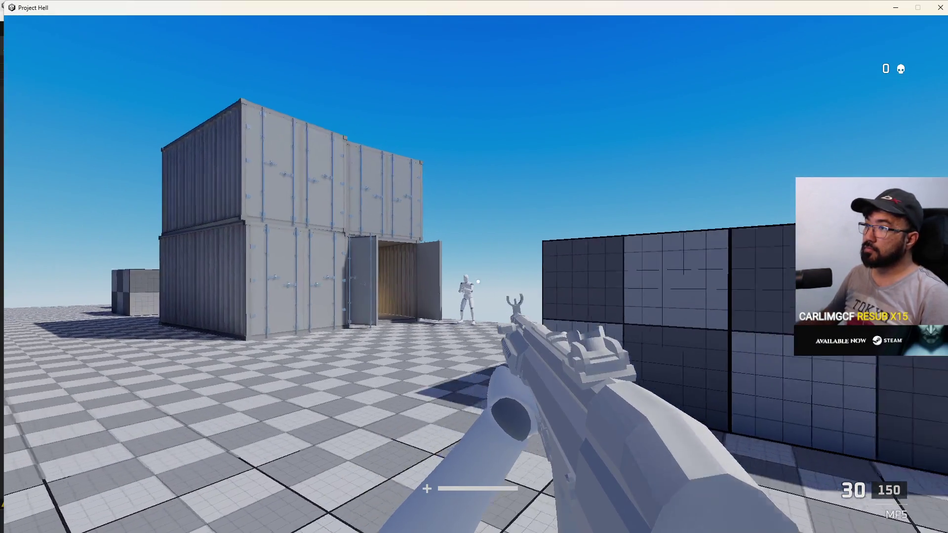
# Take the game out of fullscreen and hide its window to reveal the Unity editor.
pyautogui.press('super')
pyautogui.doubleClick(413, 16)
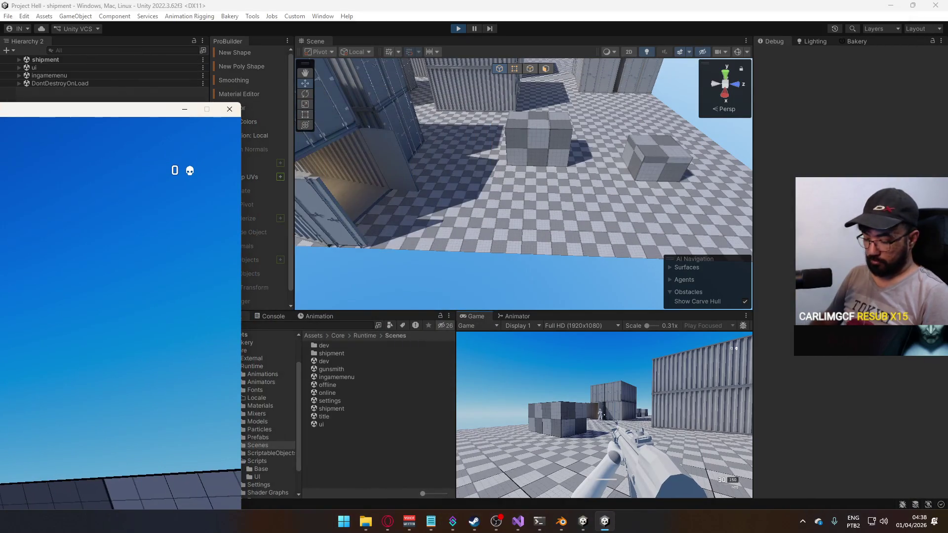
pyautogui.hotkey('alt', 'F4')
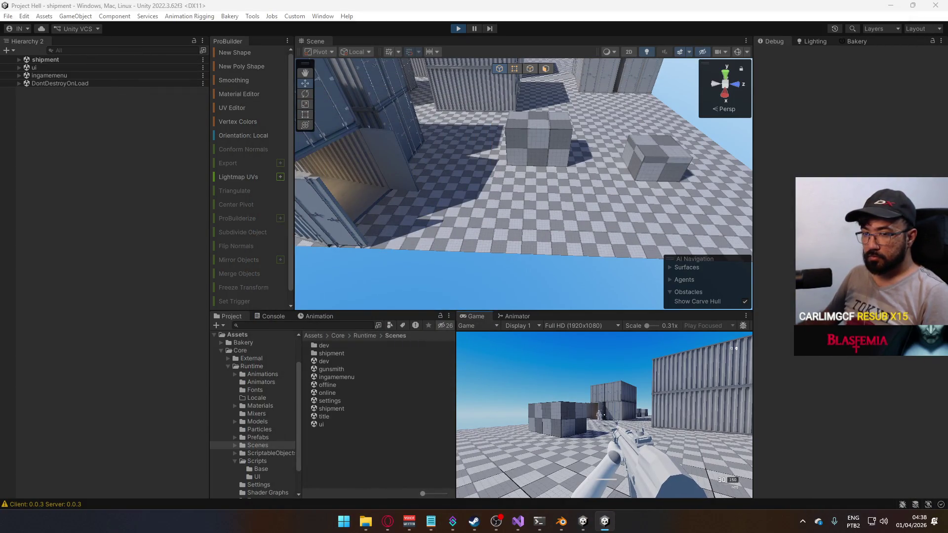
pyautogui.press('super')
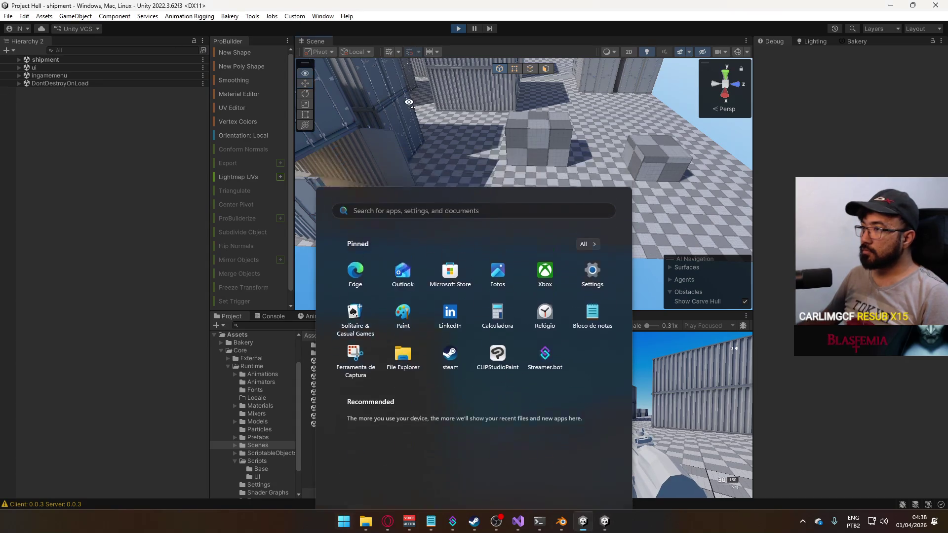
# Orbit the Scene view down onto the other player's character to check its crouch pose.
pyautogui.click(327, 35)
pyautogui.moveTo(327, 35); pyautogui.dragTo(251, 119)
pyautogui.hotkey('alt', 'Tab')
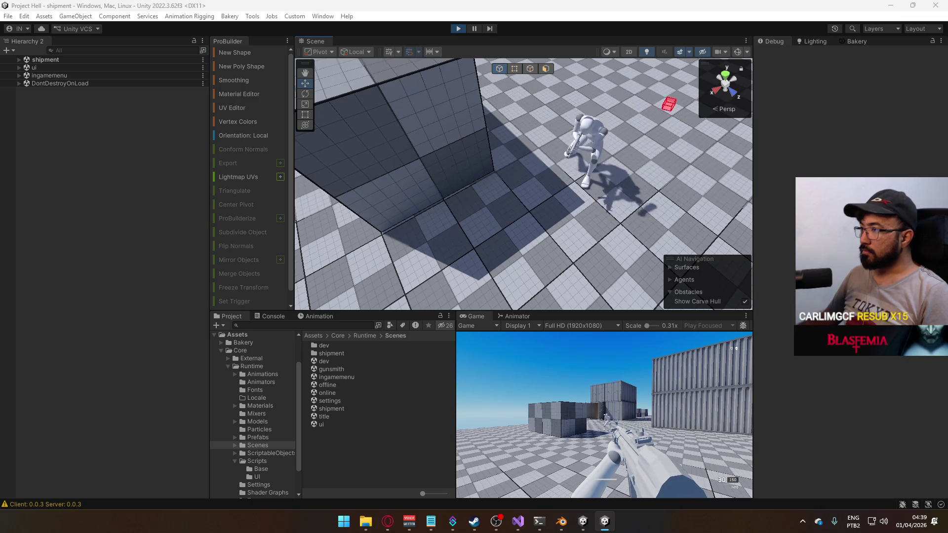
pyautogui.press('super')
pyautogui.press('super')
pyautogui.press('super')
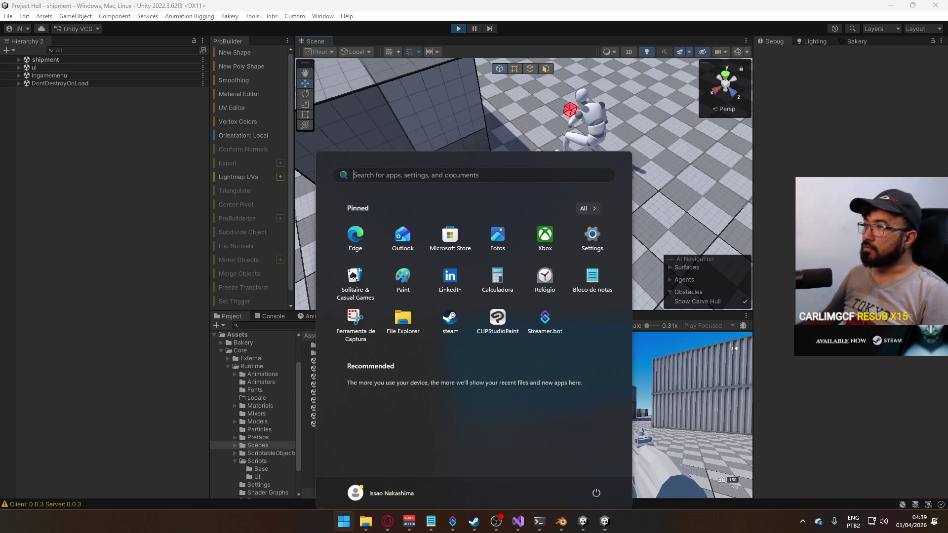
# Stop Play mode and close the built project hell.exe window from the taskbar.
pyautogui.click(459, 29)
pyautogui.rightClick(605, 521)
pyautogui.click(606, 500)
pyautogui.rightClick(605, 521)
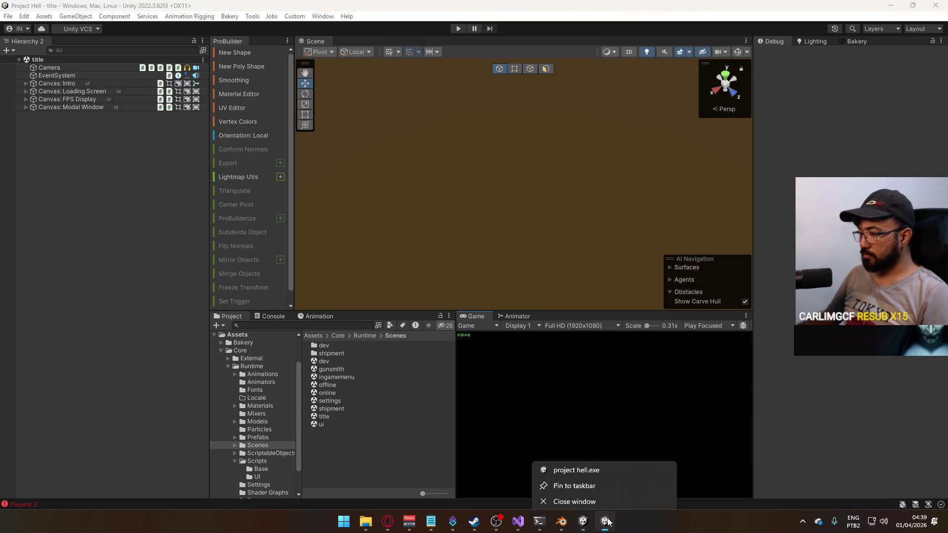
pyautogui.click(607, 499)
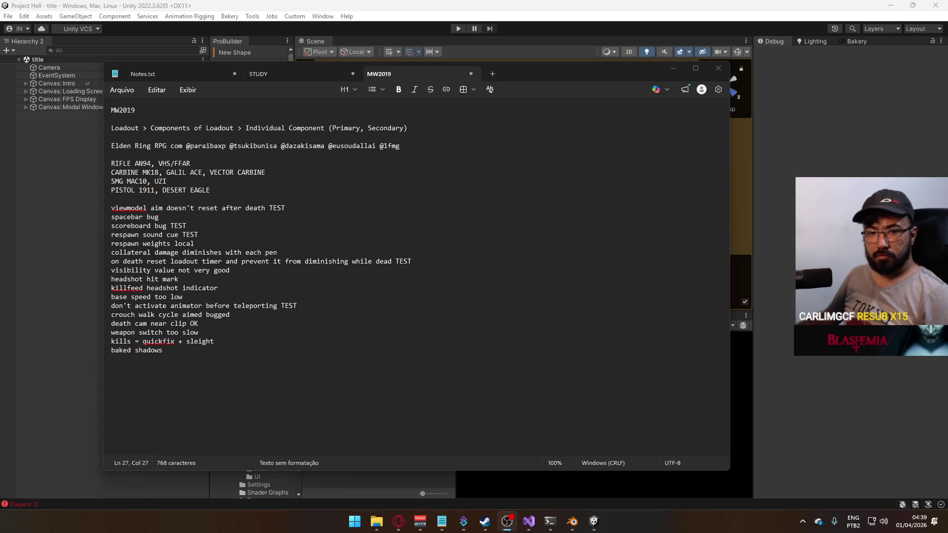
# Close Blender without saving its changes.
pyautogui.click(572, 522)
pyautogui.click(936, 5)
pyautogui.click(474, 280)
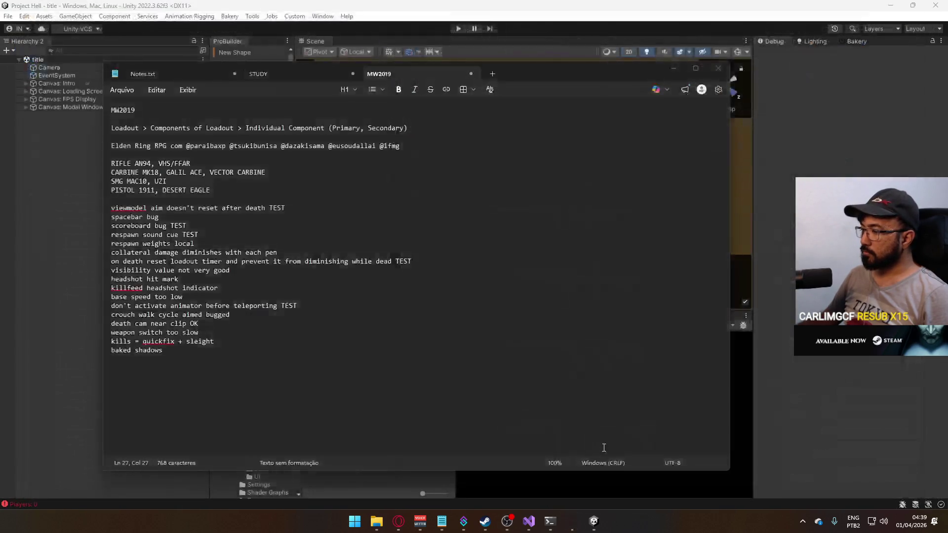
# Close the game's build folder window and open File Explorer at This PC.
pyautogui.click(399, 521)
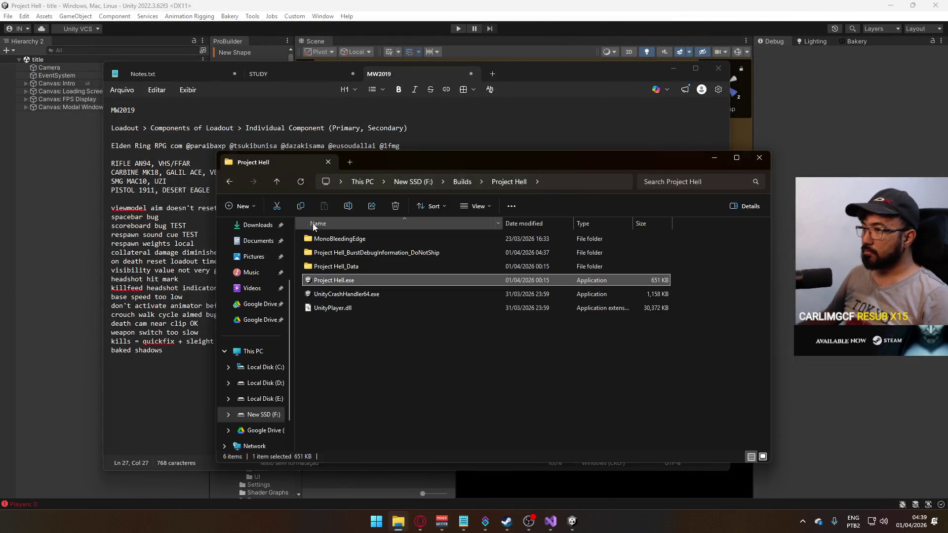
pyautogui.click(759, 158)
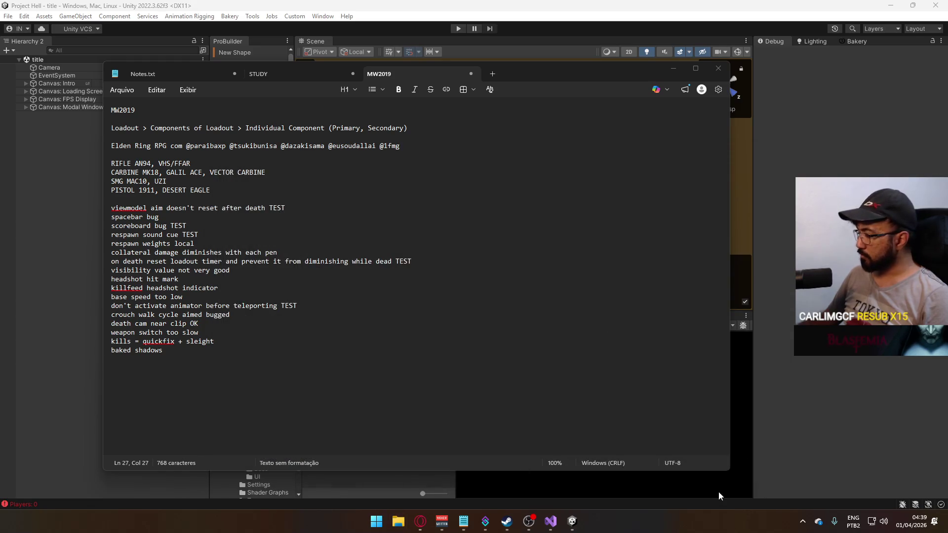
pyautogui.click(802, 516)
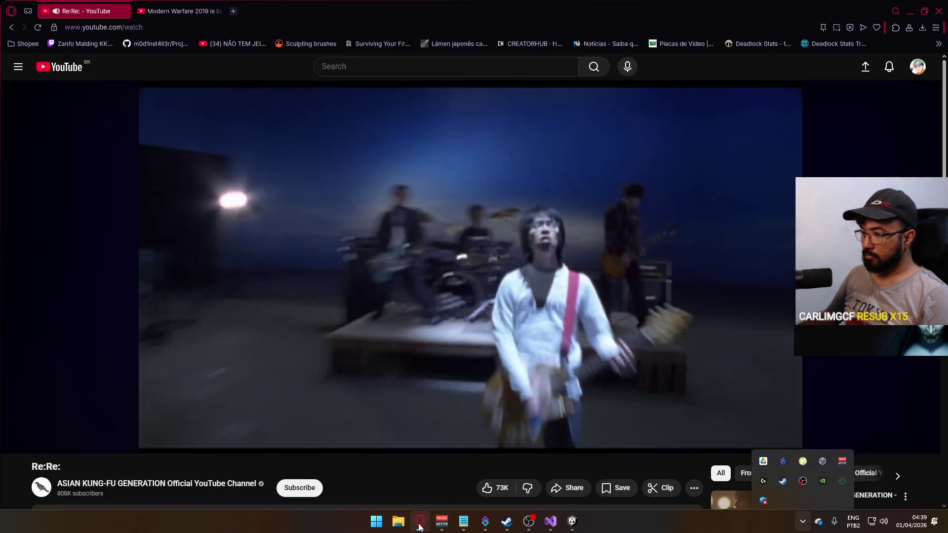
pyautogui.click(551, 521)
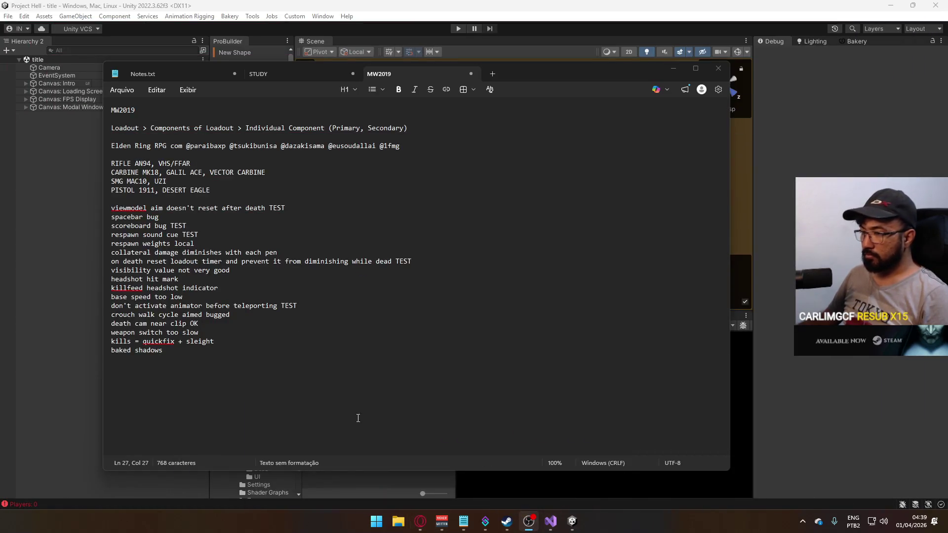
pyautogui.moveTo(578, 528)
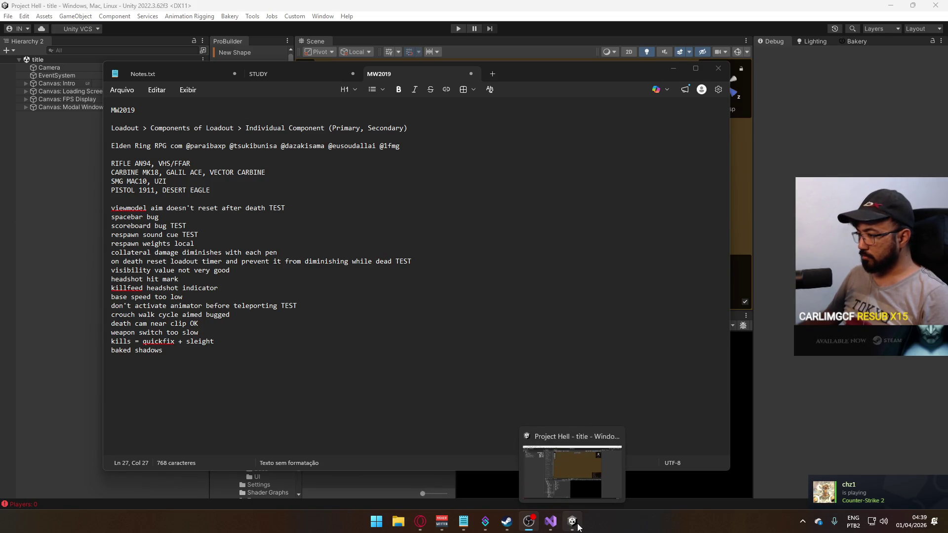
pyautogui.click(398, 521)
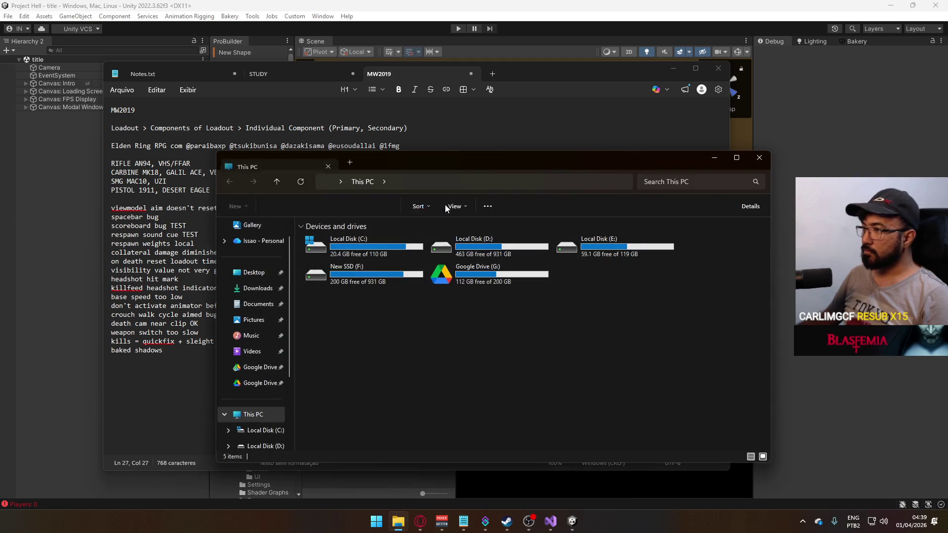
# Browse from Local Disk (D:) through Google Drive and Project Hell into the Models folder.
pyautogui.doubleClick(336, 335)
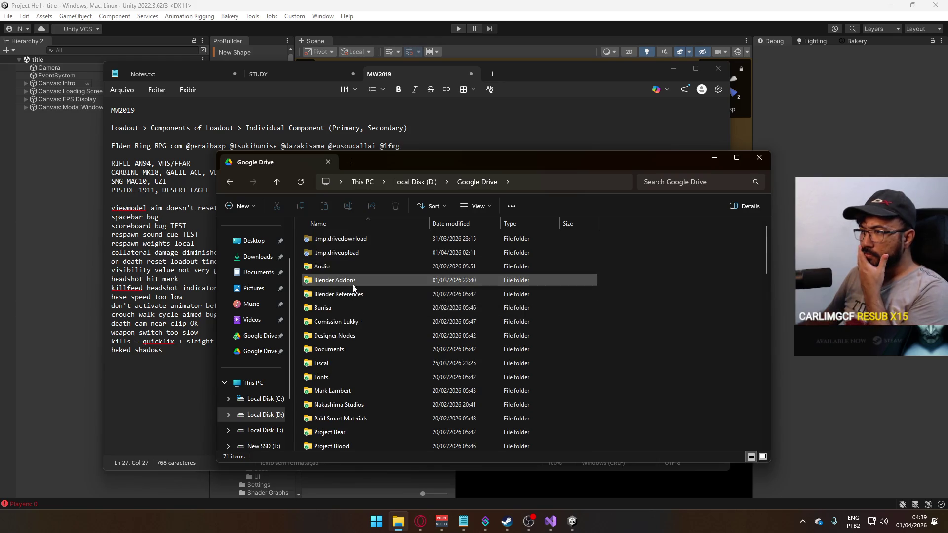
pyautogui.scroll(-1, 354, 295)
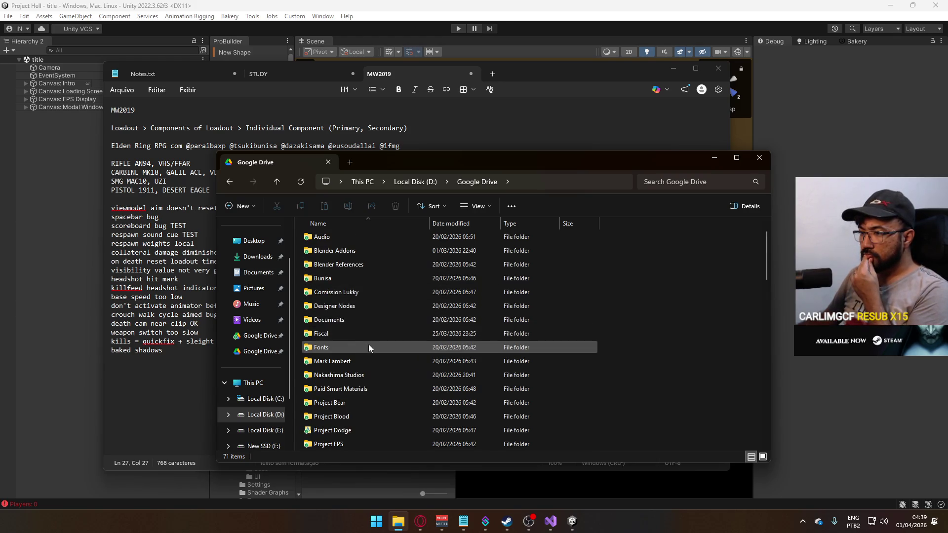
pyautogui.scroll(-1, 351, 384)
pyautogui.doubleClick(354, 428)
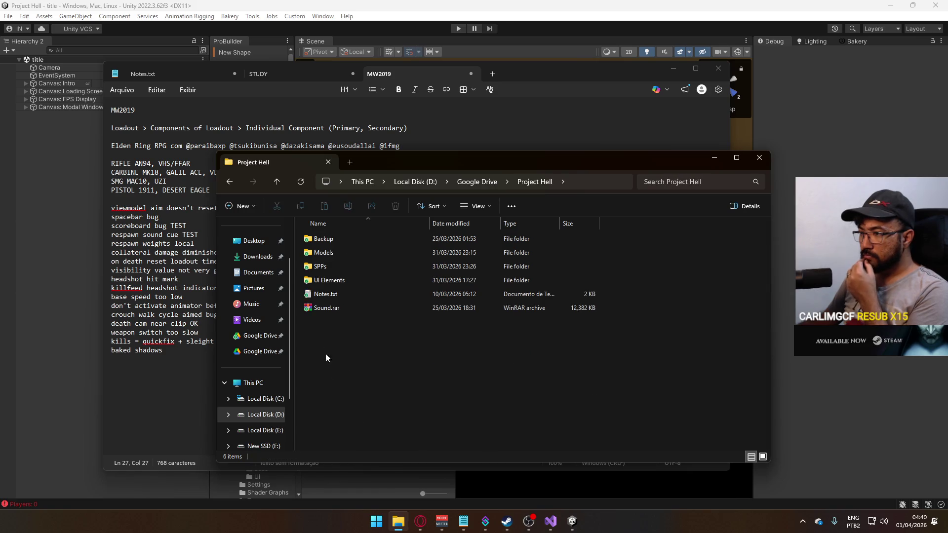
pyautogui.doubleClick(337, 254)
pyautogui.scroll(-4, 408, 330)
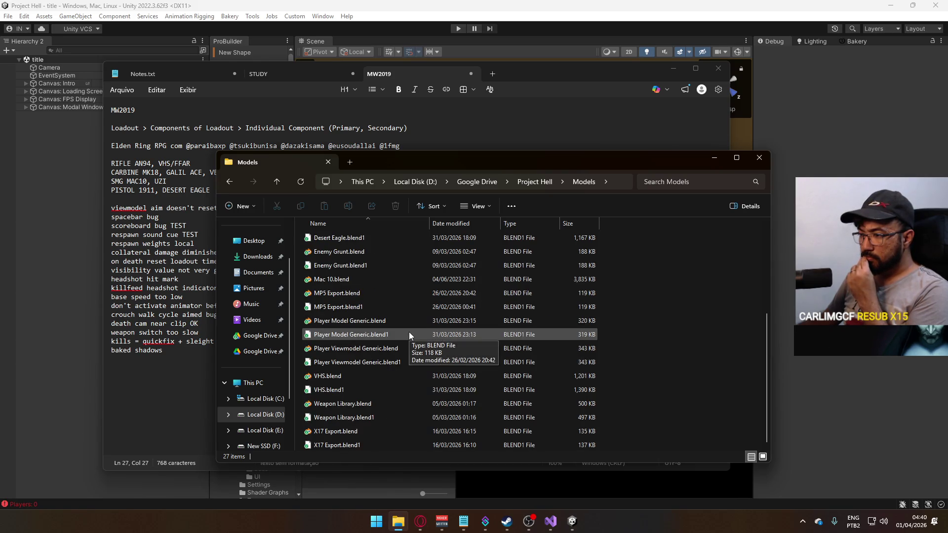
pyautogui.scroll(3, 409, 332)
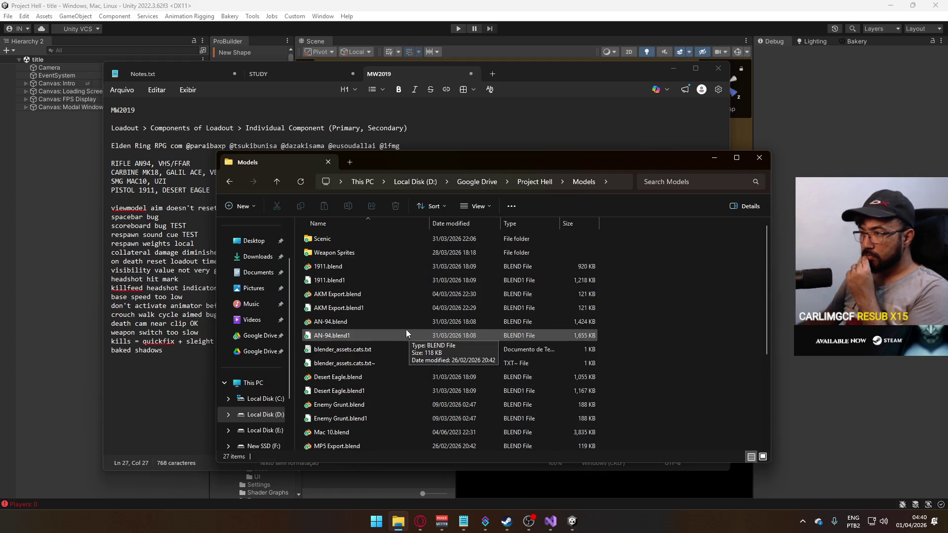
pyautogui.scroll(1, 408, 331)
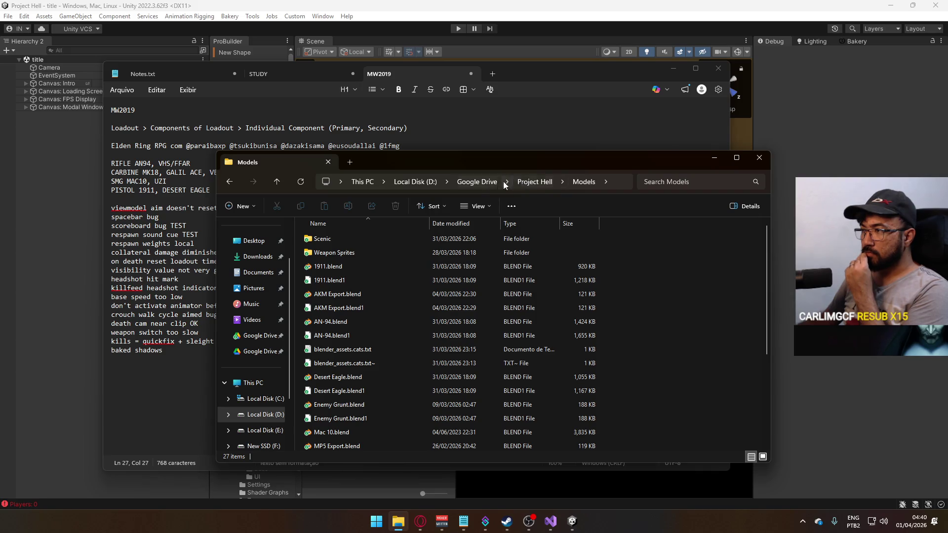
# Reopen the Models folder and open Player Model Generic.blend in Blender.
pyautogui.click(518, 182)
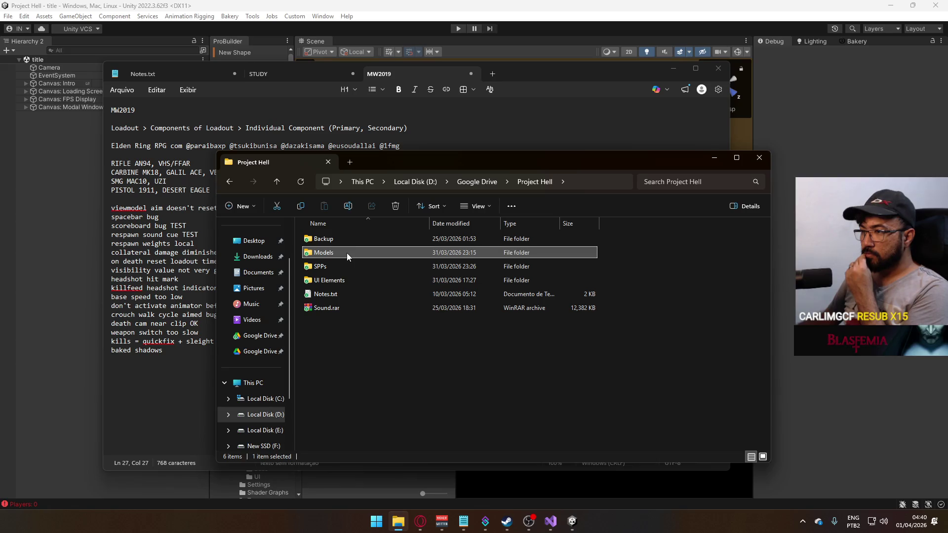
pyautogui.moveTo(347, 253)
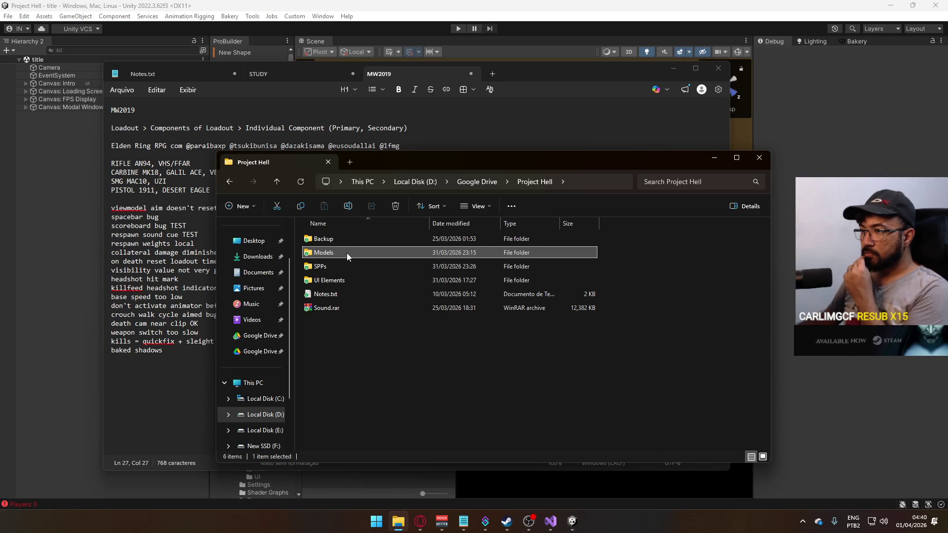
pyautogui.doubleClick(346, 253)
pyautogui.scroll(-4, 450, 334)
pyautogui.doubleClick(371, 321)
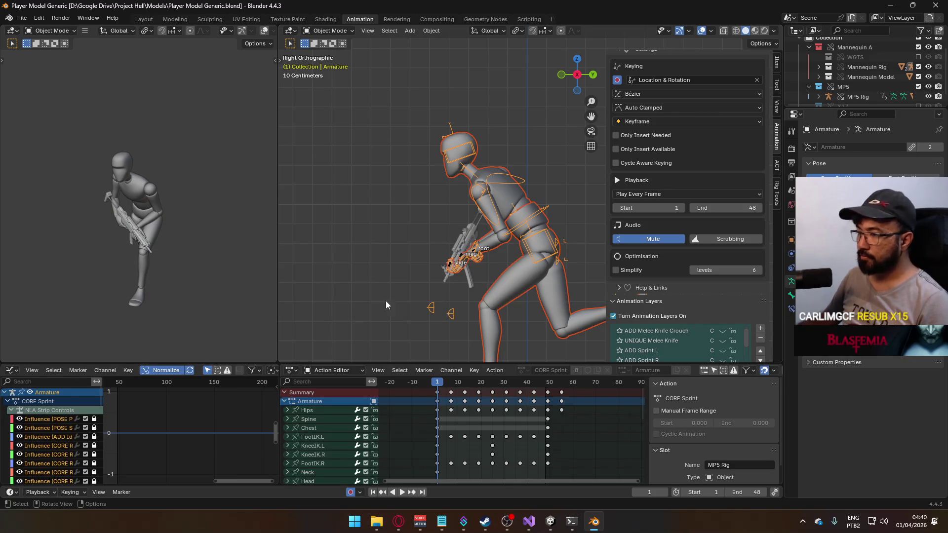
# Hide the CORE Sprint layer and show ADD Crouch on the armature.
pyautogui.scroll(-4, 716, 236)
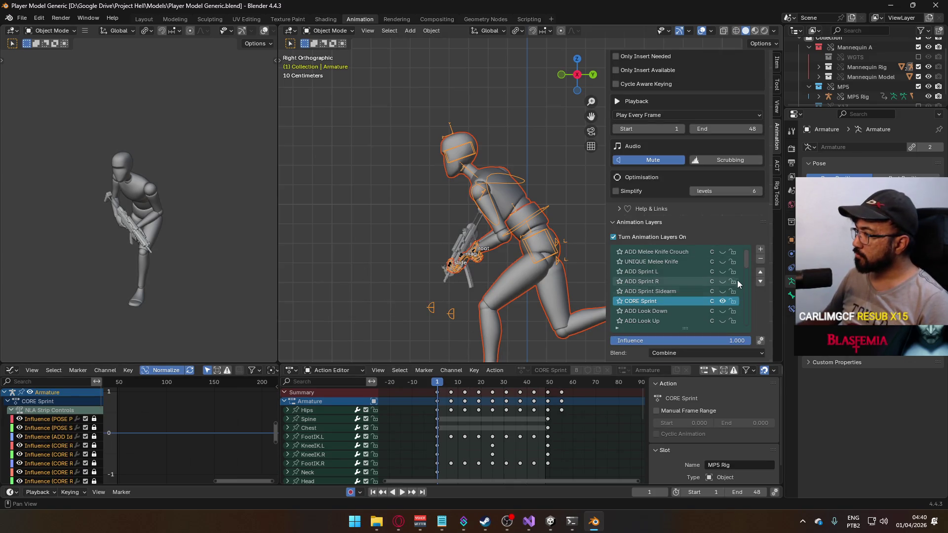
pyautogui.click(723, 300)
pyautogui.moveTo(746, 265)
pyautogui.mouseDown()
pyautogui.moveTo(743, 324)
pyautogui.moveTo(752, 274)
pyautogui.mouseUp()
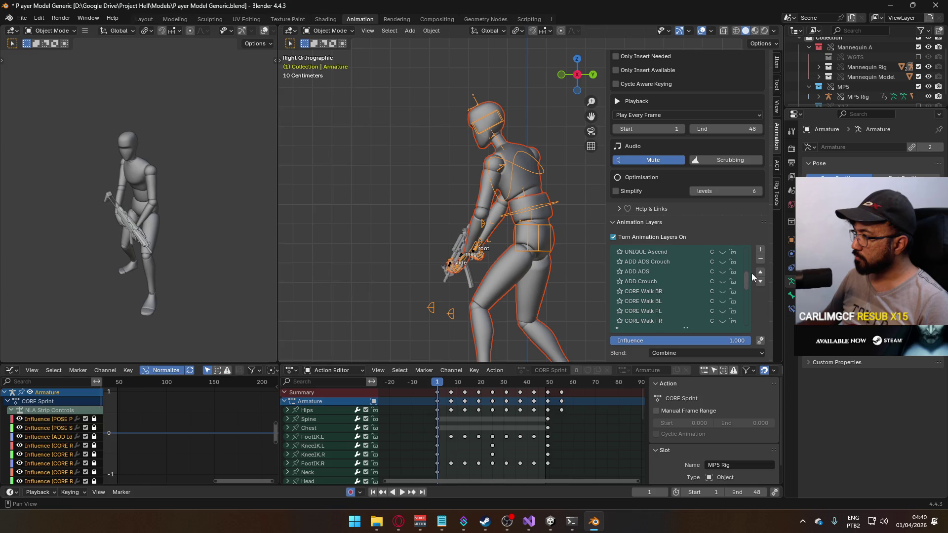
pyautogui.click(721, 280)
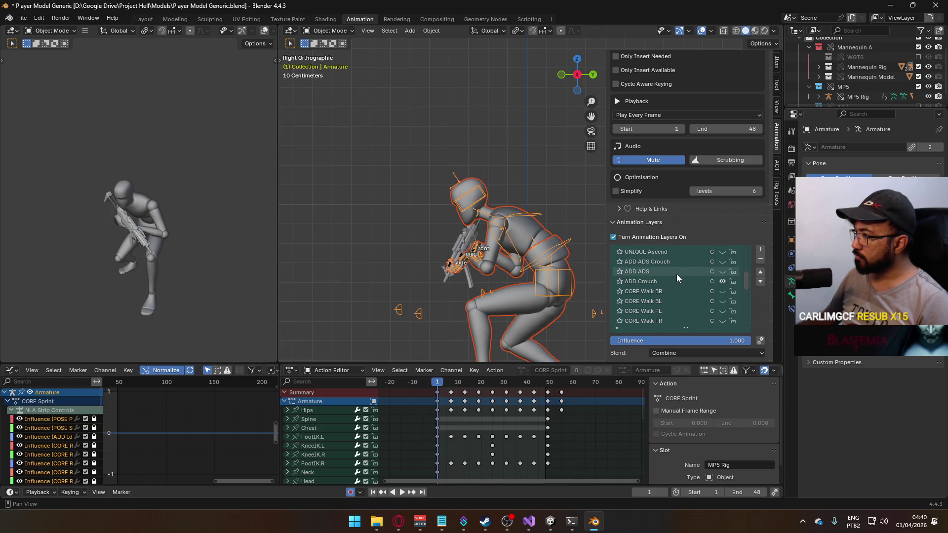
# Switch the MP5 Rig from CORE Sprint to ADD Crouch and make ADD Crouch the edited layer.
pyautogui.scroll(1, 704, 274)
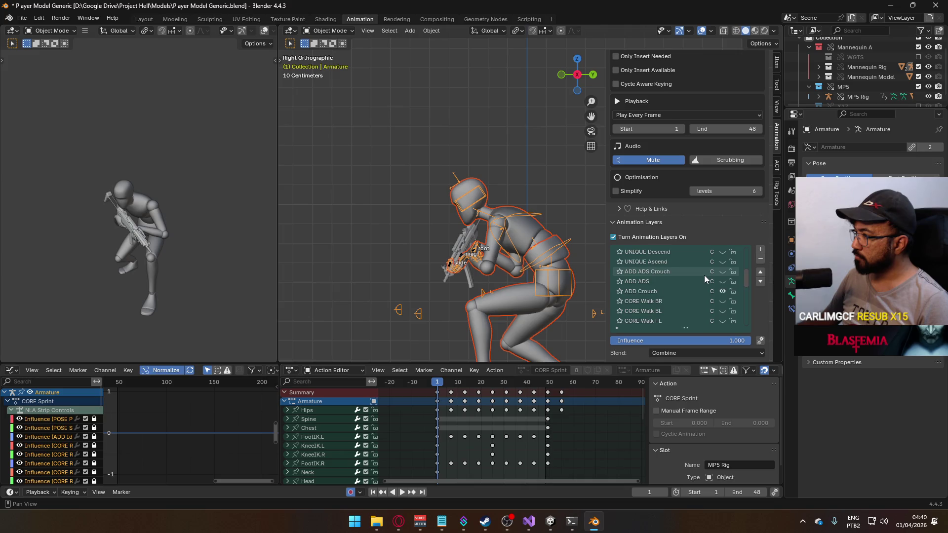
pyautogui.click(461, 257)
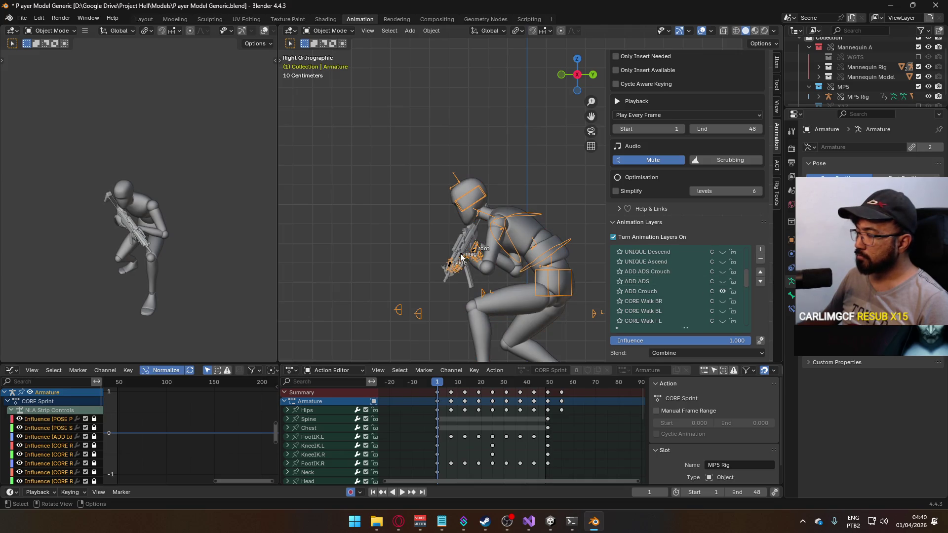
pyautogui.click(722, 252)
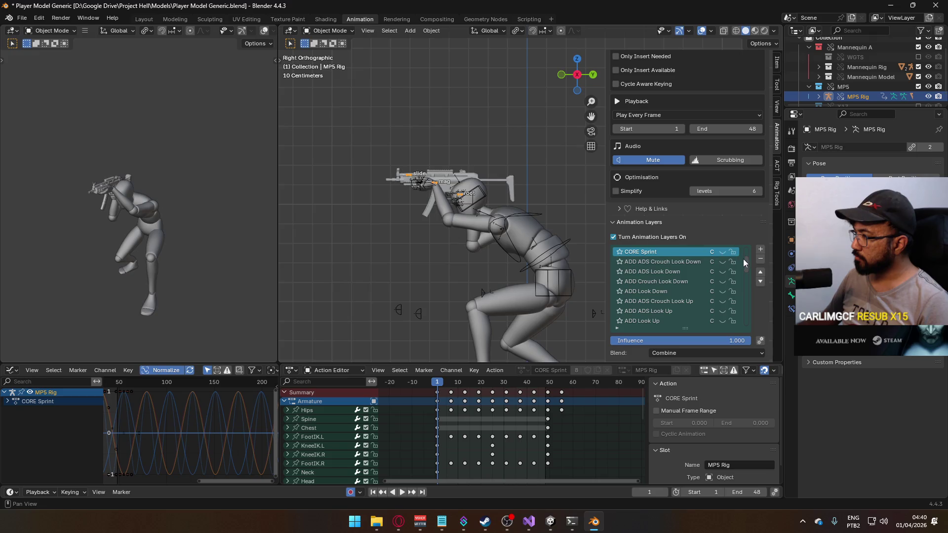
pyautogui.scroll(-2, 745, 274)
pyautogui.moveTo(743, 267)
pyautogui.mouseDown()
pyautogui.moveTo(741, 316)
pyautogui.moveTo(741, 290)
pyautogui.mouseUp()
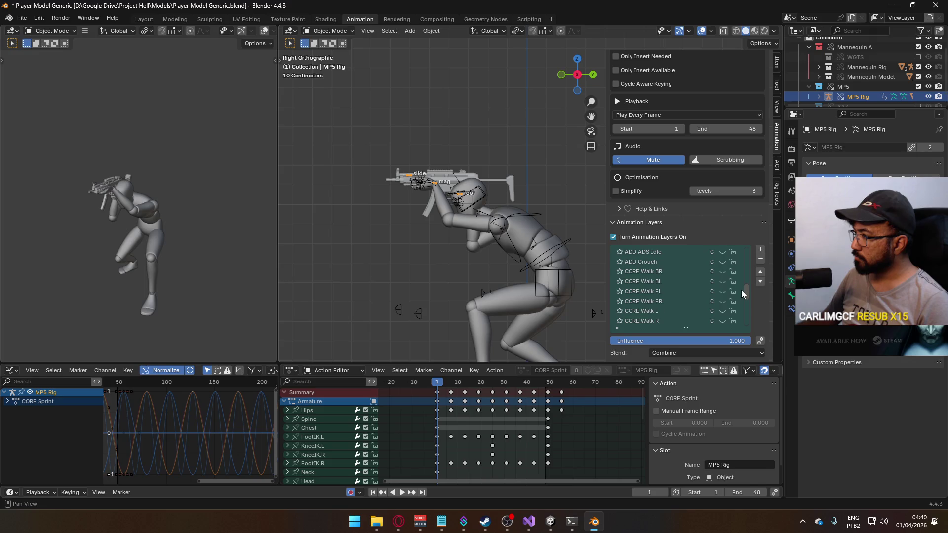
pyautogui.click(721, 271)
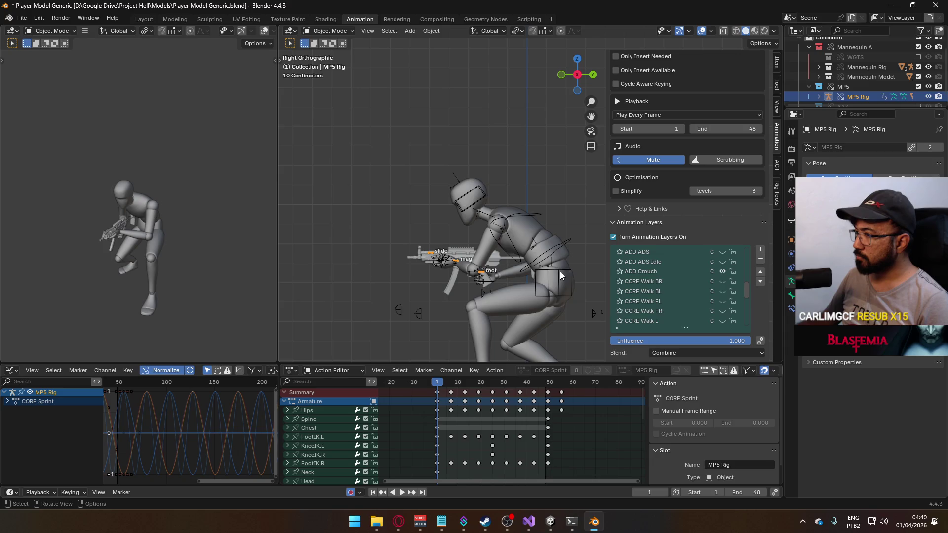
pyautogui.scroll(1, 679, 284)
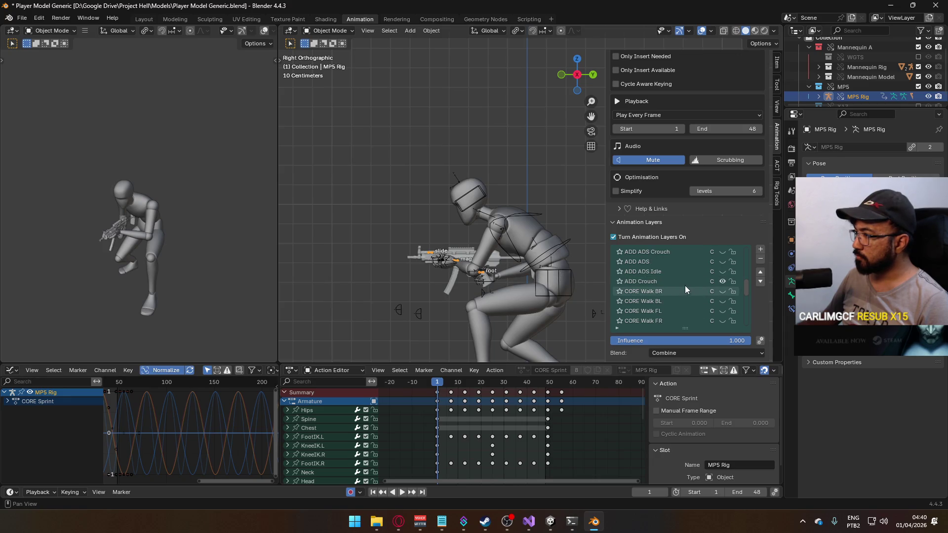
pyautogui.click(679, 280)
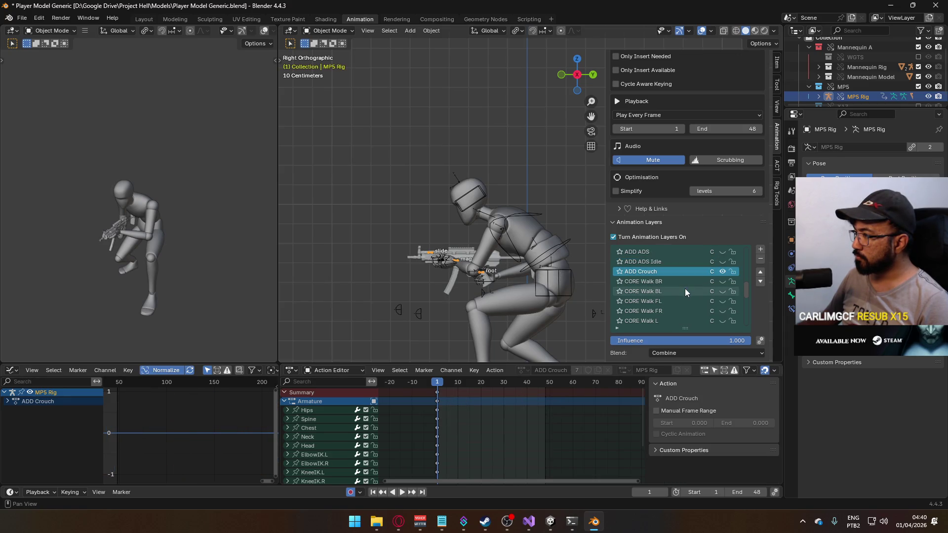
pyautogui.scroll(2, 692, 290)
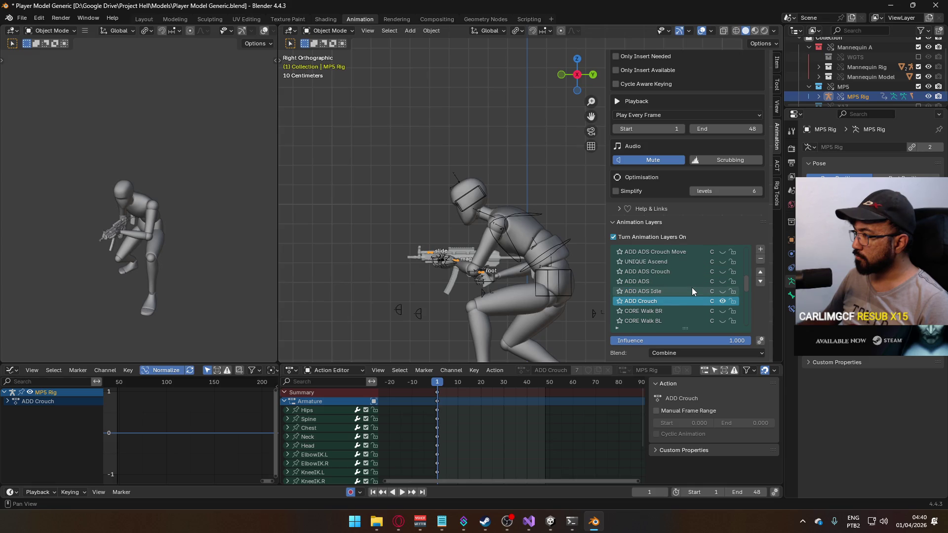
pyautogui.scroll(-4, 691, 290)
pyautogui.scroll(-10, 692, 287)
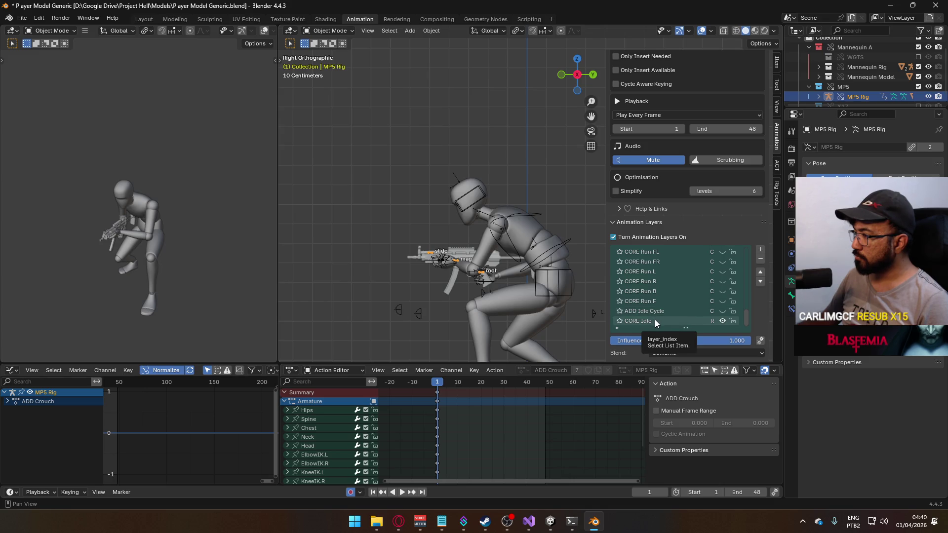
# Enable and select the ADD Idle Cycle layer, then briefly play the animation.
pyautogui.click(721, 311)
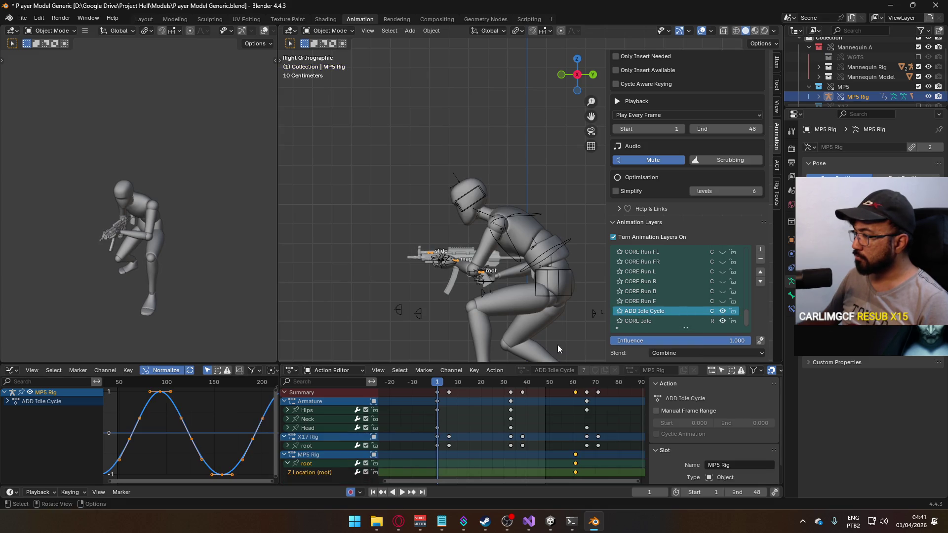
pyautogui.scroll(-8, 507, 395)
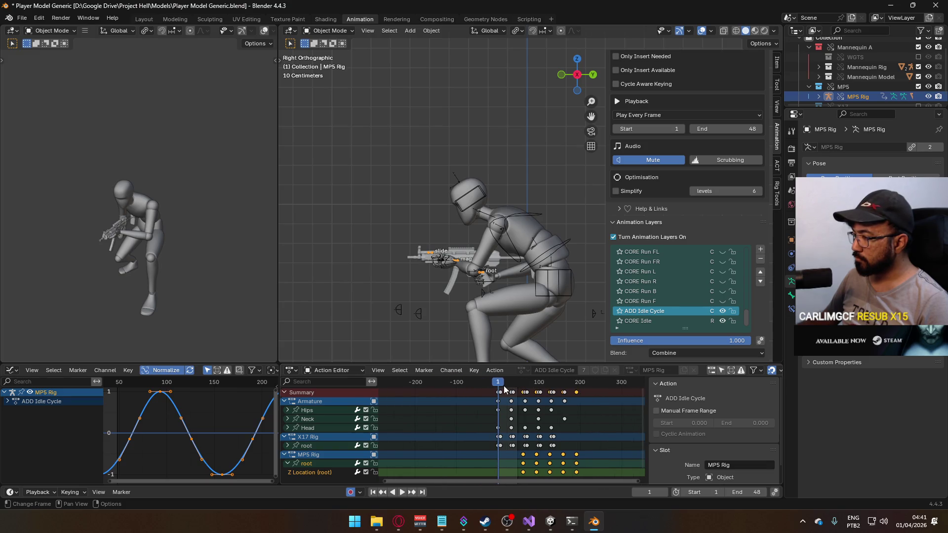
pyautogui.hotkey('shift', 'ctrl', 'space')
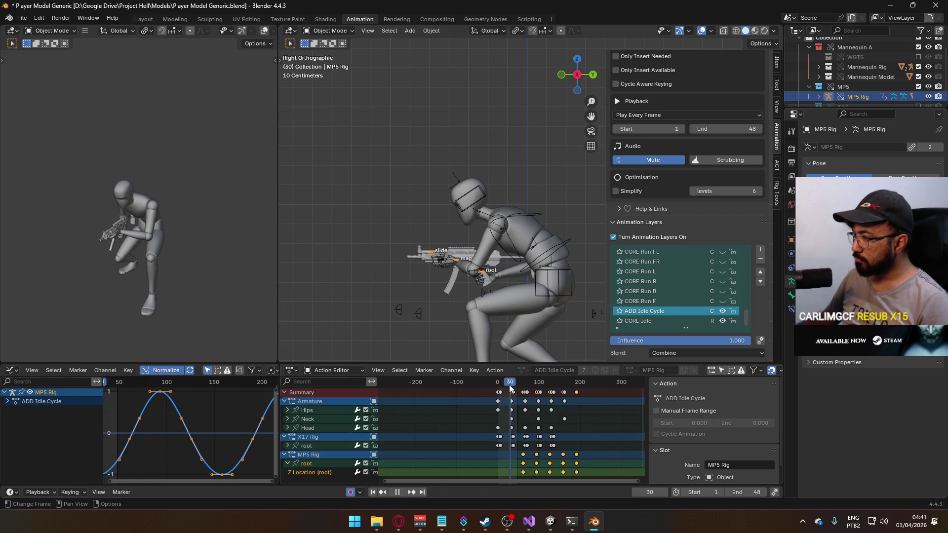
pyautogui.press('space')
# Turn on ADD Idle Cycle for the armature and scrub its keys through frame 157.
pyautogui.click(546, 265)
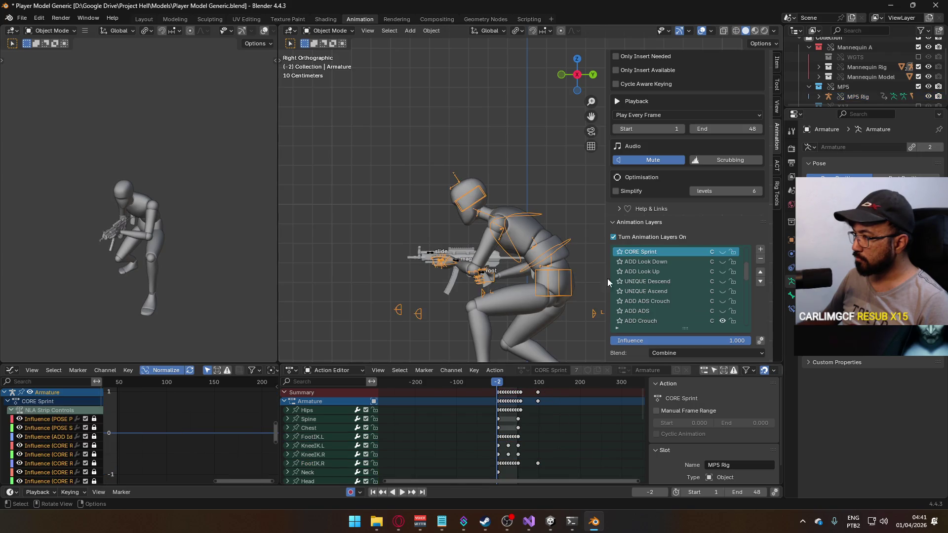
pyautogui.scroll(-10, 714, 308)
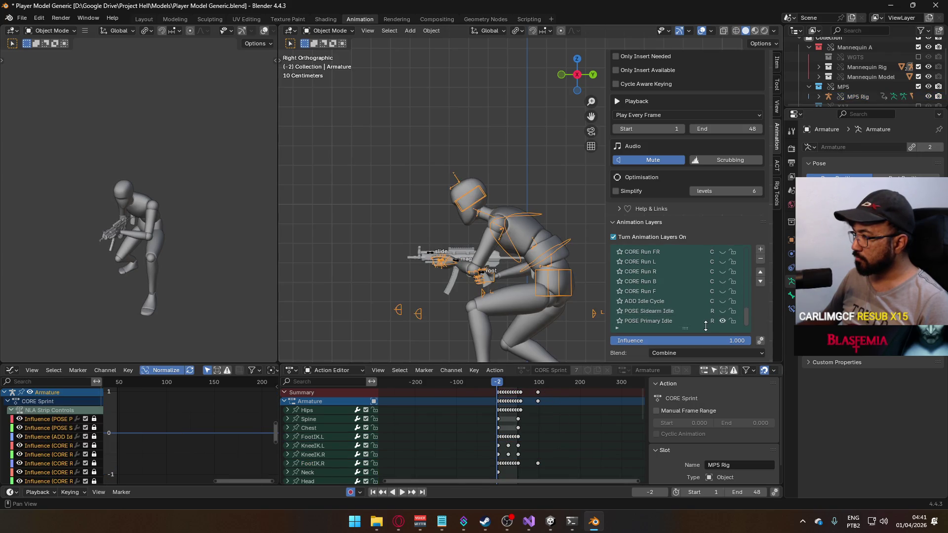
pyautogui.click(723, 301)
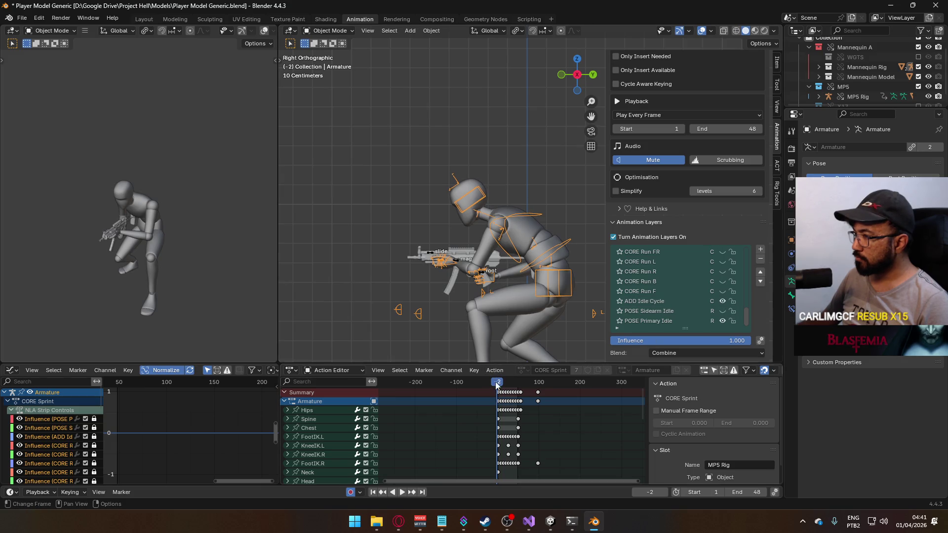
pyautogui.moveTo(498, 388)
pyautogui.mouseDown()
pyautogui.moveTo(536, 386)
pyautogui.moveTo(516, 396)
pyautogui.mouseUp()
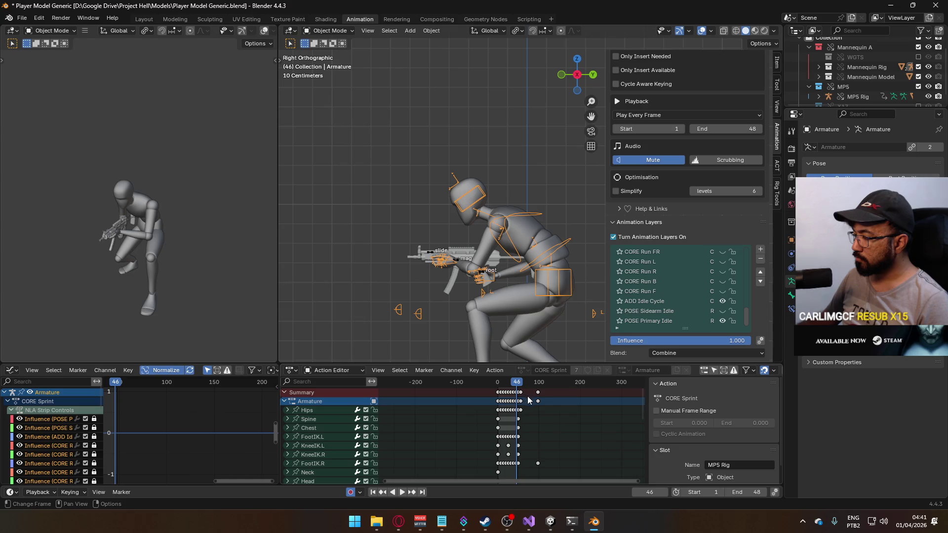
pyautogui.click(658, 302)
pyautogui.scroll(3, 538, 395)
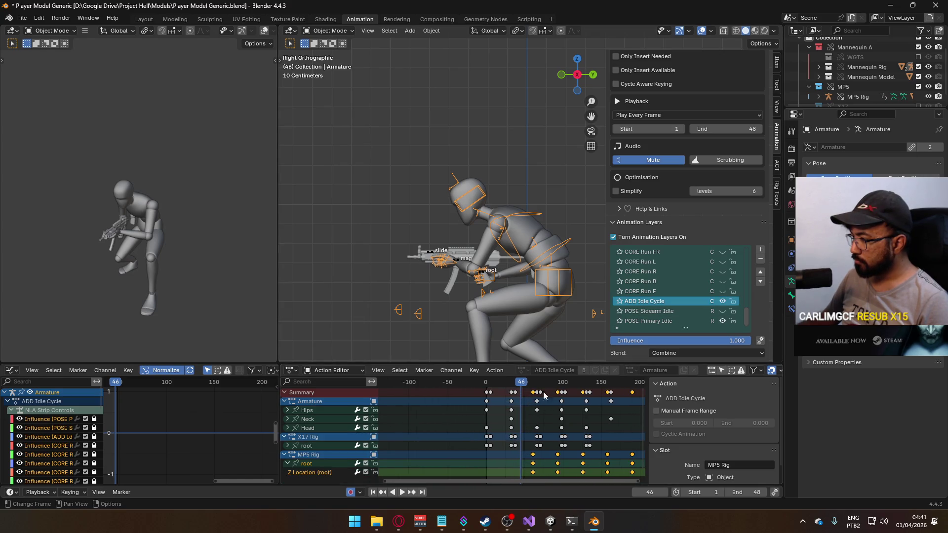
pyautogui.moveTo(522, 385); pyautogui.dragTo(607, 394)
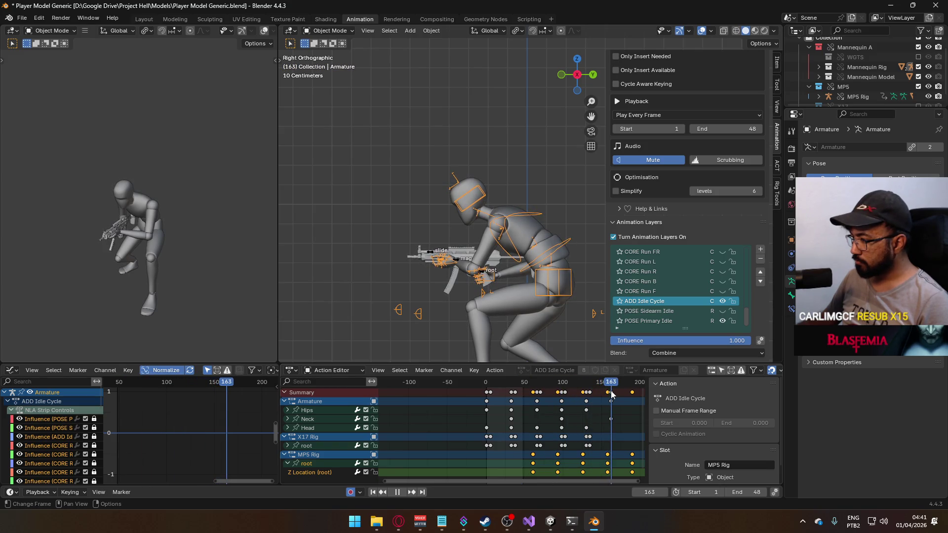
pyautogui.scroll(2, 623, 407)
# Set the playback end frame to 162 and play the animation.
pyautogui.click(756, 492)
pyautogui.write('2')
pyautogui.press('Return')
pyautogui.scroll(-1, 585, 423)
pyautogui.press('space')
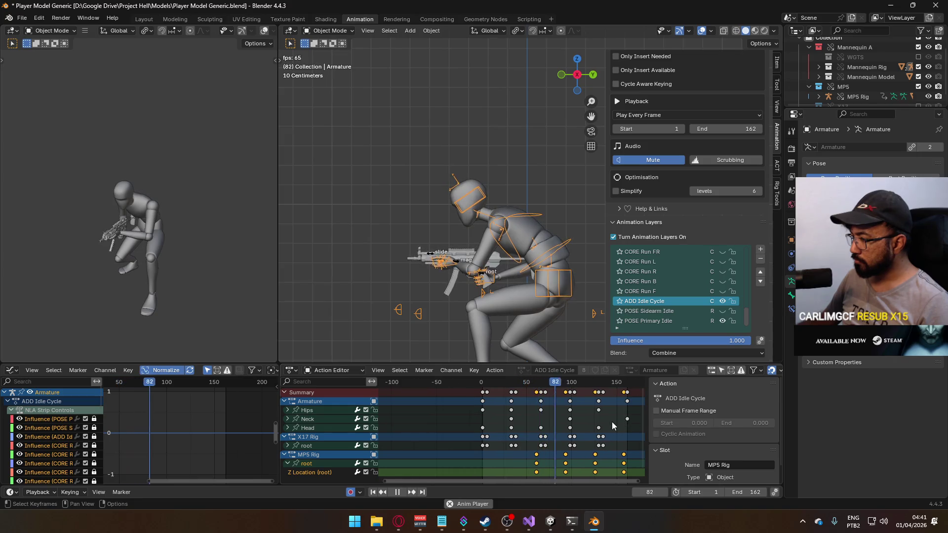
pyautogui.scroll(3, 530, 421)
pyautogui.scroll(2, 592, 419)
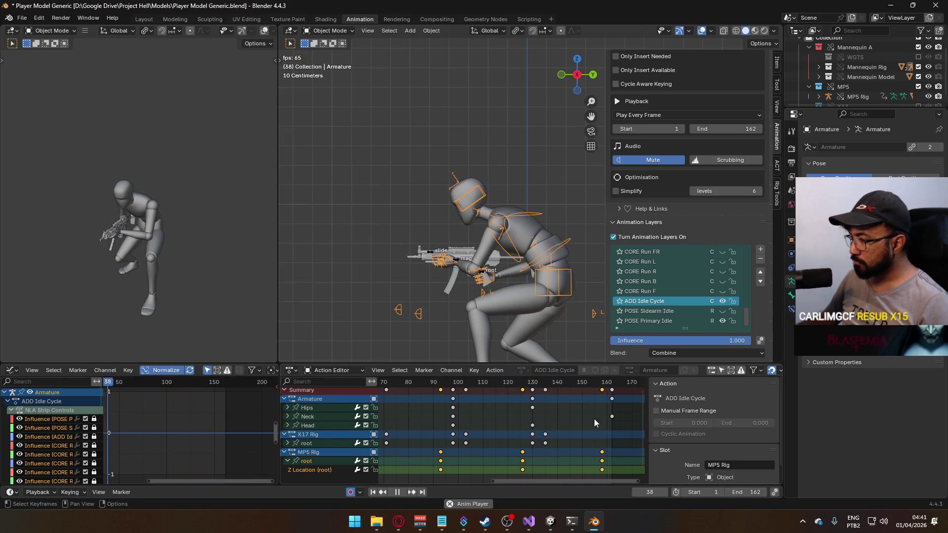
# Extend the playback end frame to 189 and make the MP5 root keyframes editable.
pyautogui.click(727, 490)
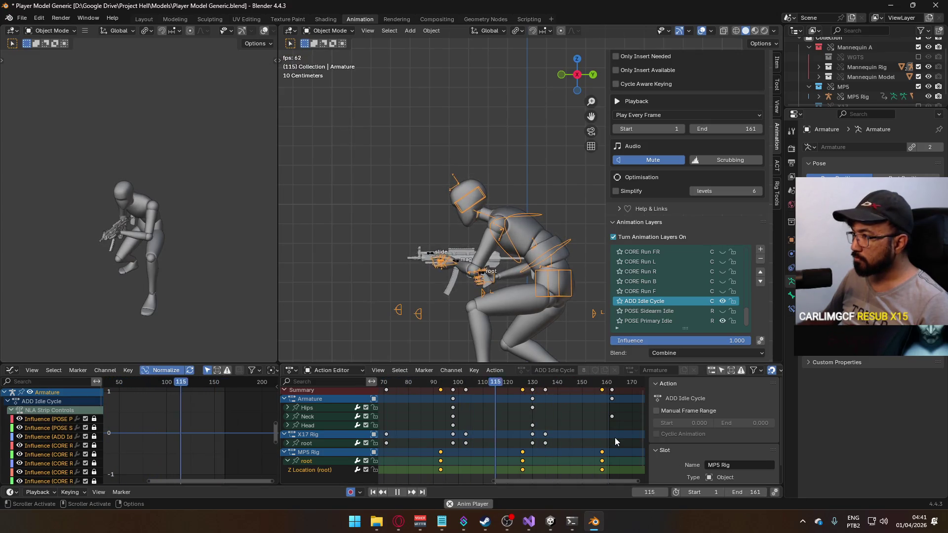
pyautogui.click(765, 492)
pyautogui.scroll(-4, 594, 415)
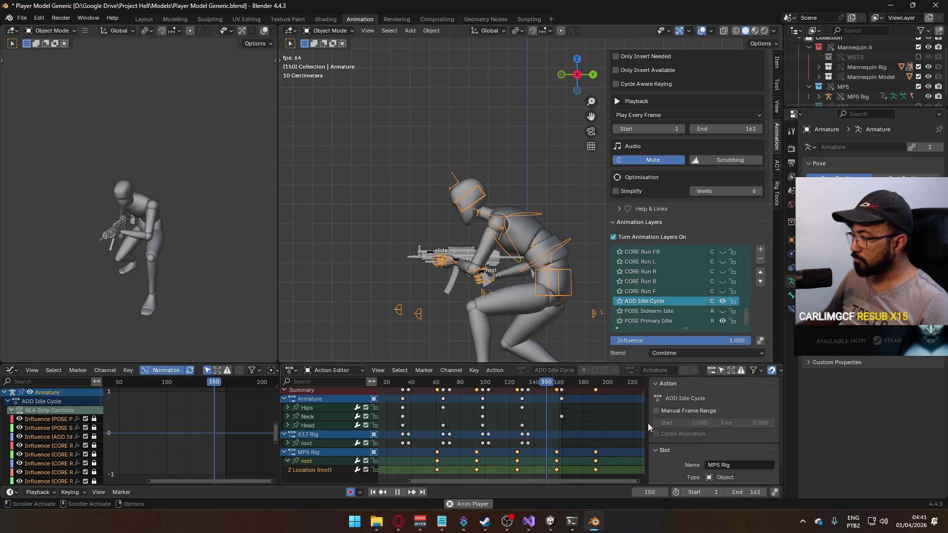
pyautogui.doubleClick(764, 492)
pyautogui.moveTo(750, 492); pyautogui.dragTo(780, 492)
pyautogui.click(728, 492)
pyautogui.write('189')
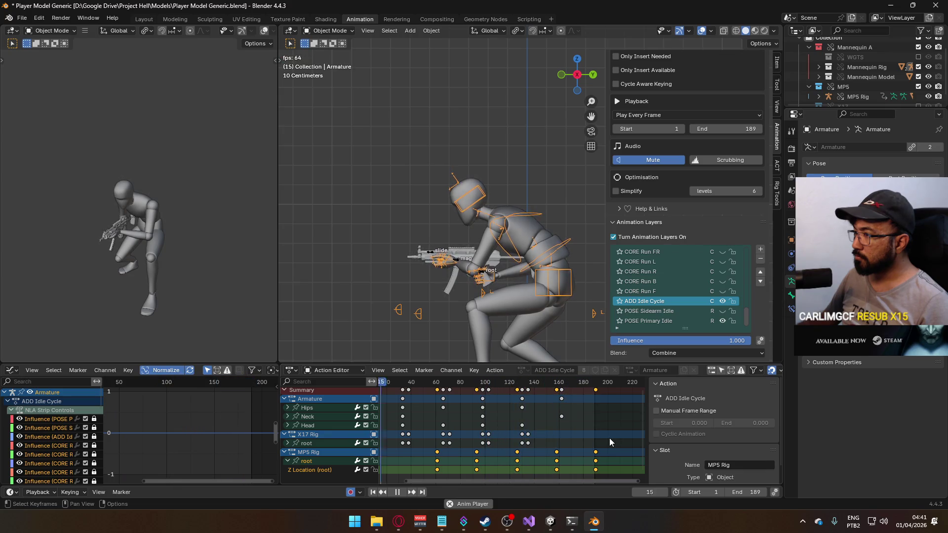
pyautogui.scroll(-5, 543, 420)
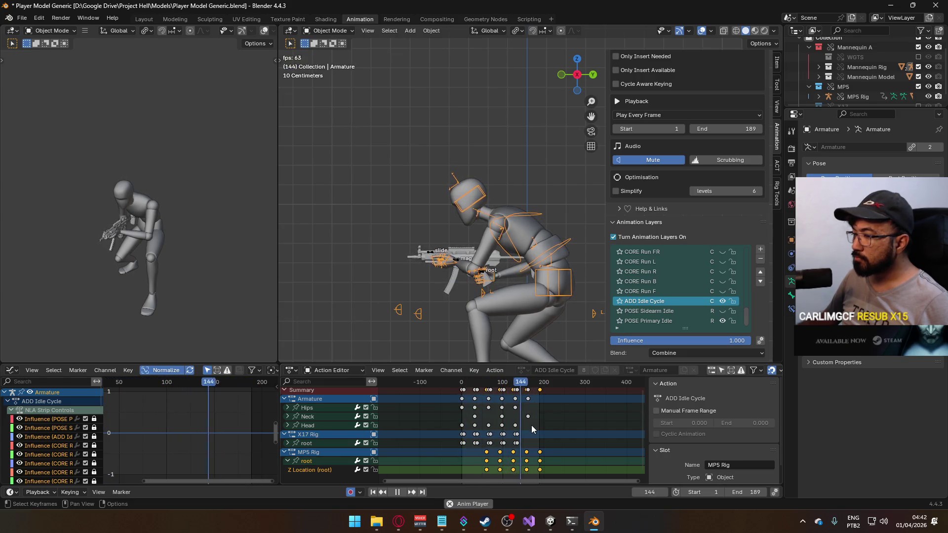
pyautogui.click(374, 461)
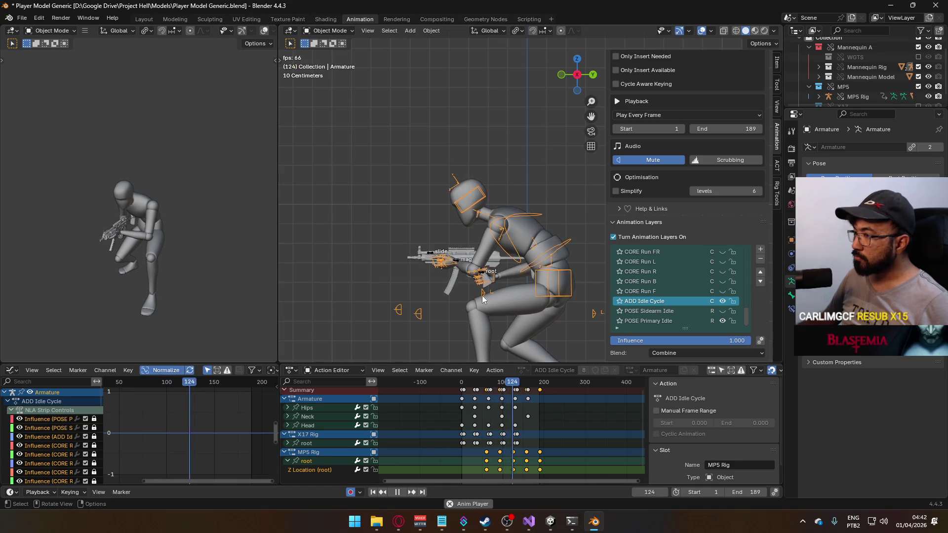
# Select the MP5 Rig and cancel a key move, leaving its keys unchanged.
pyautogui.click(457, 259)
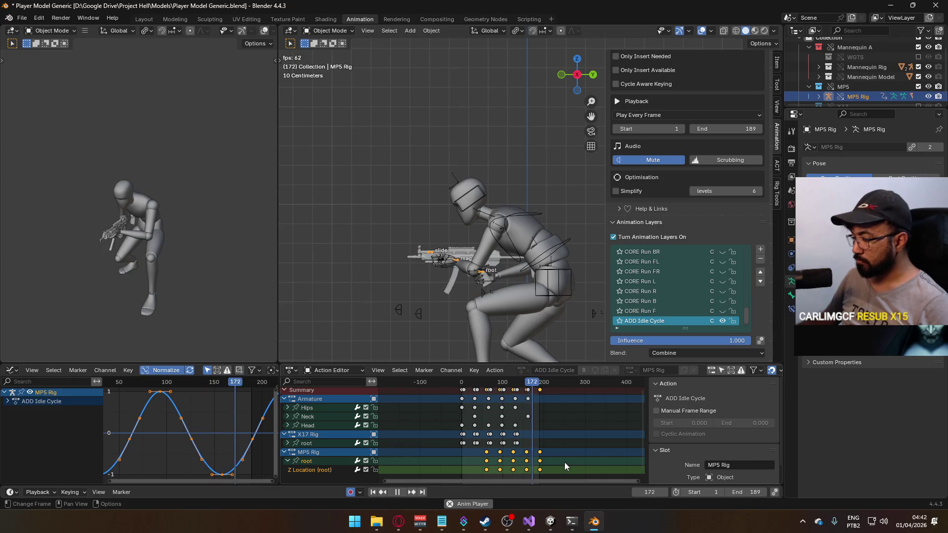
pyautogui.press('g')
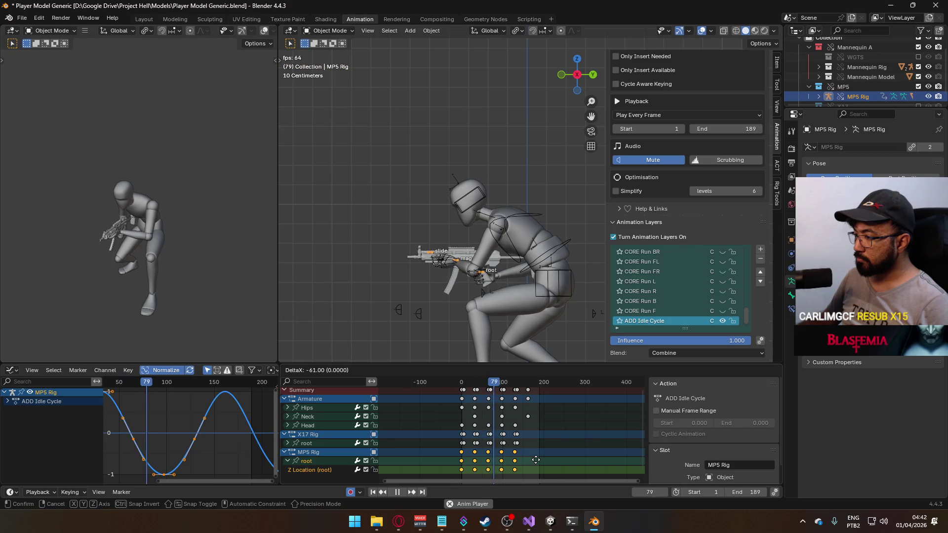
pyautogui.press('Escape')
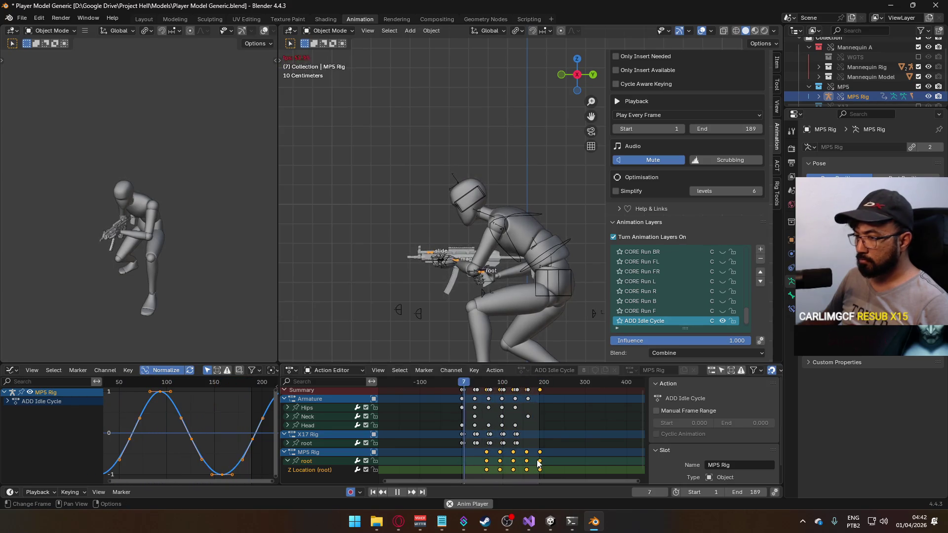
# Select the armature and show its Hips channel curves.
pyautogui.scroll(-2, 173, 410)
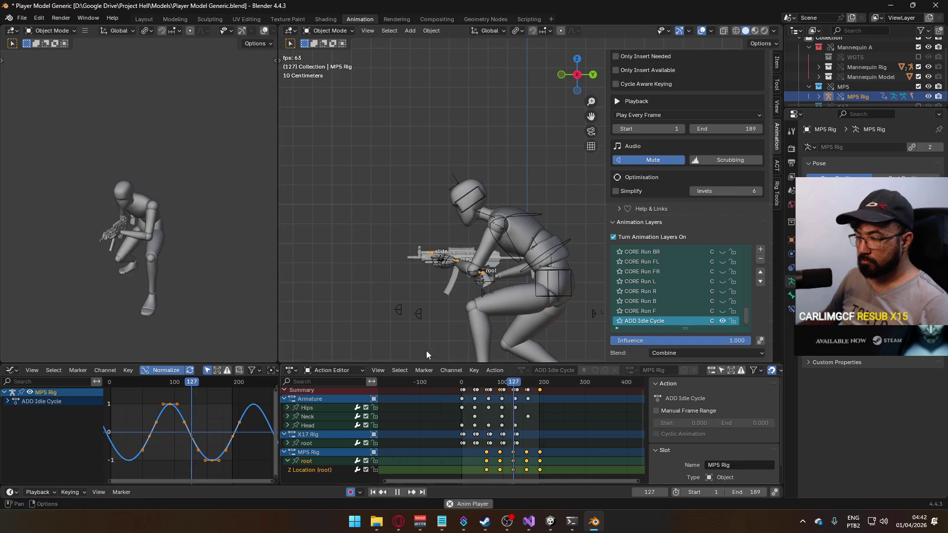
pyautogui.click(556, 272)
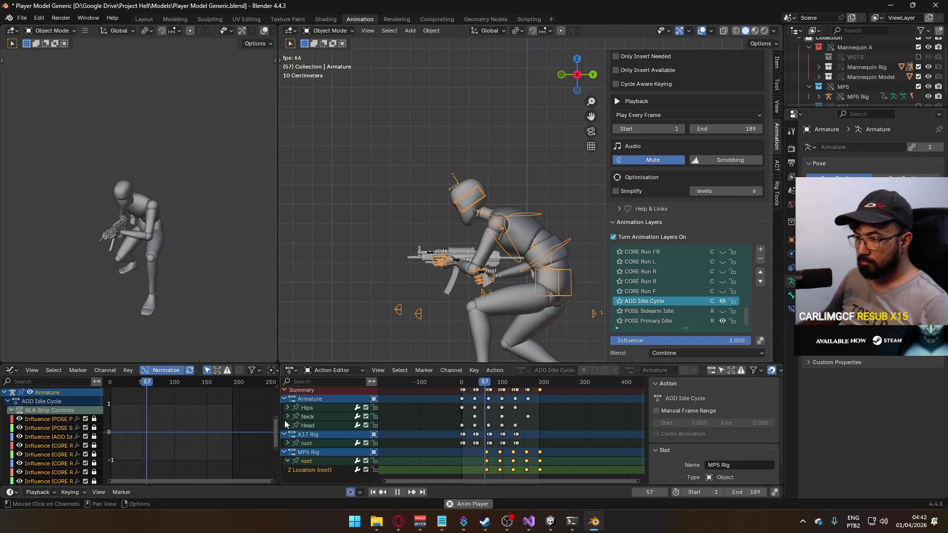
pyautogui.click(315, 407)
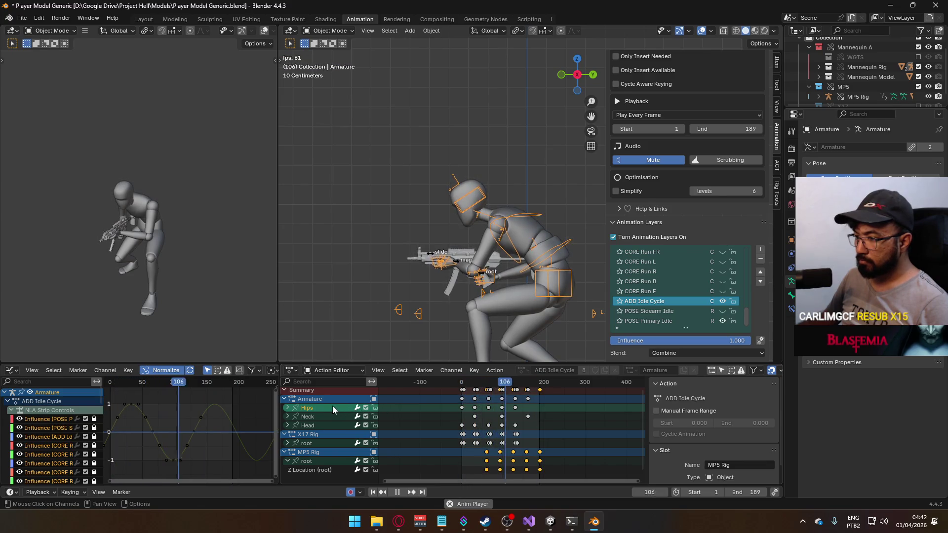
# Select the Armature channels, scrub to frame 130, set the end frame to 129, and replay.
pyautogui.click(319, 399)
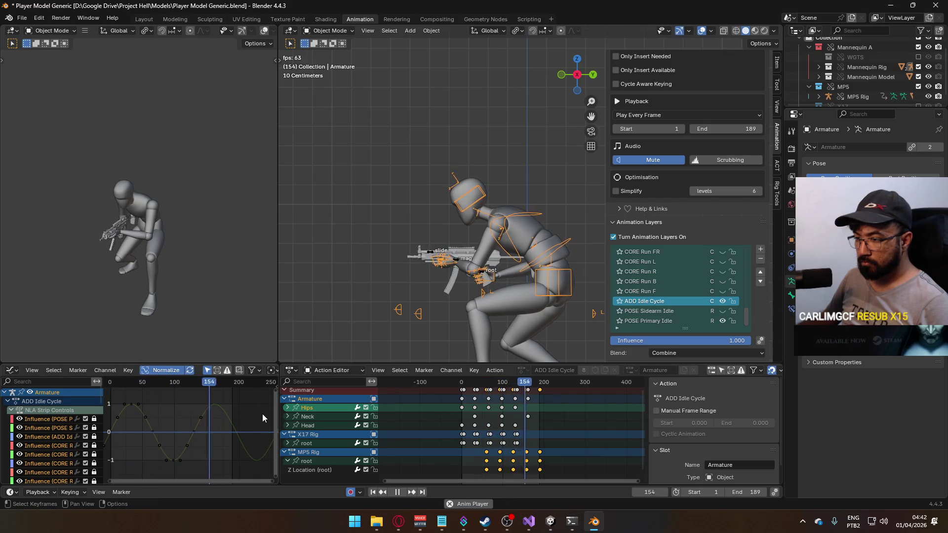
pyautogui.click(764, 492)
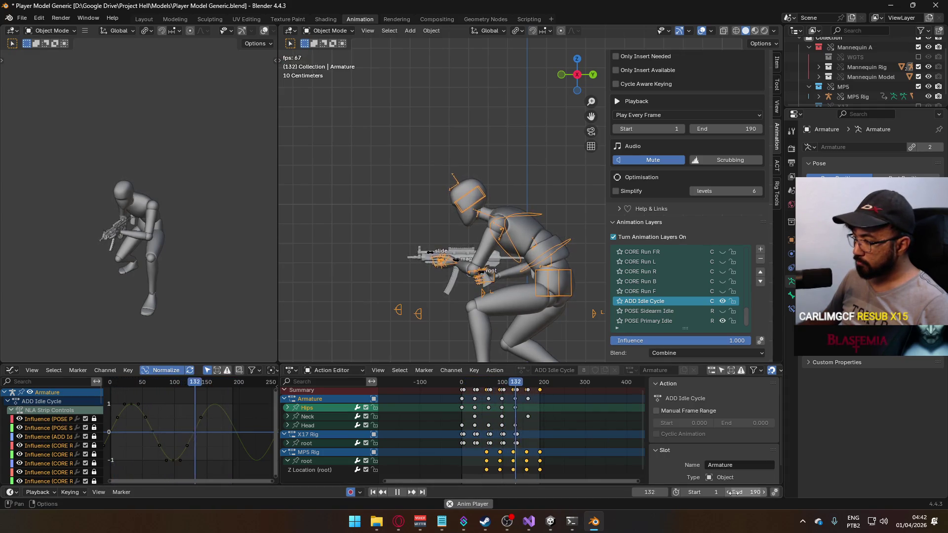
pyautogui.click(730, 492)
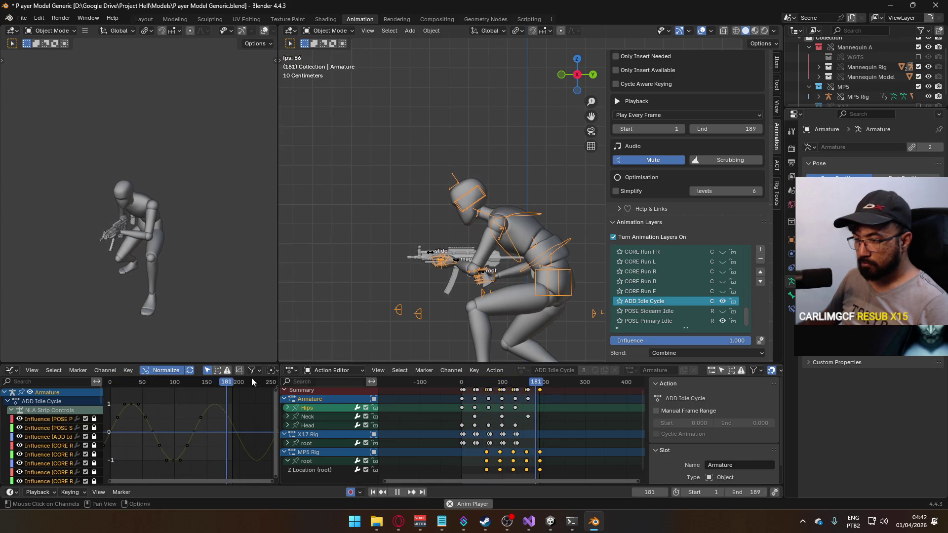
pyautogui.press('space')
pyautogui.moveTo(199, 384); pyautogui.dragTo(193, 383)
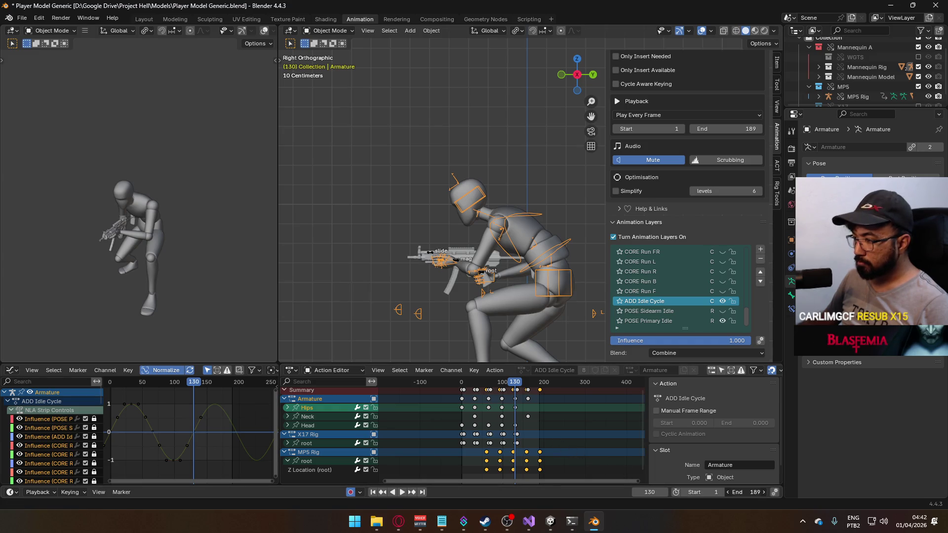
pyautogui.write('137')
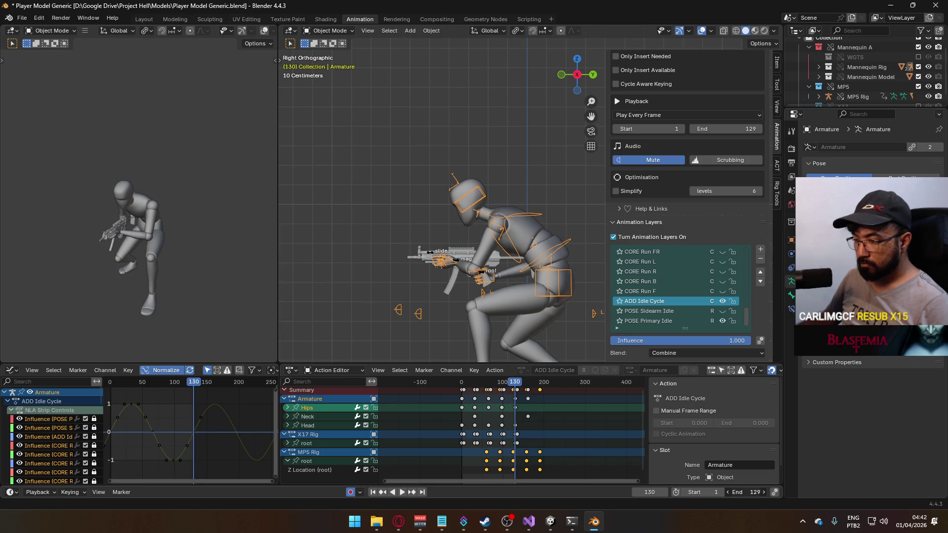
pyautogui.press('space')
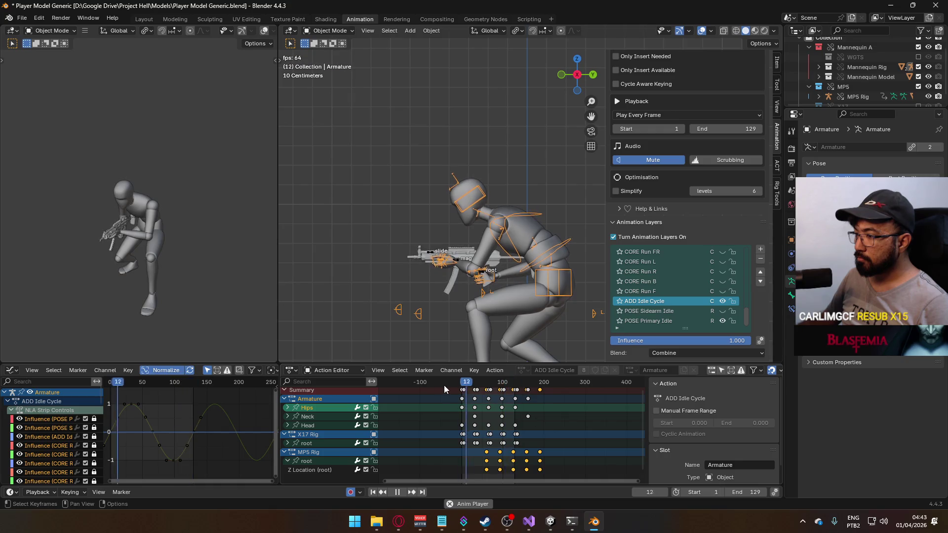
# Change the keyframe type of the Hips key at frame 0 to Breakdown.
pyautogui.click(461, 407)
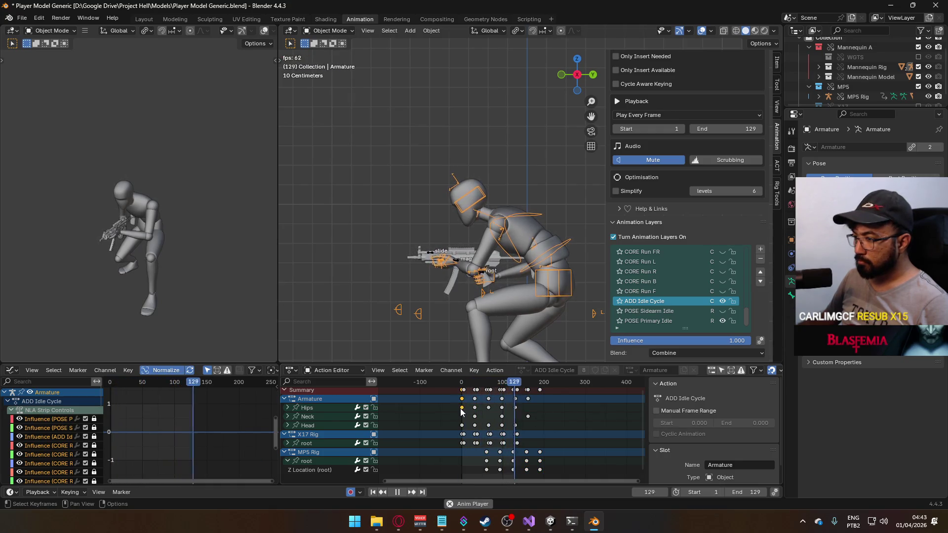
pyautogui.rightClick(513, 408)
pyautogui.moveTo(517, 408)
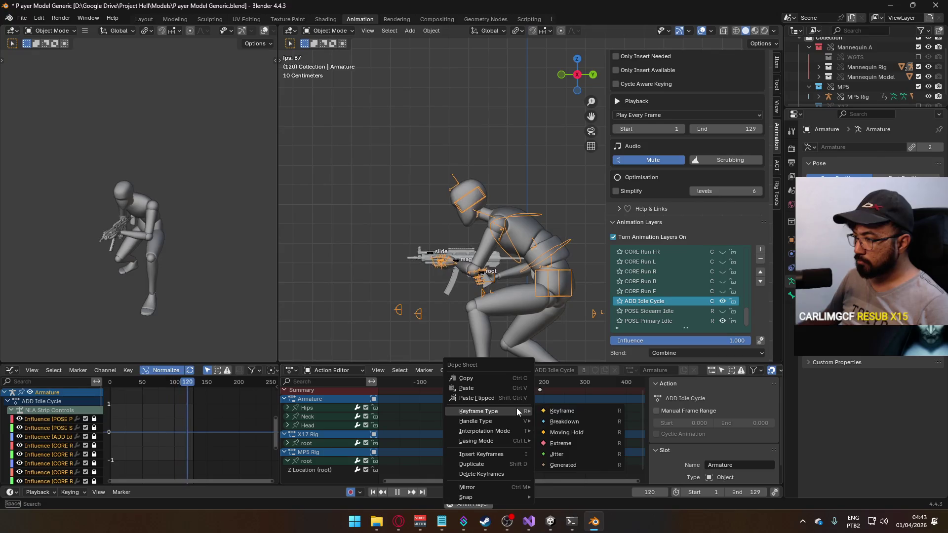
pyautogui.click(573, 423)
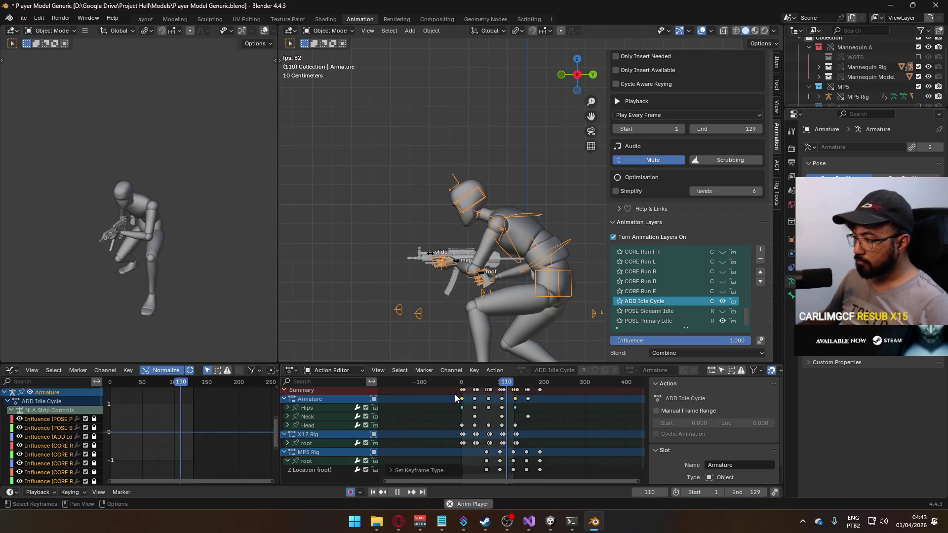
pyautogui.rightClick(516, 399)
pyautogui.moveTo(515, 399)
pyautogui.click(559, 407)
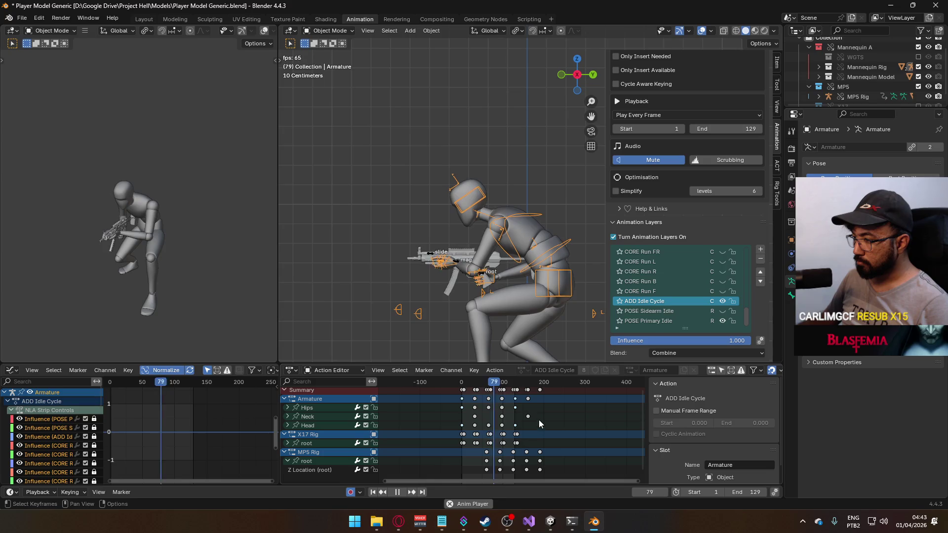
# Add the mannequin mesh to the selection, stop playback and return to frame 0.
pyautogui.scroll(1, 513, 406)
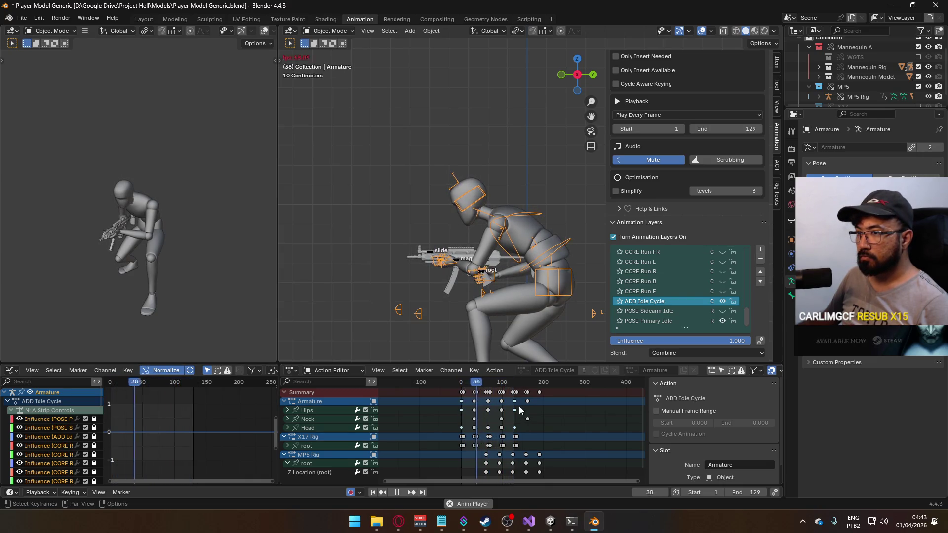
pyautogui.keyDown('shift'); pyautogui.click(563, 248); pyautogui.keyUp('shift')
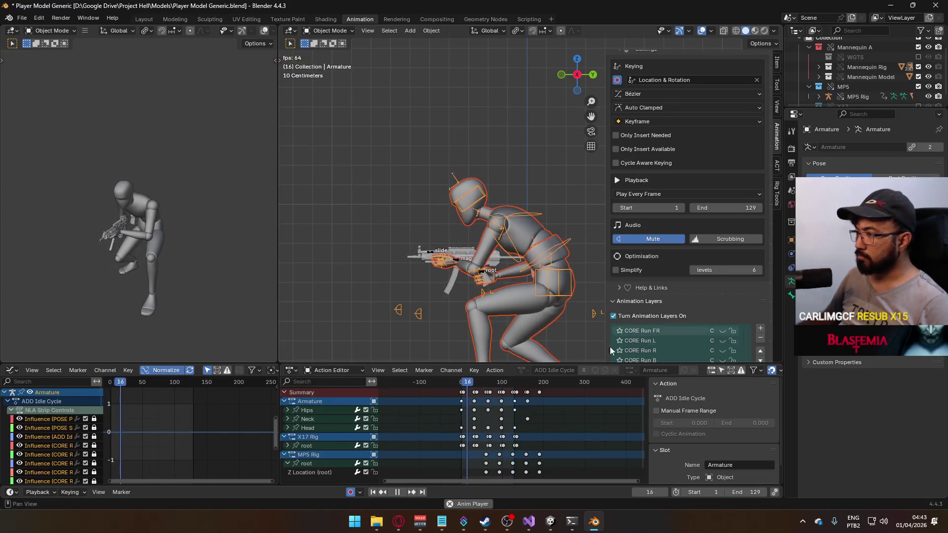
pyautogui.click(475, 382)
pyautogui.moveTo(466, 382); pyautogui.dragTo(461, 383)
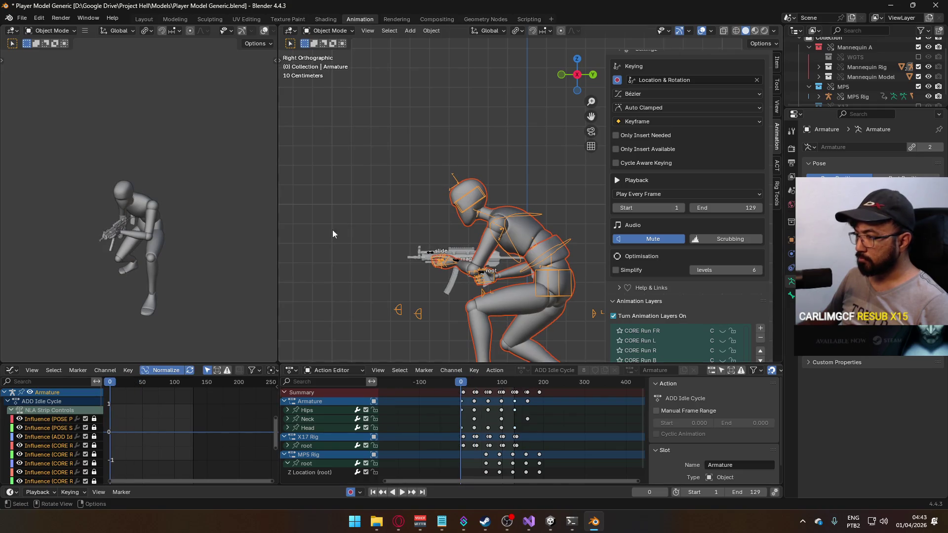
# Save the blend file and start an FBX export with the Unity preset into the Animations folder.
pyautogui.hotkey('ctrl', 's')
pyautogui.click(22, 17)
pyautogui.moveTo(64, 168)
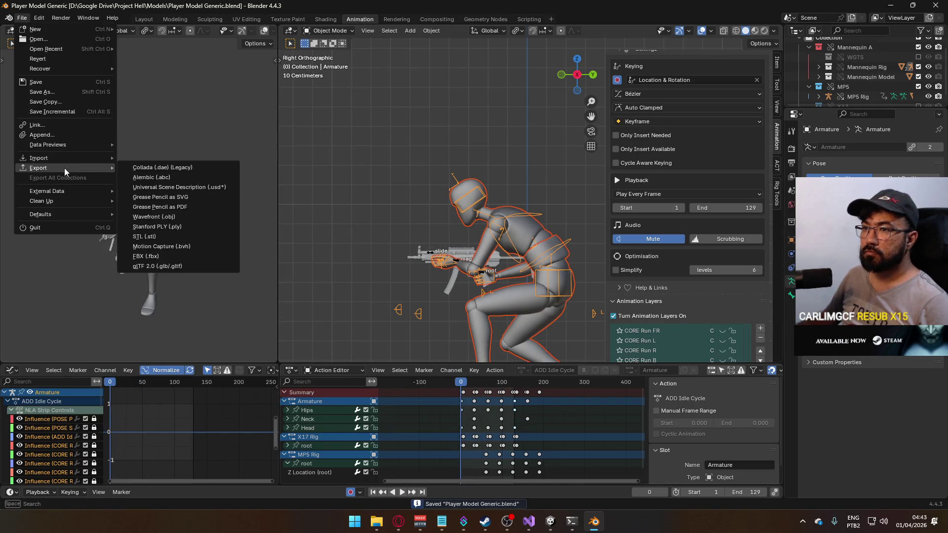
pyautogui.click(206, 254)
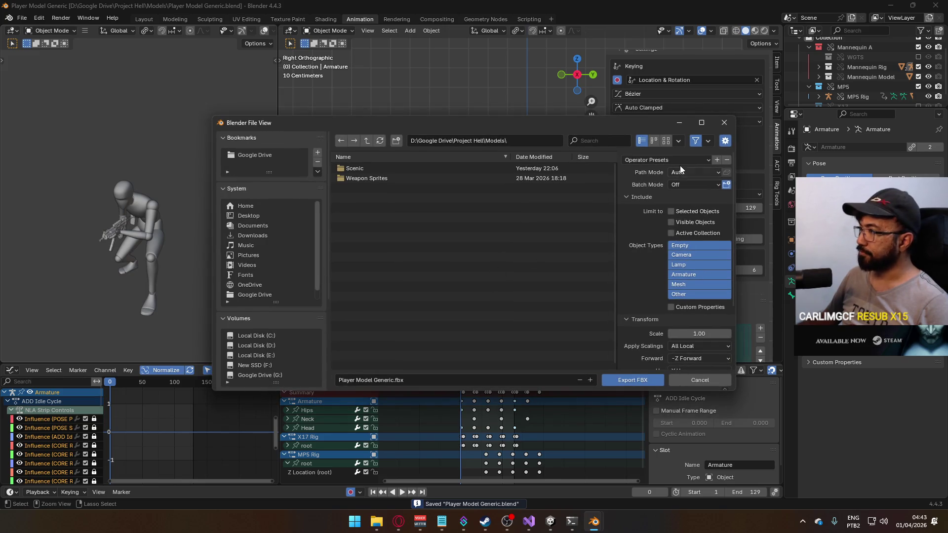
pyautogui.click(661, 187)
pyautogui.scroll(-4, 696, 253)
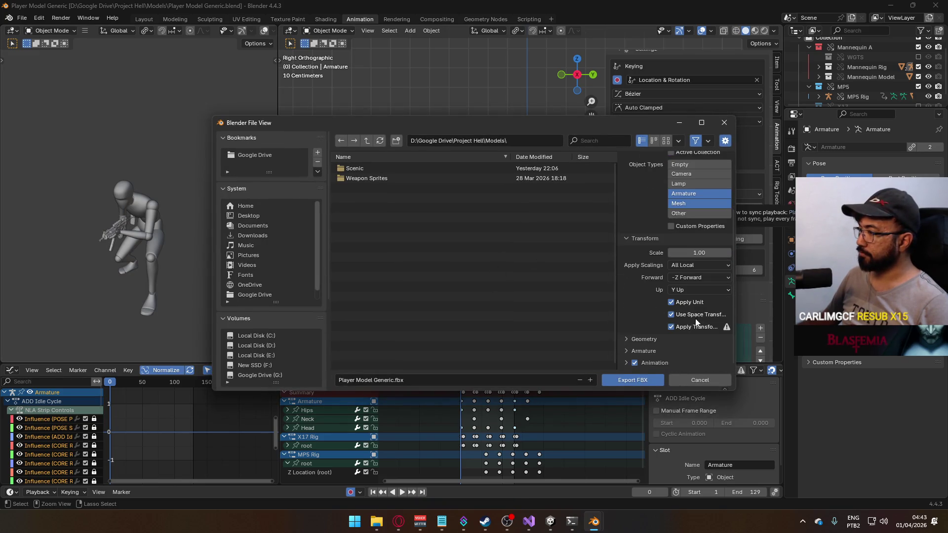
pyautogui.scroll(-5, 260, 321)
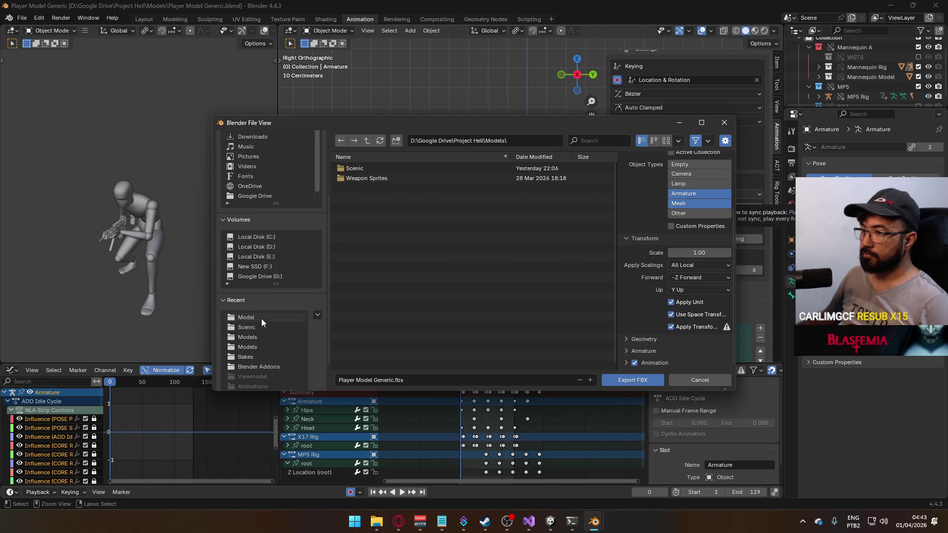
pyautogui.click(262, 319)
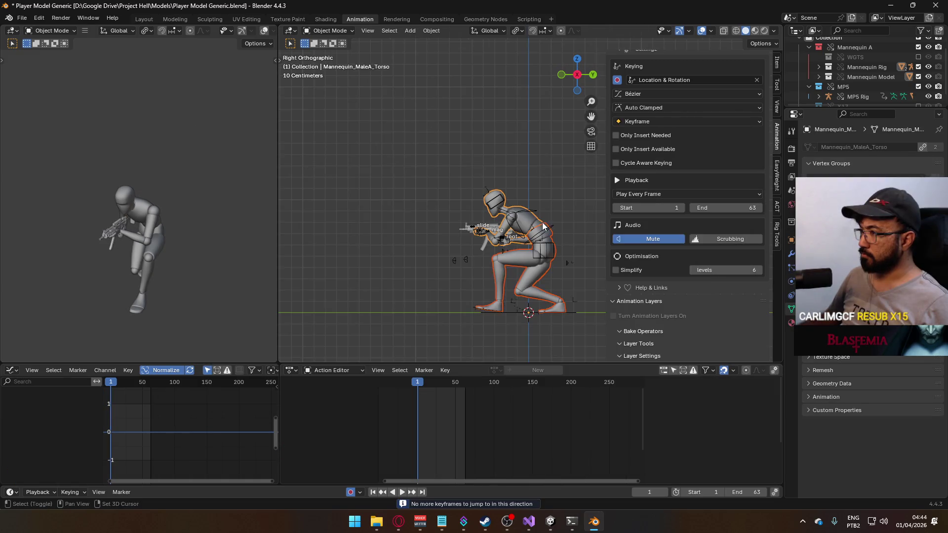
# Save again and export over Model@Hipfire Primary Crouch F.fbx, filtering for 'hipfire primary crouch'.
pyautogui.hotkey('ctrl', 's')
pyautogui.click(21, 18)
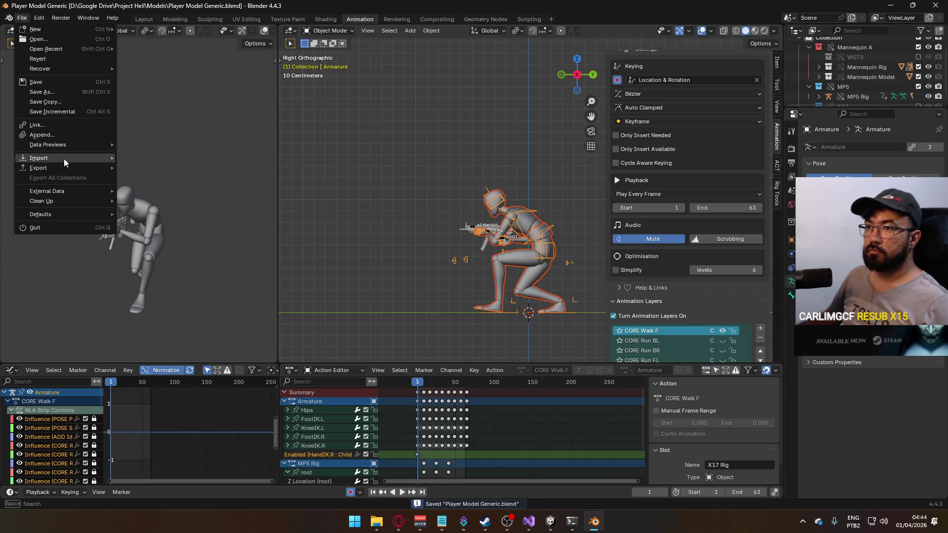
pyautogui.moveTo(70, 167)
pyautogui.click(202, 256)
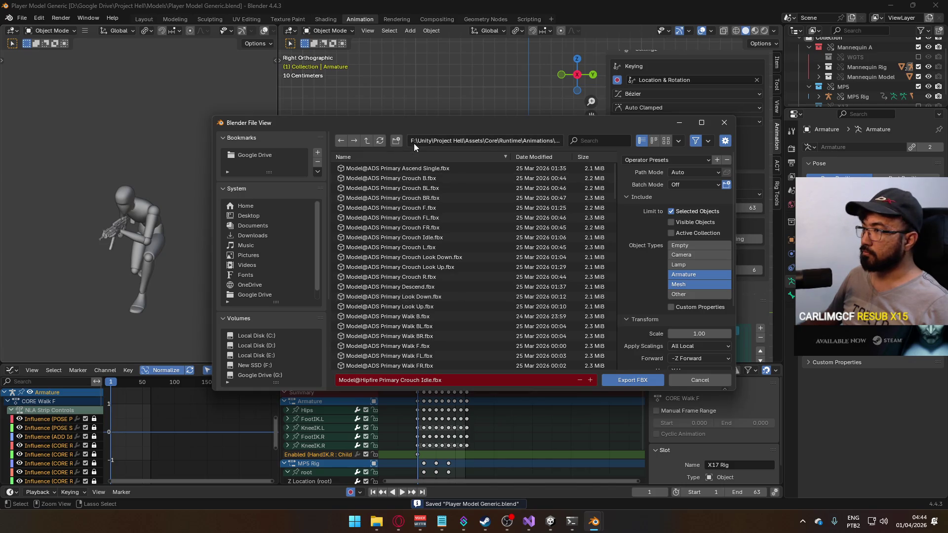
pyautogui.moveTo(424, 124)
pyautogui.mouseDown()
pyautogui.moveTo(437, 135)
pyautogui.moveTo(525, 362)
pyautogui.moveTo(481, 394)
pyautogui.moveTo(384, 133)
pyautogui.mouseUp()
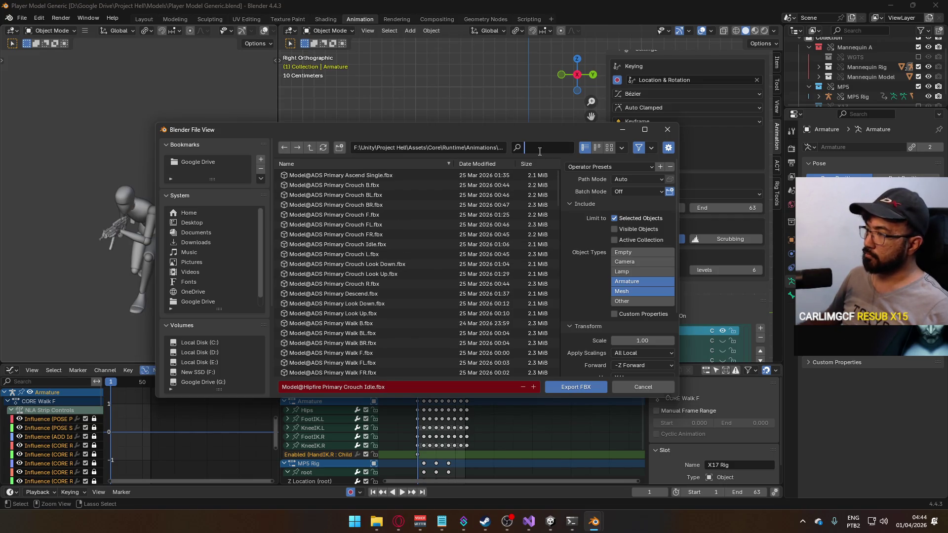
pyautogui.write('hipfire c')
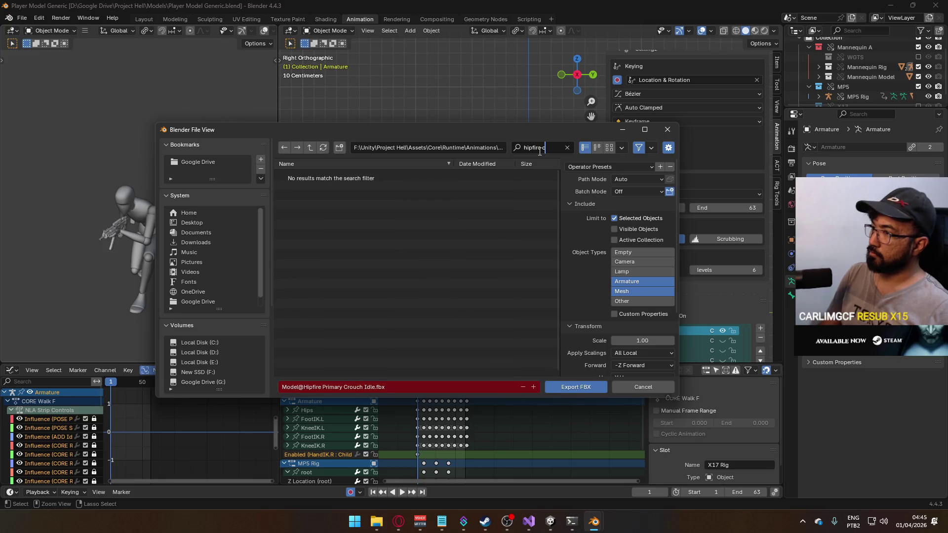
pyautogui.press('BackSpace')
pyautogui.write('prim')
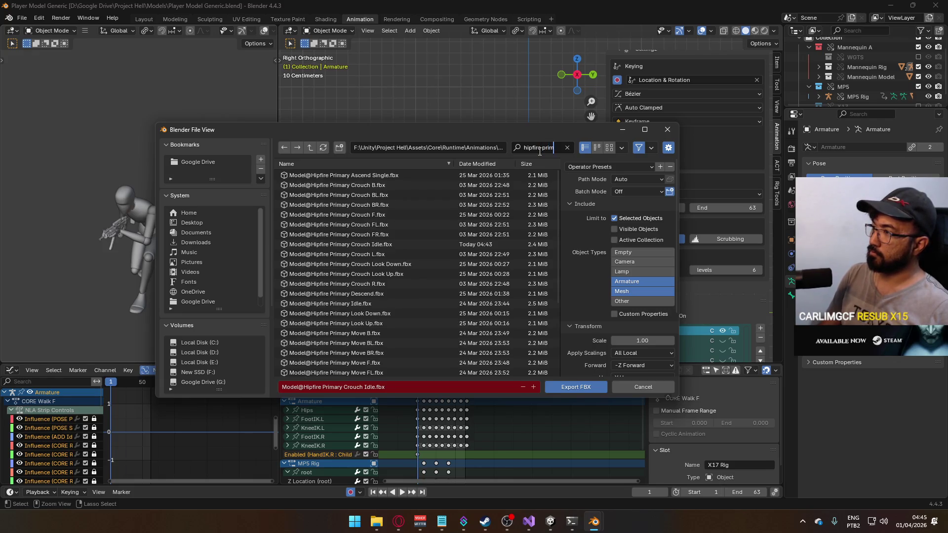
pyautogui.write('ary crouch')
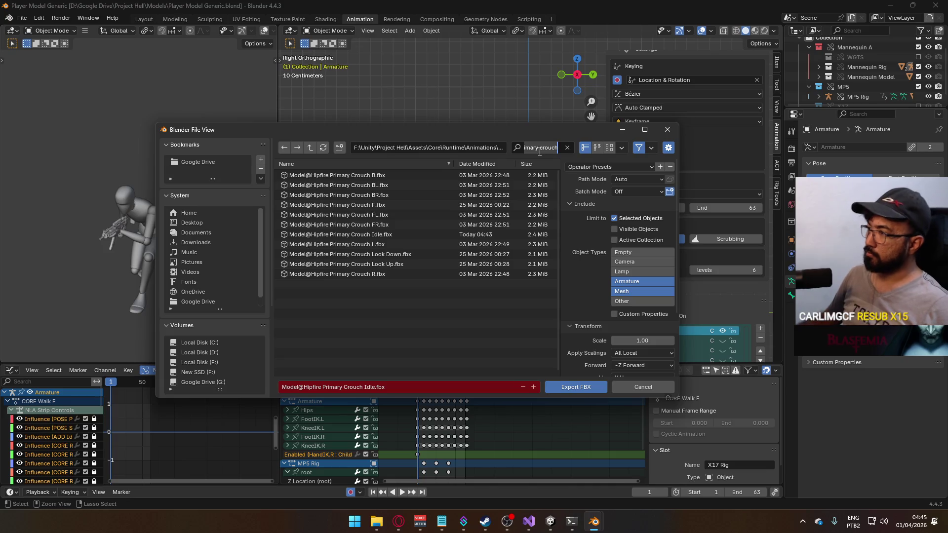
pyautogui.press('Return')
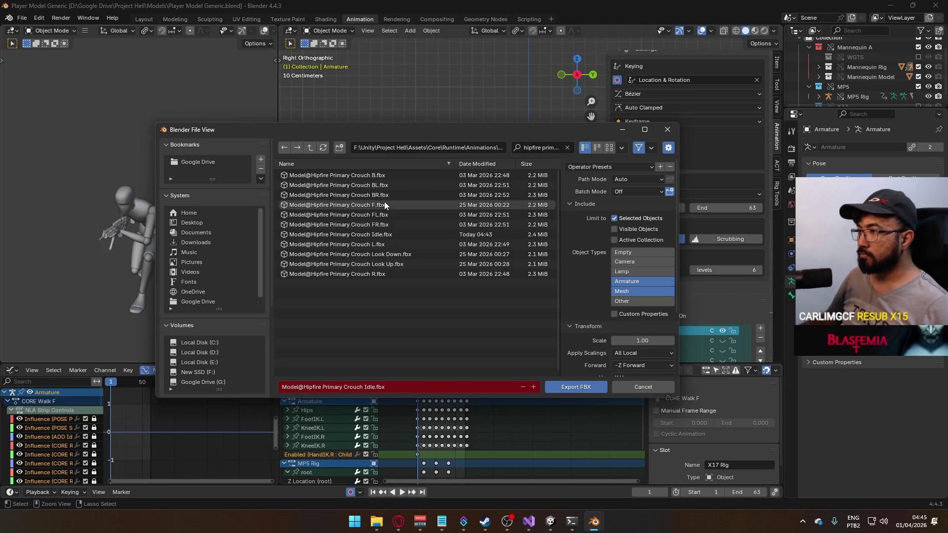
pyautogui.doubleClick(402, 205)
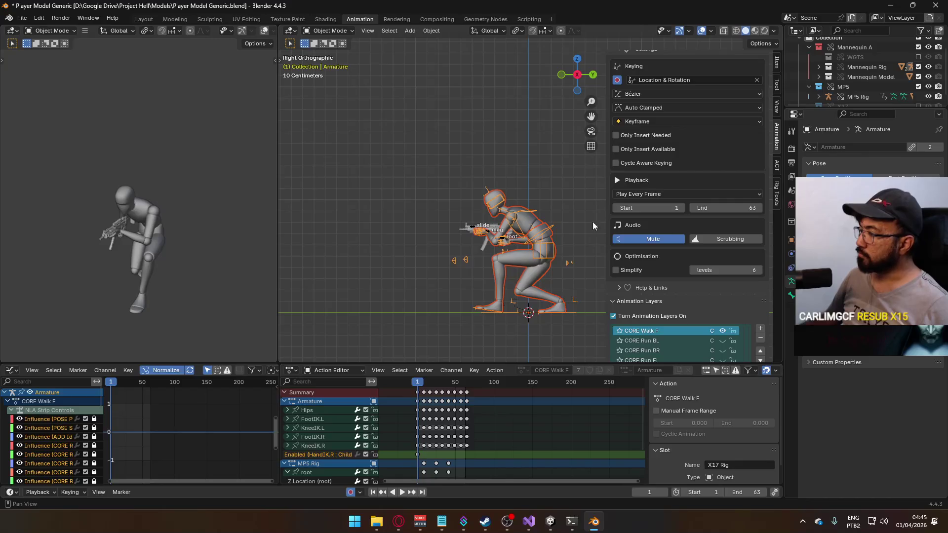
pyautogui.click(495, 231)
# Make CORE Walk B the MP5 rig's visible layer, then select the armature and mannequin mesh.
pyautogui.scroll(-1, 691, 296)
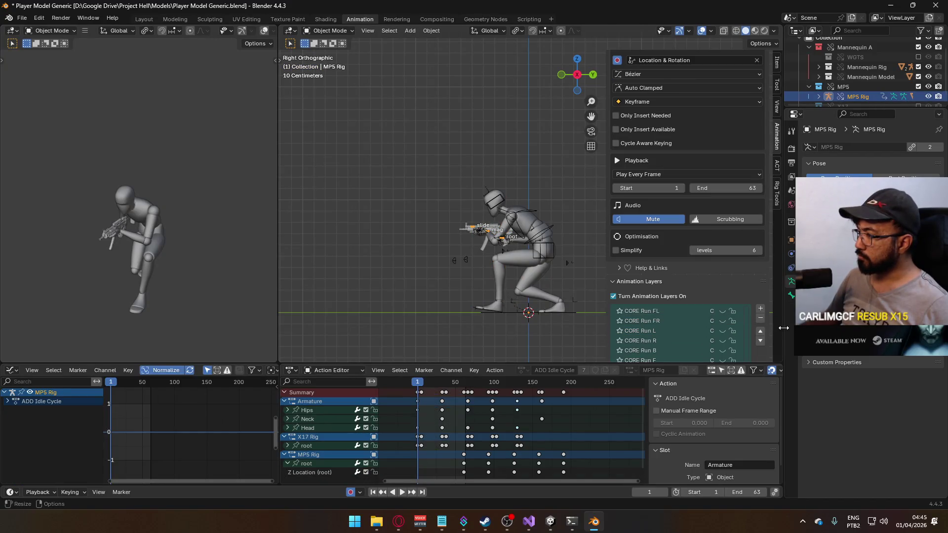
pyautogui.scroll(-3, 728, 260)
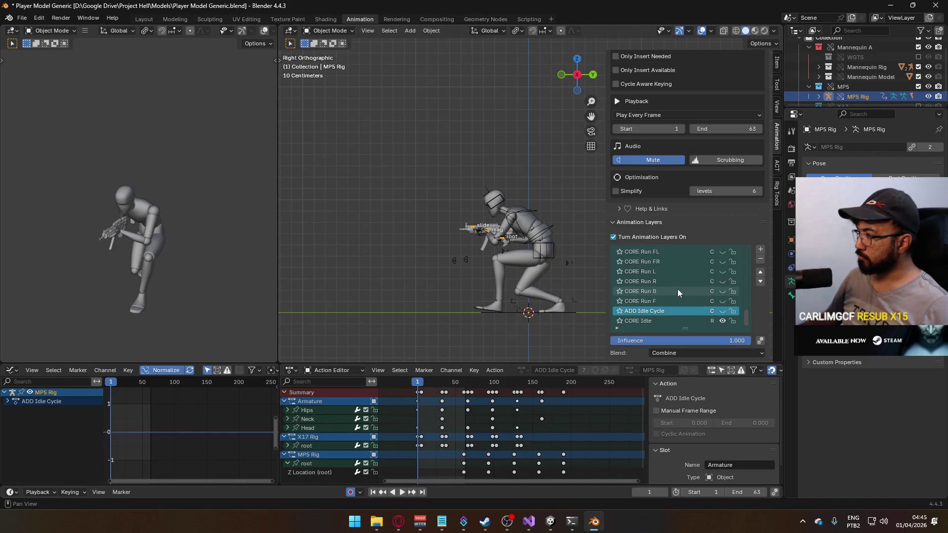
pyautogui.scroll(4, 709, 308)
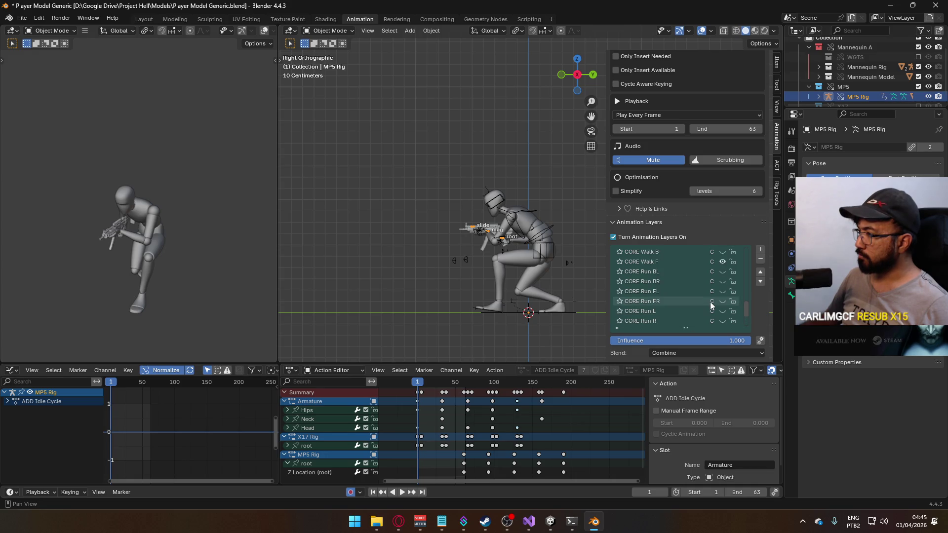
pyautogui.click(722, 292)
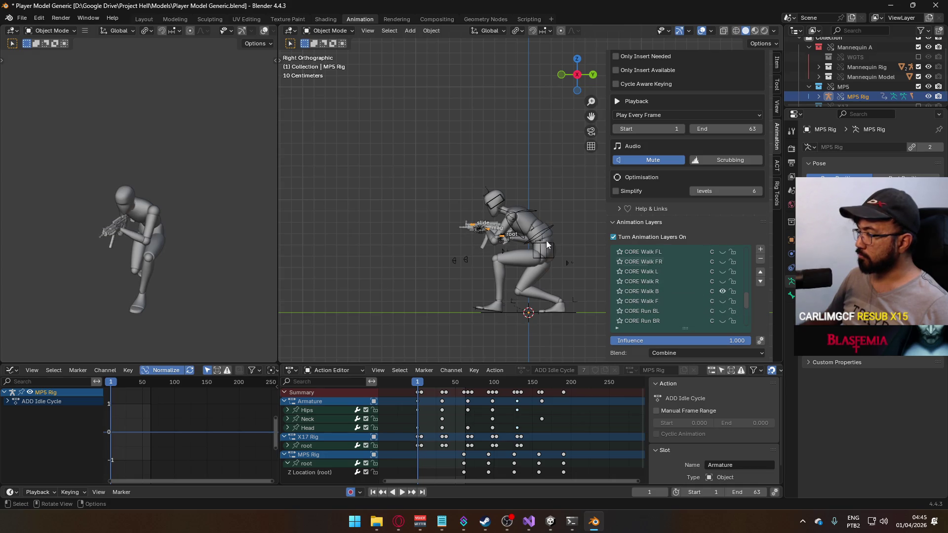
pyautogui.click(515, 218)
pyautogui.scroll(3, 712, 283)
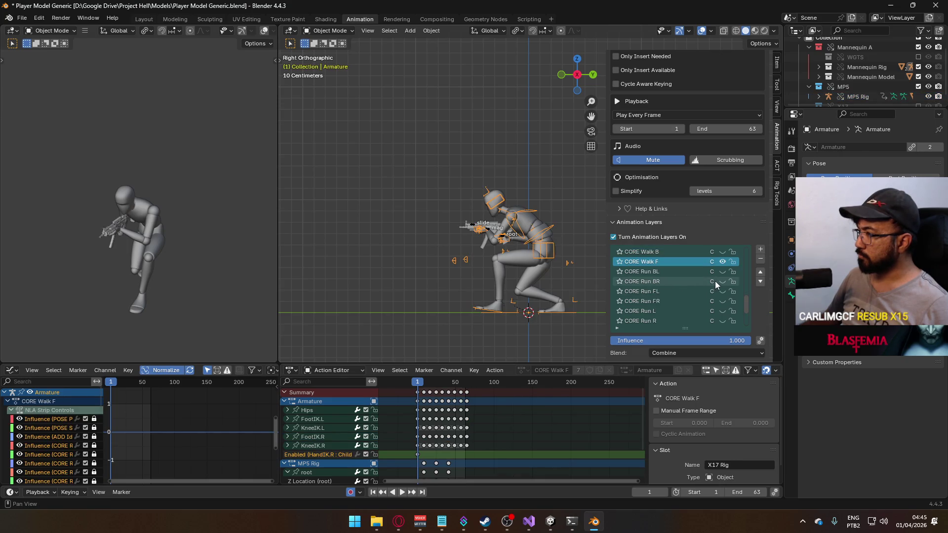
pyautogui.click(537, 228)
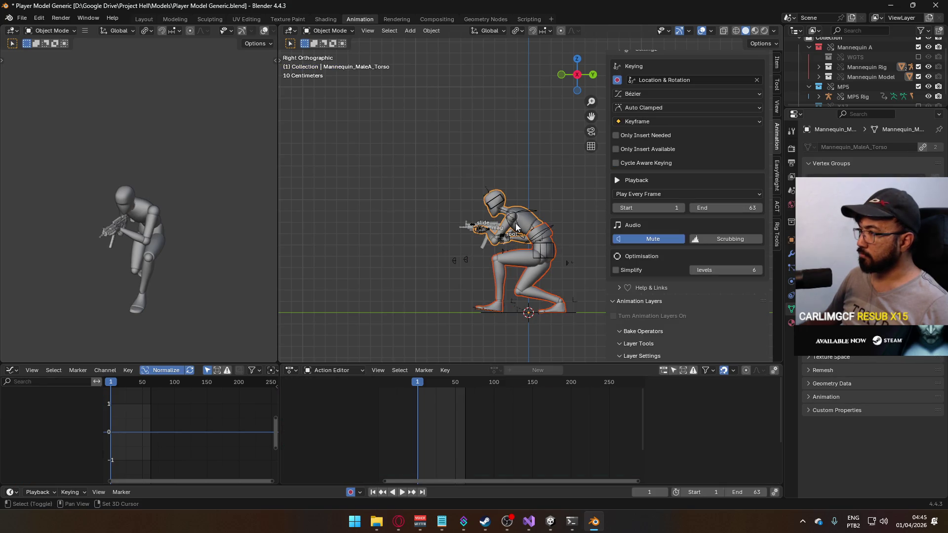
# Export the selection over Model@Hipfire Primary Crouch B.fbx, sorting files by newest first.
pyautogui.keyDown('shift'); pyautogui.click(516, 227); pyautogui.keyUp('shift')
pyautogui.press('space')
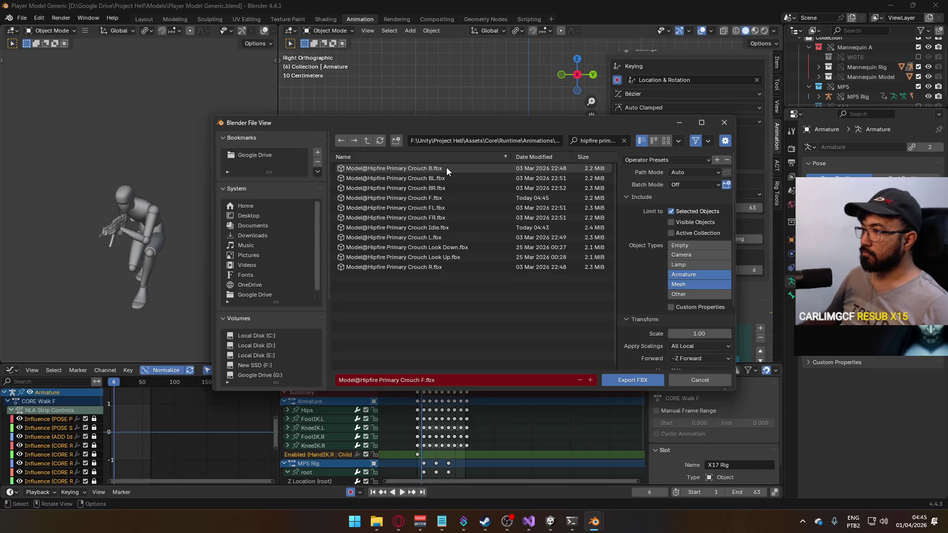
pyautogui.click(538, 156)
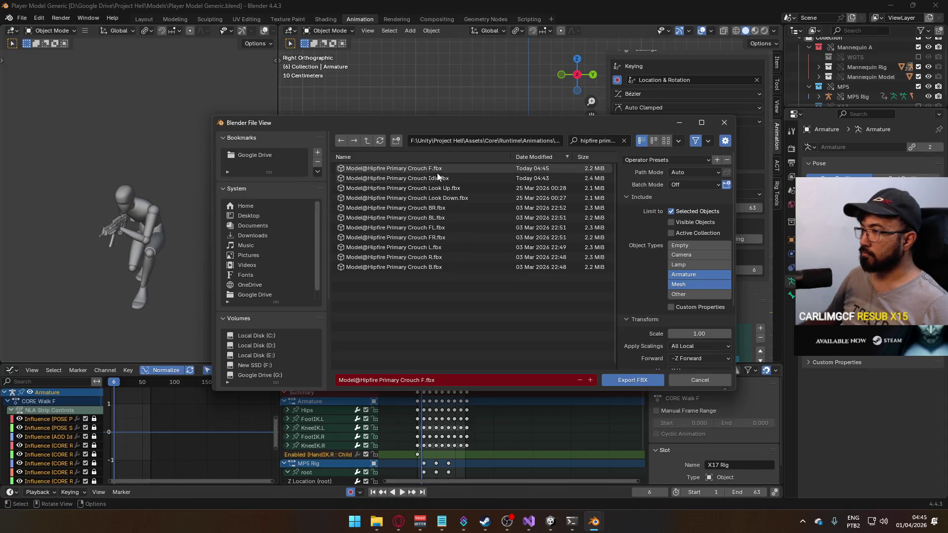
pyautogui.doubleClick(441, 267)
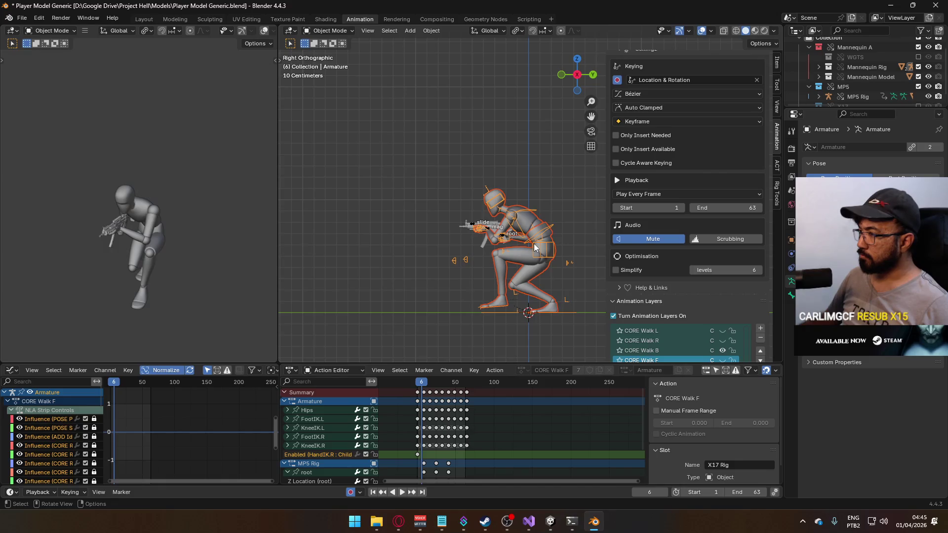
# Show CORE Walk R on the armature and MP5 rig, reselect mesh and armature, and save.
pyautogui.scroll(-2, 696, 294)
pyautogui.click(723, 302)
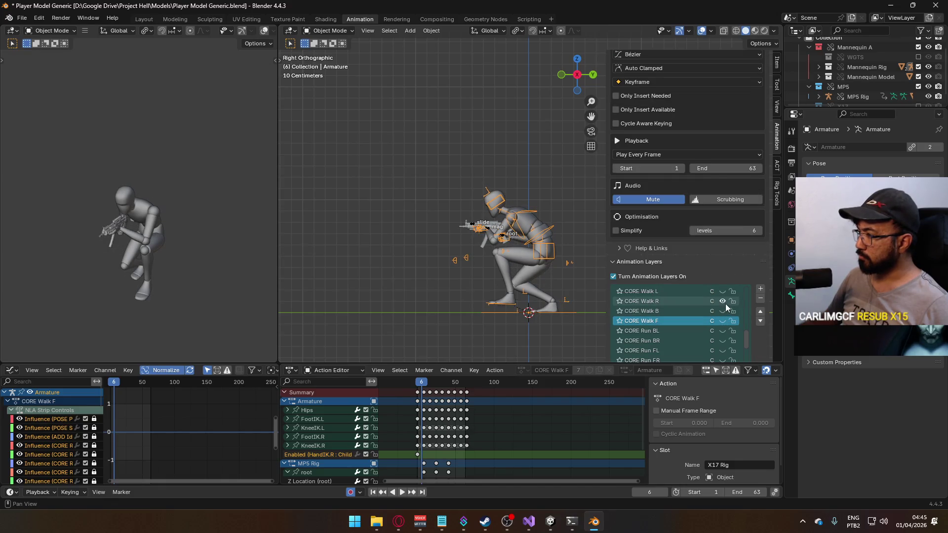
pyautogui.click(488, 231)
pyautogui.scroll(-1, 726, 350)
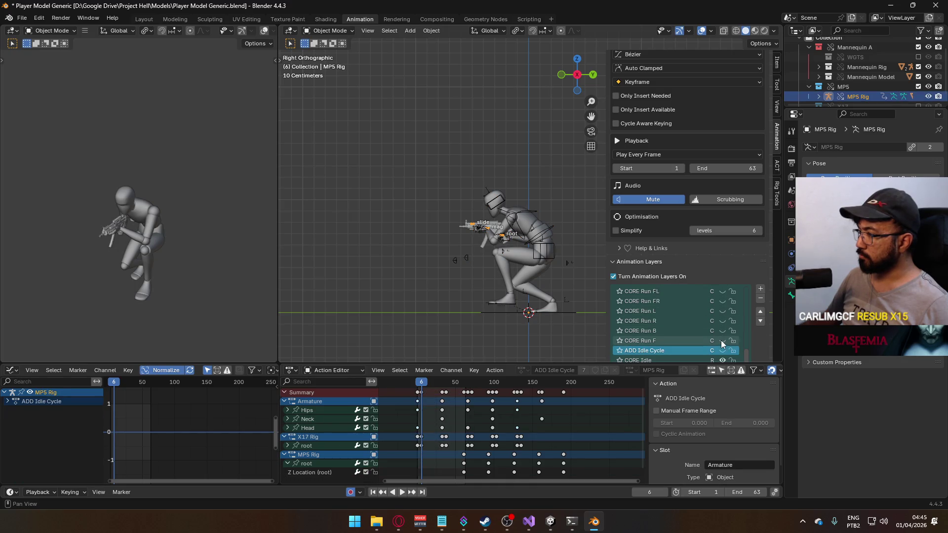
pyautogui.scroll(6, 718, 341)
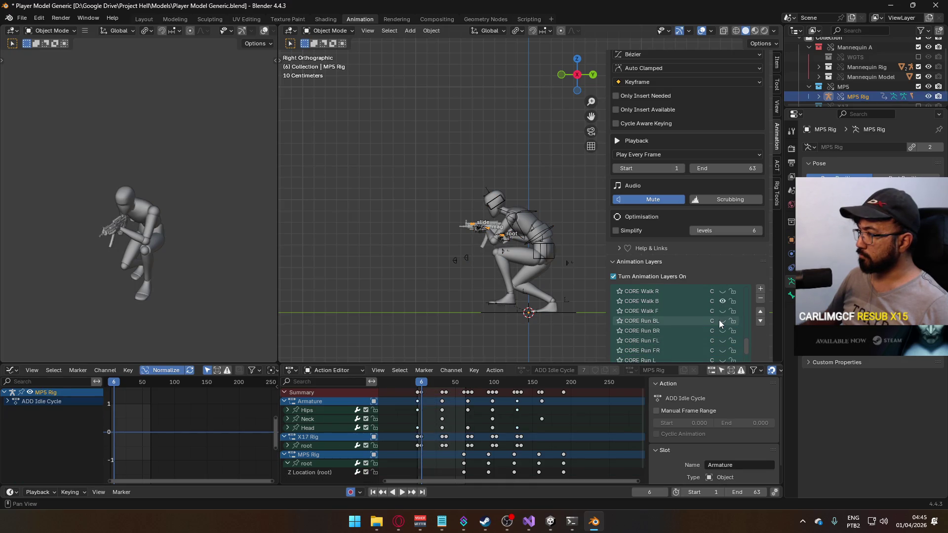
pyautogui.click(722, 301)
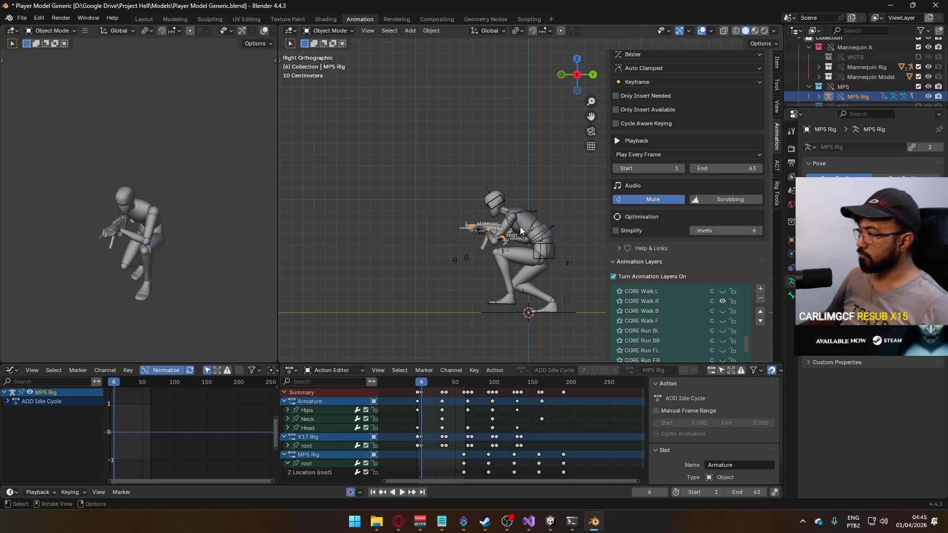
pyautogui.click(536, 232)
pyautogui.keyDown('shift'); pyautogui.click(549, 238); pyautogui.keyUp('shift')
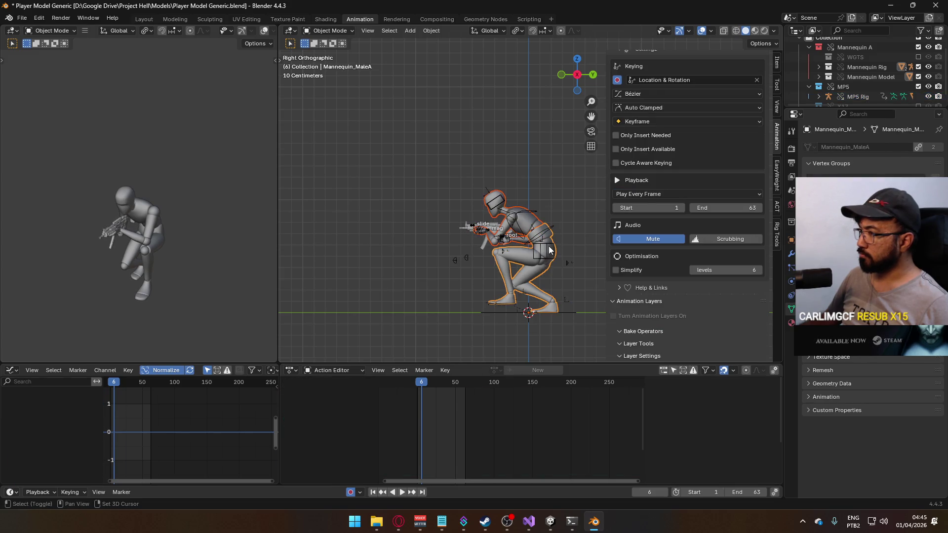
pyautogui.keyDown('shift'); pyautogui.click(524, 240); pyautogui.keyUp('shift')
pyautogui.hotkey('ctrl', 's')
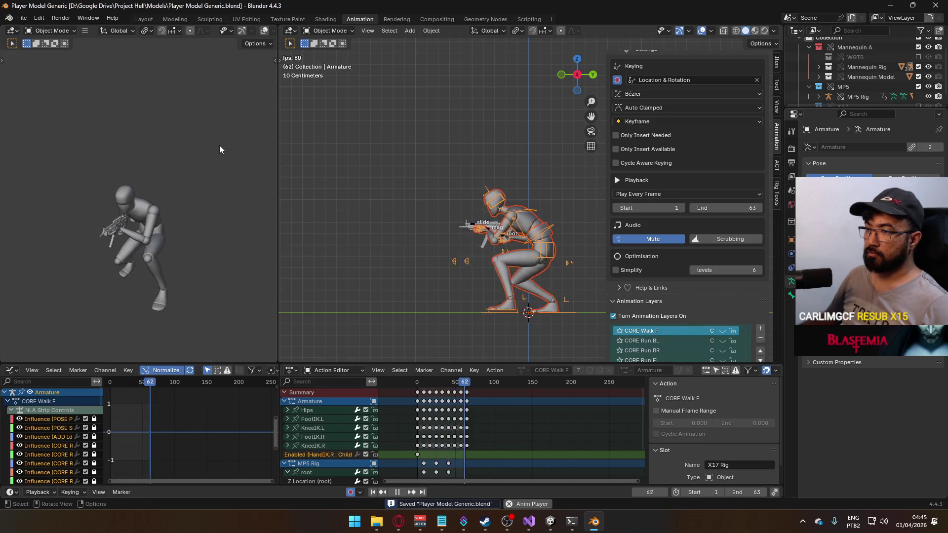
pyautogui.click(417, 384)
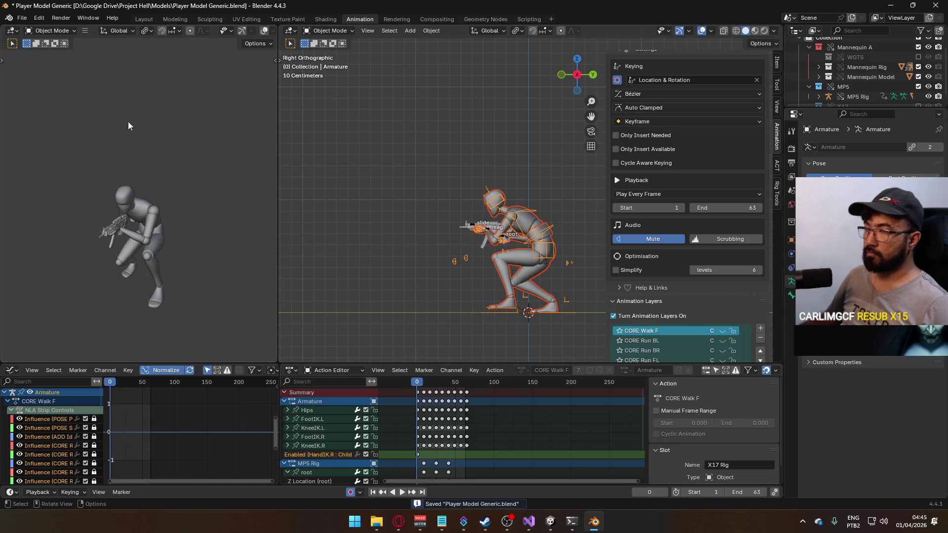
# Export FBX over Hipfire Primary Crouch R.fbx after filtering for 'hipfire primary crouch'.
pyautogui.click(23, 18)
pyautogui.moveTo(78, 167)
pyautogui.click(203, 248)
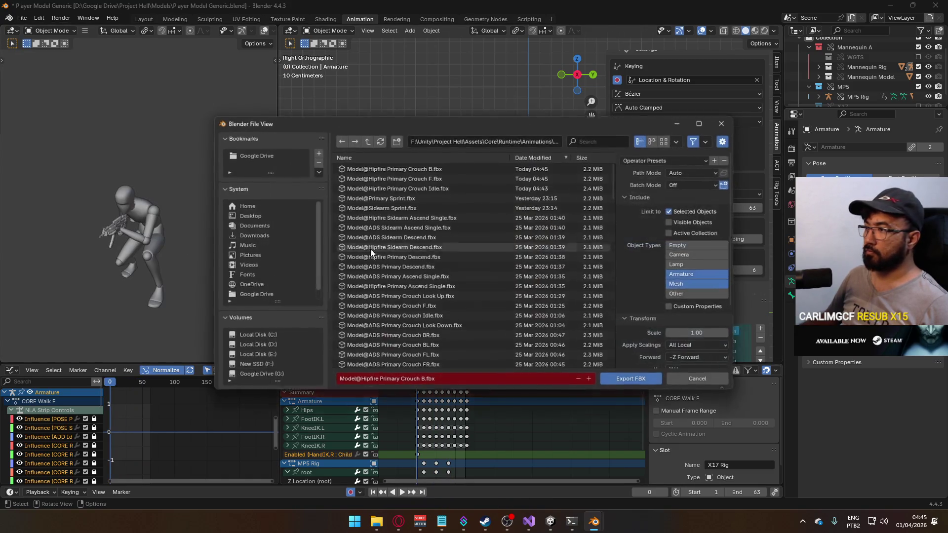
pyautogui.hotkey('ctrl', 'f')
pyautogui.write('hipfire primary crouch')
pyautogui.doubleClick(445, 267)
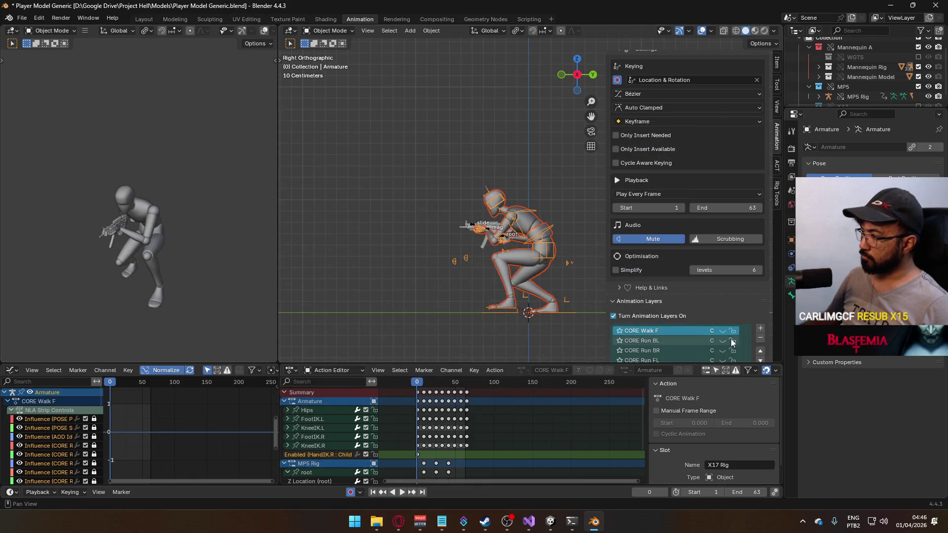
# Switch the armature to the CORE Walk L layer, select mesh and armature, and save.
pyautogui.scroll(-4, 752, 286)
pyautogui.scroll(5, 719, 294)
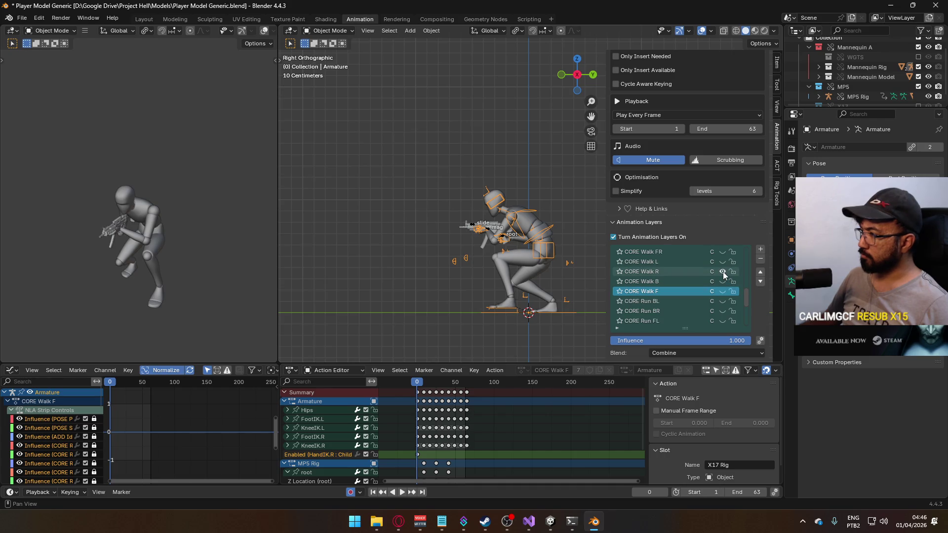
pyautogui.click(723, 271)
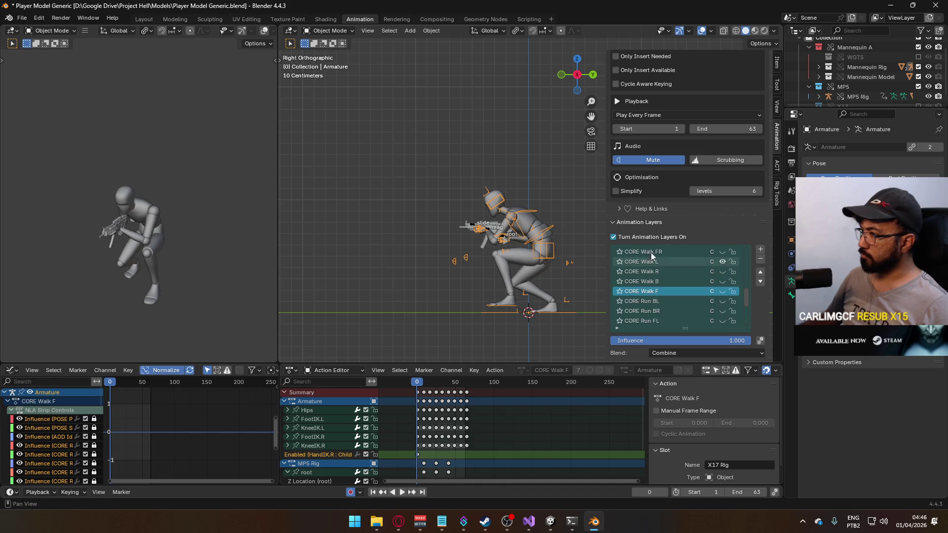
pyautogui.click(489, 231)
pyautogui.scroll(7, 736, 293)
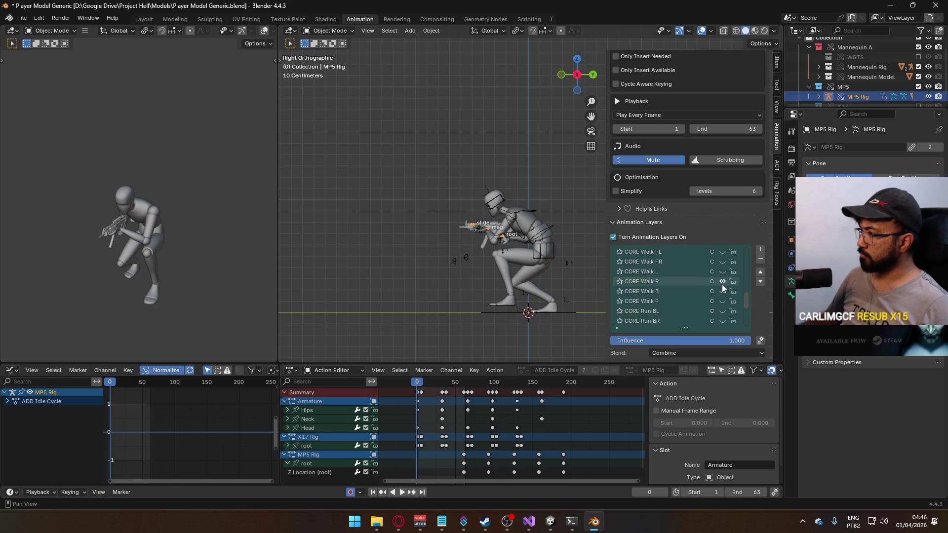
pyautogui.click(503, 257)
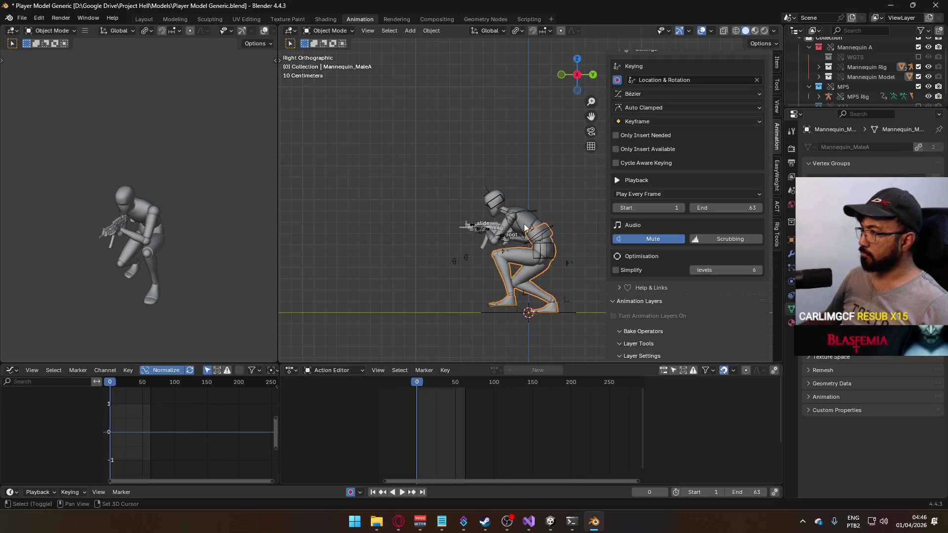
pyautogui.click(543, 232)
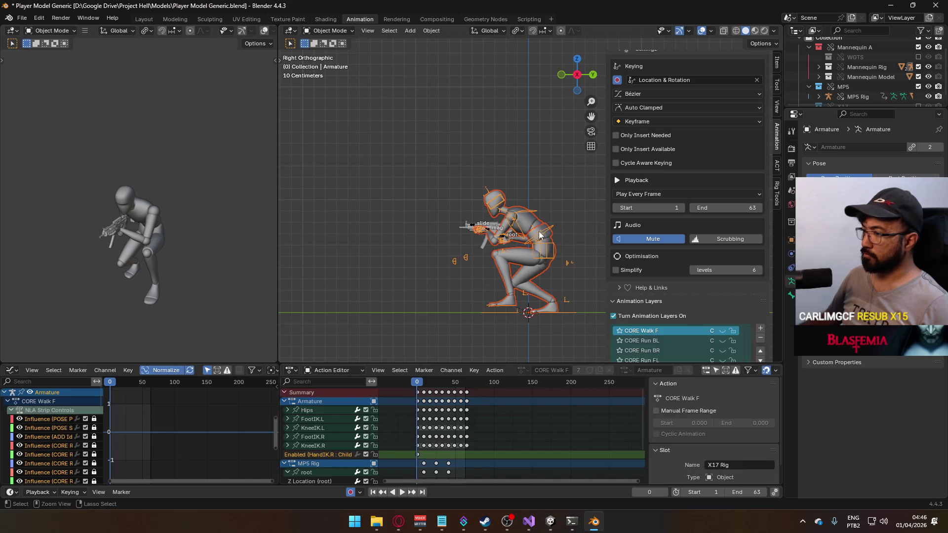
pyautogui.hotkey('ctrl', 's')
# Export FBX over Hipfire Primary Crouch L.fbx using the pasted crouch filter.
pyautogui.click(22, 18)
pyautogui.moveTo(76, 169)
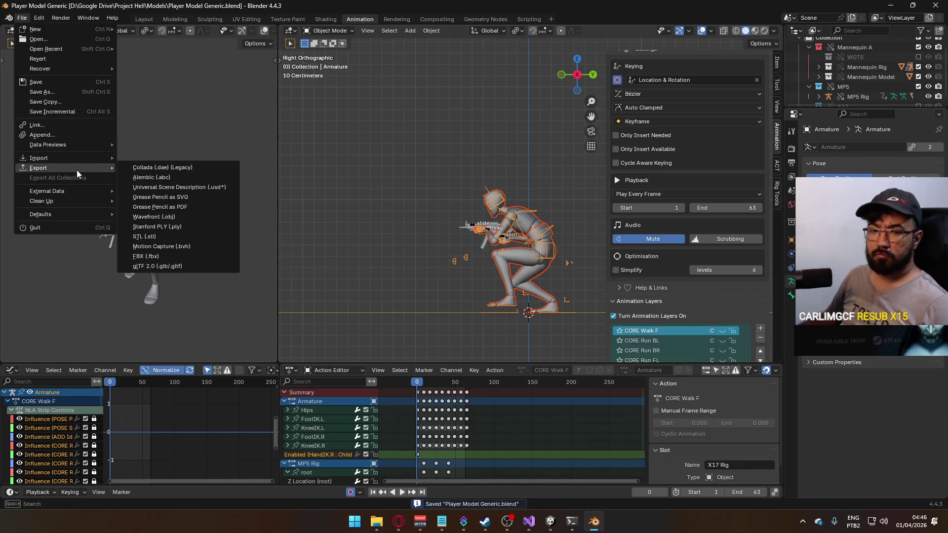
pyautogui.click(168, 255)
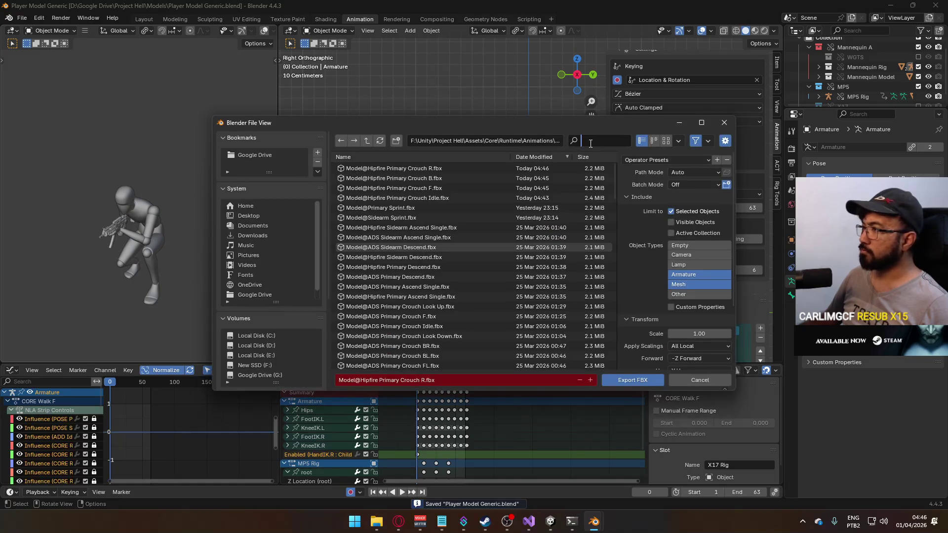
pyautogui.write('hipfire primary crouch')
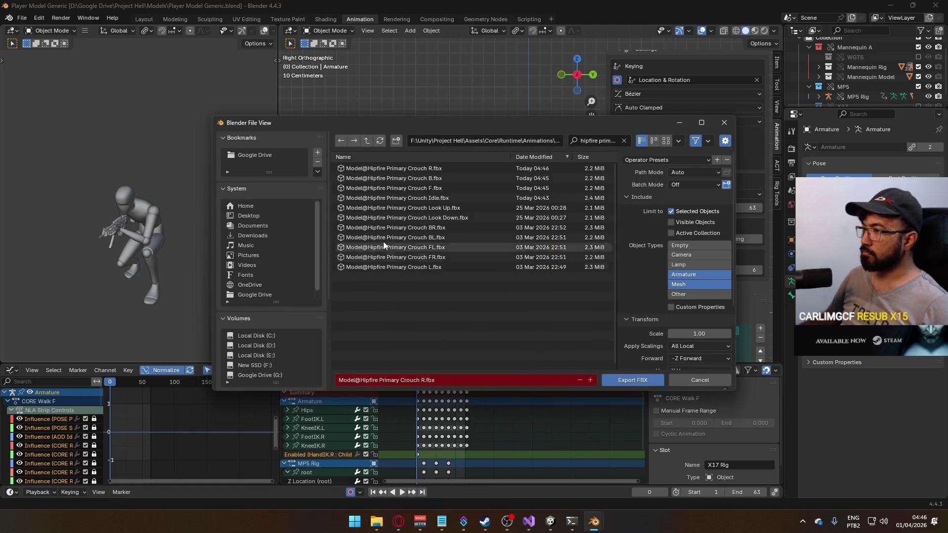
pyautogui.doubleClick(438, 268)
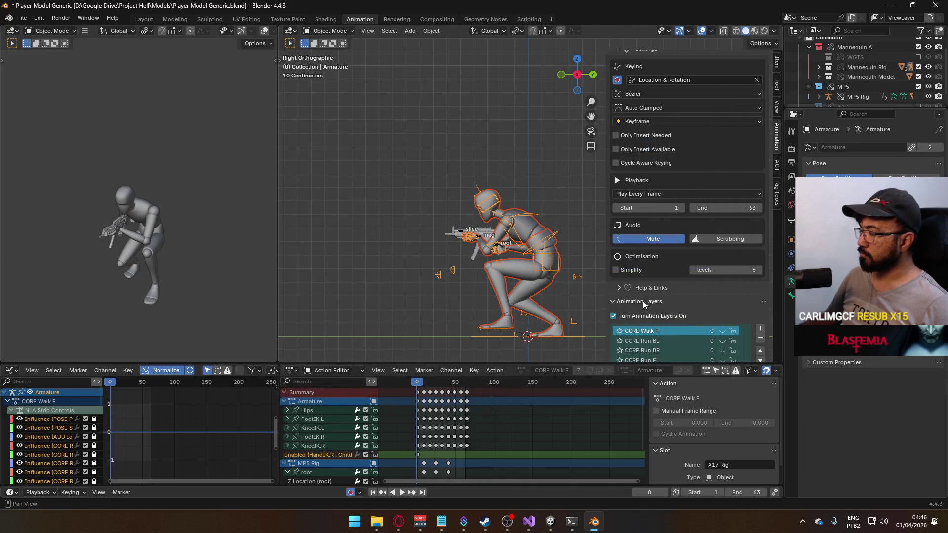
# Show the MP5 rig's CORE Walk FR layer, select the mannequin mesh, and save.
pyautogui.scroll(-2, 720, 306)
pyautogui.scroll(5, 724, 307)
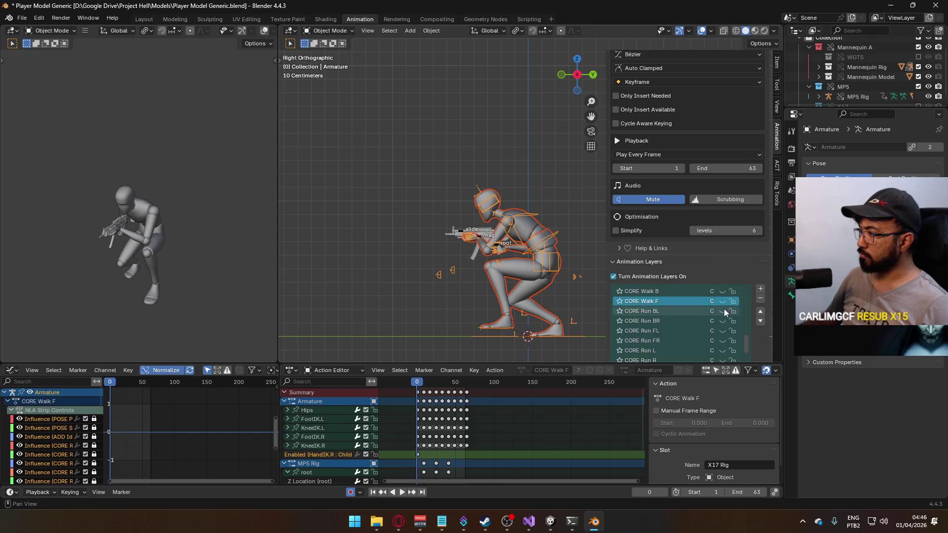
pyautogui.scroll(1, 723, 317)
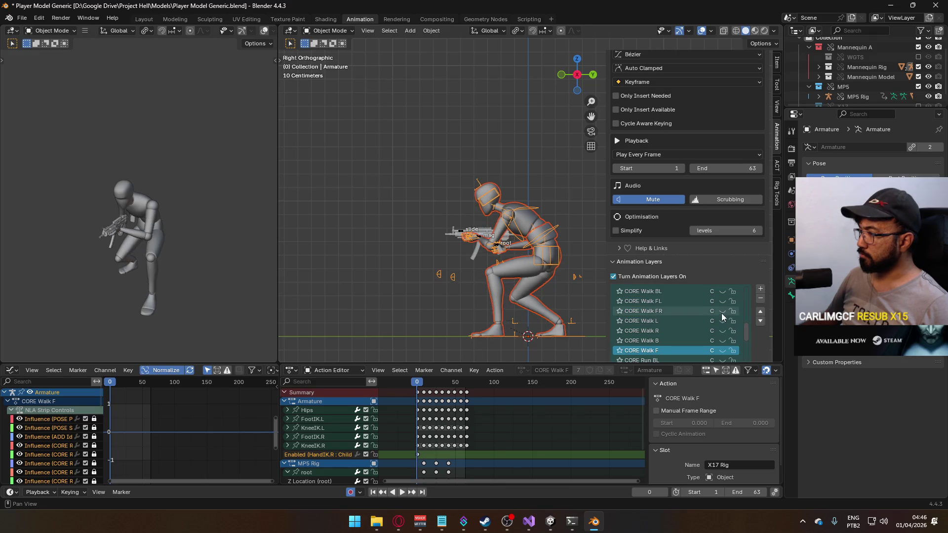
pyautogui.click(477, 239)
pyautogui.scroll(-6, 737, 327)
pyautogui.scroll(5, 718, 315)
pyautogui.click(722, 302)
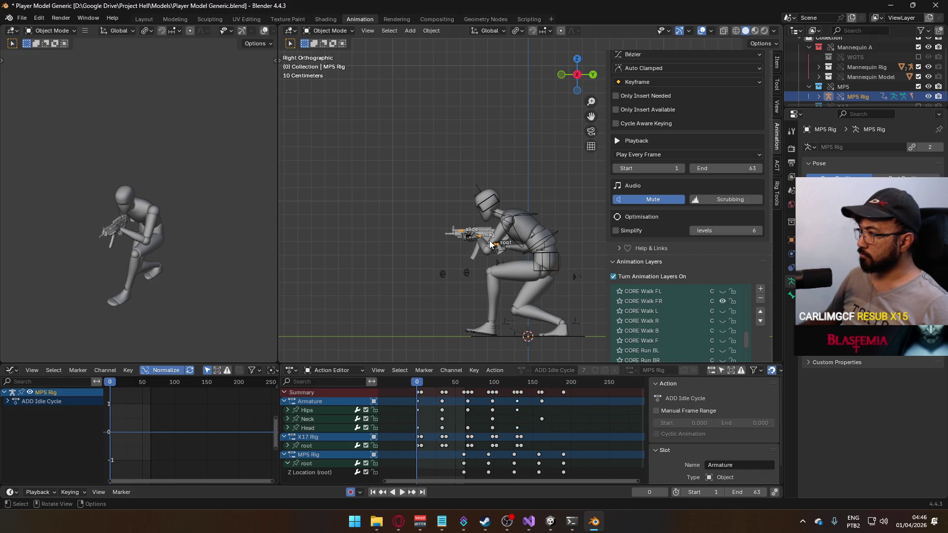
pyautogui.click(514, 235)
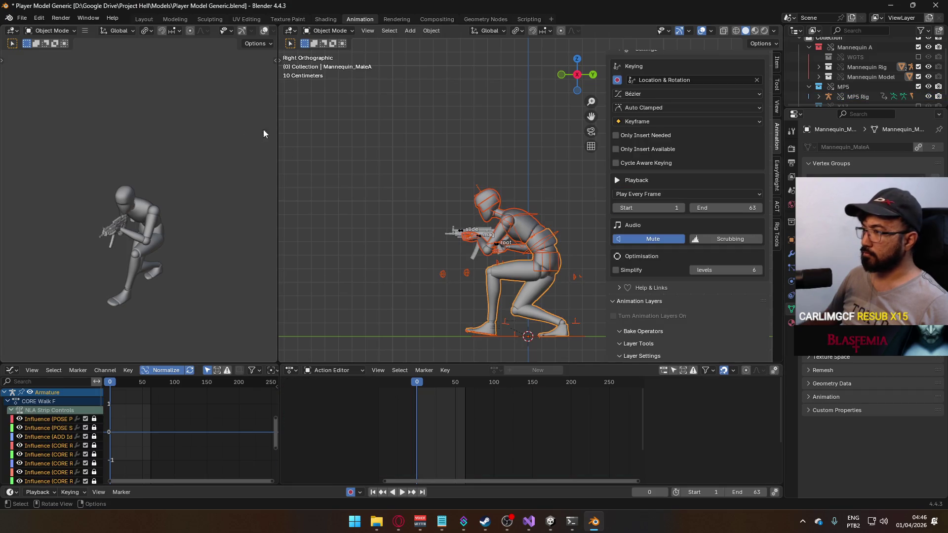
pyautogui.hotkey('ctrl', 's')
# Export FBX over Hipfire Primary Crouch FR.fbx, filtering for 'hipfire primary crouch'.
pyautogui.click(21, 18)
pyautogui.moveTo(81, 171)
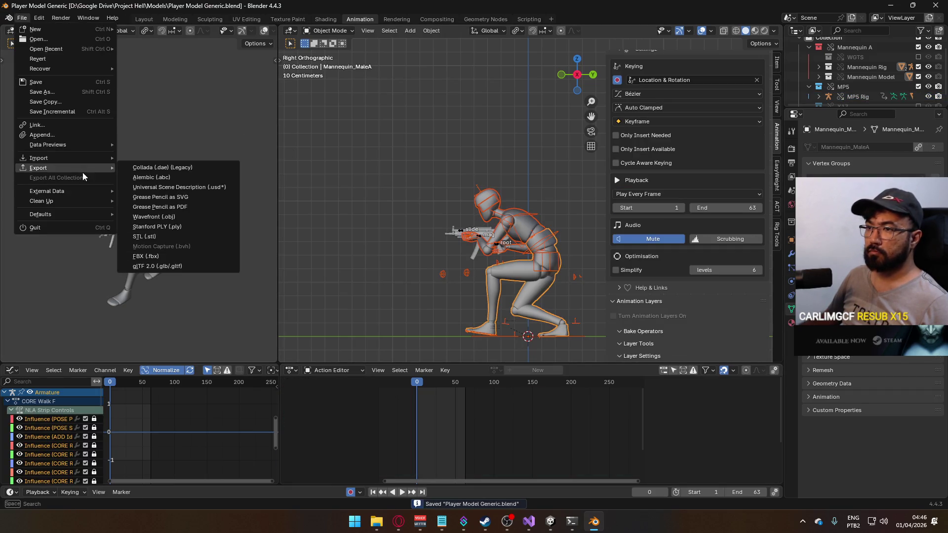
pyautogui.click(191, 255)
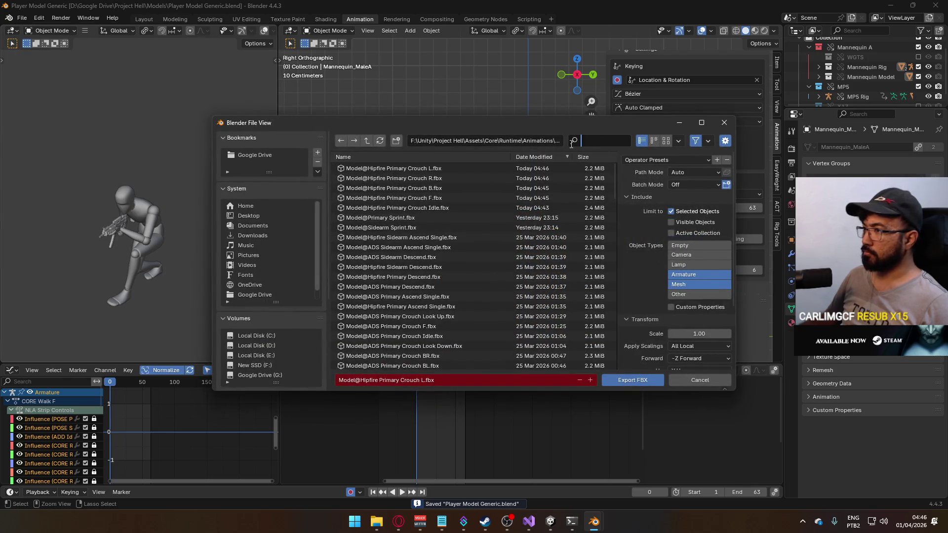
pyautogui.write('hipfire primary crouch')
pyautogui.doubleClick(436, 269)
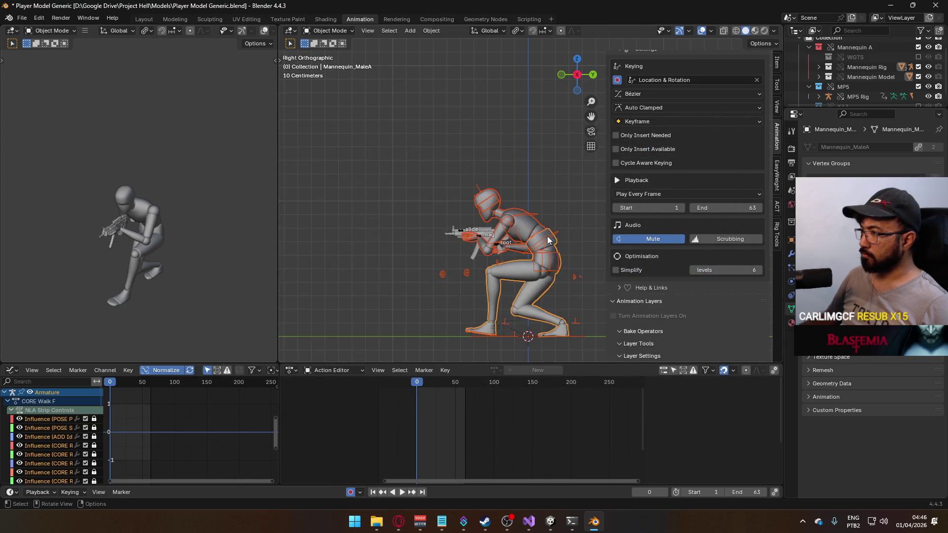
# Enable the CORE Walk FL layer on the Armature and the matching walk layer on the MP5 Rig.
pyautogui.click(547, 240)
pyautogui.scroll(-1, 691, 268)
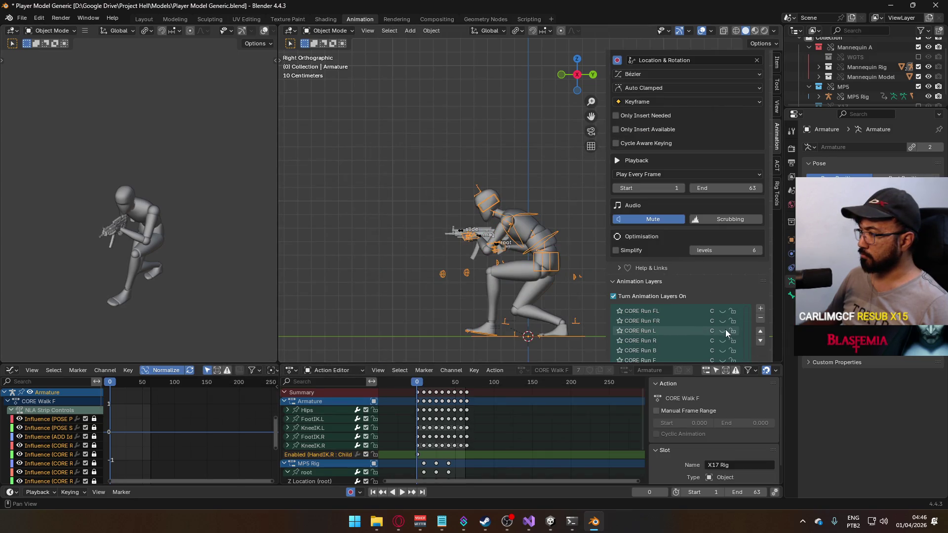
pyautogui.scroll(-2, 751, 300)
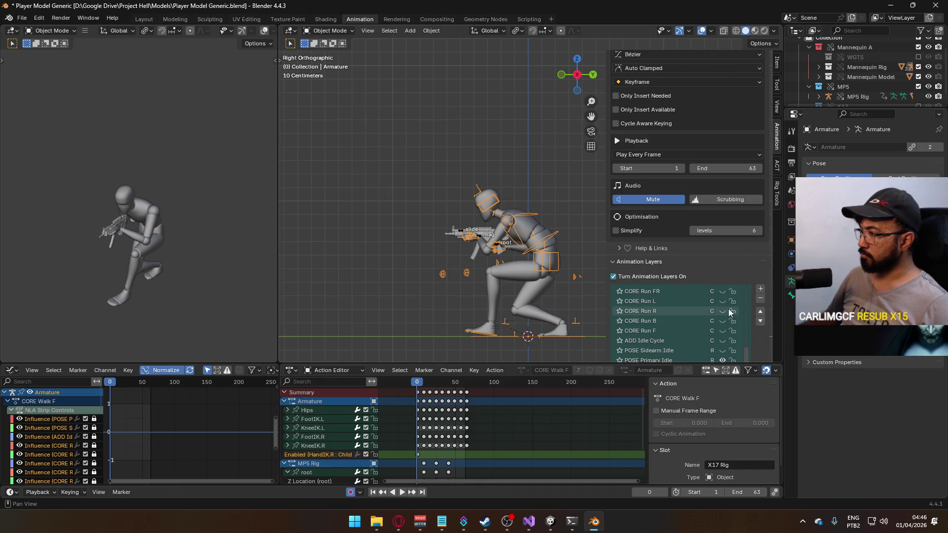
pyautogui.click(523, 274)
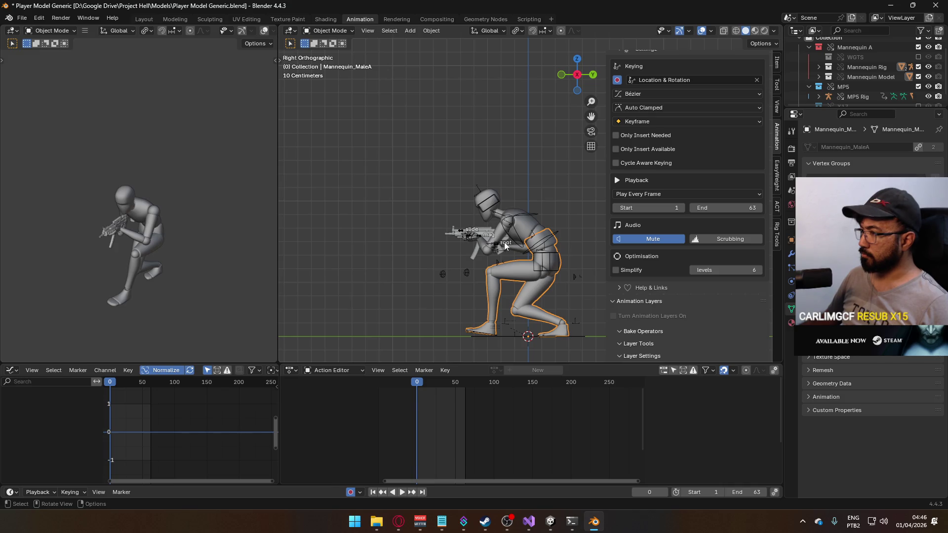
pyautogui.click(504, 246)
pyautogui.scroll(-4, 691, 269)
pyautogui.scroll(6, 731, 316)
pyautogui.click(721, 291)
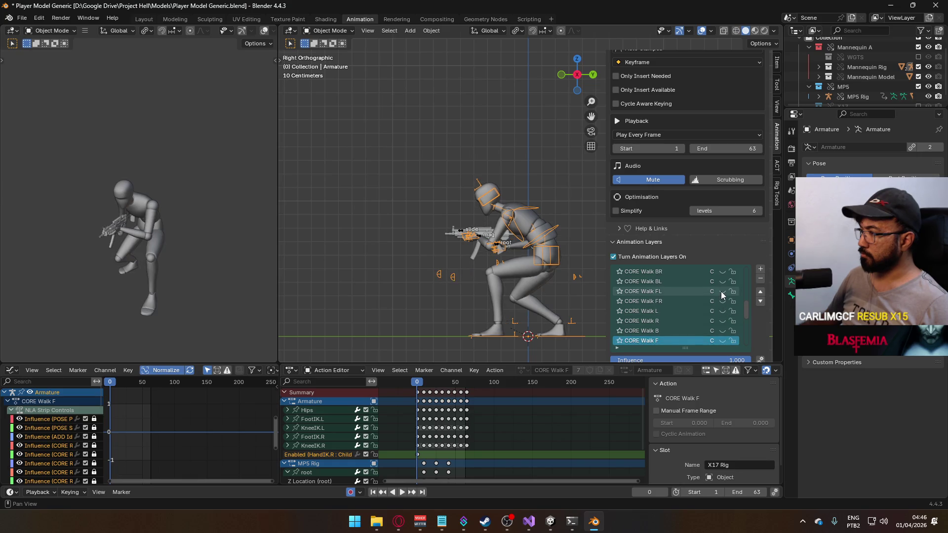
pyautogui.click(479, 238)
pyautogui.scroll(-7, 731, 303)
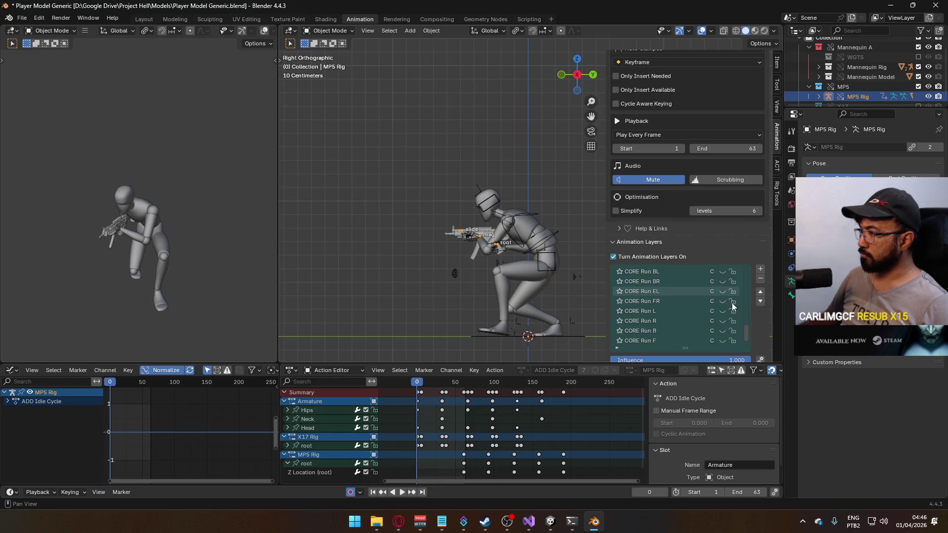
pyautogui.scroll(-3, 732, 303)
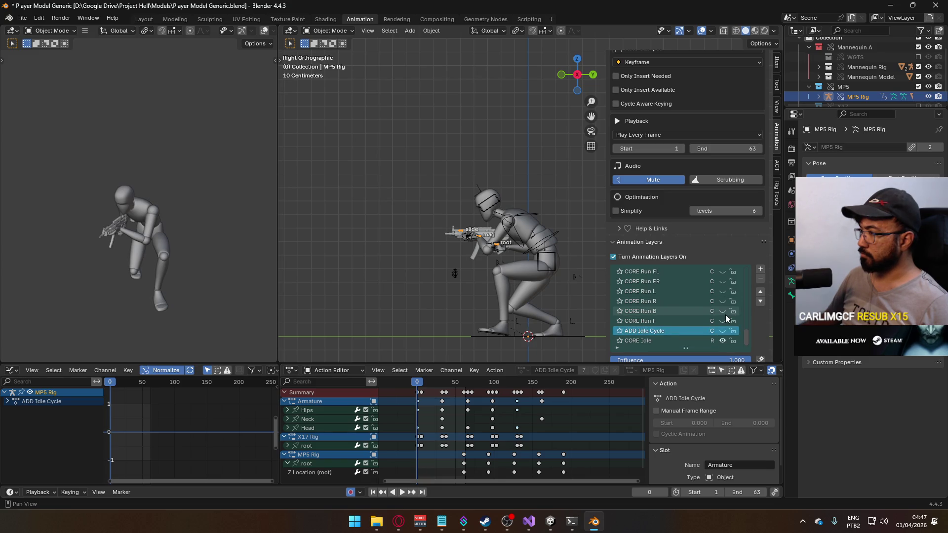
pyautogui.scroll(2, 724, 315)
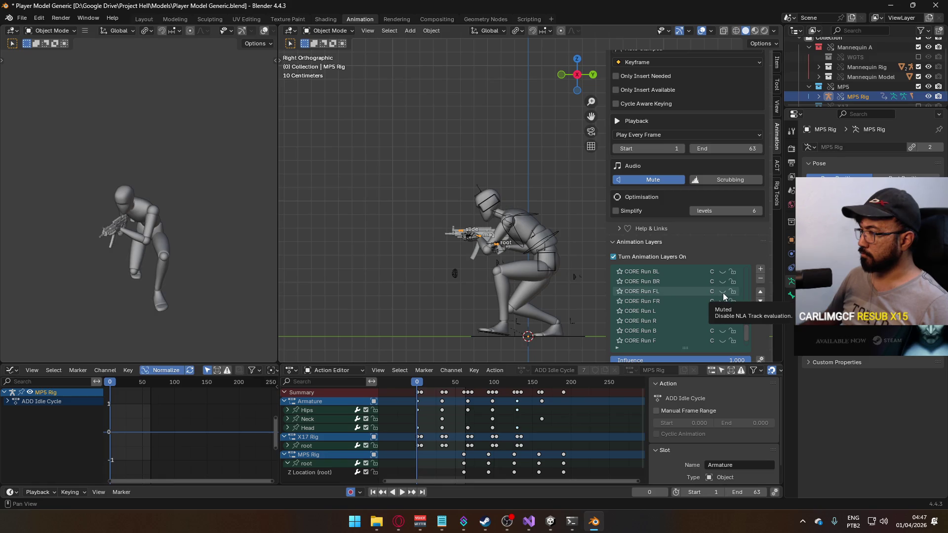
pyautogui.scroll(-2, 723, 294)
pyautogui.scroll(10, 721, 306)
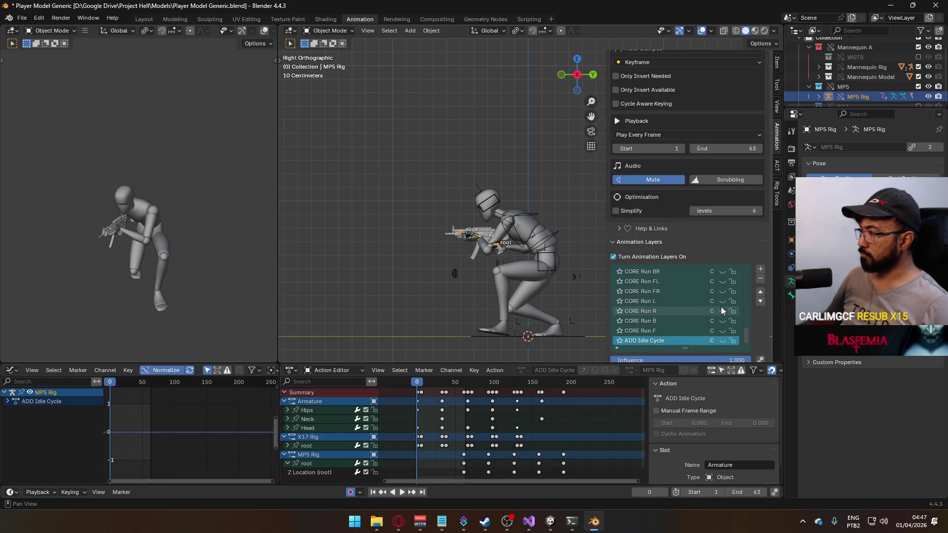
pyautogui.click(723, 301)
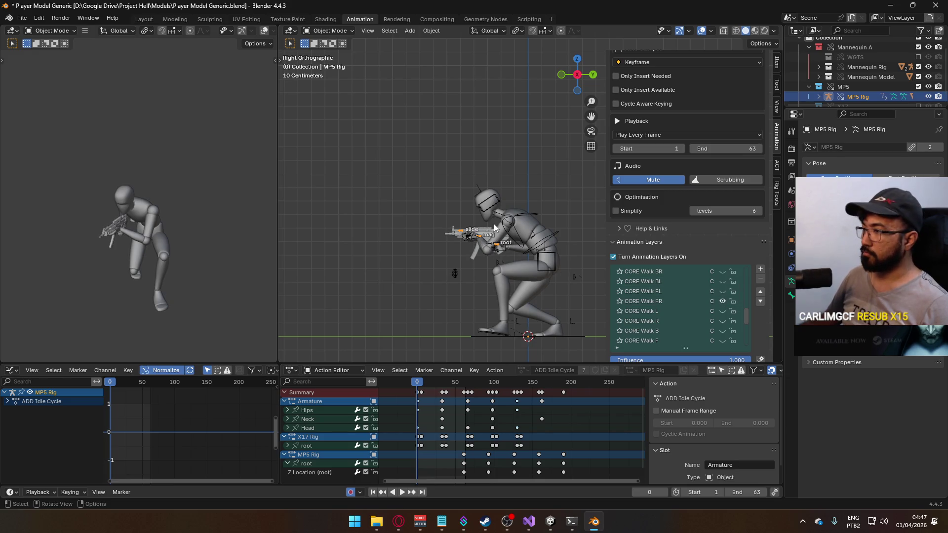
# Select the mannequin, save, and export FBX over Model@Hipfire Primary Crouch FL.fbx.
pyautogui.click(546, 237)
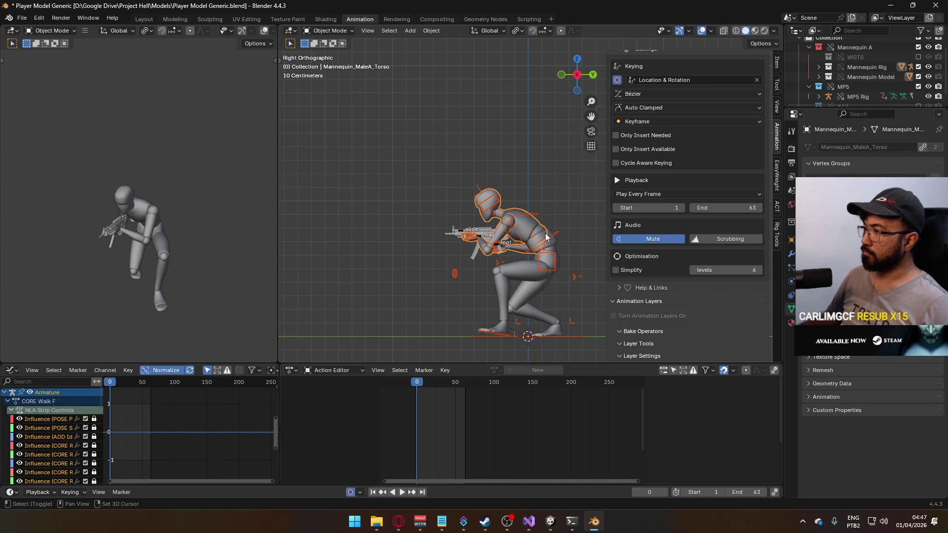
pyautogui.click(555, 241)
pyautogui.hotkey('ctrl', 's')
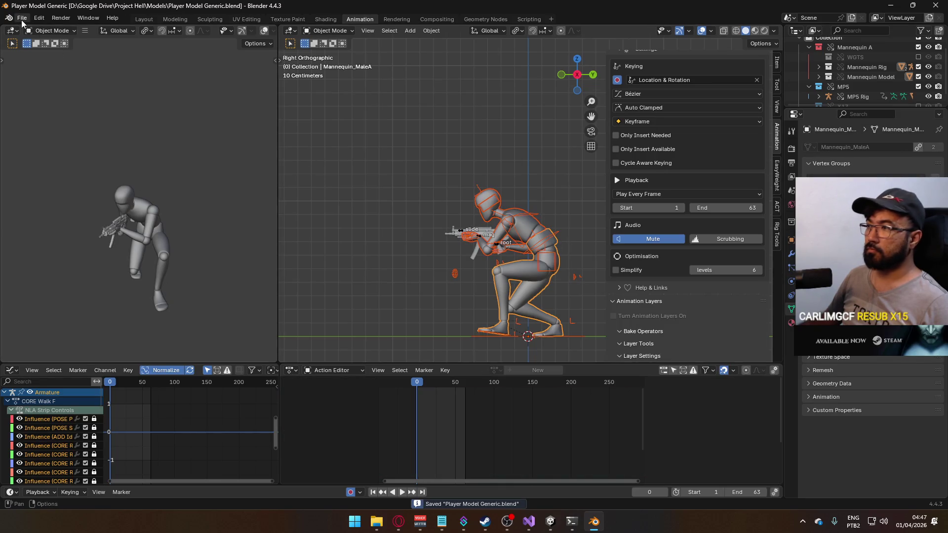
pyautogui.click(22, 18)
pyautogui.moveTo(65, 171)
pyautogui.click(200, 254)
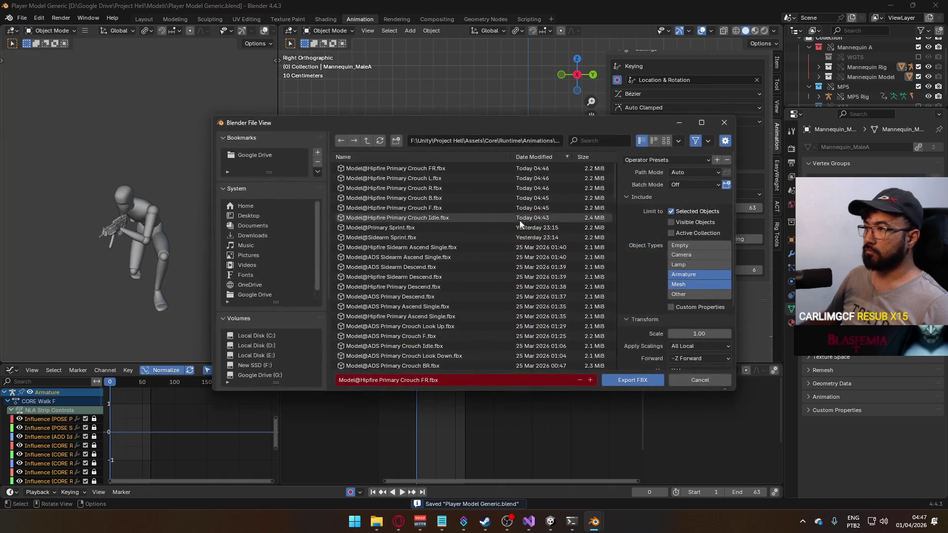
pyautogui.click(603, 143)
pyautogui.write('primary crouch')
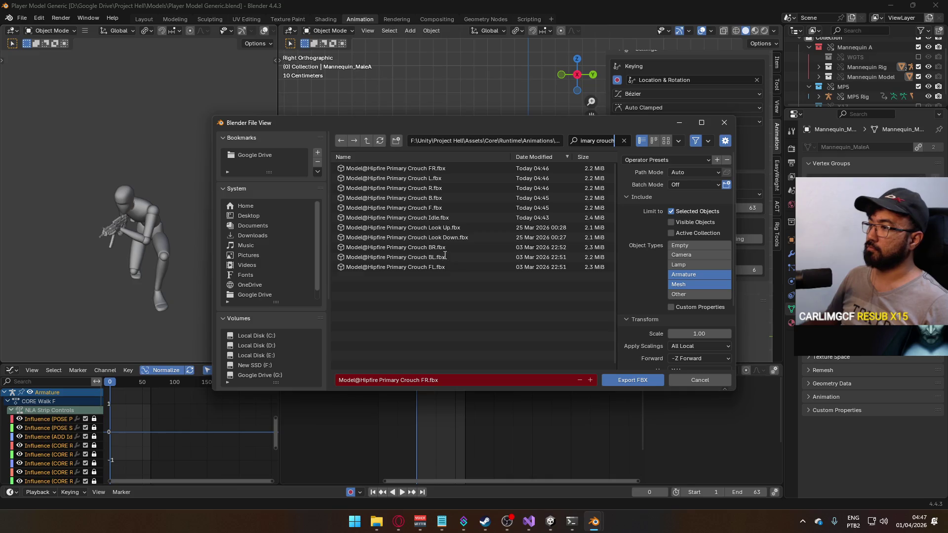
pyautogui.doubleClick(441, 267)
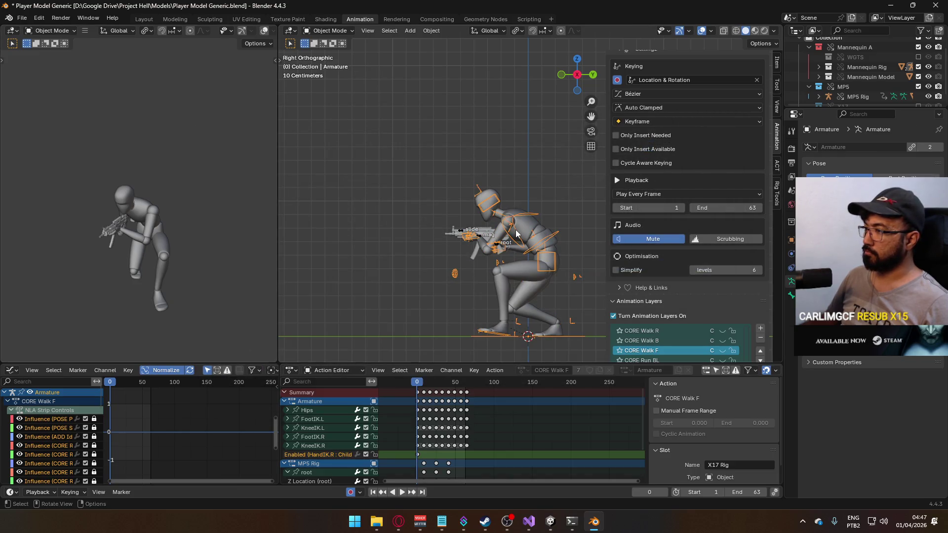
pyautogui.scroll(-3, 729, 291)
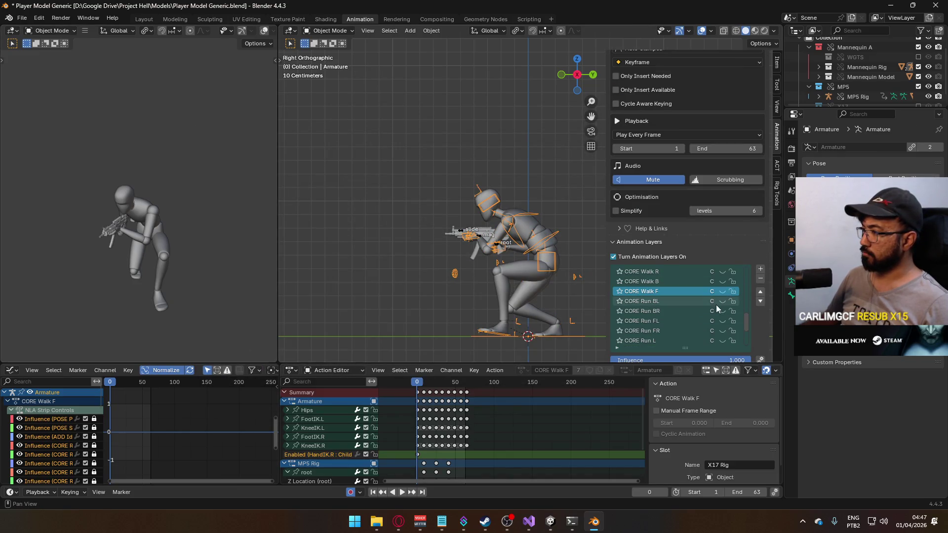
# Turn on the CORE Walk BL layer and adjust the MP5 Rig's active walk layer.
pyautogui.scroll(5, 719, 306)
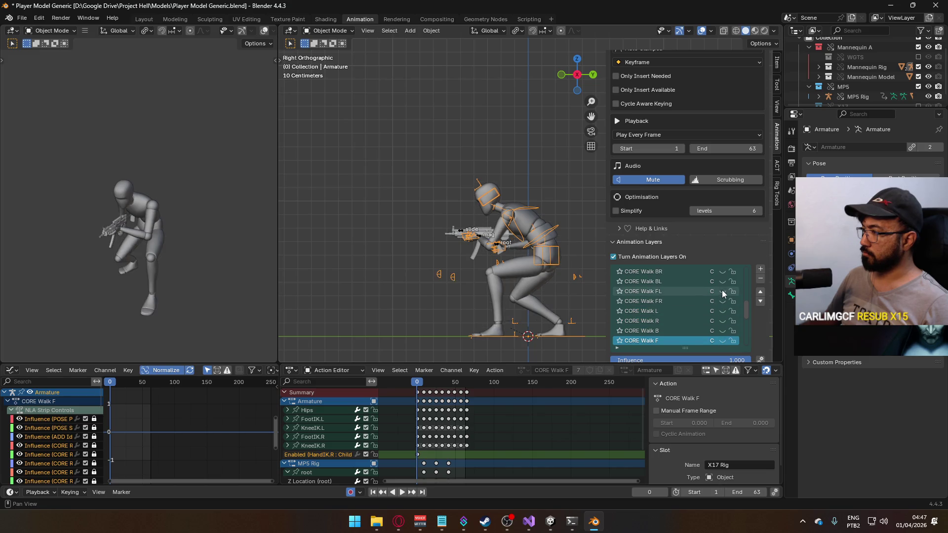
pyautogui.click(721, 282)
pyautogui.click(481, 238)
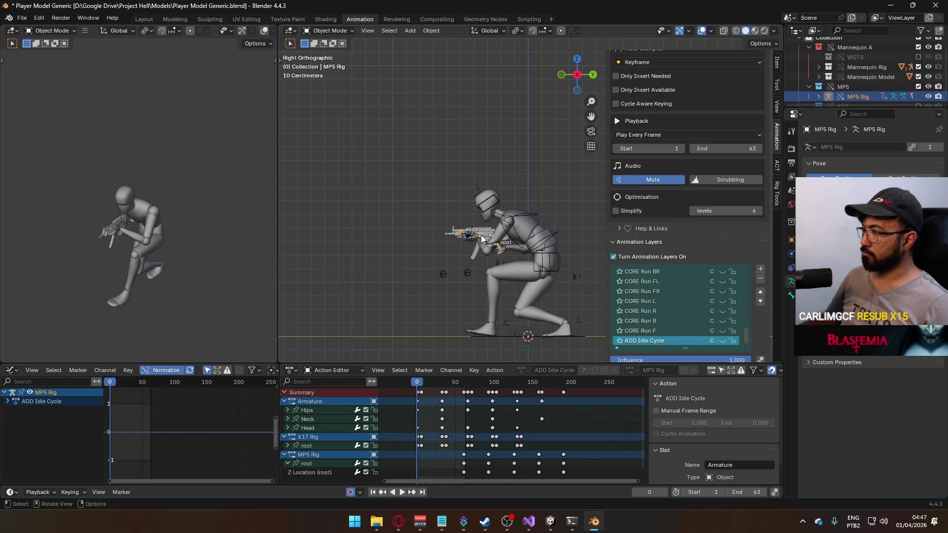
pyautogui.click(721, 291)
pyautogui.click(722, 281)
# Select the Armature and mannequin, save, and export FBX over Model@Hipfire Primary Crouch BL.fbx.
pyautogui.click(517, 232)
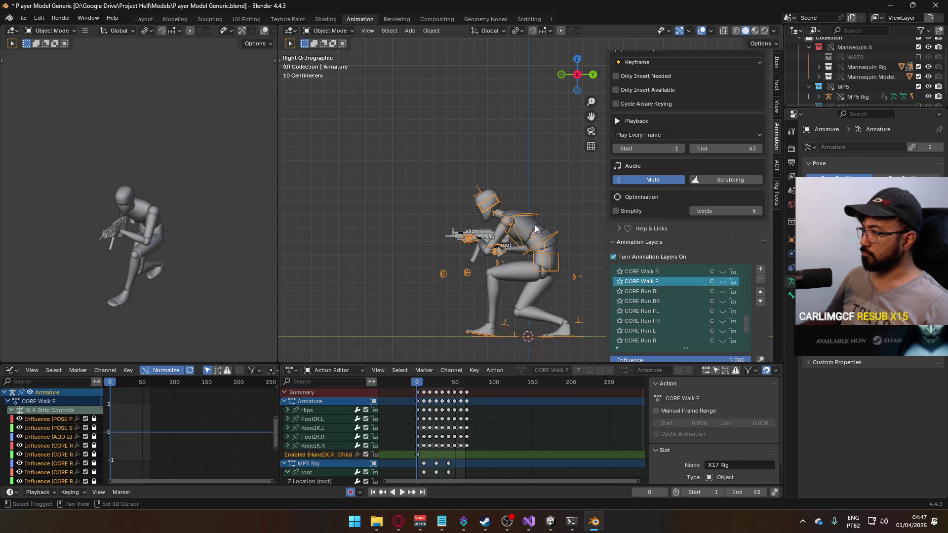
pyautogui.keyDown('shift'); pyautogui.click(558, 245); pyautogui.keyUp('shift')
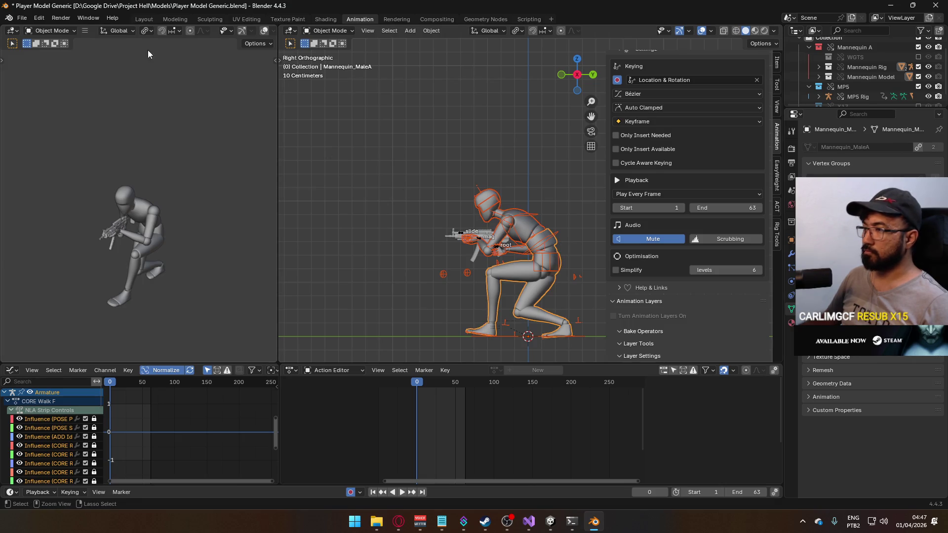
pyautogui.hotkey('ctrl', 's')
pyautogui.click(22, 18)
pyautogui.moveTo(74, 168)
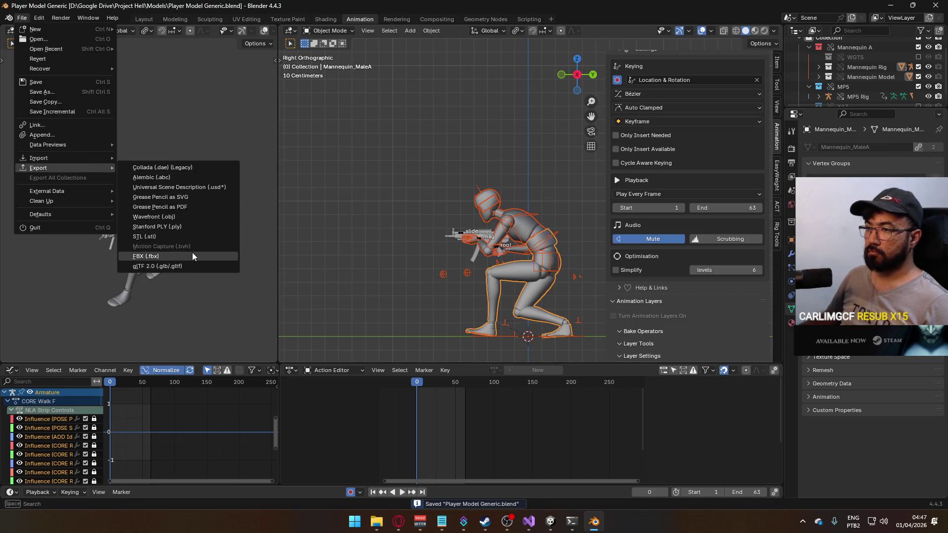
pyautogui.click(191, 254)
pyautogui.hotkey('ctrl', 'f')
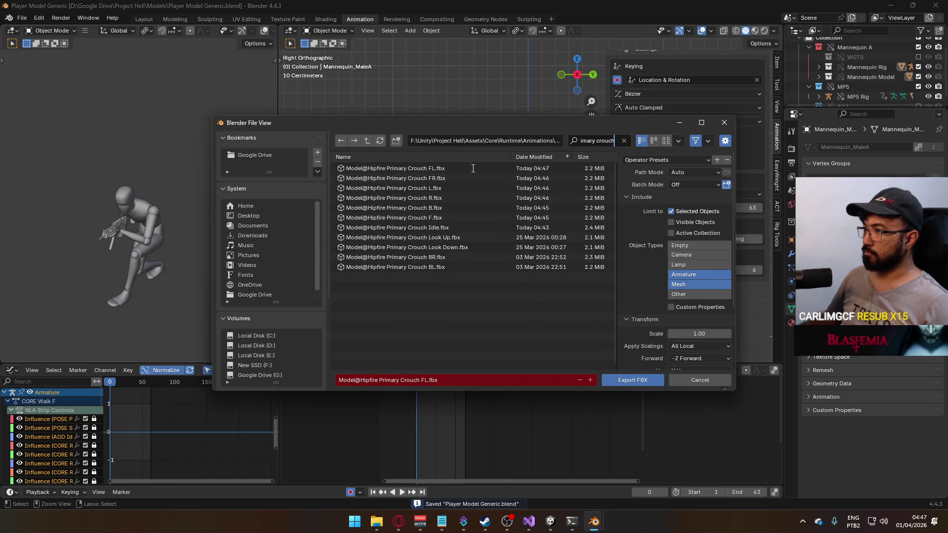
pyautogui.doubleClick(443, 267)
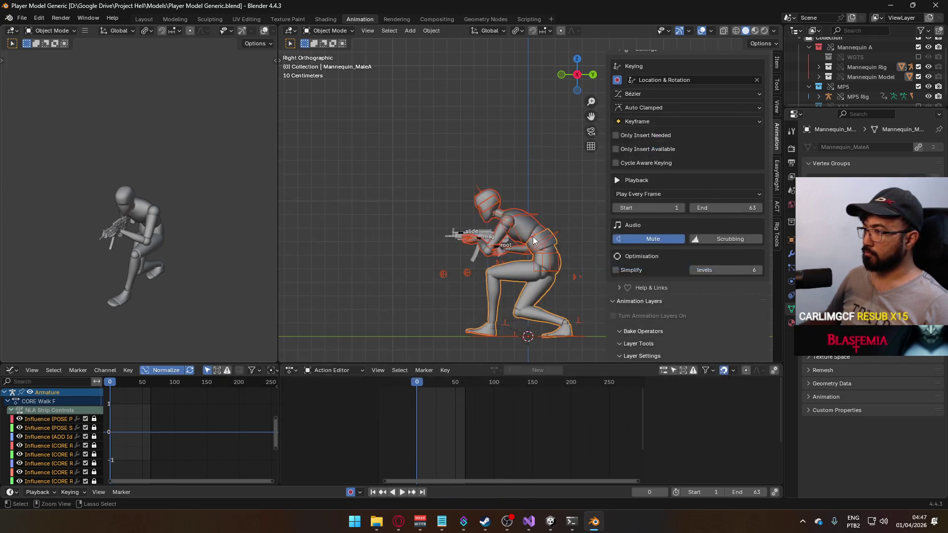
pyautogui.click(519, 239)
# Rework the walk layers, making CORE Walk F active on the MP5 Rig and showing CORE Walk BL.
pyautogui.scroll(-2, 715, 298)
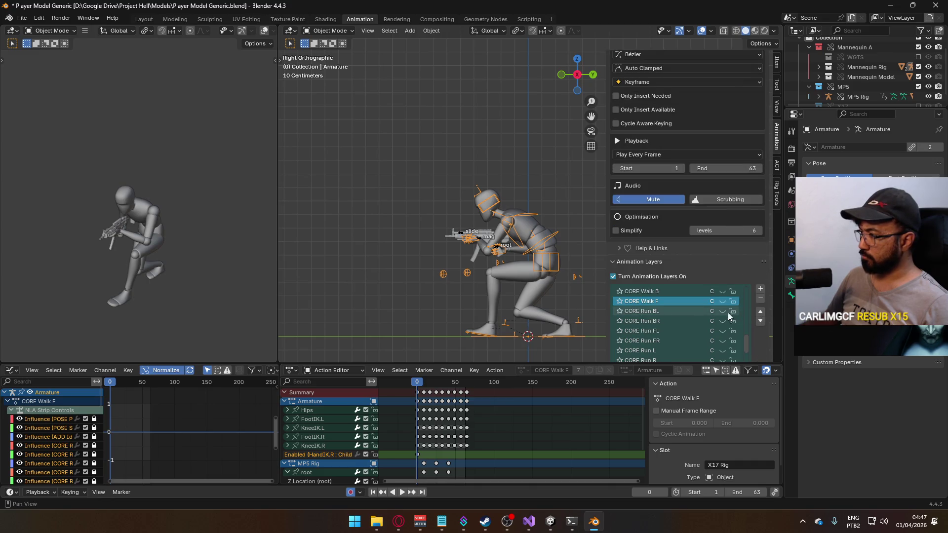
pyautogui.scroll(7, 721, 317)
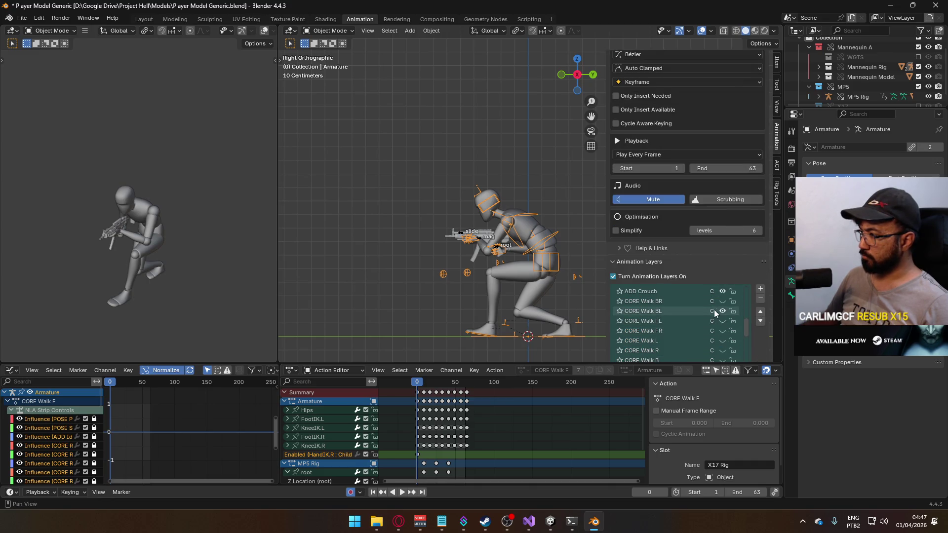
pyautogui.click(717, 310)
pyautogui.click(721, 302)
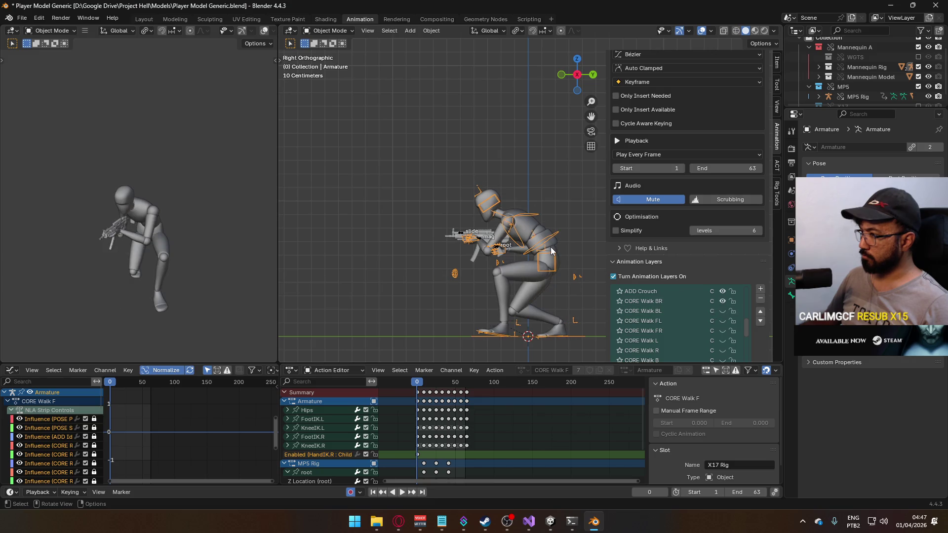
pyautogui.click(479, 240)
pyautogui.scroll(-2, 727, 321)
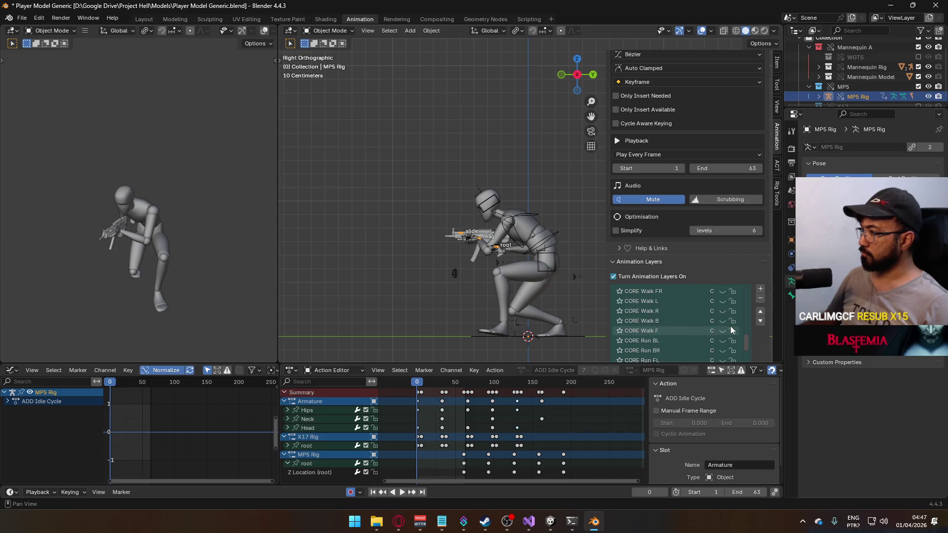
pyautogui.scroll(-4, 718, 308)
pyautogui.click(641, 310)
pyautogui.click(513, 242)
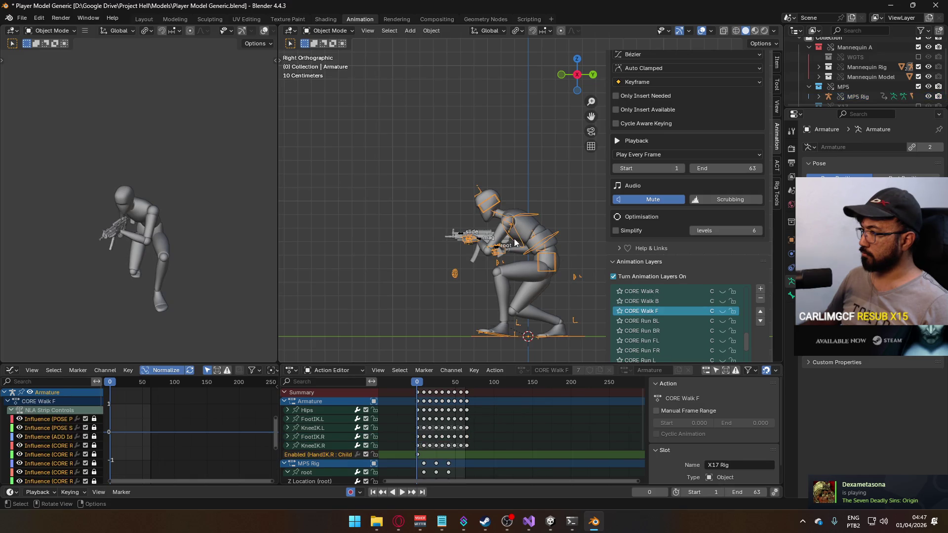
pyautogui.scroll(6, 727, 309)
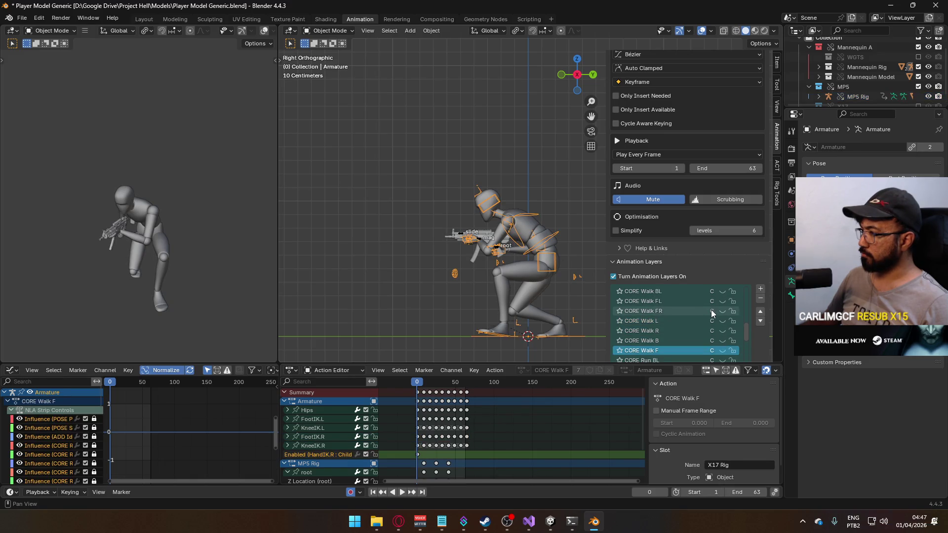
pyautogui.click(721, 301)
pyautogui.click(722, 311)
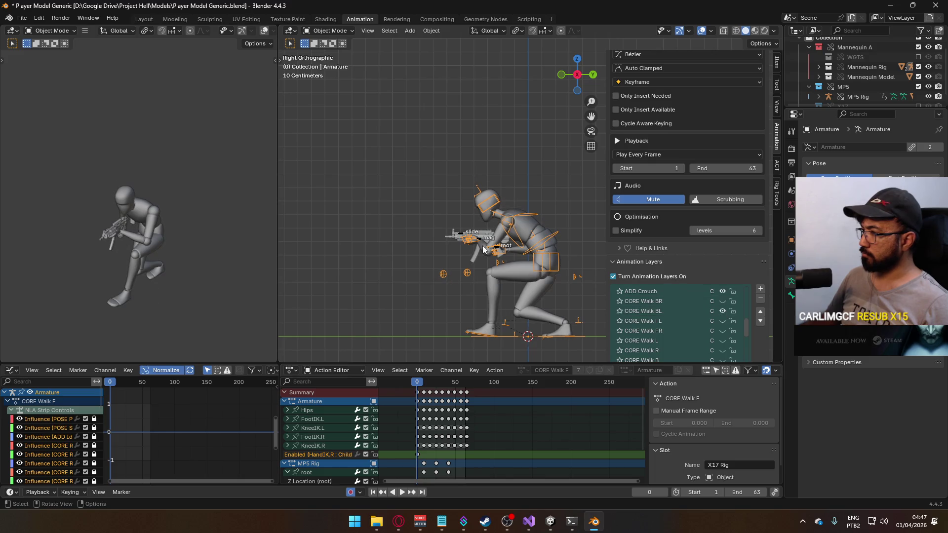
# Select the whole mannequin rig, save, and export FBX over the Crouch BL file.
pyautogui.click(505, 244)
pyautogui.click(550, 236)
pyautogui.press('a')
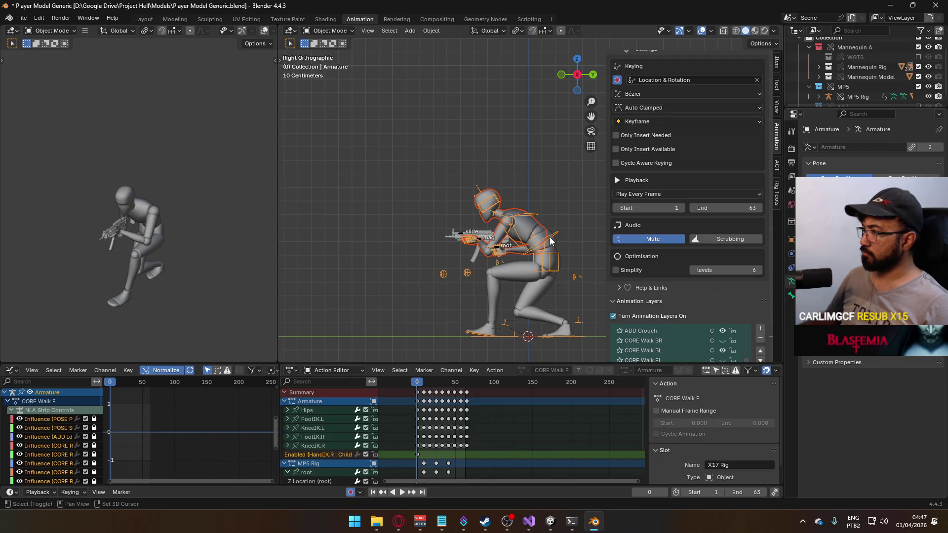
pyautogui.hotkey('ctrl', 's')
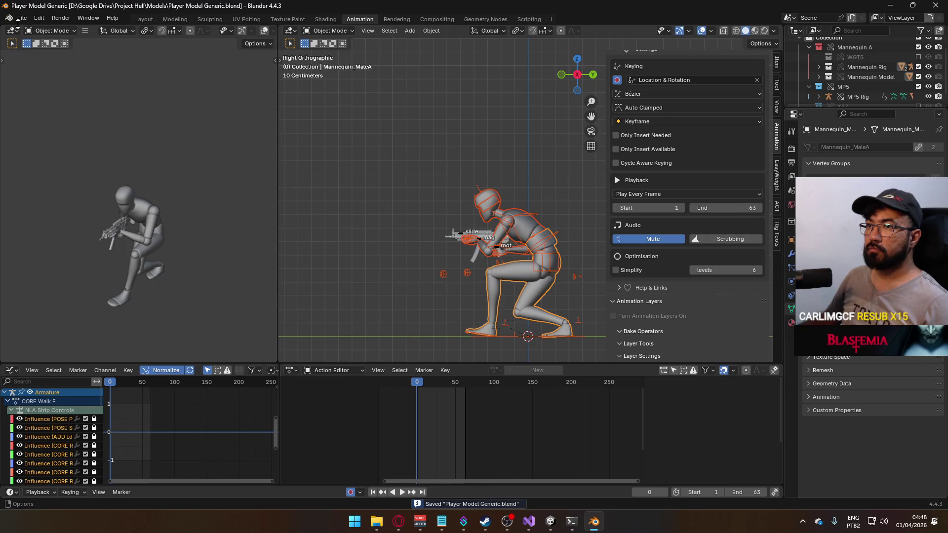
pyautogui.click(20, 18)
pyautogui.moveTo(70, 170)
pyautogui.click(207, 248)
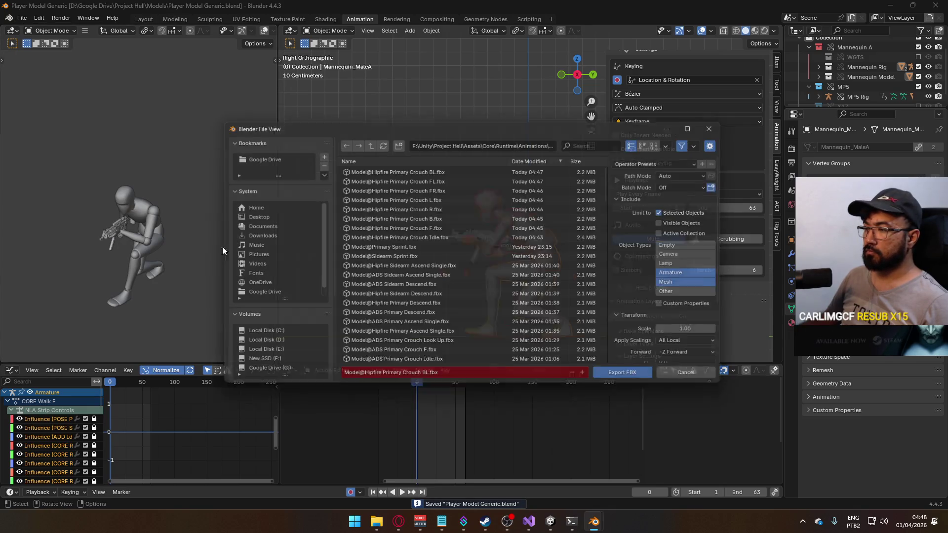
pyautogui.doubleClick(484, 167)
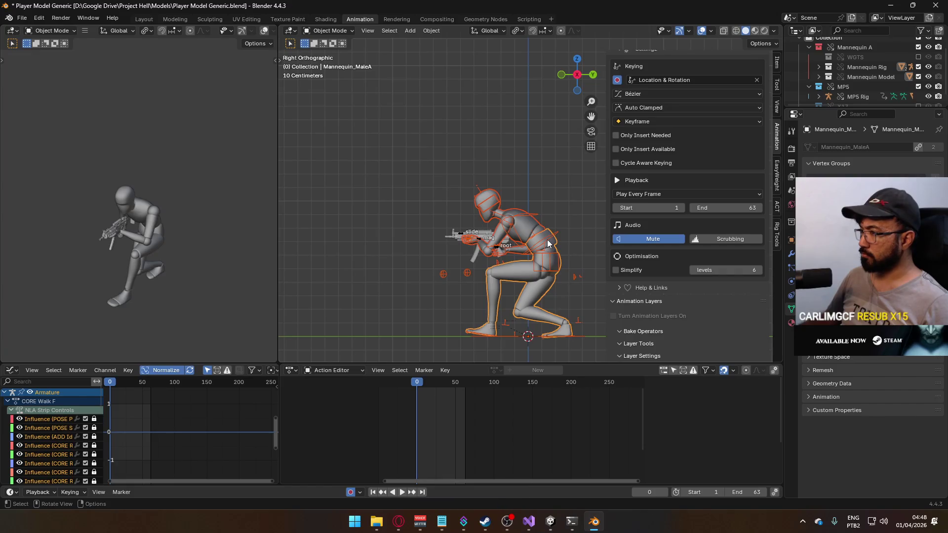
pyautogui.click(547, 243)
# Hide the CORE Walk BL layer and show CORE Walk BR on the armature and MP5 Rig.
pyautogui.scroll(-2, 737, 295)
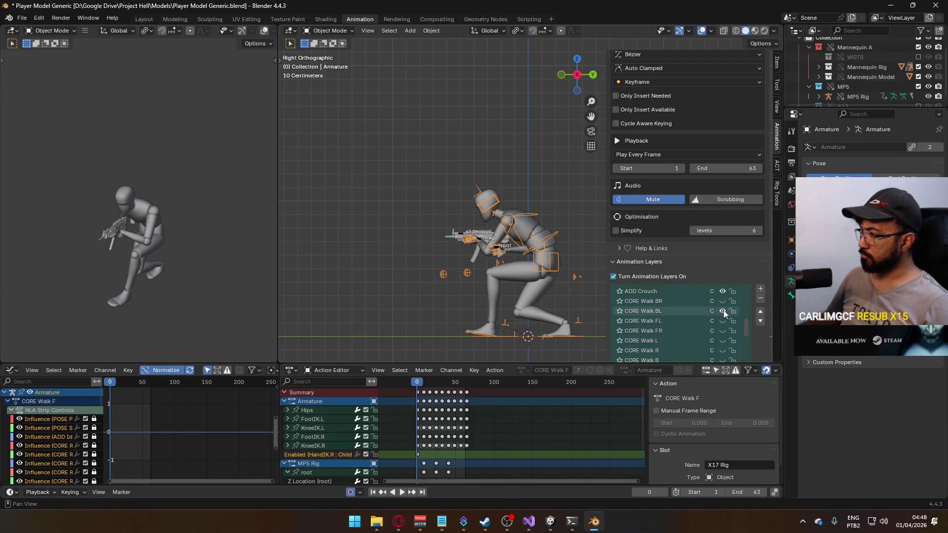
pyautogui.click(722, 302)
pyautogui.click(459, 236)
pyautogui.scroll(5, 718, 321)
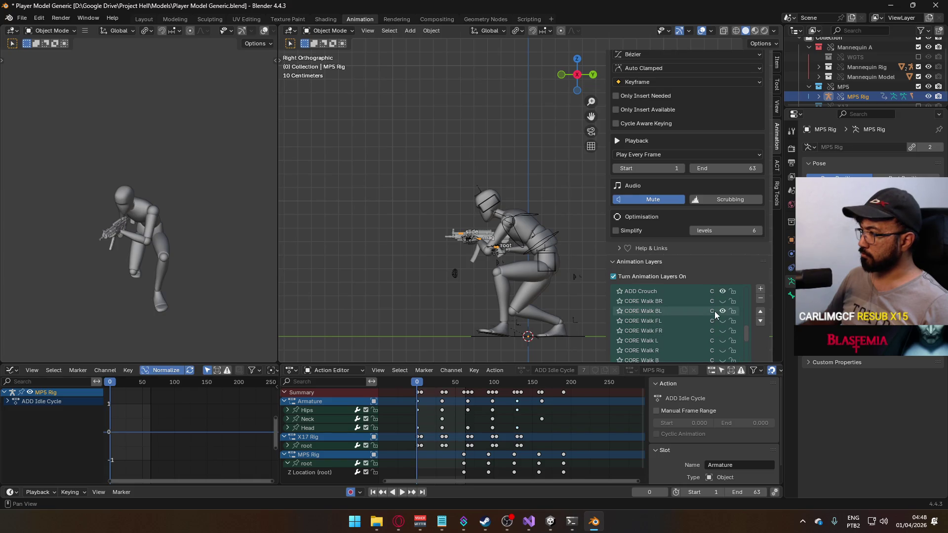
pyautogui.click(723, 311)
pyautogui.click(722, 301)
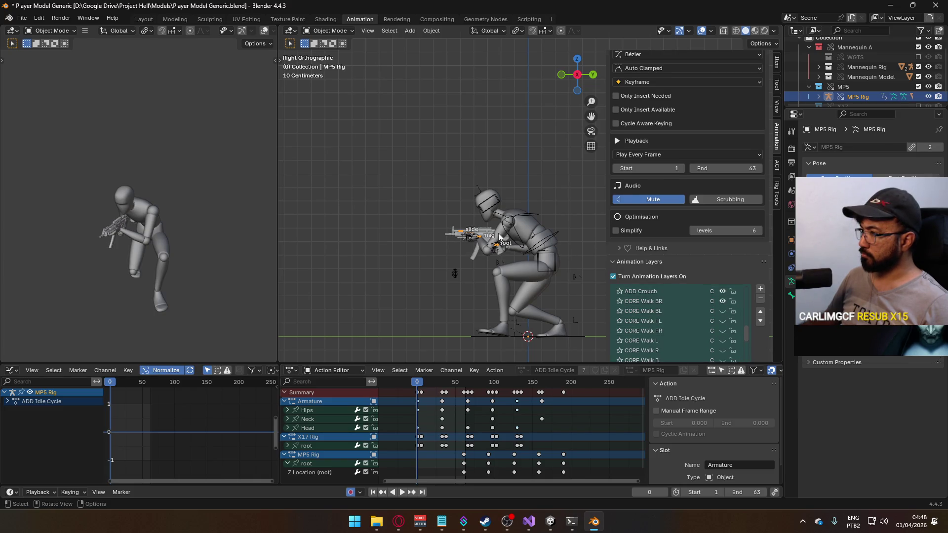
# Select the mannequin and Armature, save, and export FBX over Model@Hipfire Primary Crouch BR.fbx.
pyautogui.click(524, 236)
pyautogui.click(543, 237)
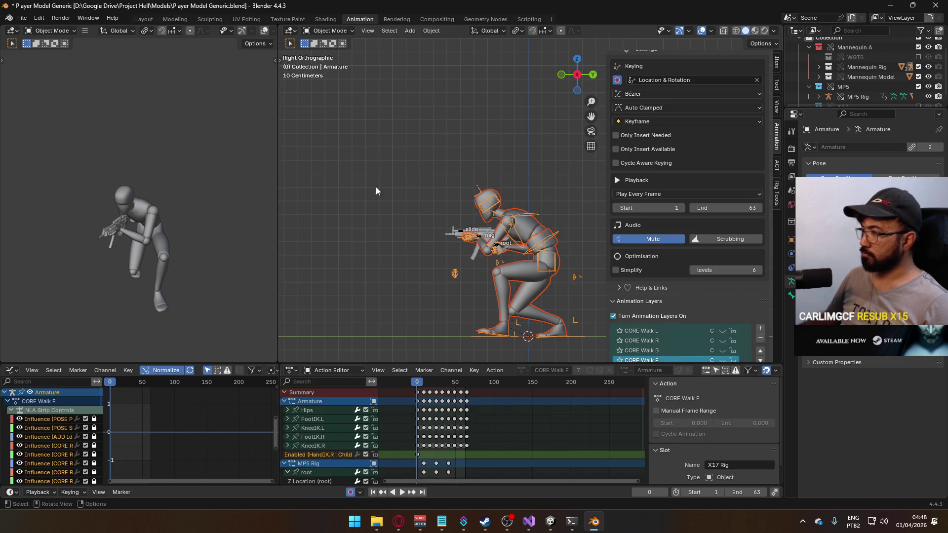
pyautogui.hotkey('ctrl', 's')
pyautogui.click(21, 18)
pyautogui.moveTo(72, 167)
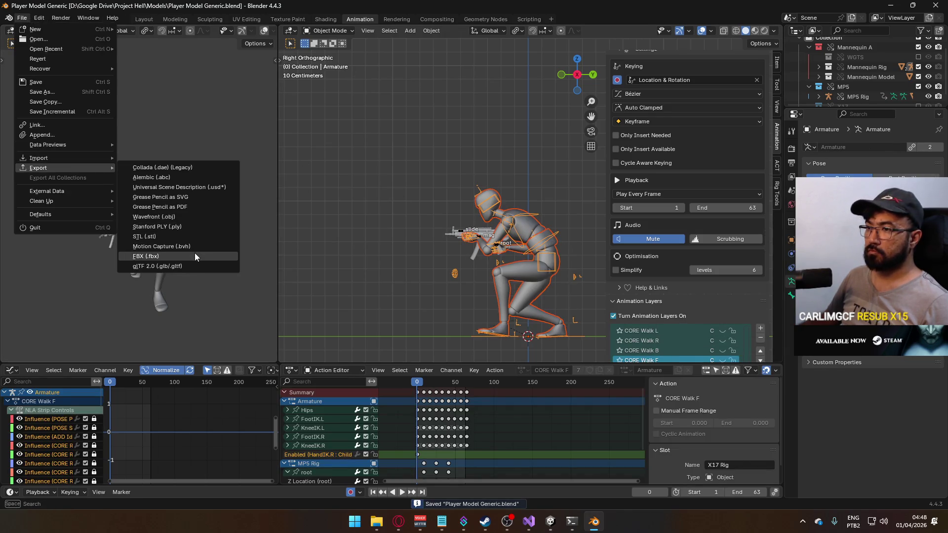
pyautogui.click(195, 255)
pyautogui.scroll(-2, 513, 217)
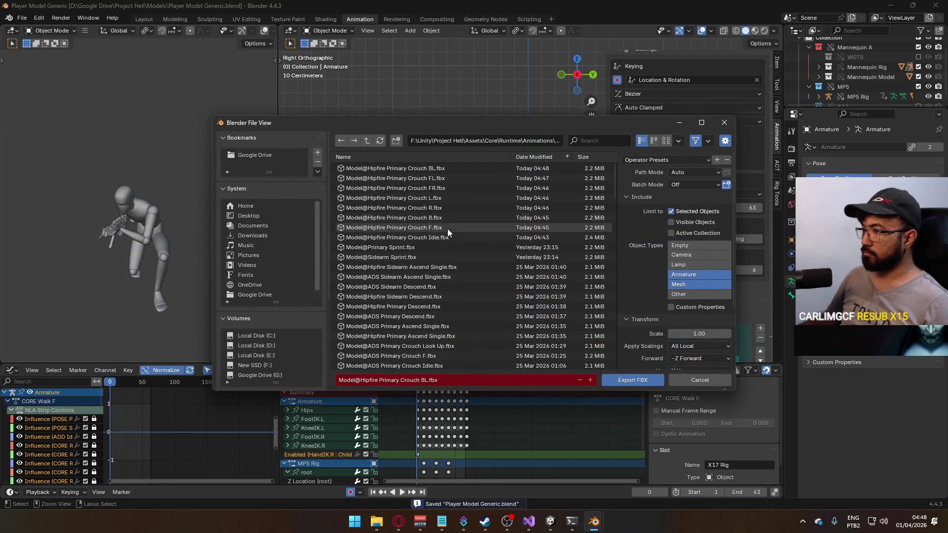
pyautogui.scroll(-3, 498, 267)
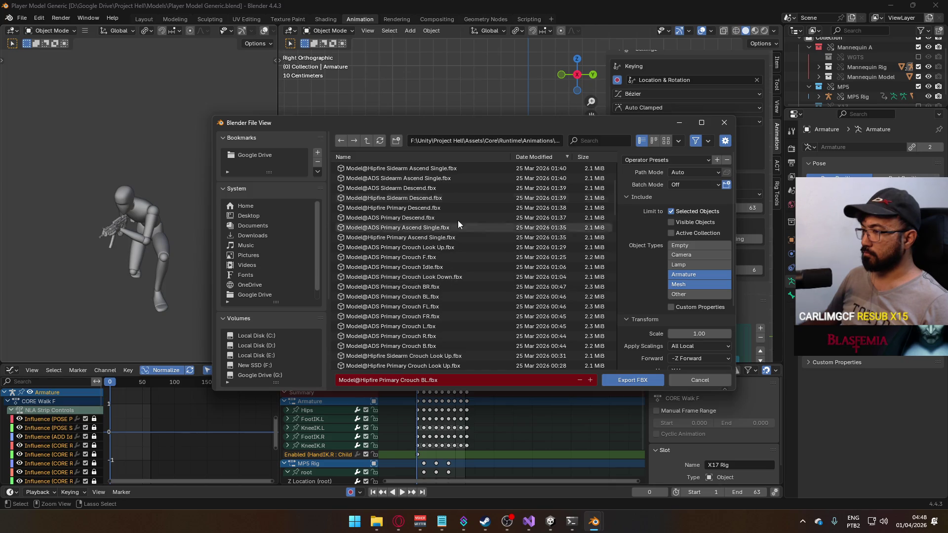
pyautogui.write('hipfire primary crouch')
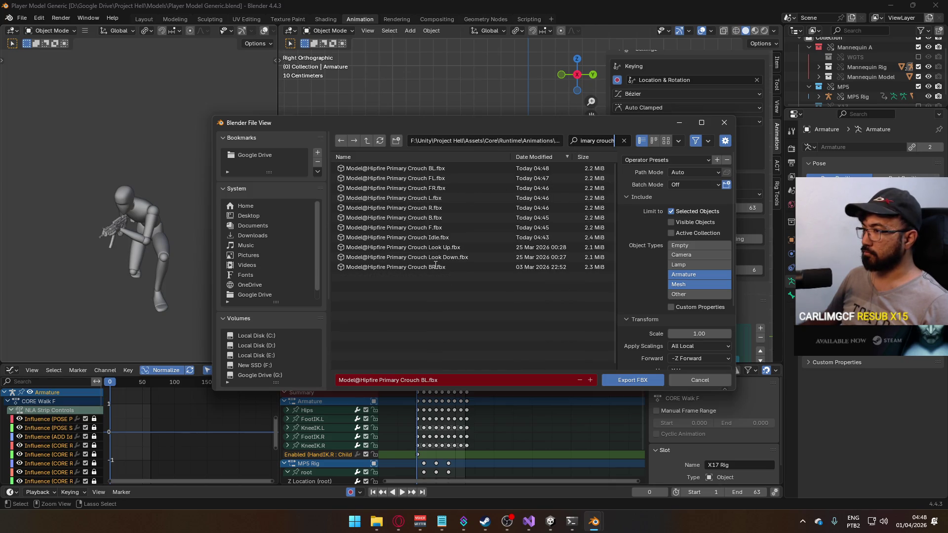
pyautogui.doubleClick(434, 265)
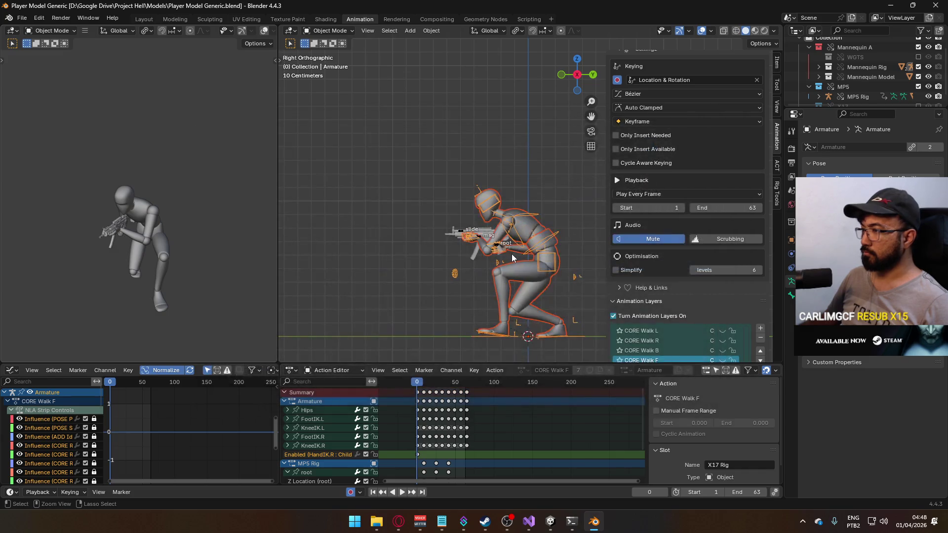
pyautogui.click(550, 521)
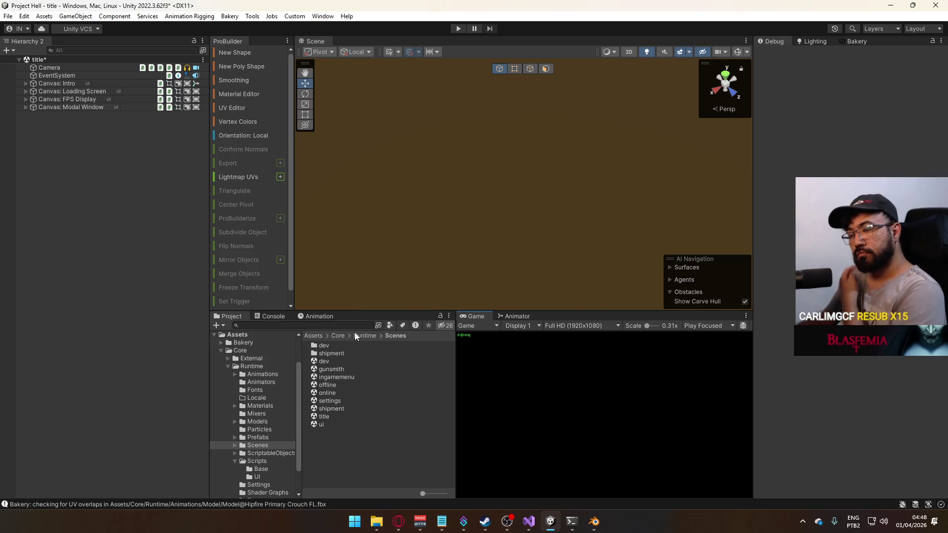
# Clear the Console messages and run File > Build And Run on the game.
pyautogui.click(271, 318)
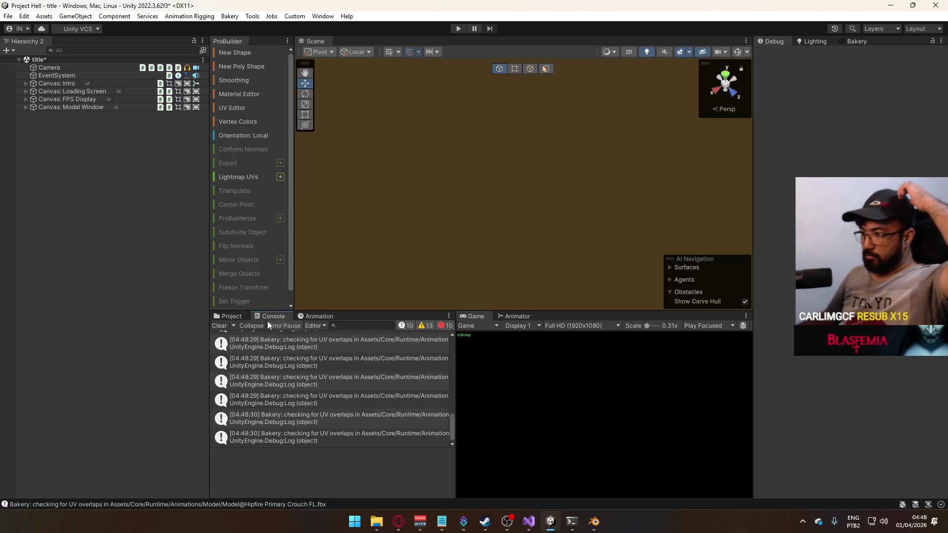
pyautogui.click(222, 326)
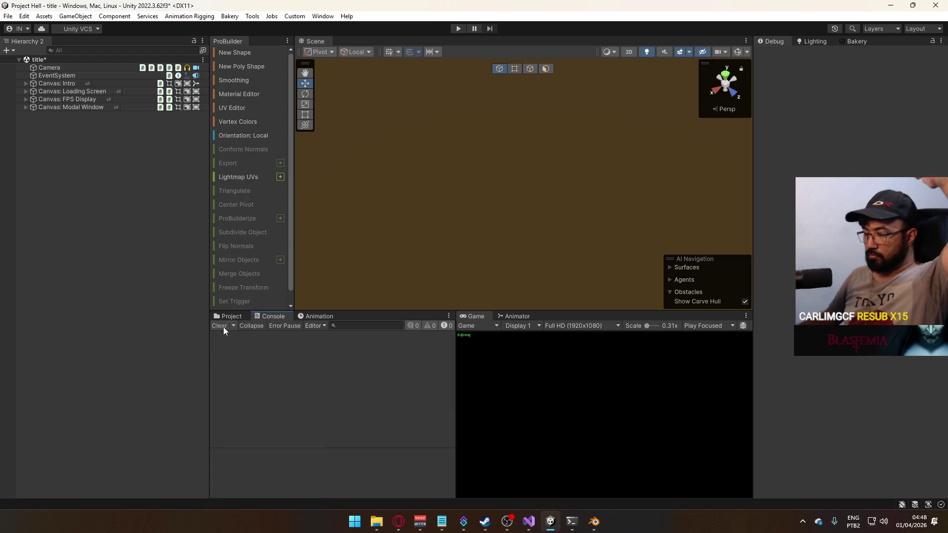
pyautogui.click(8, 16)
pyautogui.click(8, 16)
pyautogui.click(9, 15)
pyautogui.click(55, 153)
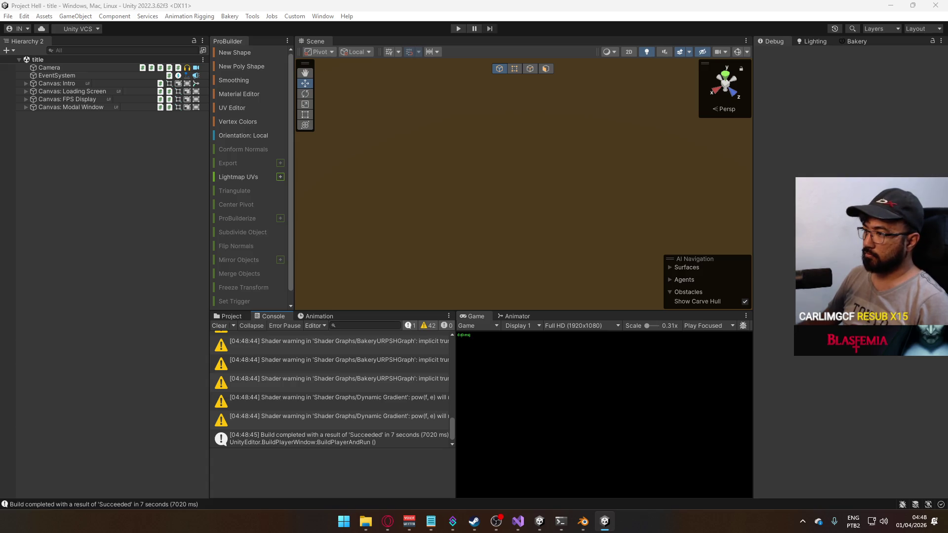
pyautogui.press('super')
pyautogui.click(457, 30)
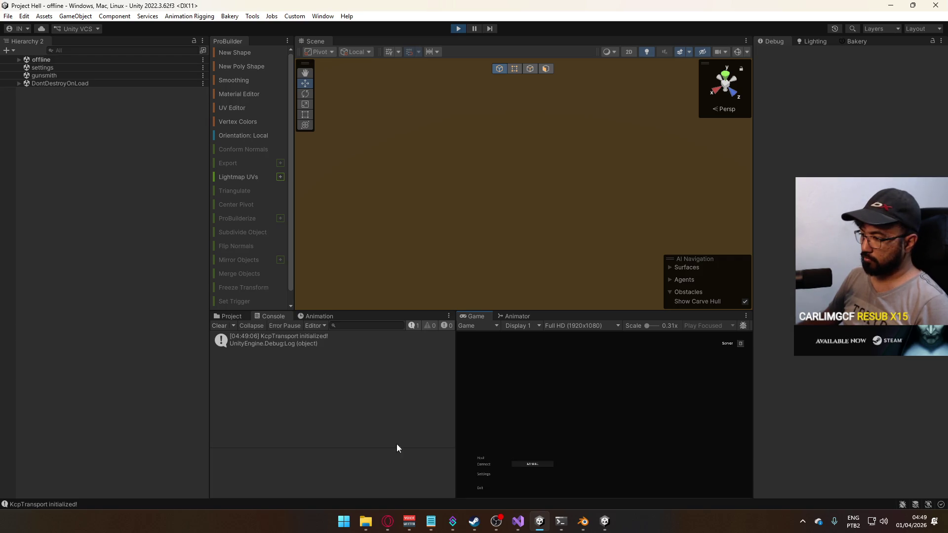
# Start a match from the offline menu, loading the shipment map with two players.
pyautogui.click(482, 460)
pyautogui.press('super')
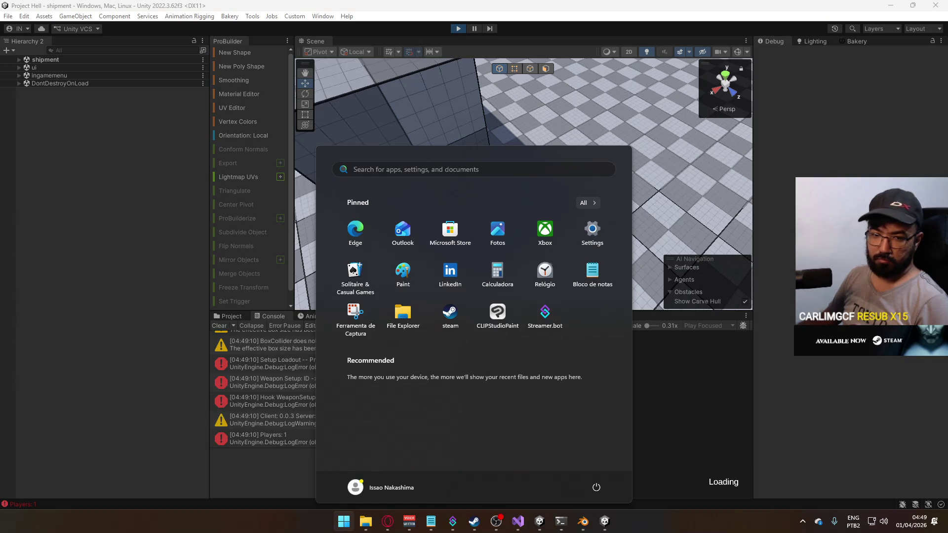
pyautogui.press('super')
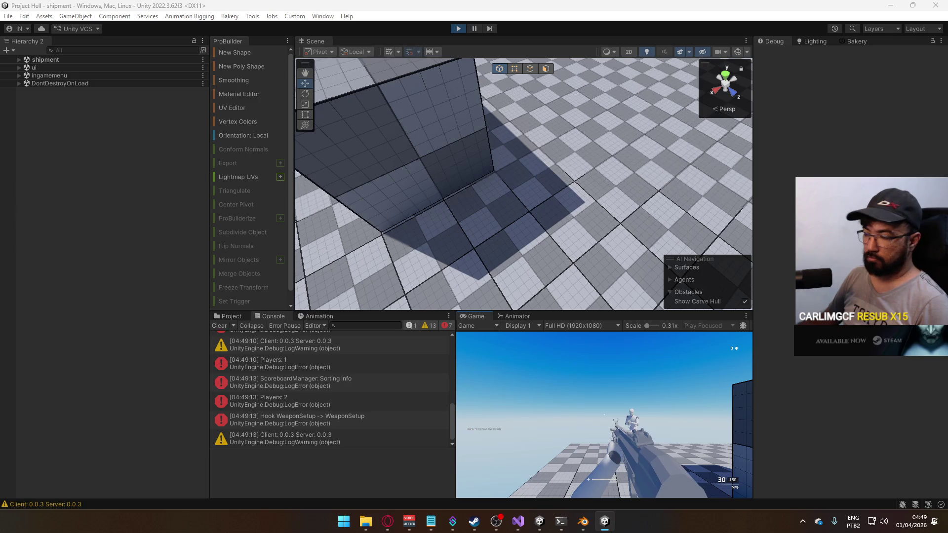
pyautogui.press('super')
pyautogui.press('super')
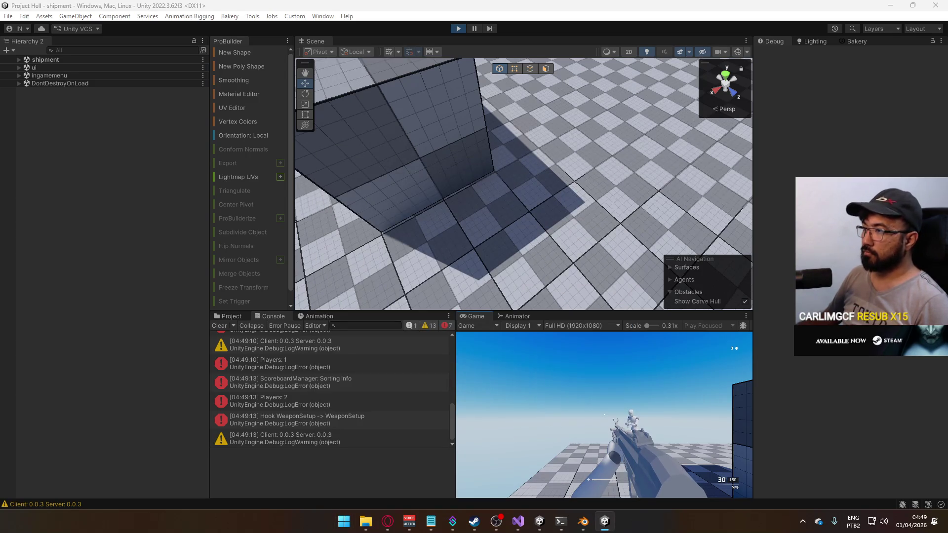
pyautogui.press('super')
pyautogui.moveTo(523, 182)
pyautogui.mouseDown()
pyautogui.moveTo(388, 123)
pyautogui.moveTo(693, 109)
pyautogui.moveTo(374, 88)
pyautogui.moveTo(365, 103)
pyautogui.mouseUp()
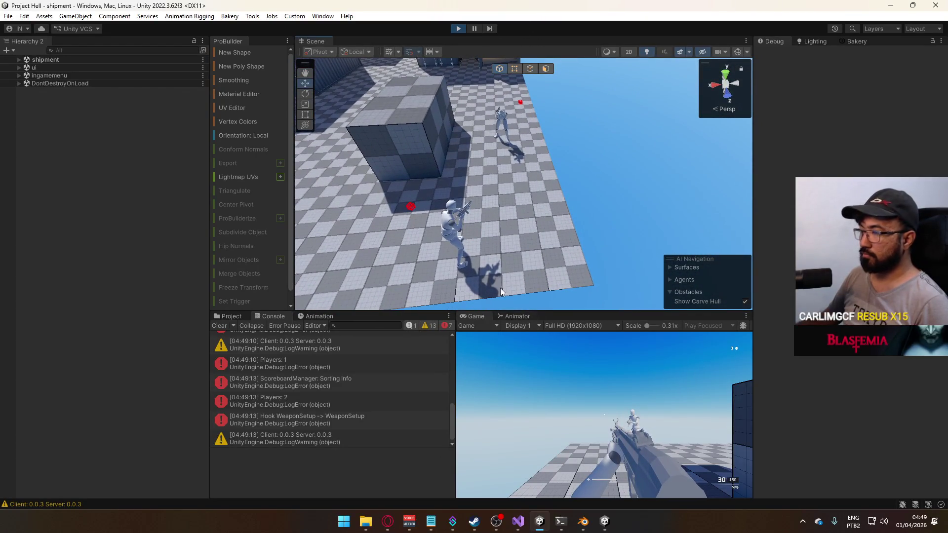
# Switch to the built game window to control the second player during the match.
pyautogui.hotkey('alt', 'Tab')
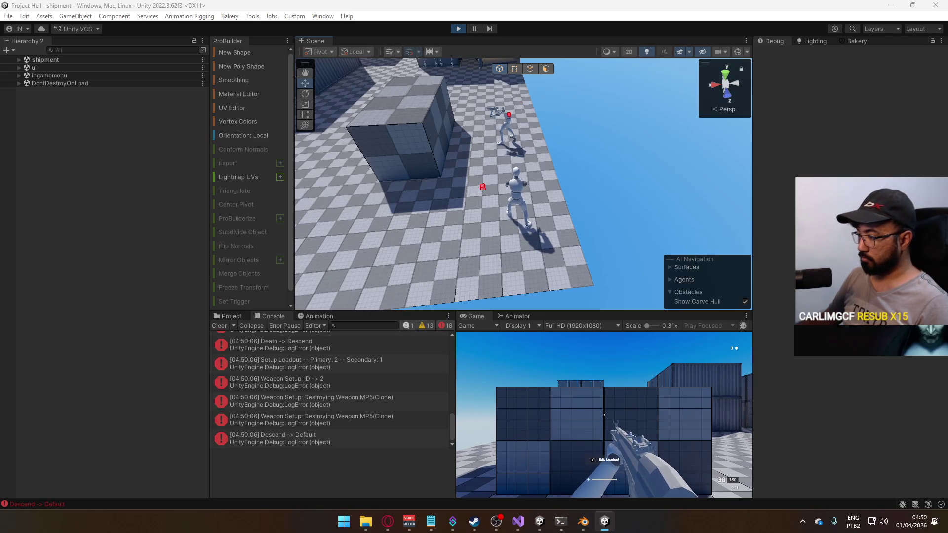
pyautogui.press('super')
pyautogui.press('super')
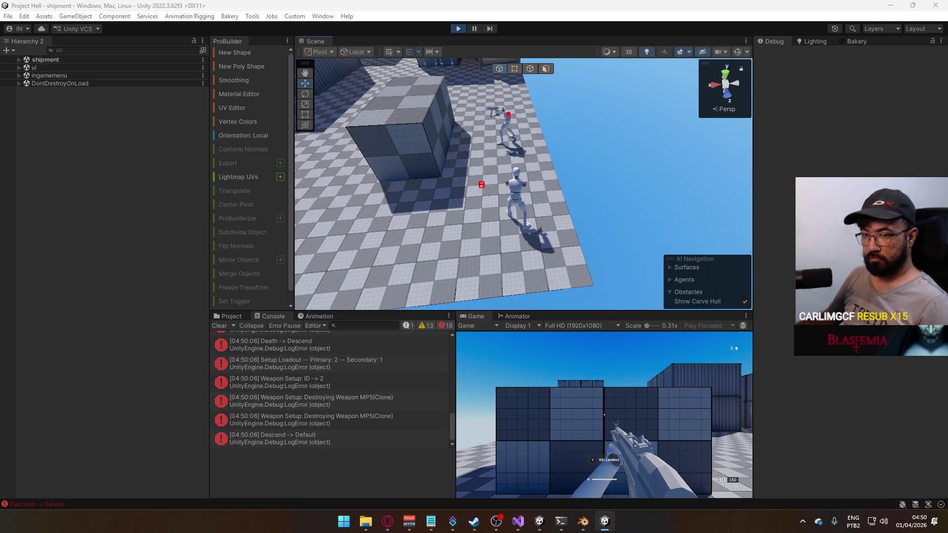
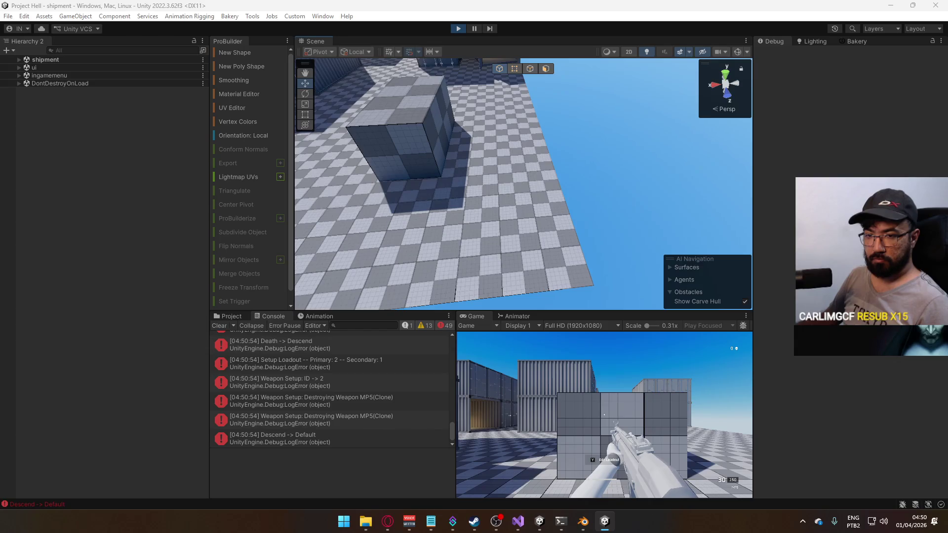
# Select the local player's Weapon MP5(Clone) in the Hierarchy and fold away its child parts.
pyautogui.press('super')
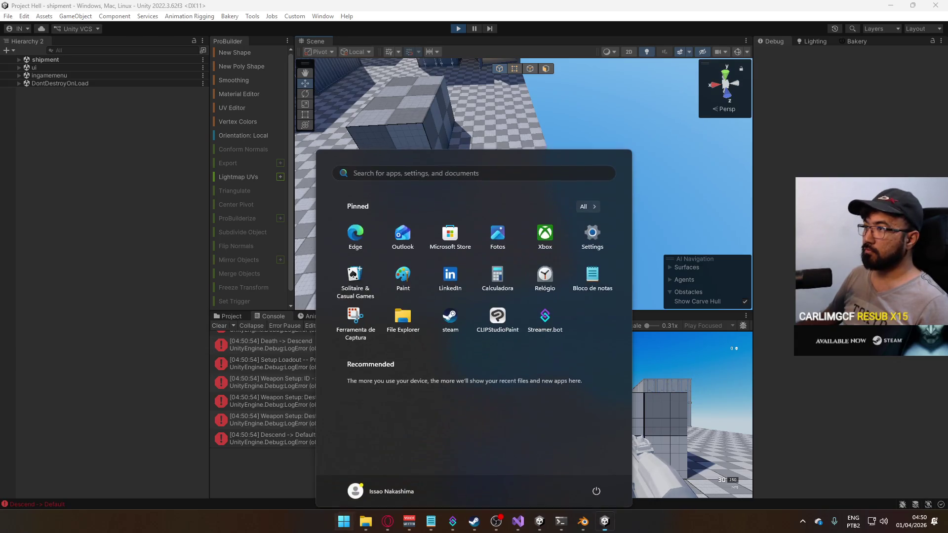
pyautogui.press('super')
pyautogui.press('super')
pyautogui.press('super')
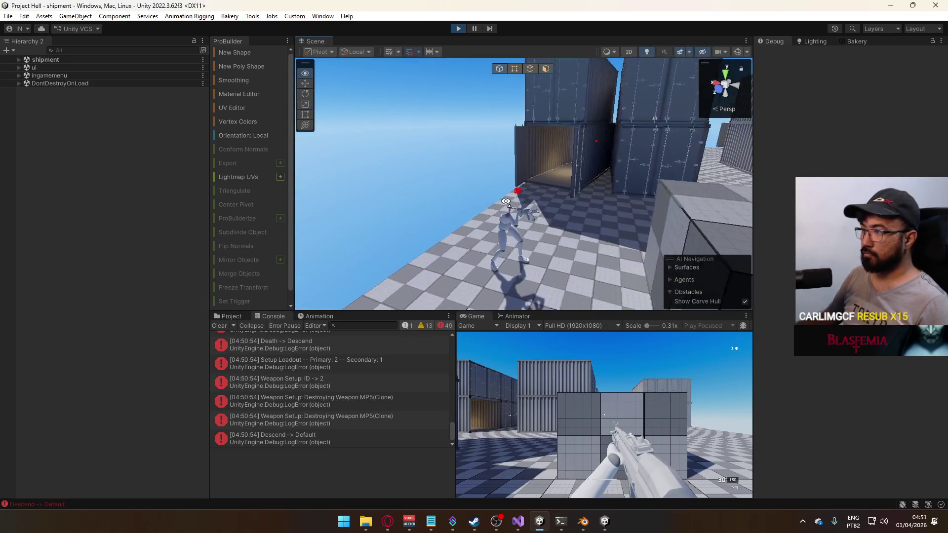
pyautogui.click(526, 218)
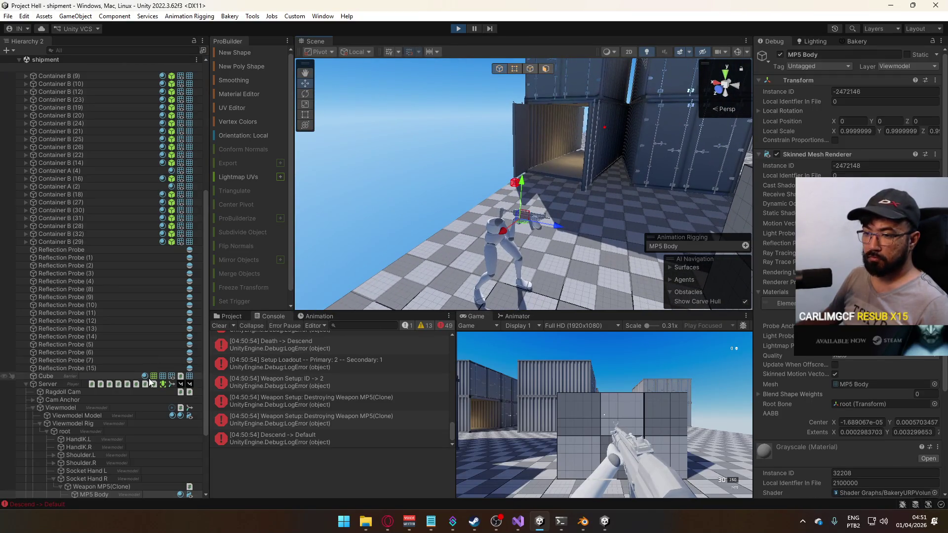
pyautogui.scroll(-5, 136, 378)
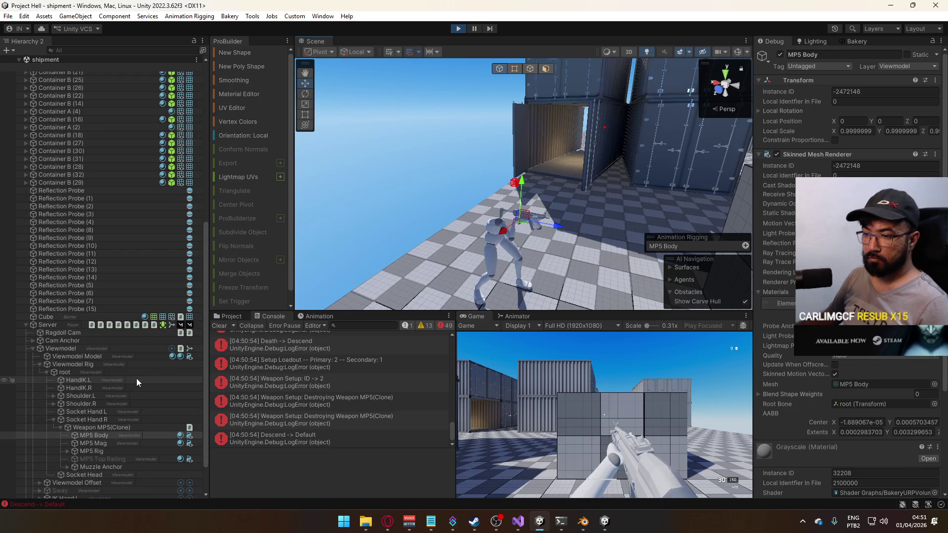
pyautogui.click(65, 427)
pyautogui.click(60, 427)
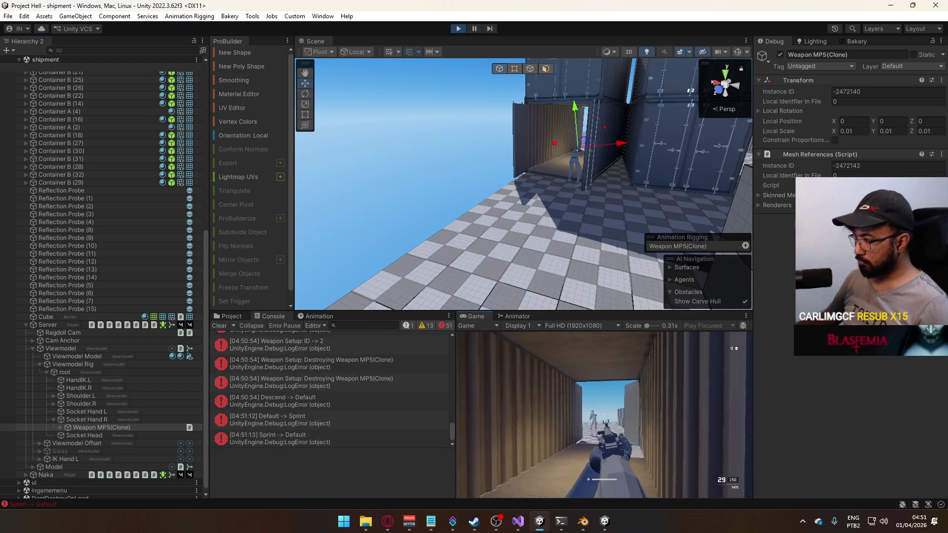
# Reload the MP5 while leaving the container, then collapse the Server player's branch.
pyautogui.press('r')
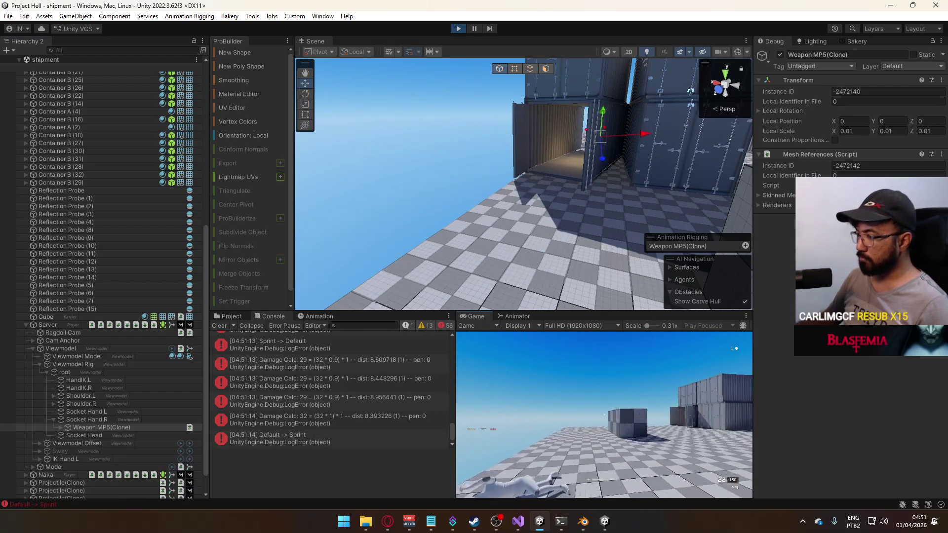
pyautogui.hotkey('alt', 'Tab')
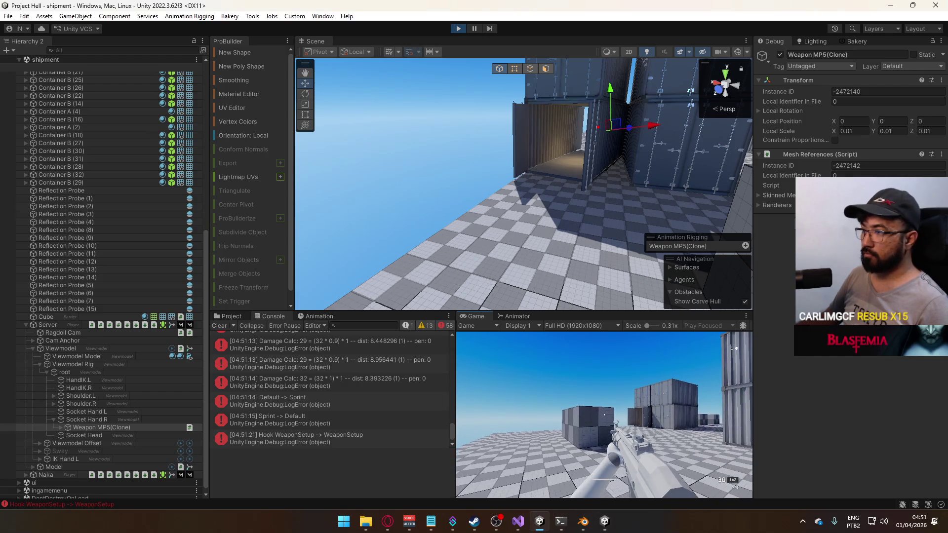
pyautogui.press('super')
pyautogui.click(25, 324)
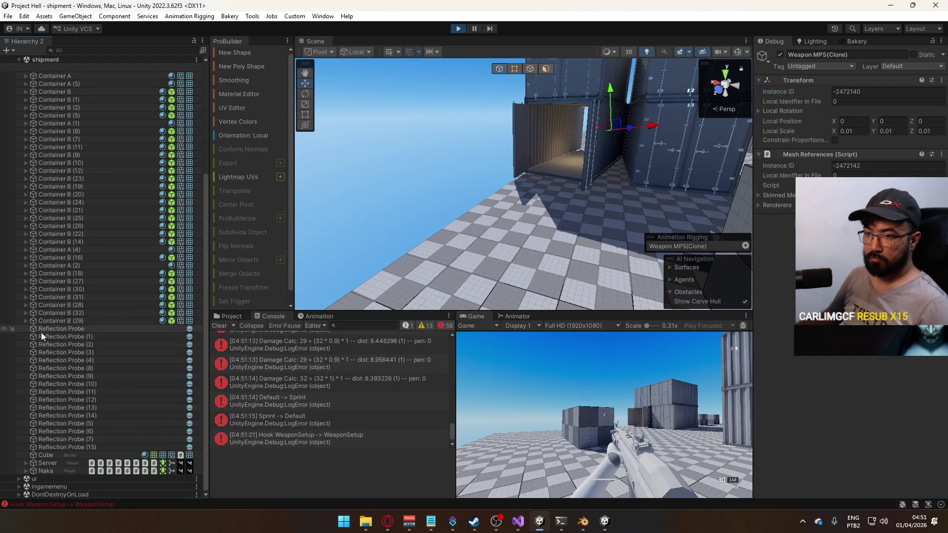
# Expand the second player's Model > Armature > root > Socket Hand R to reveal Weapon AKM(Clone).
pyautogui.click(28, 470)
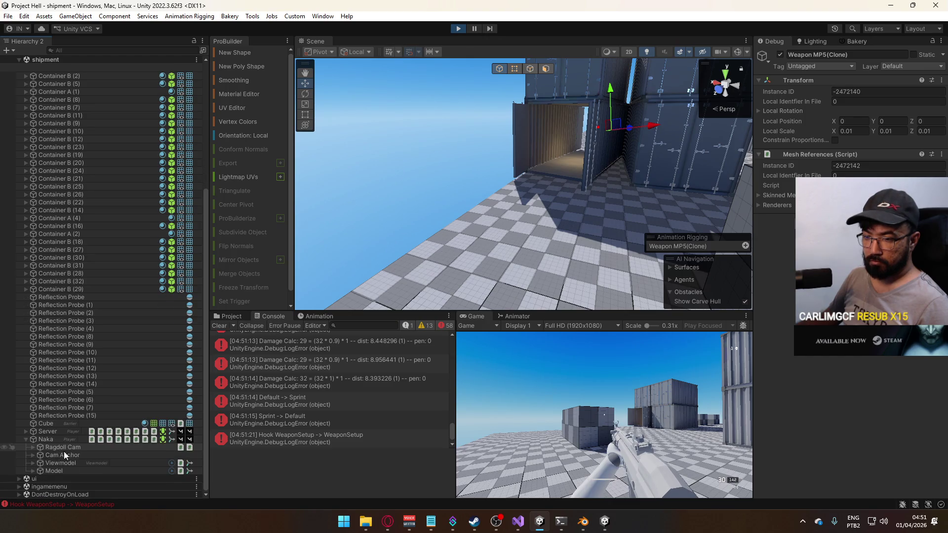
pyautogui.click(33, 471)
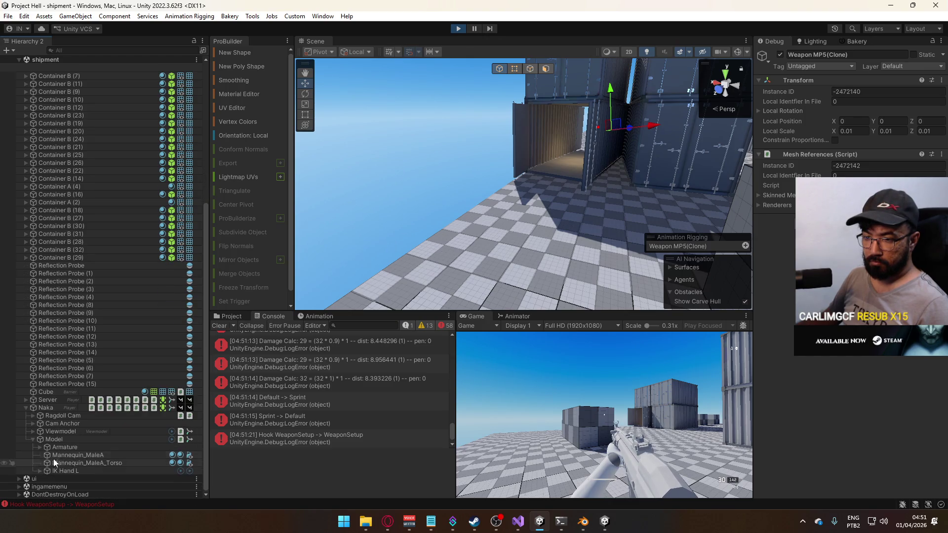
pyautogui.click(40, 447)
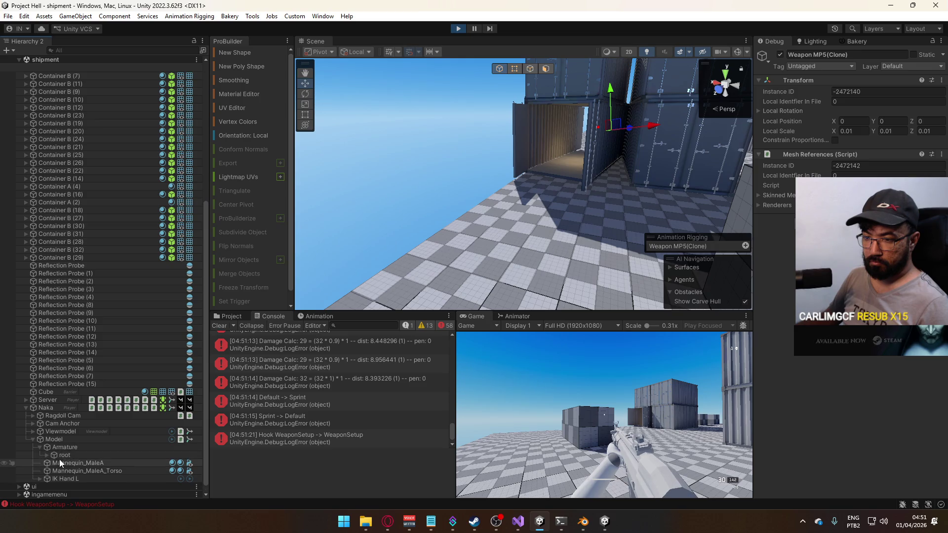
pyautogui.click(46, 454)
pyautogui.click(53, 448)
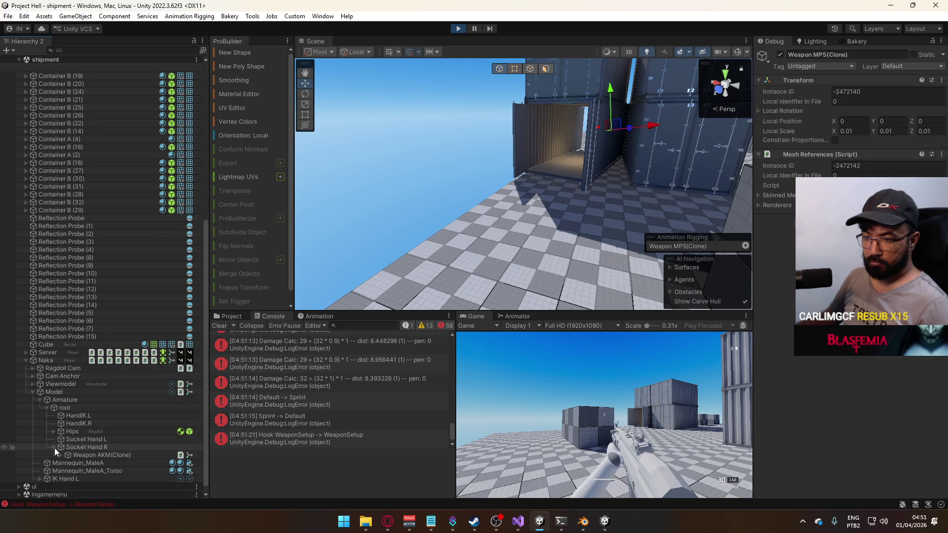
# Walk into the container alley, shoot the enemy, and reload to a full magazine.
pyautogui.click(597, 419)
pyautogui.hotkey('shift', 'w')
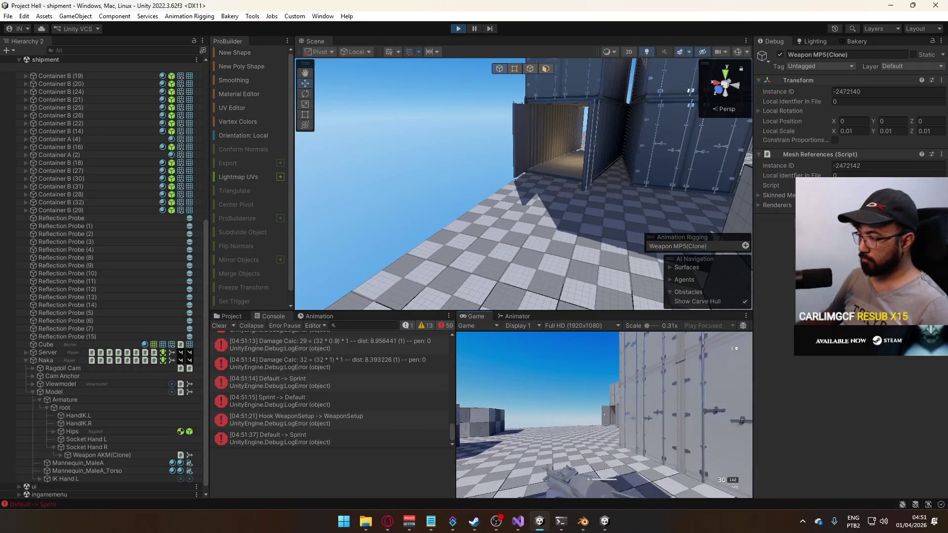
pyautogui.press('w')
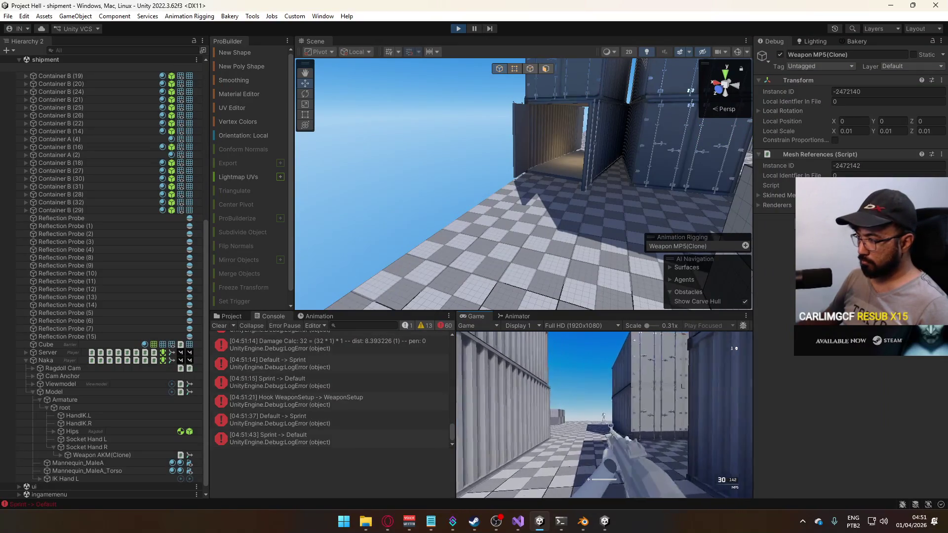
pyautogui.click(604, 415)
pyautogui.hotkey('shift', 'w')
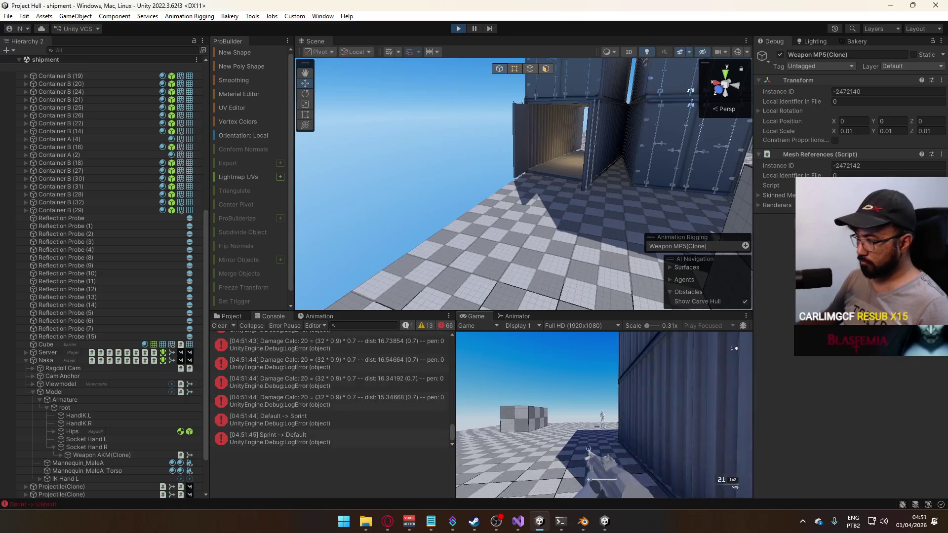
pyautogui.click(604, 415)
pyautogui.press('r')
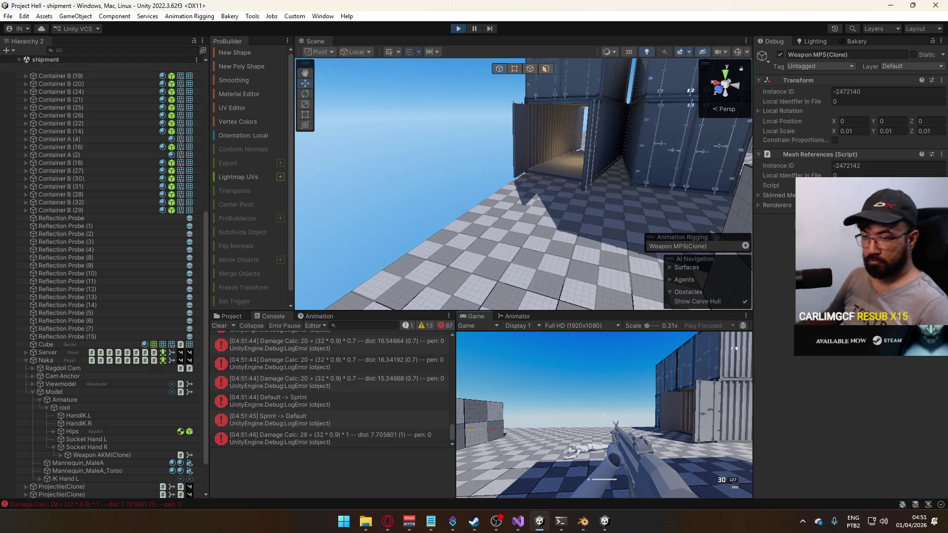
pyautogui.hotkey('alt', 'Tab')
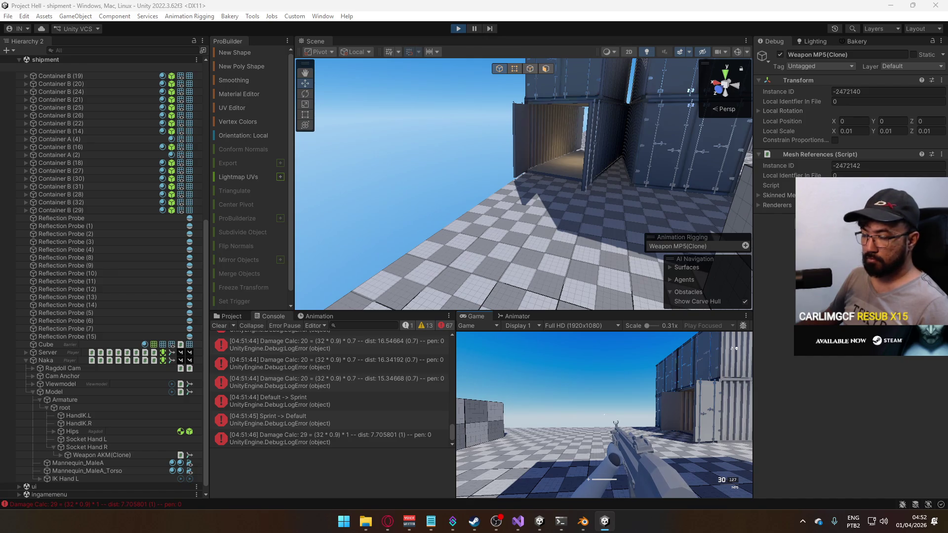
pyautogui.hotkey('alt', 'Tab')
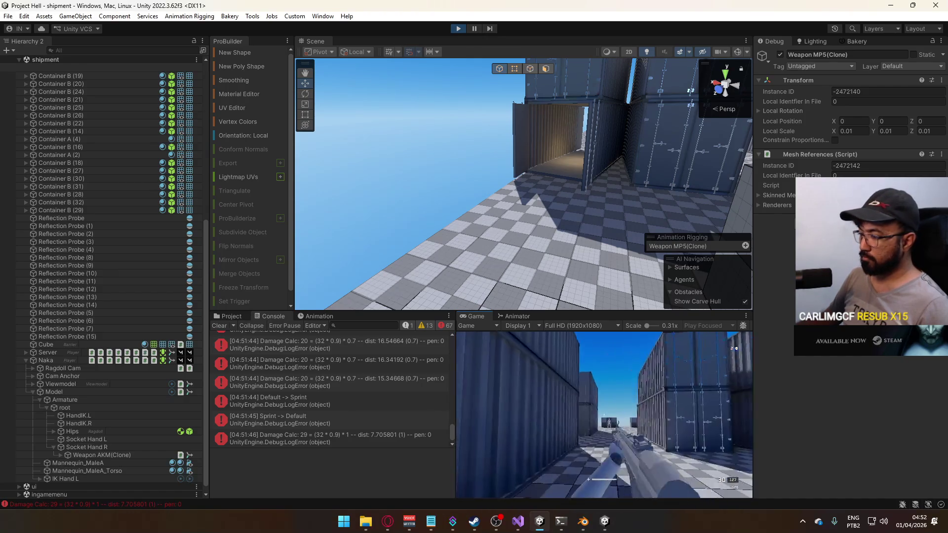
# Alternate between the two Unity play windows, then refocus the editor's Hierarchy.
pyautogui.hotkey('alt', 'Tab')
pyautogui.press('super')
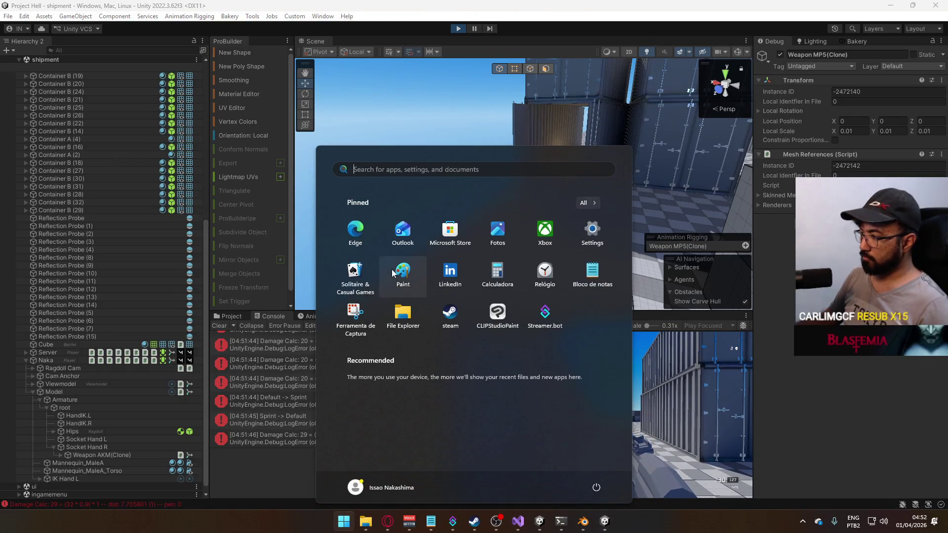
pyautogui.hotkey('alt', 'Tab')
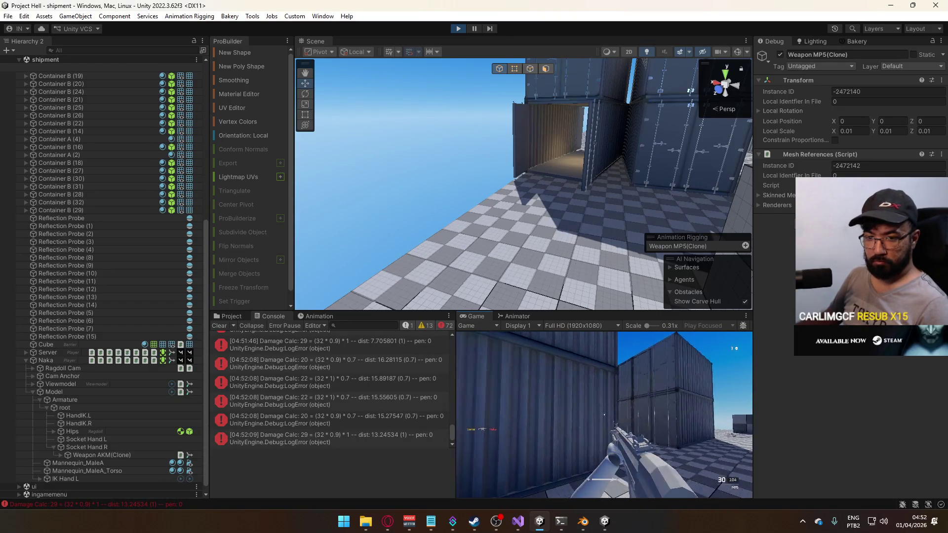
pyautogui.hotkey('alt', 'Tab')
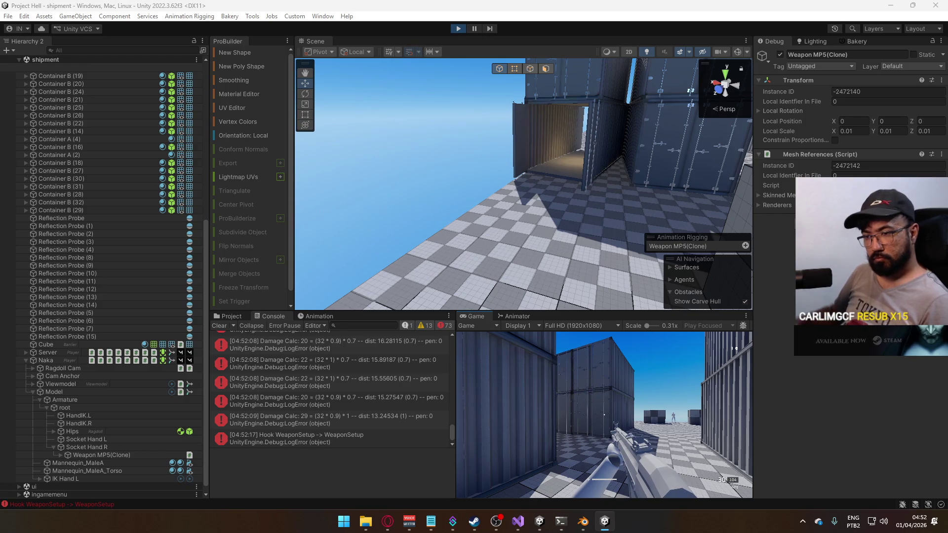
pyautogui.press('super')
pyautogui.press('super')
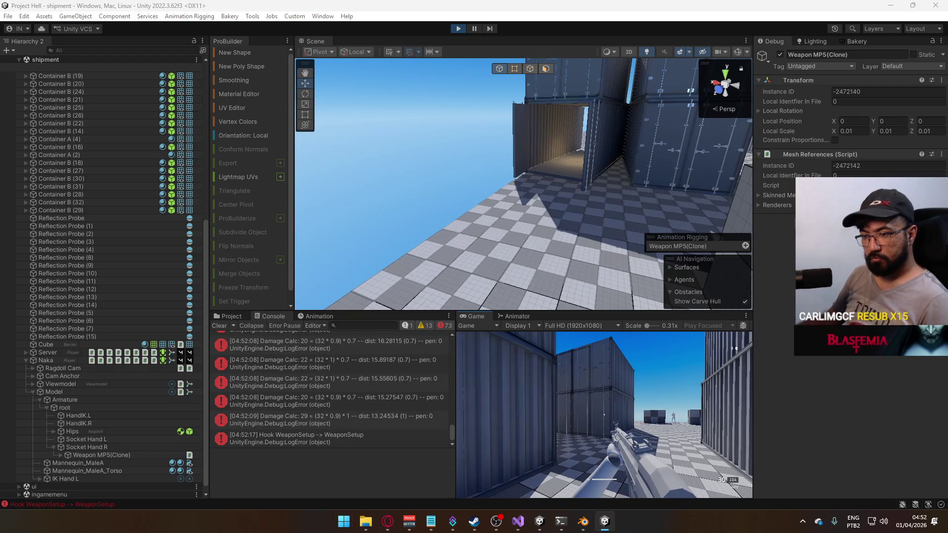
pyautogui.press('super')
pyautogui.click(26, 350)
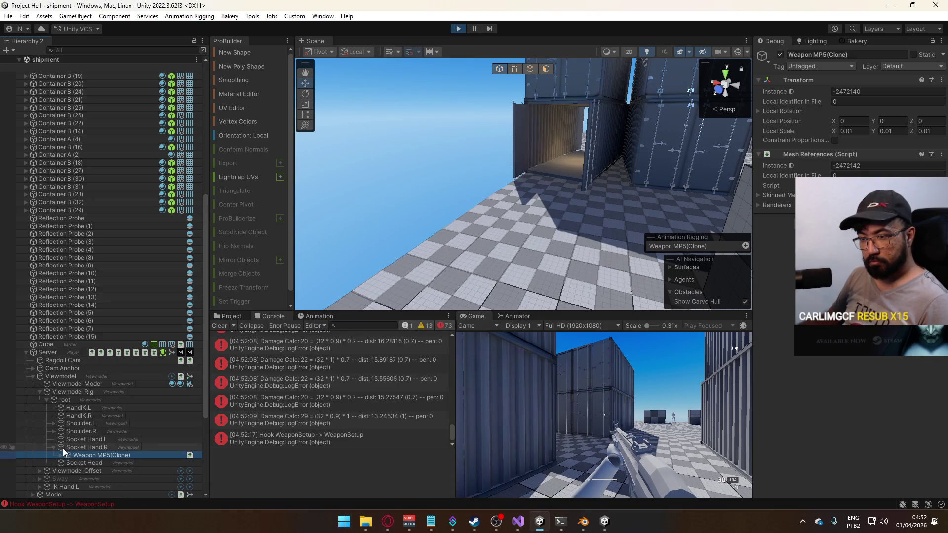
# Collapse the Viewmodel Rig and expand the Server player's Model > Armature > root to its hand sockets.
pyautogui.click(40, 391)
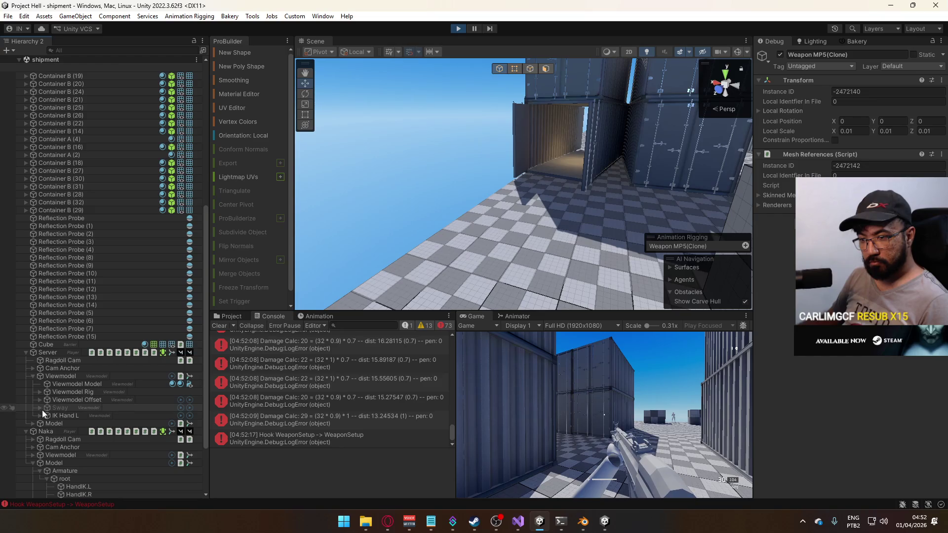
pyautogui.click(32, 423)
pyautogui.scroll(-3, 55, 422)
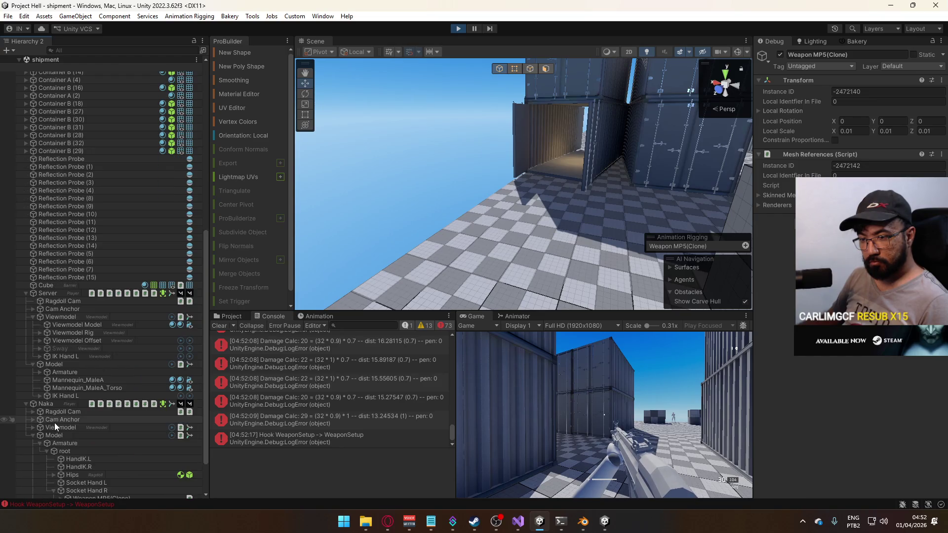
pyautogui.click(40, 373)
pyautogui.click(45, 380)
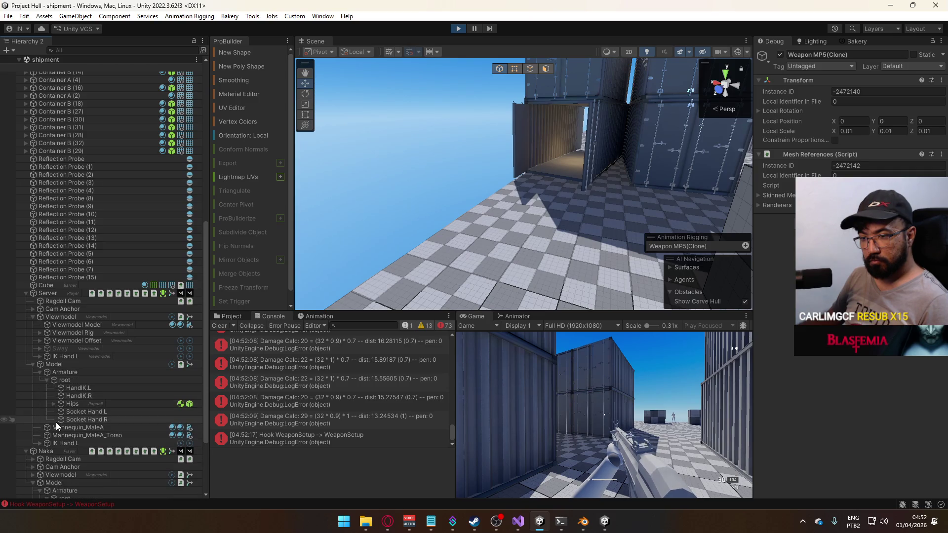
pyautogui.hotkey('alt', 'Tab')
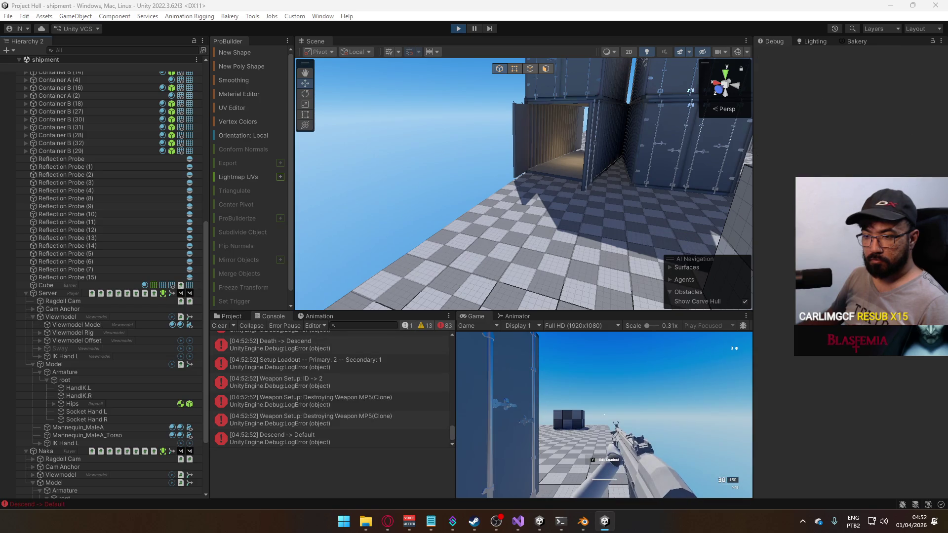
# Fire the MP5 at the mannequin opponent, then reload.
pyautogui.press('super')
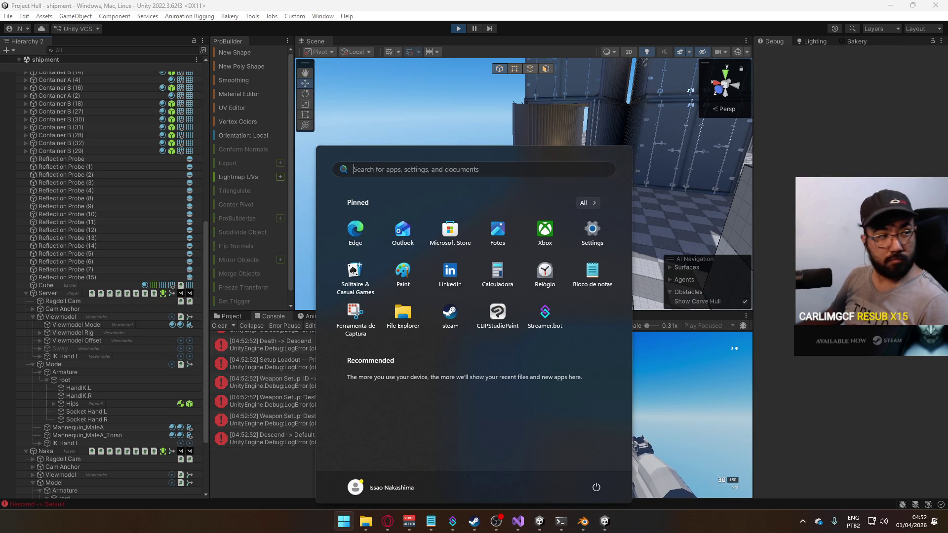
pyautogui.press('super')
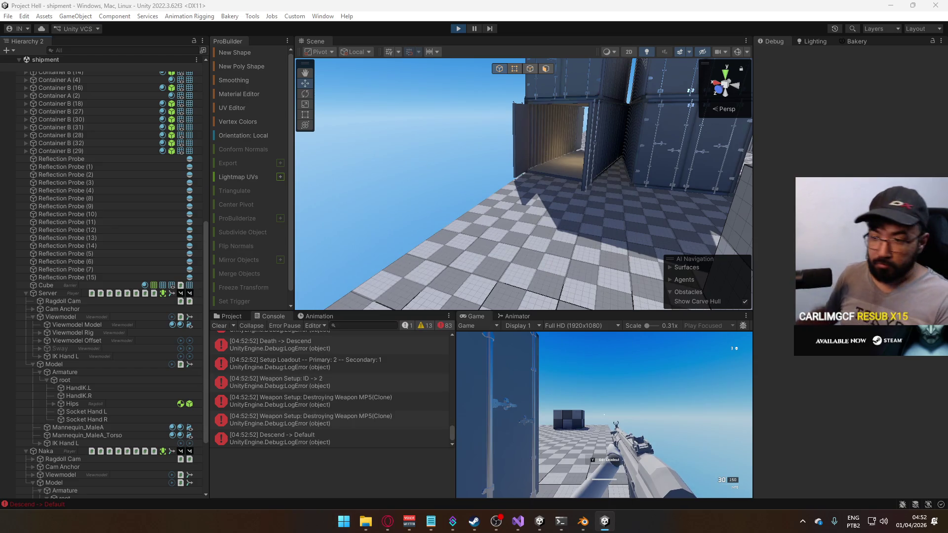
pyautogui.press('super')
pyautogui.scroll(-2, 126, 326)
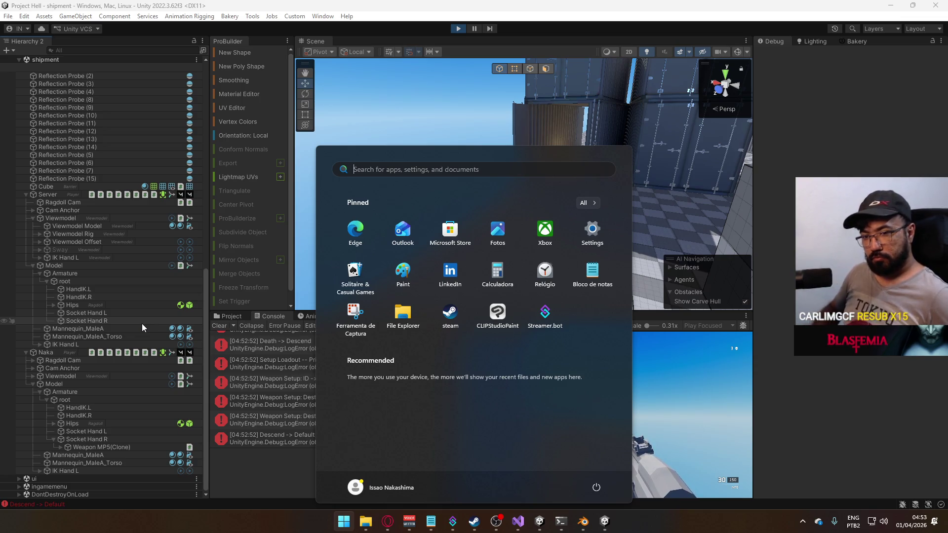
pyautogui.click(661, 446)
pyautogui.hotkey('shift', 'w')
pyautogui.click(604, 415)
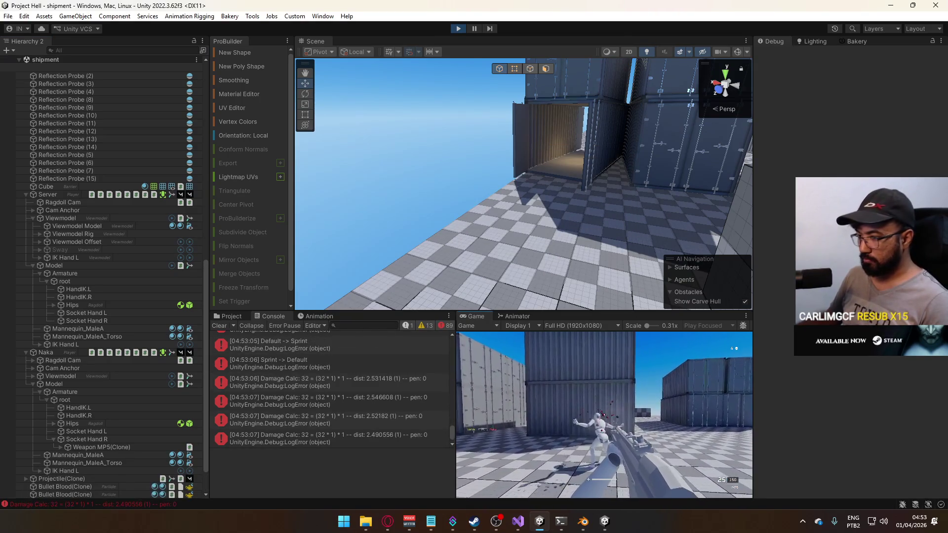
pyautogui.press('r')
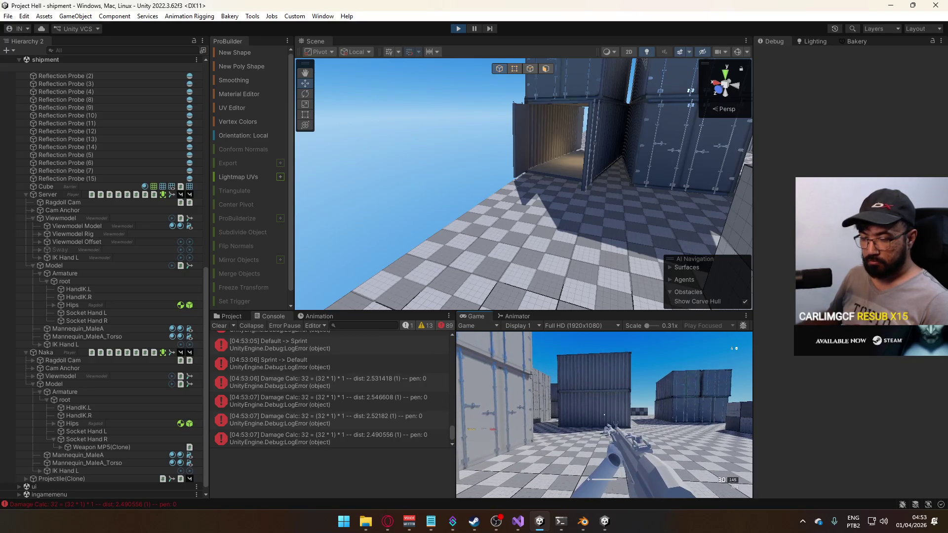
# Walk through the container corridor, firing at the opponents while advancing toward the far block.
pyautogui.press('w')
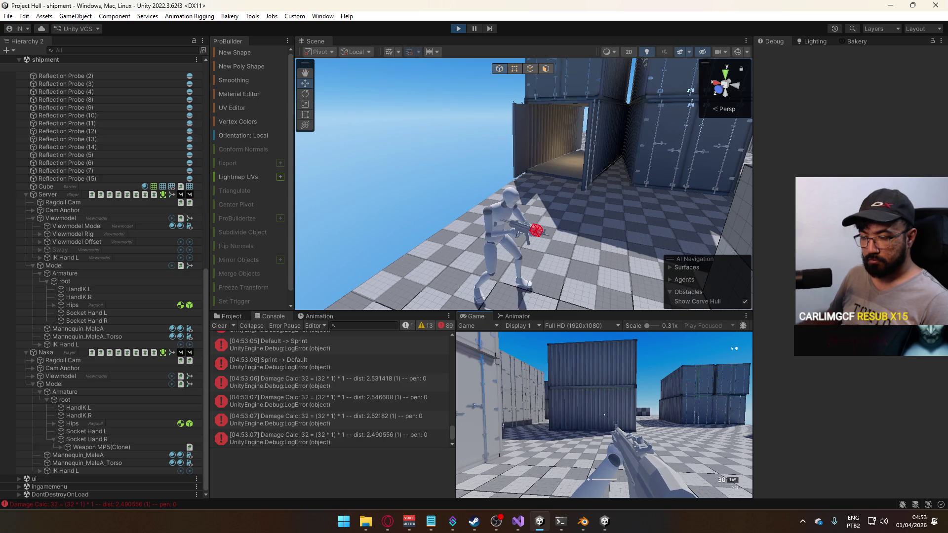
pyautogui.press('w')
pyautogui.hotkey('shift', 'w')
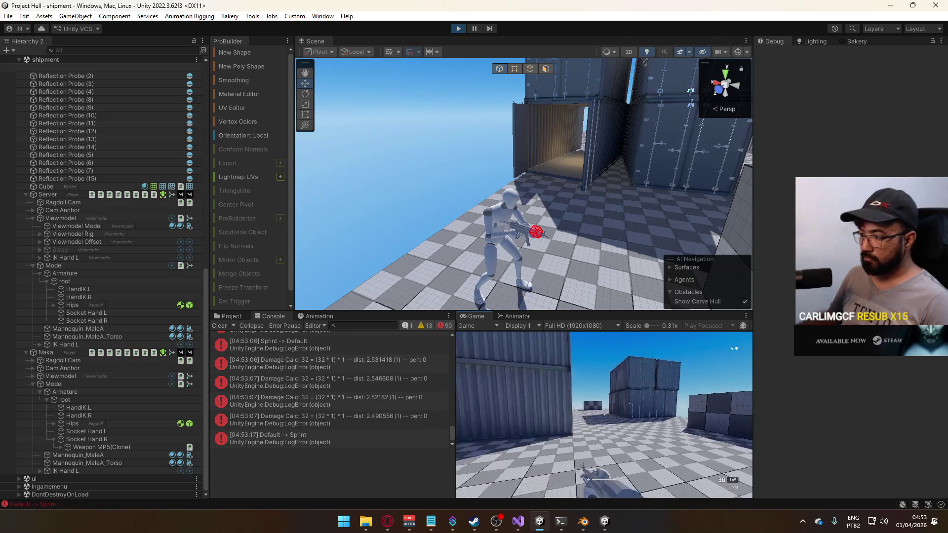
pyautogui.press('w')
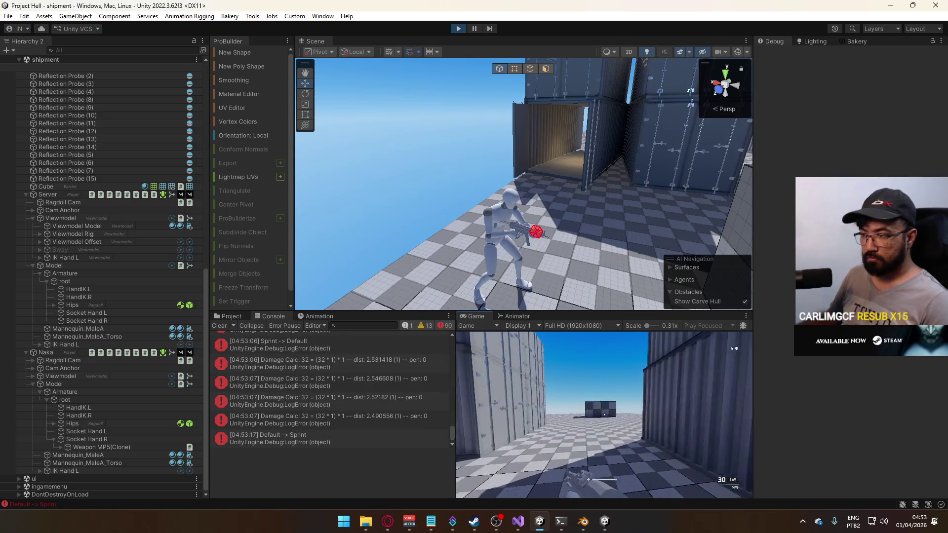
pyautogui.moveTo(604, 414)
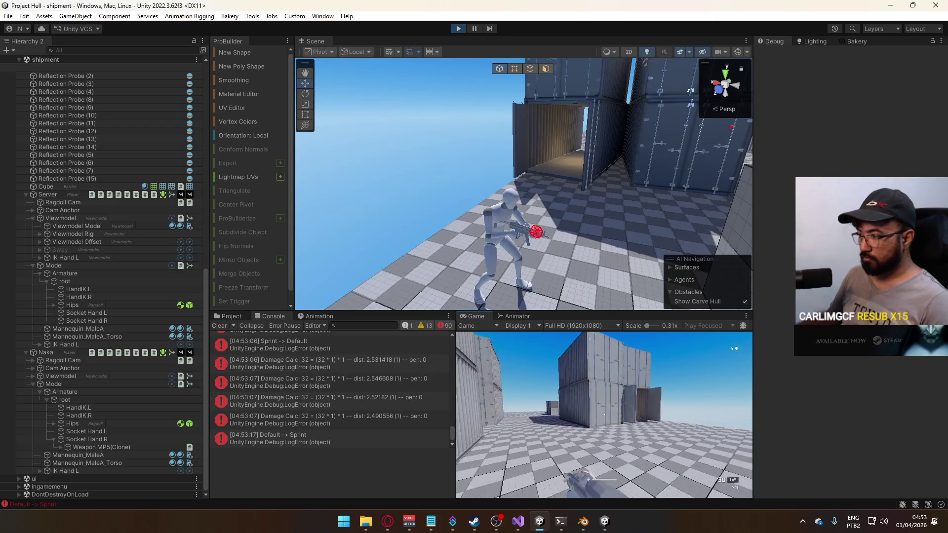
pyautogui.press('w')
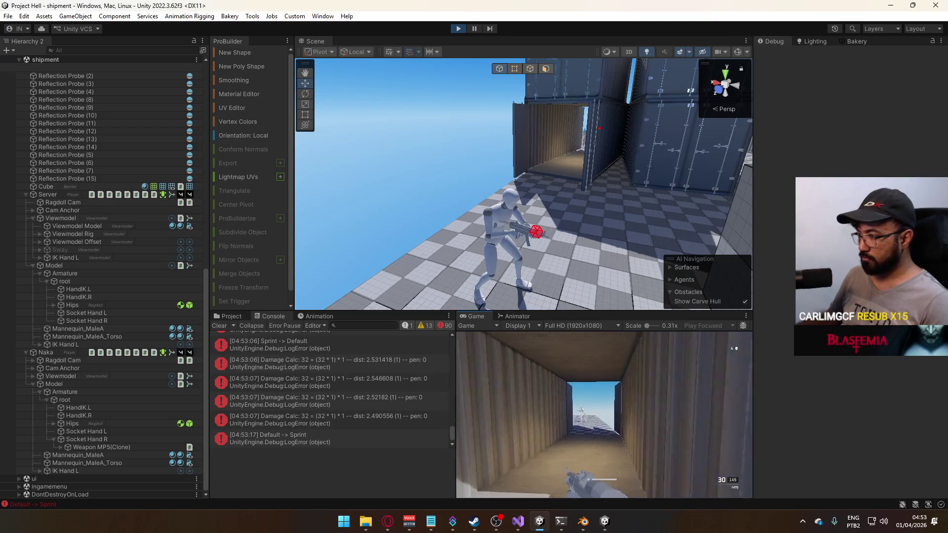
pyautogui.click(604, 414)
pyautogui.press('w')
pyautogui.click(604, 415)
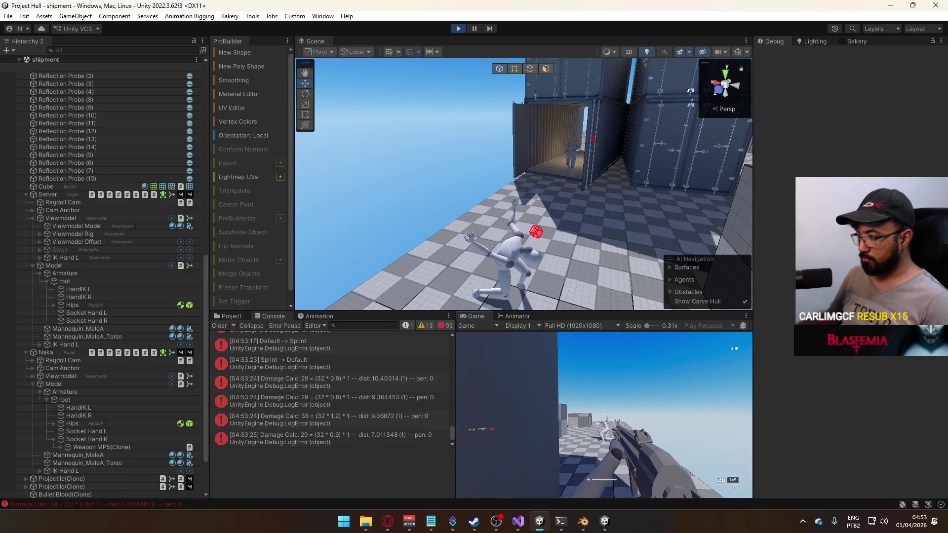
pyautogui.press('w')
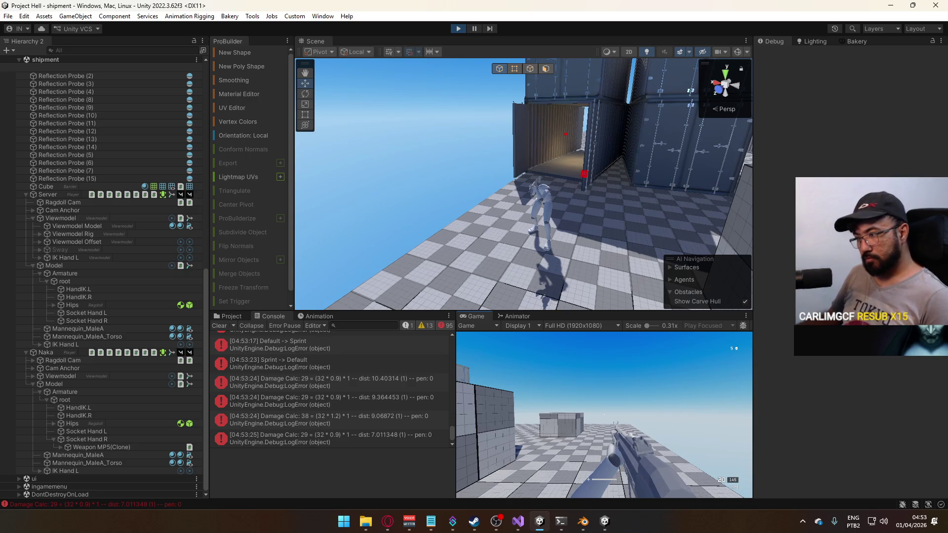
# Leave the running game and bring Blender to the front from the taskbar.
pyautogui.hotkey('alt', 'Tab')
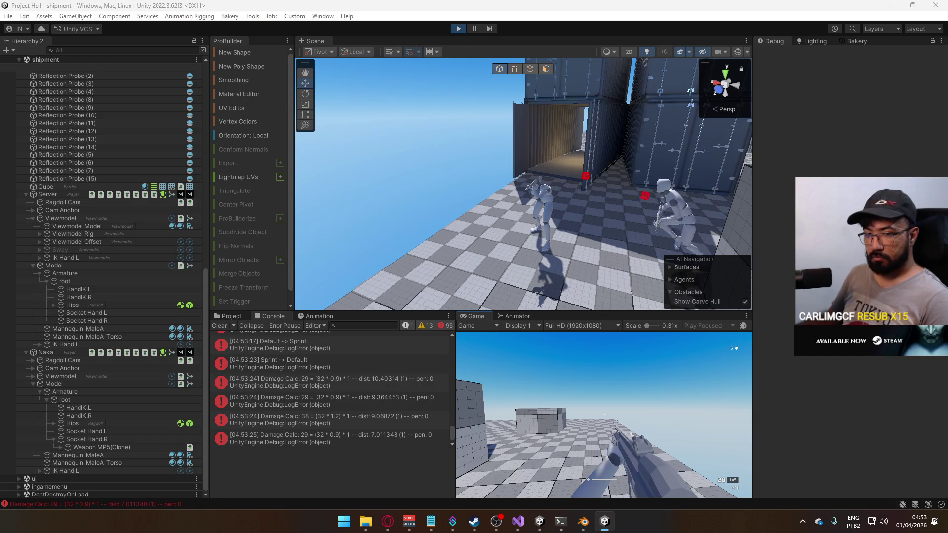
pyautogui.press('super')
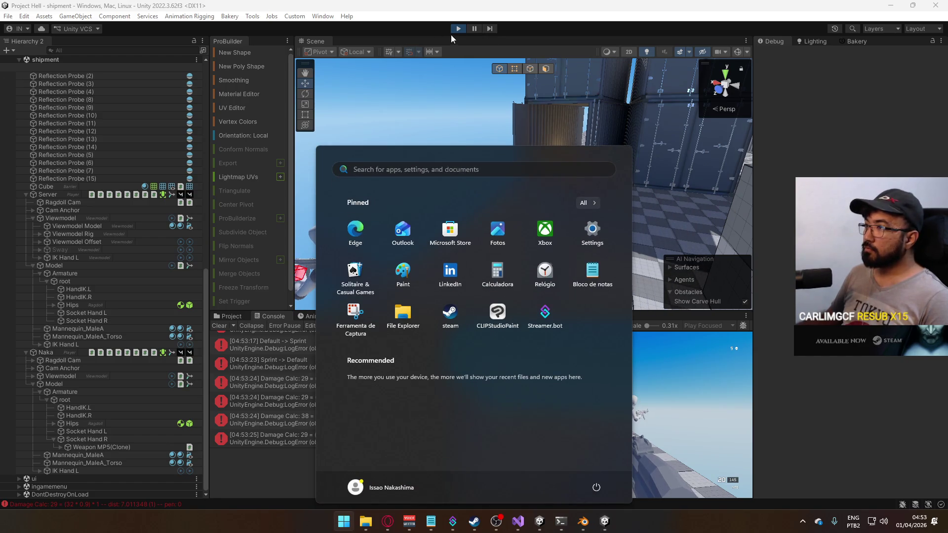
pyautogui.press('Escape')
pyautogui.rightClick(605, 521)
pyautogui.click(572, 493)
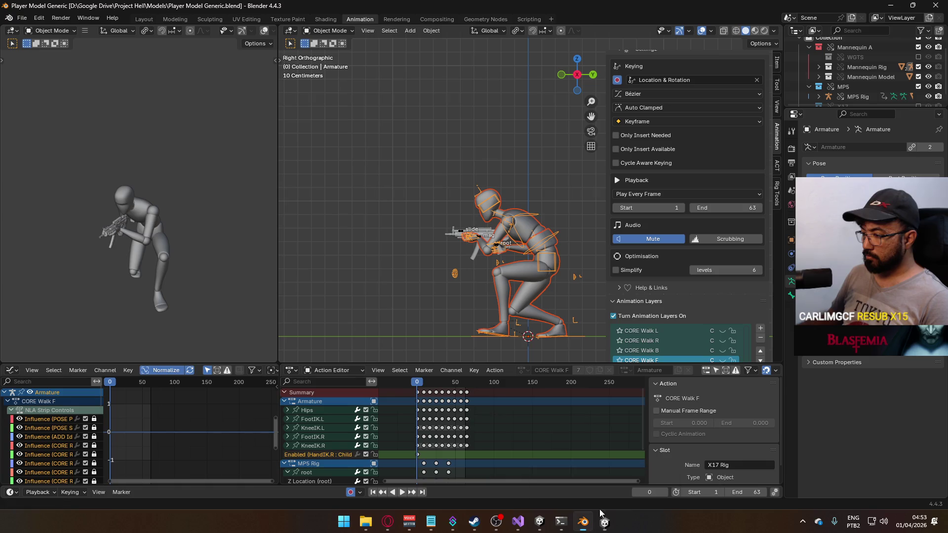
# Hide the CORE Walk BR and ADD Crouch layers, show CORE Sprint, then select the MP5 root bone.
pyautogui.scroll(-3, 715, 248)
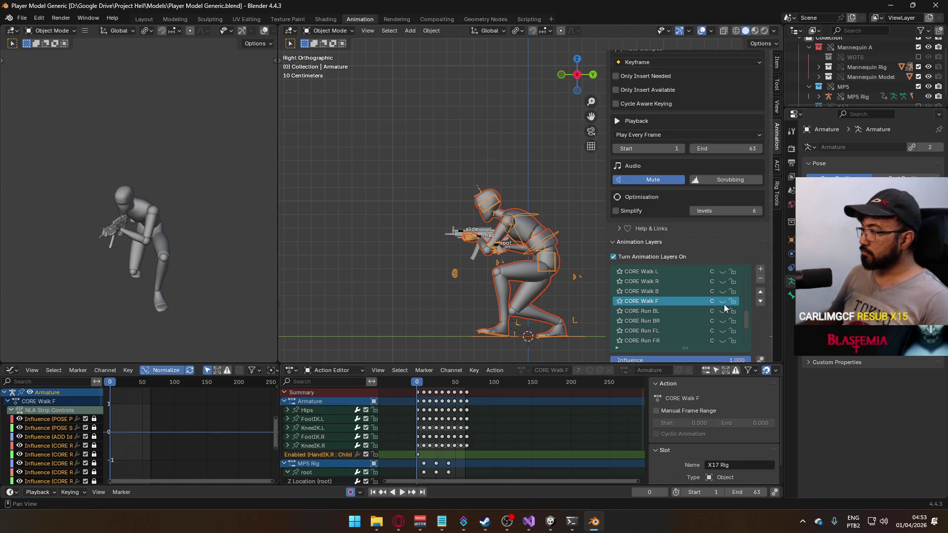
pyautogui.scroll(-5, 724, 304)
pyautogui.scroll(10, 737, 321)
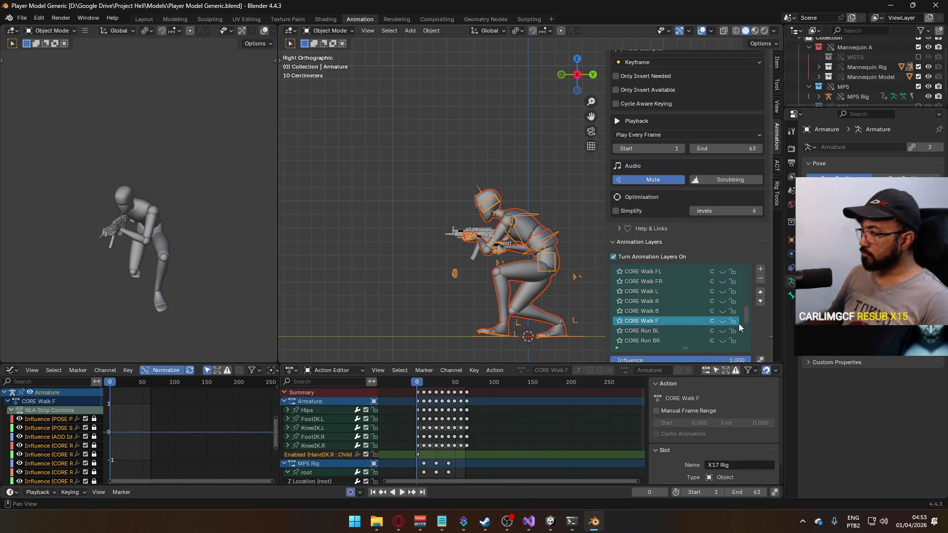
pyautogui.click(722, 302)
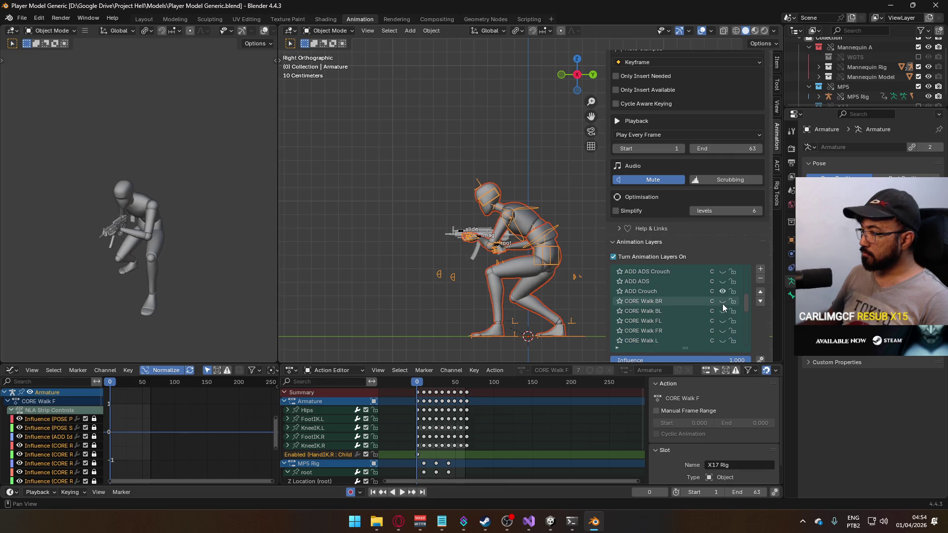
pyautogui.click(724, 292)
pyautogui.scroll(8, 710, 303)
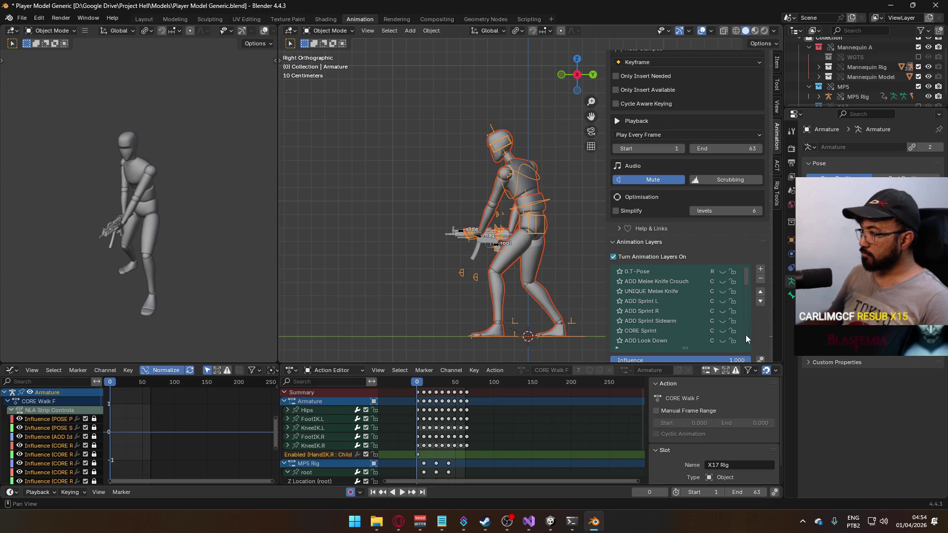
pyautogui.moveTo(745, 279)
pyautogui.mouseDown()
pyautogui.moveTo(748, 348)
pyautogui.moveTo(747, 284)
pyautogui.mouseUp()
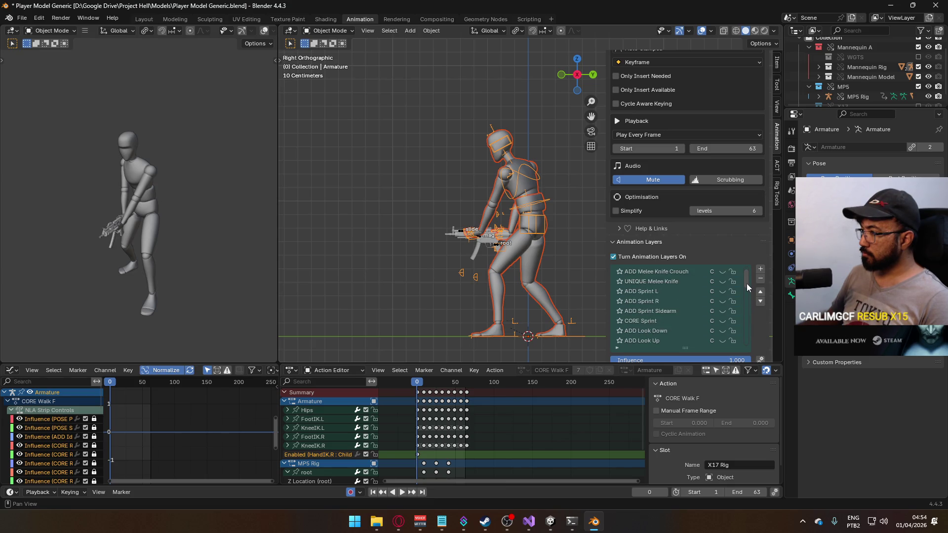
pyautogui.scroll(1, 714, 319)
pyautogui.scroll(-2, 683, 298)
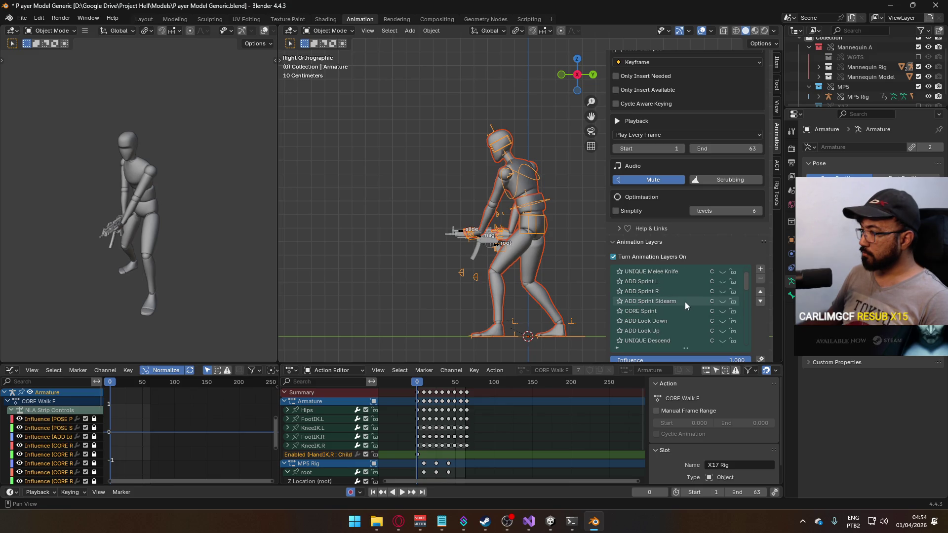
pyautogui.click(721, 311)
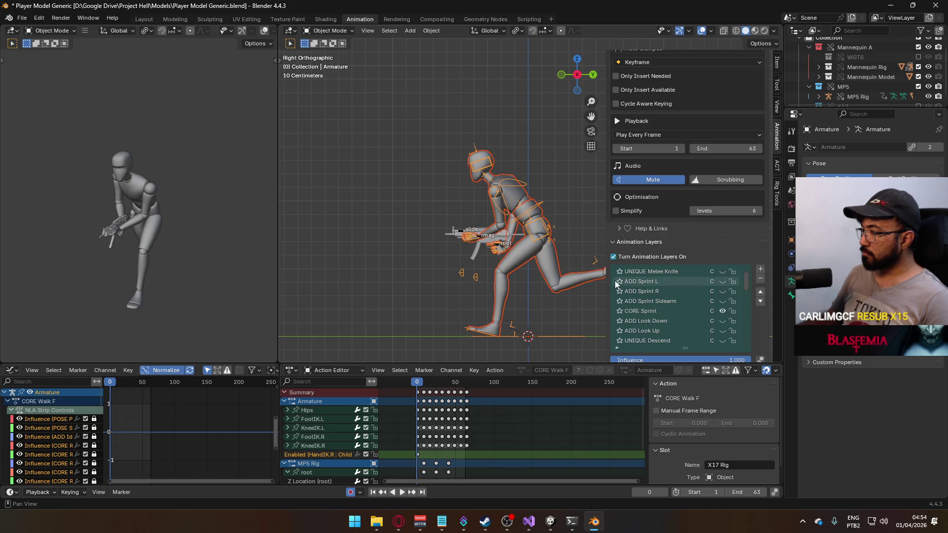
pyautogui.click(496, 248)
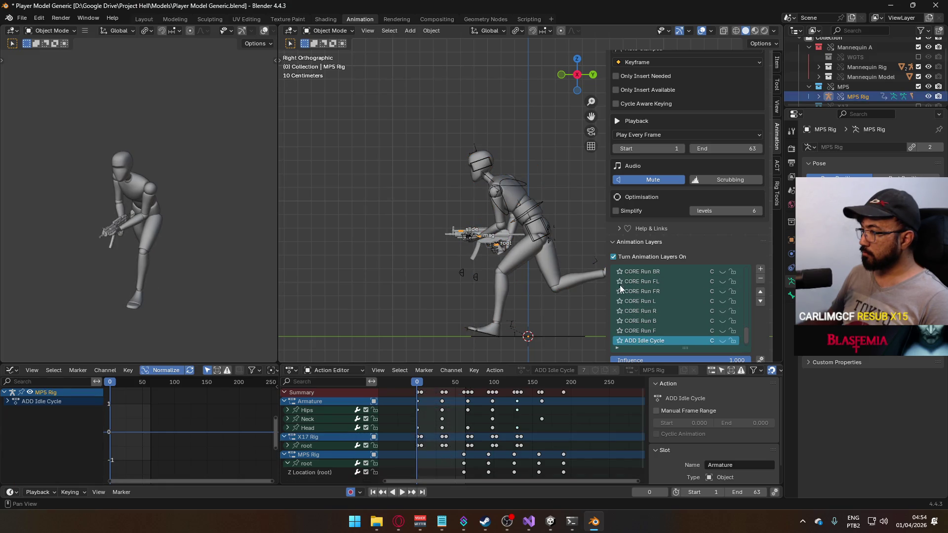
# On the MP5 rig, hide ADD Crouch and CORE Walk BR and show the CORE Sprint layer.
pyautogui.moveTo(746, 321); pyautogui.dragTo(744, 295)
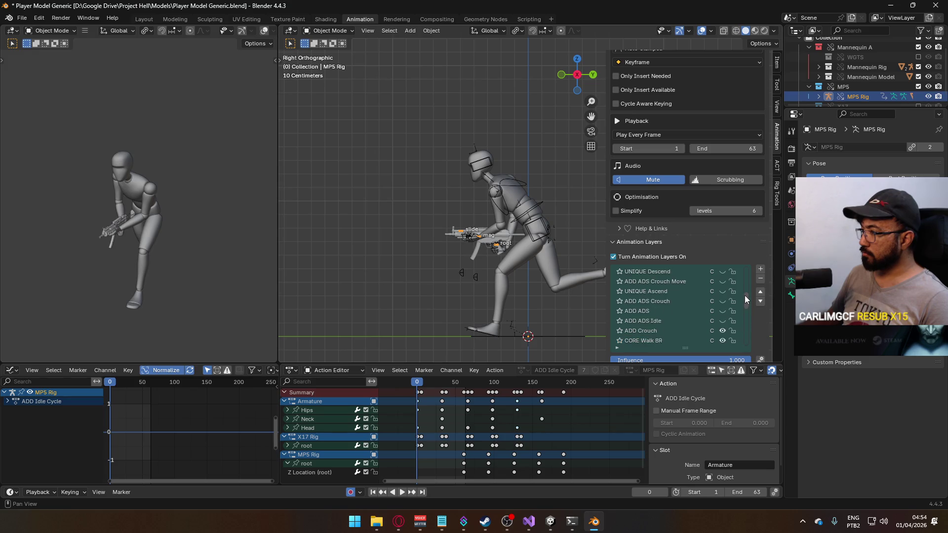
pyautogui.scroll(-2, 744, 295)
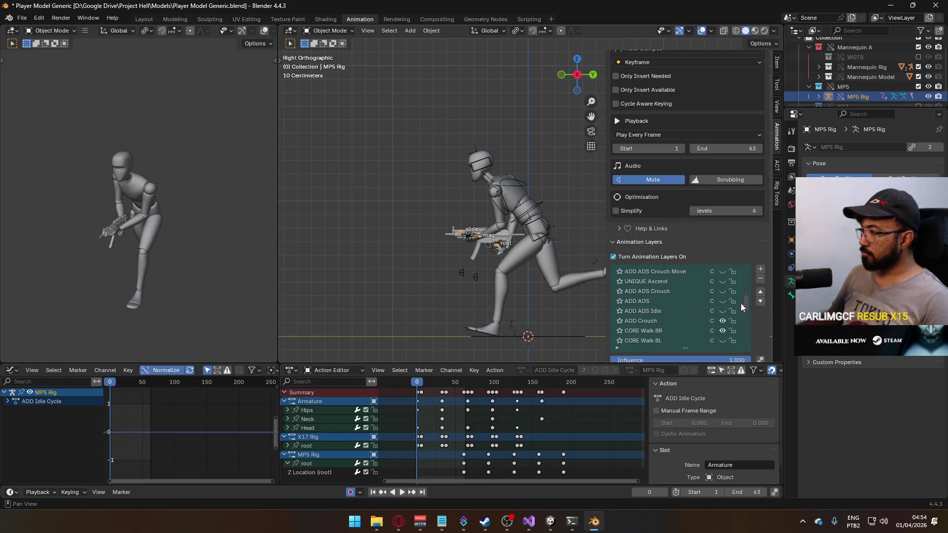
pyautogui.click(720, 320)
pyautogui.click(722, 330)
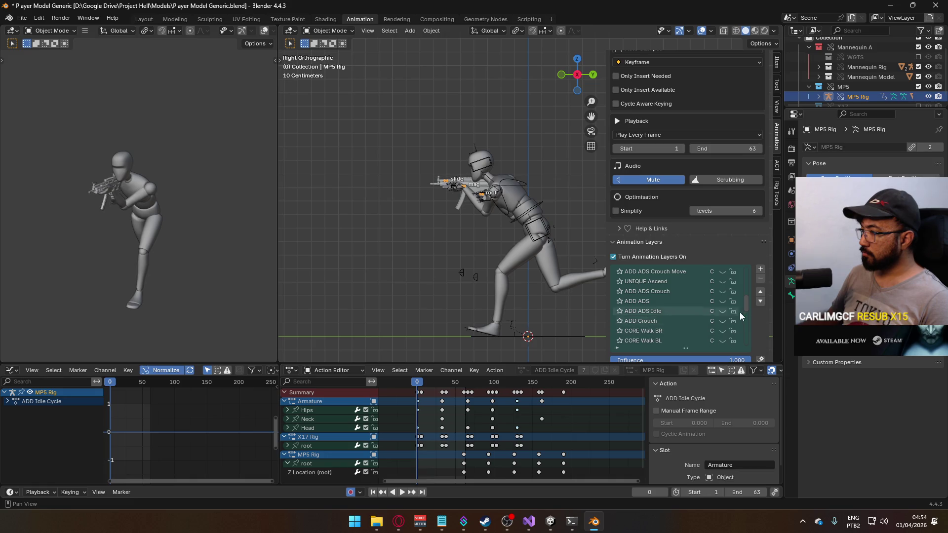
pyautogui.moveTo(747, 297); pyautogui.dragTo(747, 277)
pyautogui.scroll(1, 746, 274)
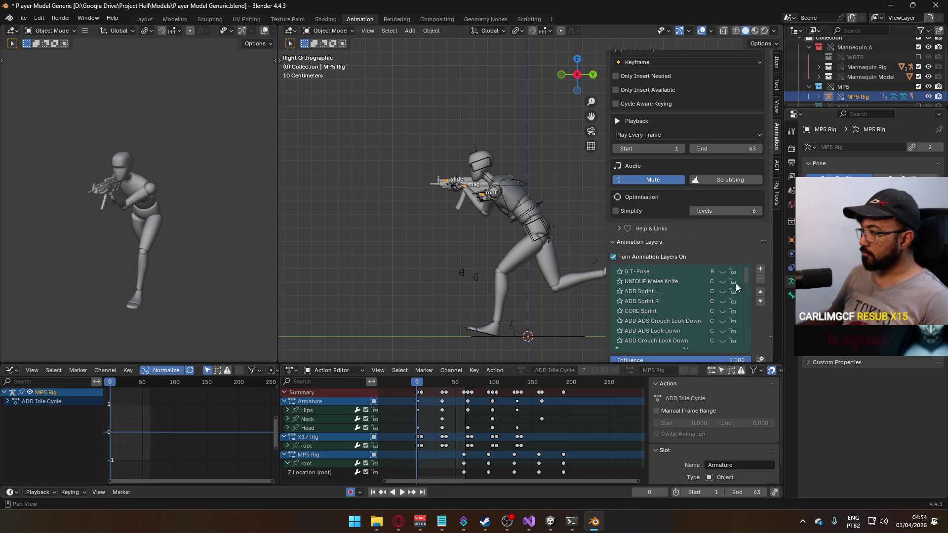
pyautogui.click(722, 310)
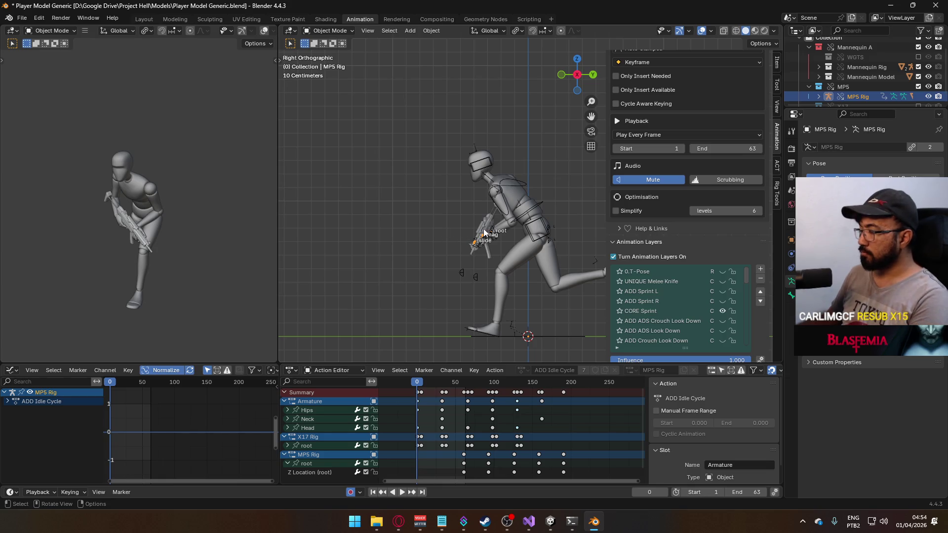
# Switch to front view and put the MP5 rig into Pose Mode.
pyautogui.press('KP_1')
pyautogui.scroll(3, 479, 253)
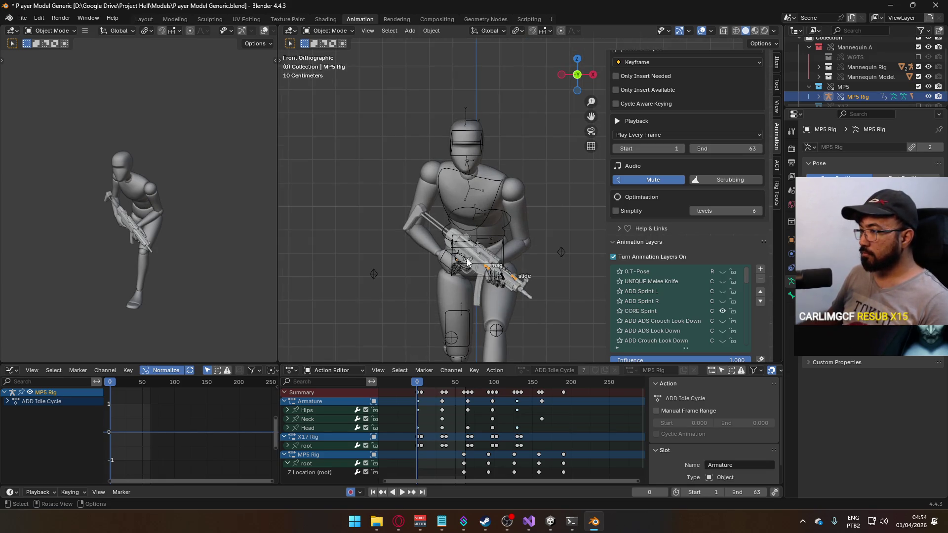
pyautogui.click(323, 30)
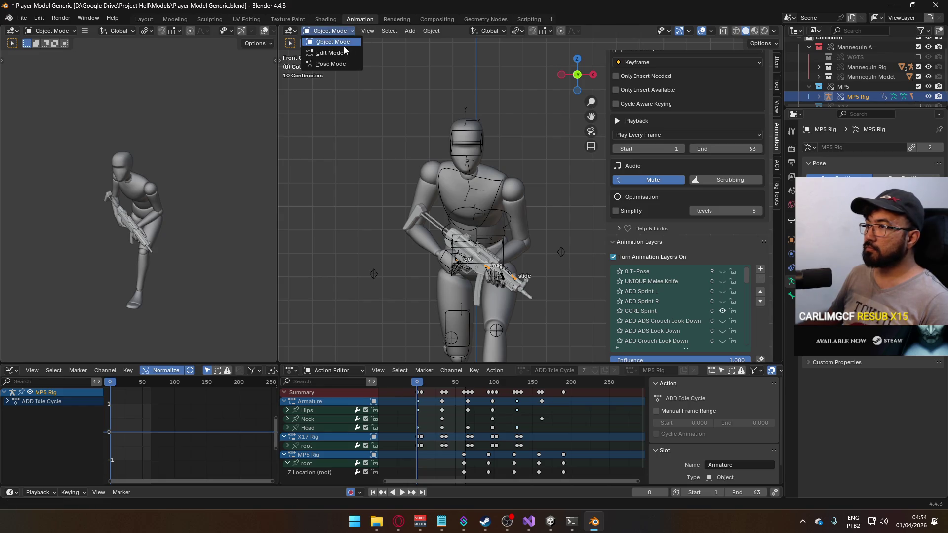
pyautogui.click(343, 67)
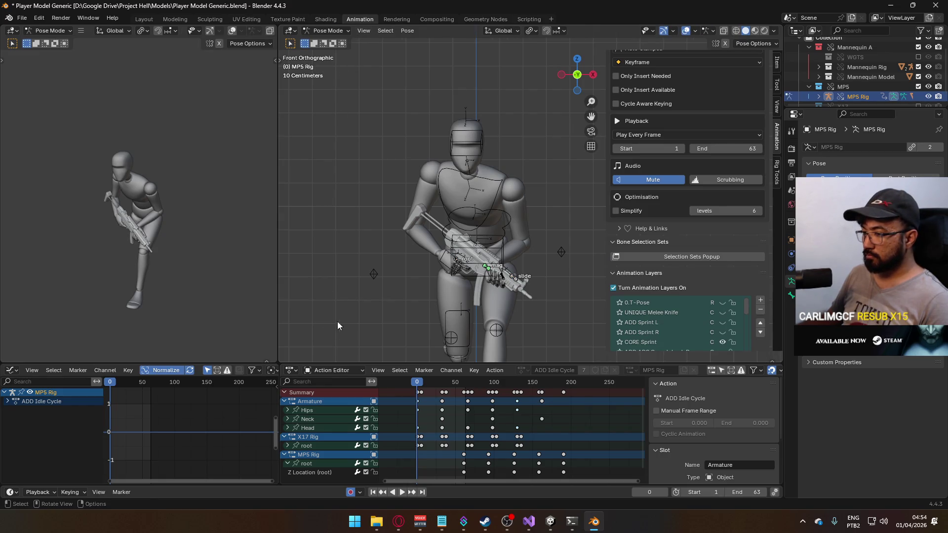
pyautogui.scroll(-1, 320, 458)
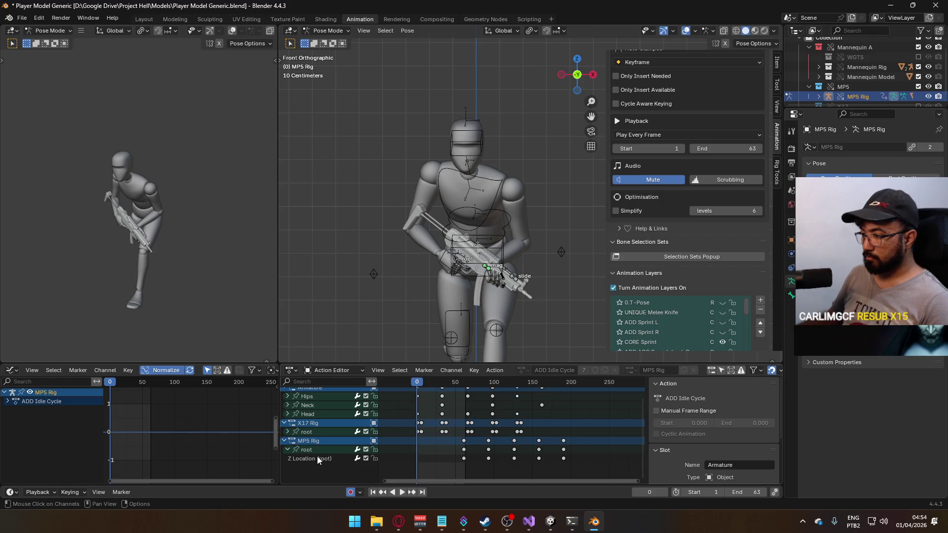
pyautogui.click(317, 459)
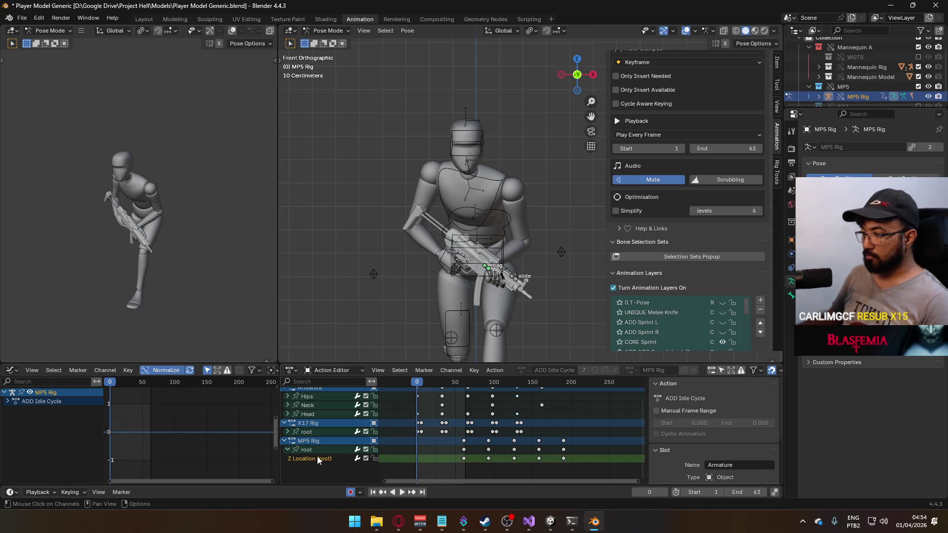
pyautogui.moveTo(415, 385)
pyautogui.mouseDown()
pyautogui.moveTo(563, 391)
pyautogui.moveTo(381, 393)
pyautogui.moveTo(399, 388)
pyautogui.mouseUp()
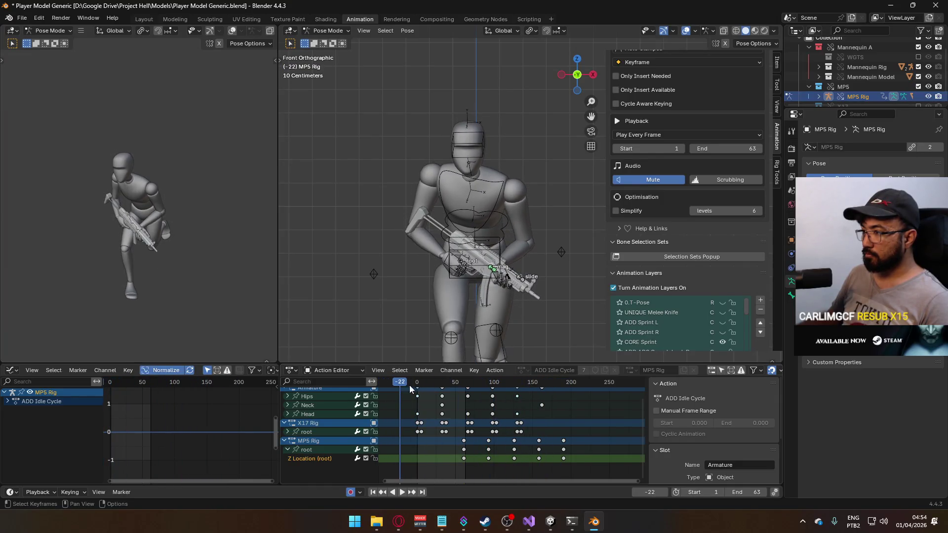
pyautogui.click(461, 263)
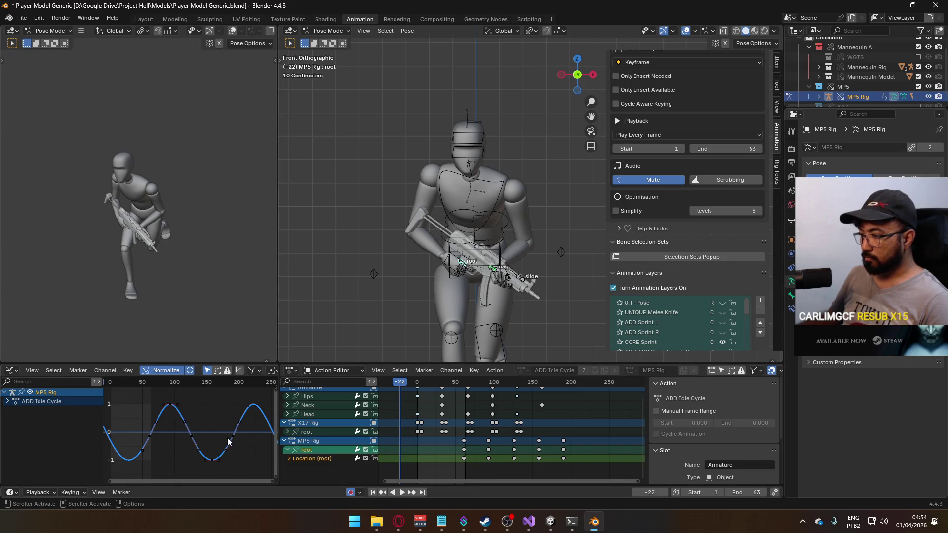
pyautogui.click(321, 460)
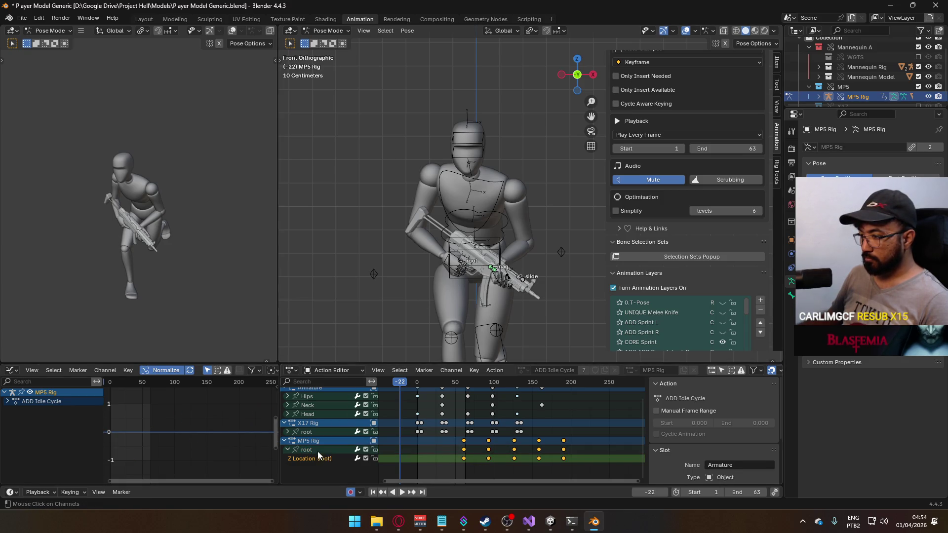
pyautogui.click(316, 452)
pyautogui.press('g')
pyautogui.press('y')
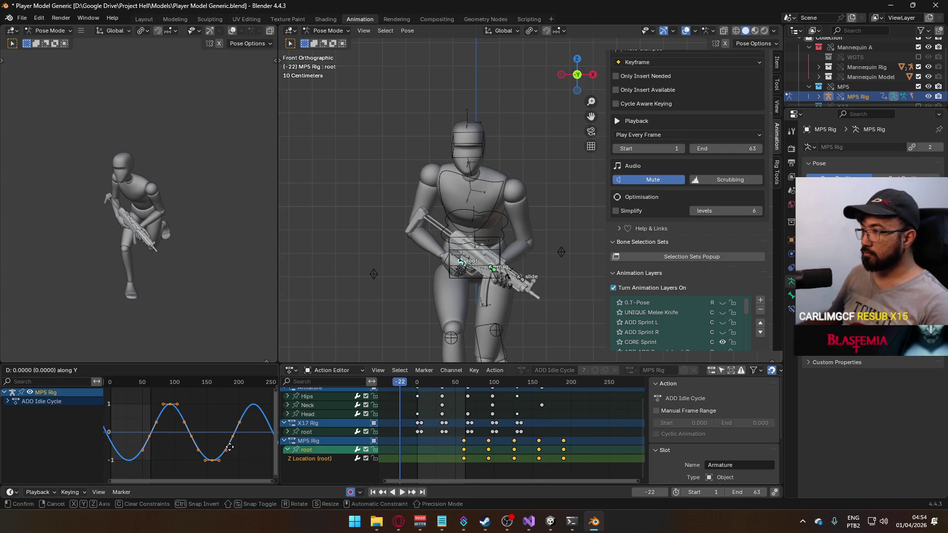
pyautogui.rightClick(227, 464)
pyautogui.scroll(-2, 227, 467)
pyautogui.scroll(-5, 225, 451)
pyautogui.press('g')
pyautogui.press('y')
pyautogui.rightClick(228, 468)
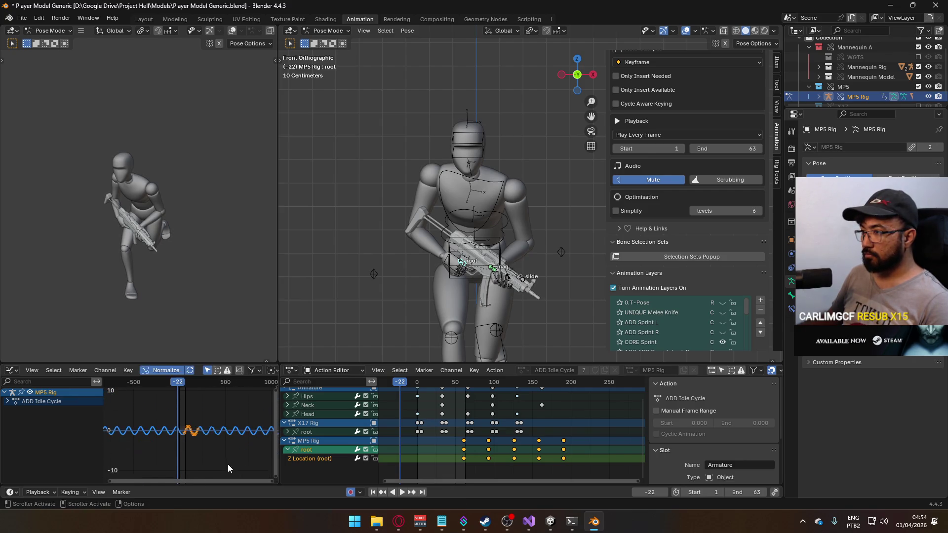
pyautogui.moveTo(496, 336); pyautogui.dragTo(446, 346)
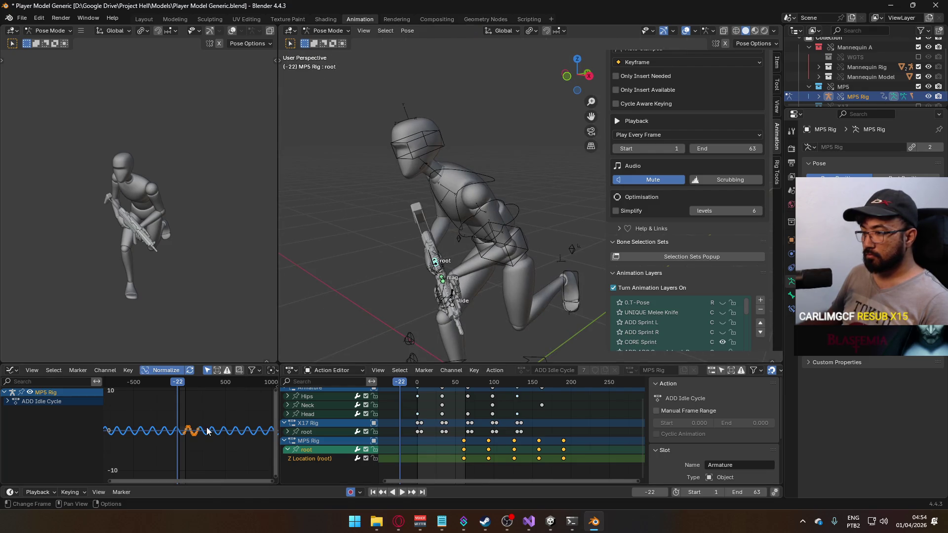
pyautogui.press('g')
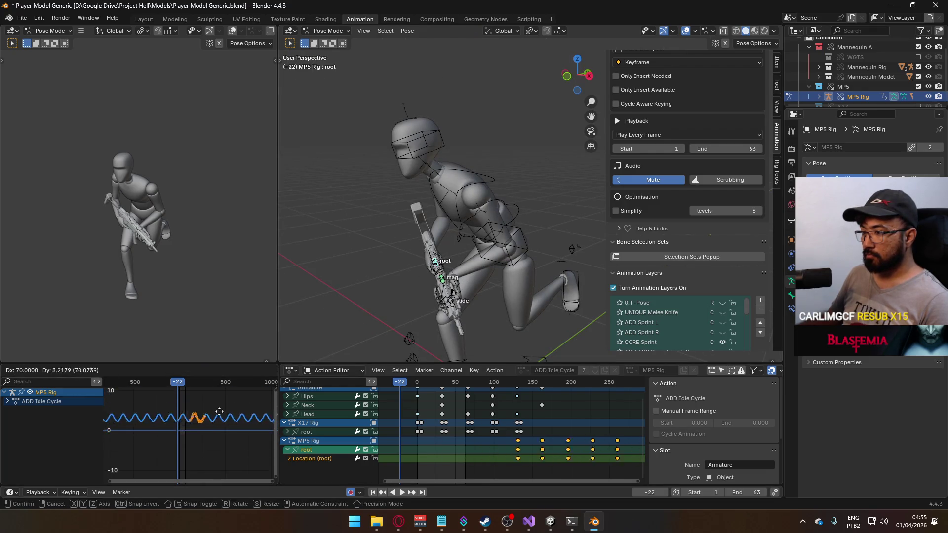
pyautogui.rightClick(227, 416)
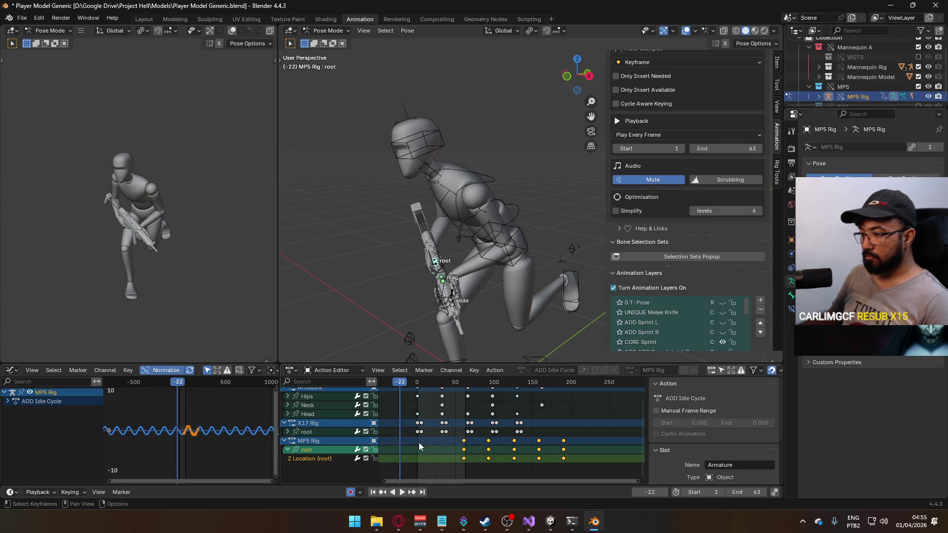
pyautogui.scroll(-2, 690, 270)
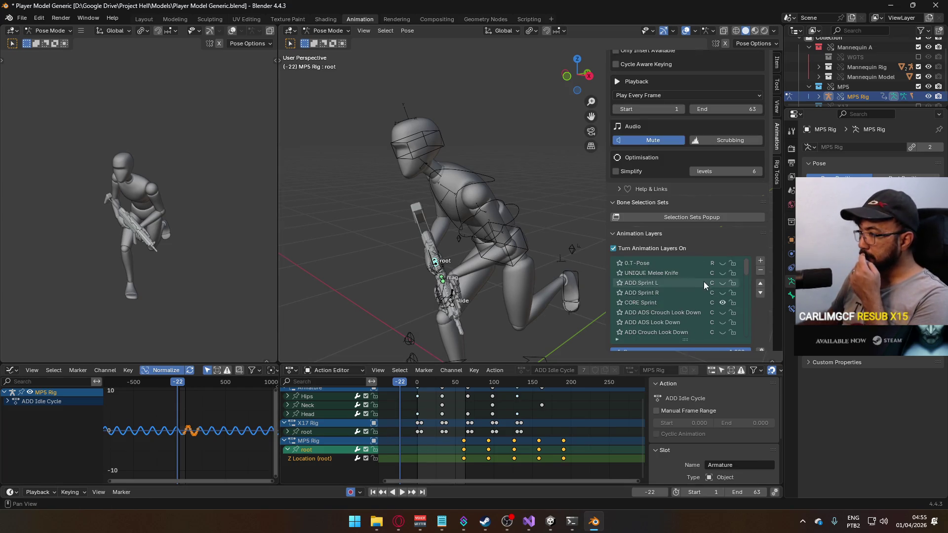
# Make CORE Sprint the active animation layer.
pyautogui.click(668, 305)
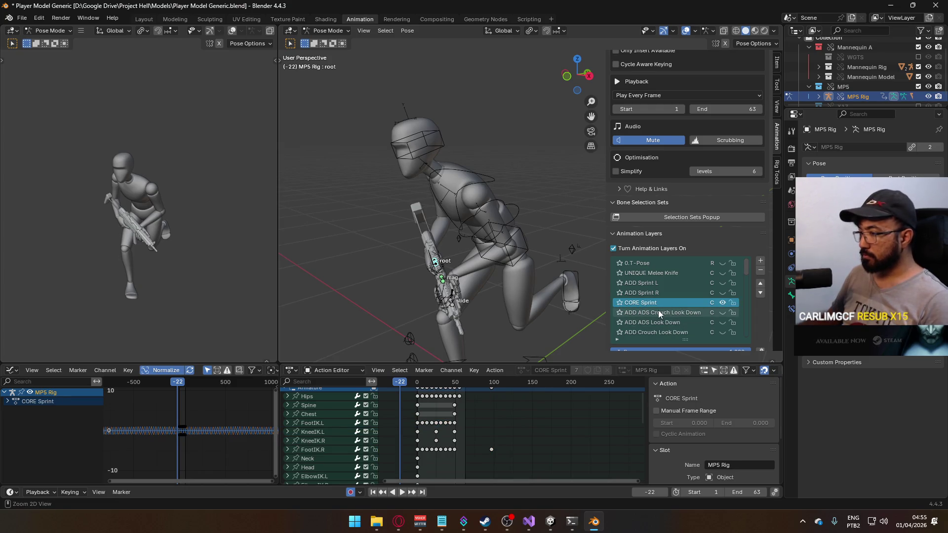
pyautogui.keyDown('ctrl'); pyautogui.scroll(5, 658, 310); pyautogui.keyUp('ctrl')
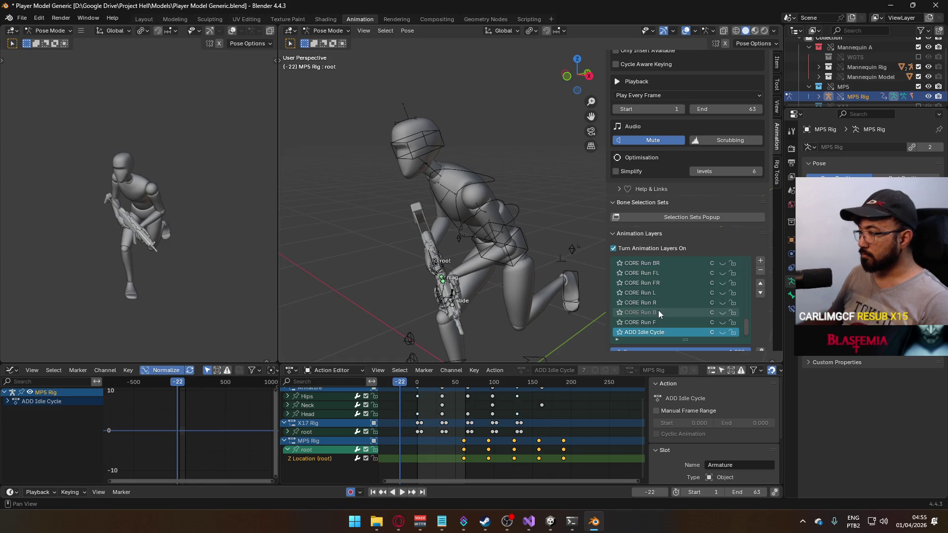
pyautogui.scroll(-1, 661, 292)
pyautogui.scroll(10, 661, 296)
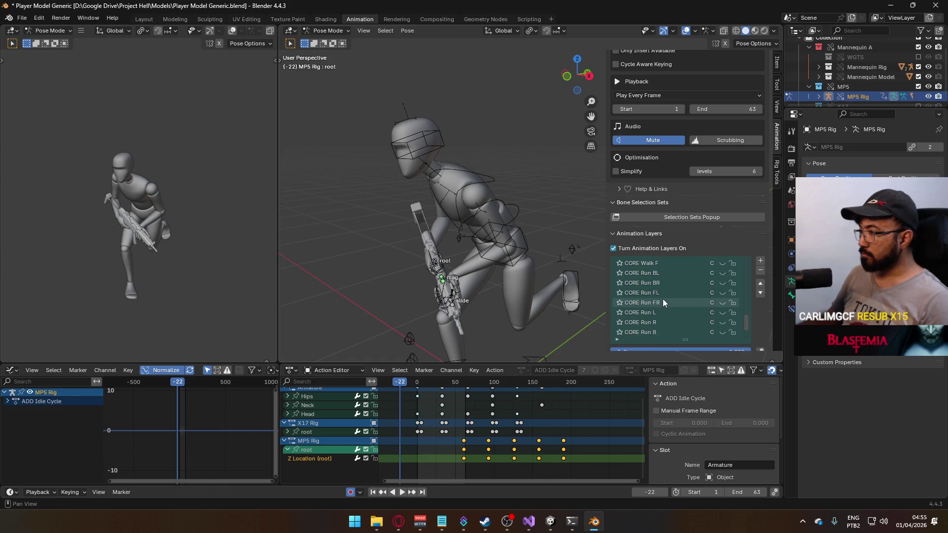
pyautogui.scroll(6, 665, 298)
pyautogui.scroll(1, 672, 307)
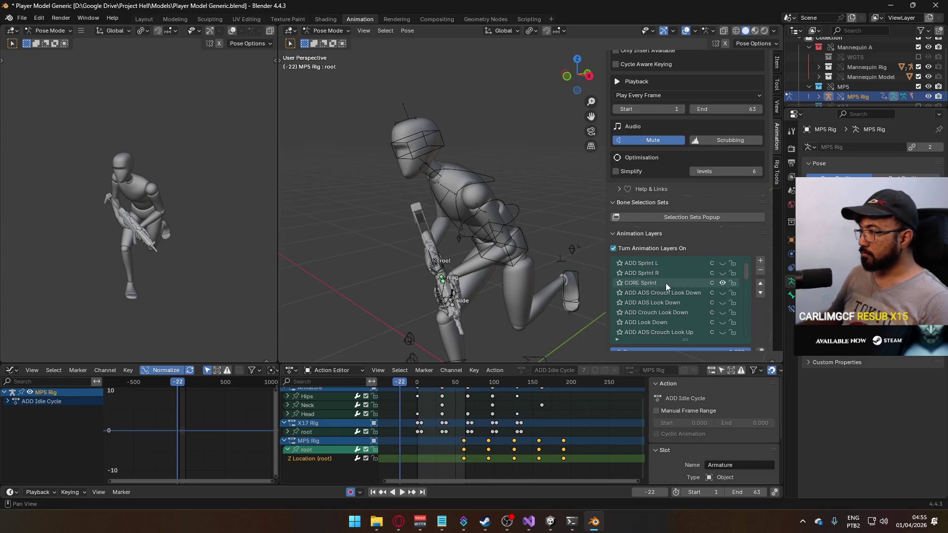
pyautogui.click(665, 283)
pyautogui.moveTo(430, 438); pyautogui.dragTo(439, 445)
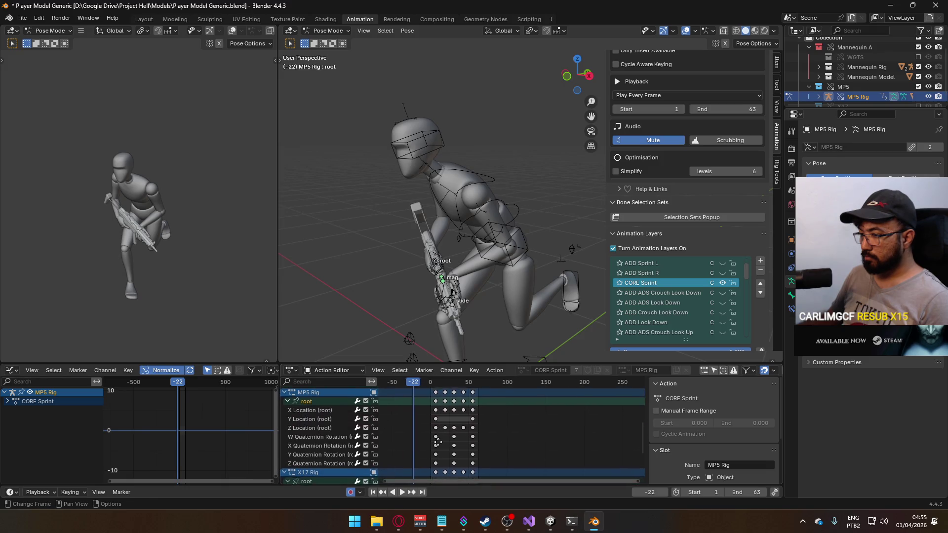
# Collapse the MP5 Rig and X17 Rig root groups and box-select the MP5 root keyframes.
pyautogui.click(288, 406)
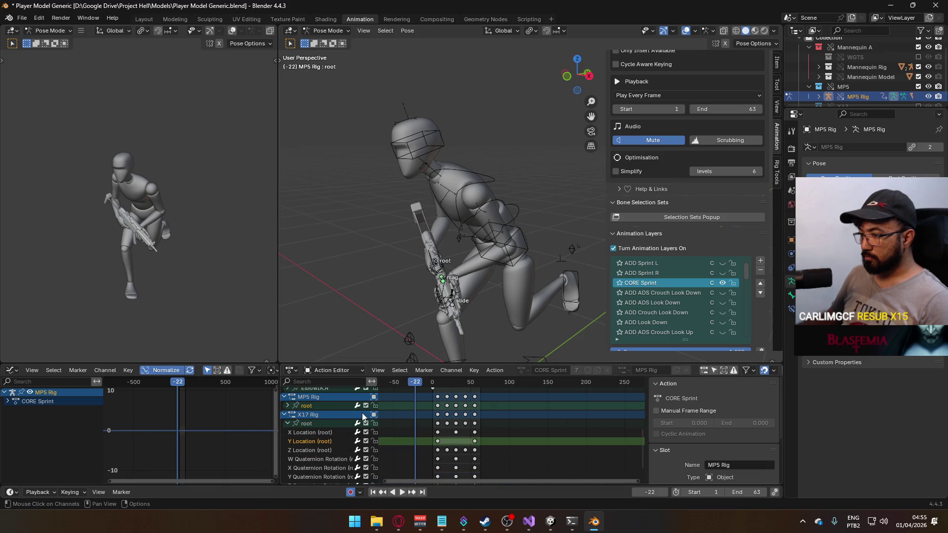
pyautogui.click(286, 423)
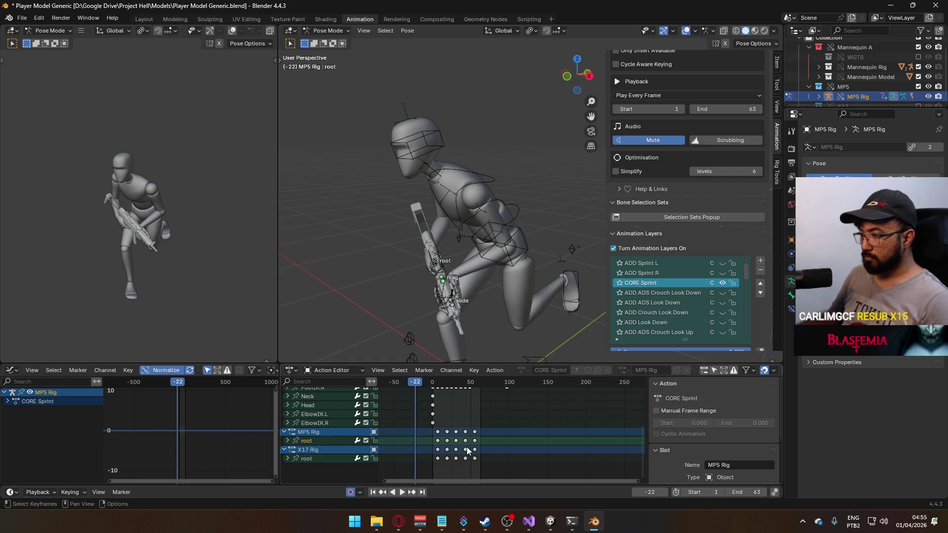
pyautogui.moveTo(494, 443); pyautogui.dragTo(427, 439)
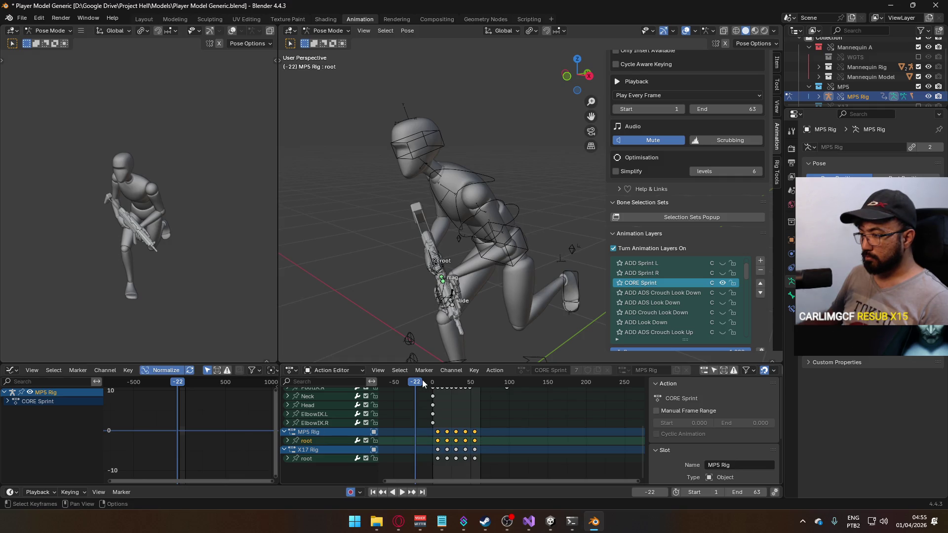
# Preview the sprint animation, then expand and select the root channel's location curves in the Graph Editor.
pyautogui.press('space')
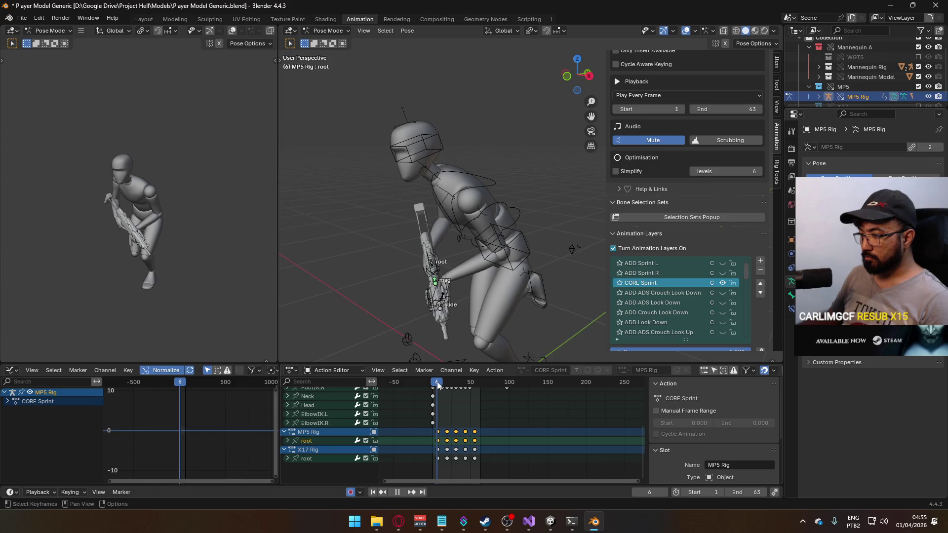
pyautogui.press('space')
pyautogui.click(307, 441)
pyautogui.click(289, 440)
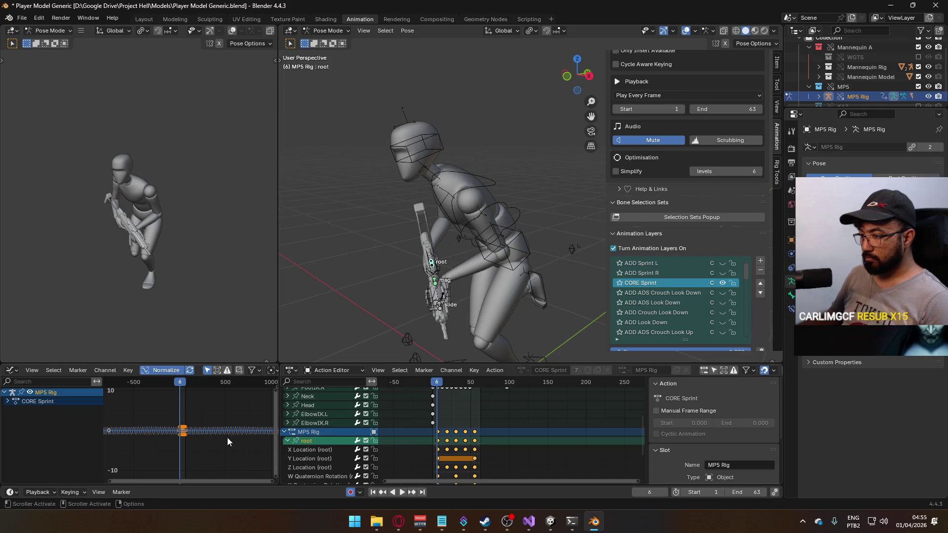
pyautogui.click(335, 458)
pyautogui.click(328, 469)
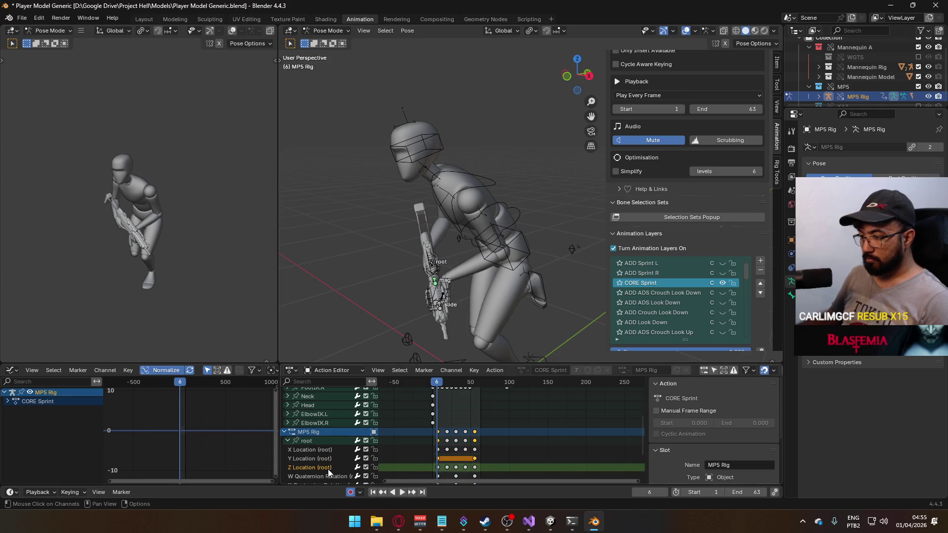
pyautogui.click(314, 442)
# Offset the MP5 root keys vertically with G then Y, viewed from the front.
pyautogui.scroll(3, 180, 456)
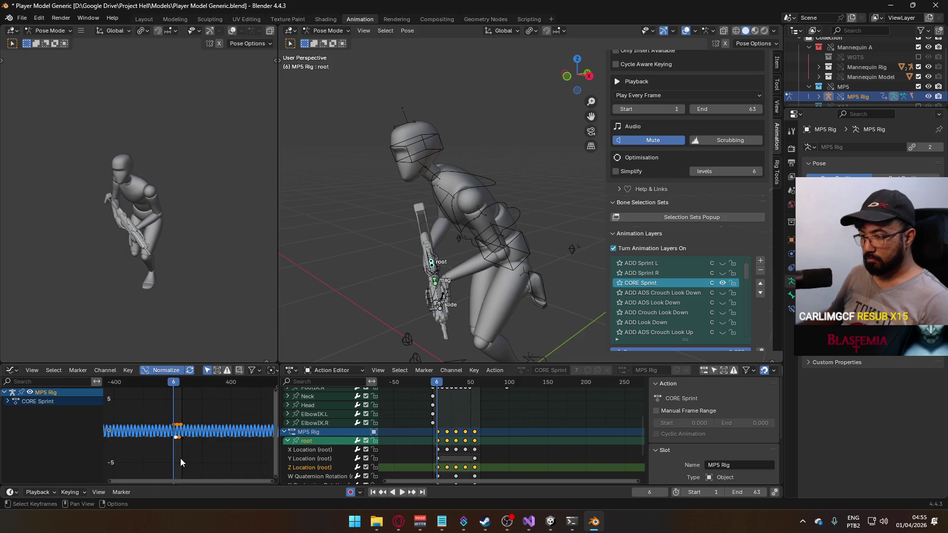
pyautogui.scroll(2, 186, 452)
pyautogui.scroll(2, 186, 455)
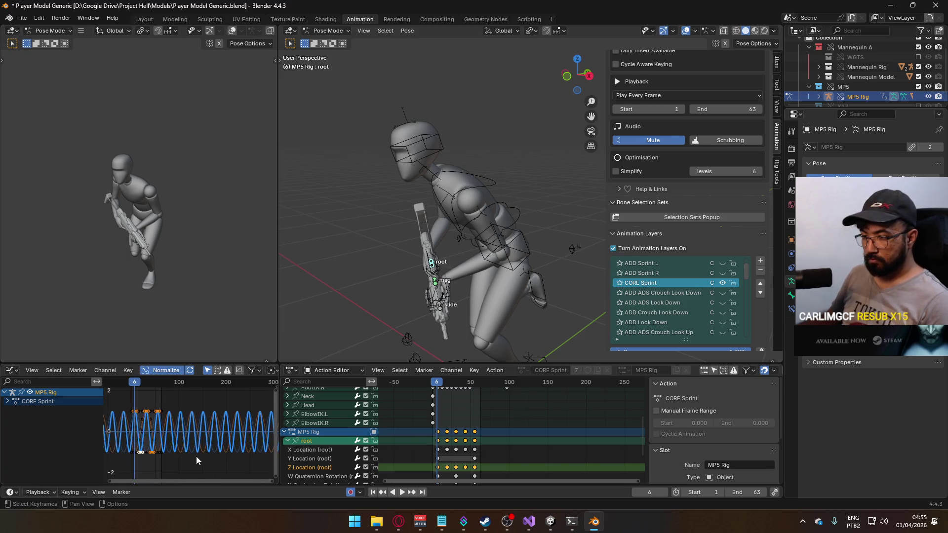
pyautogui.press('g')
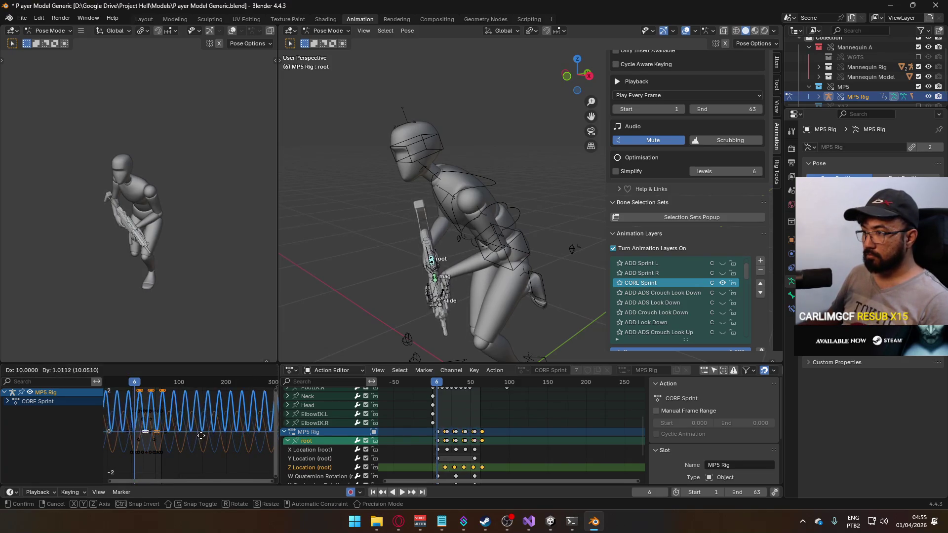
pyautogui.press('Escape')
pyautogui.press('KP_1')
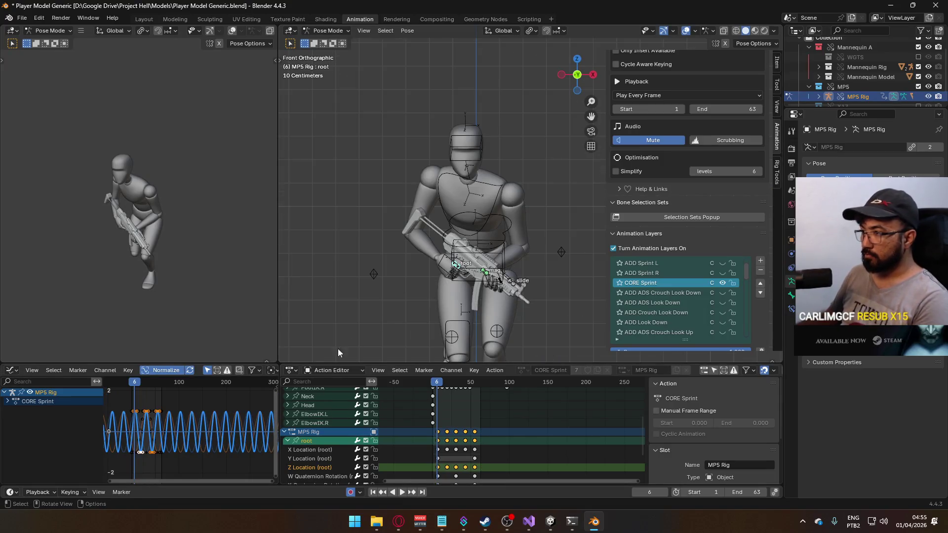
pyautogui.press('g')
pyautogui.press('y')
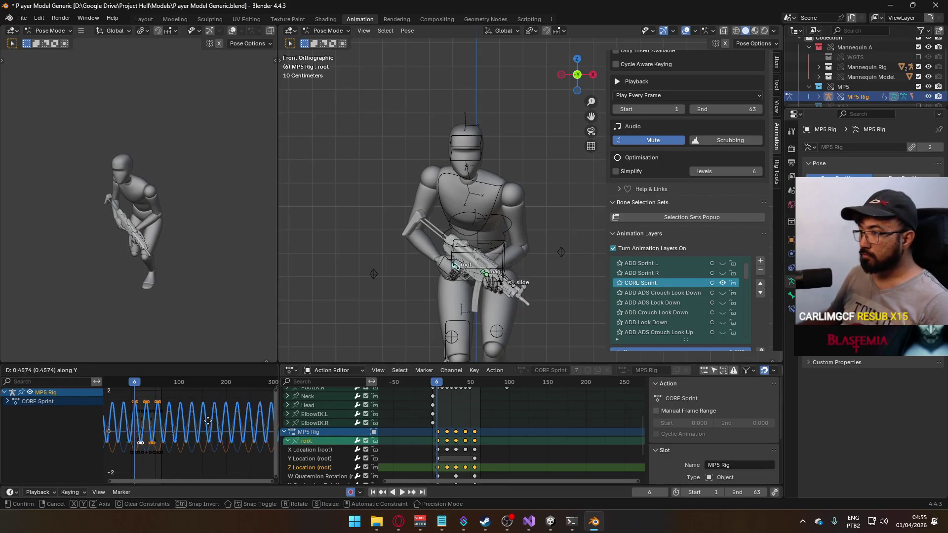
pyautogui.click(207, 461)
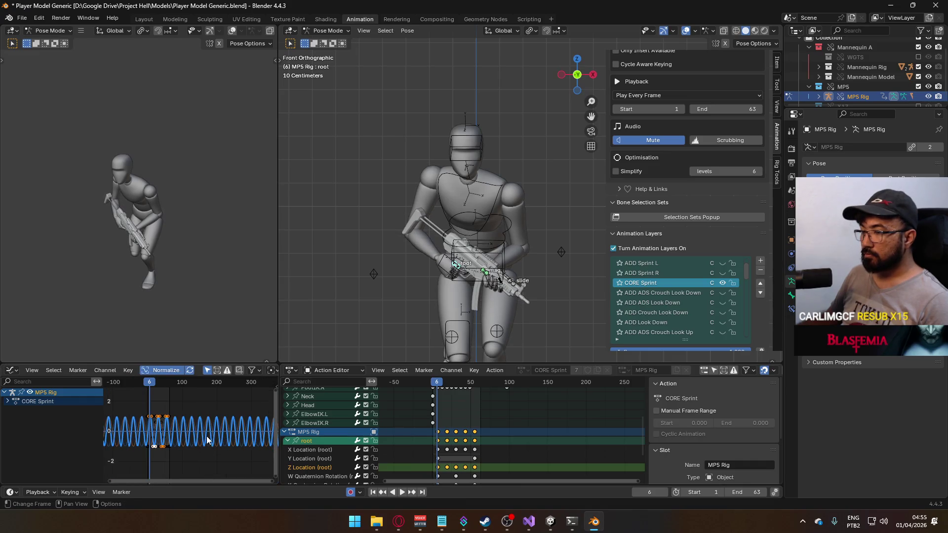
pyautogui.scroll(-2, 207, 436)
pyautogui.press('g')
pyautogui.press('y')
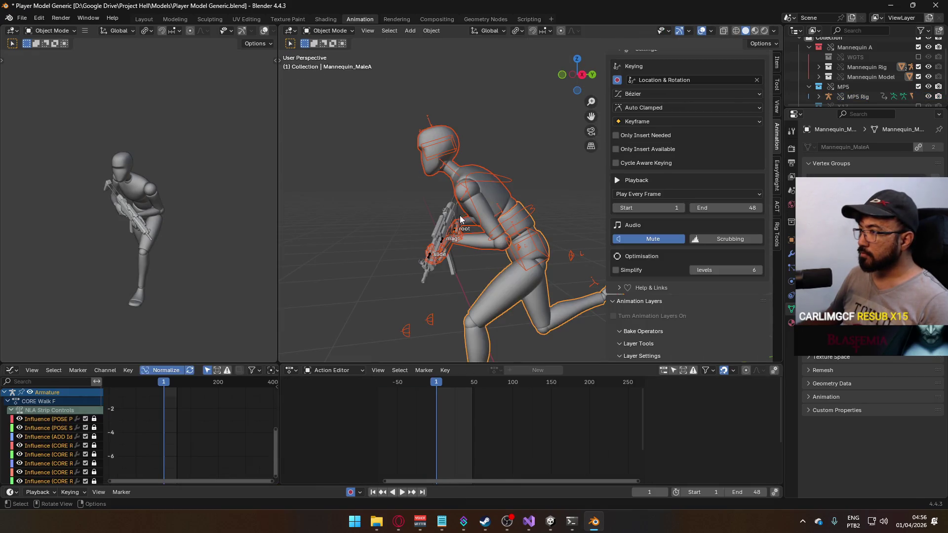
# Select the character's armature and bring Unity back to the front.
pyautogui.click(477, 210)
pyautogui.scroll(-3, 735, 301)
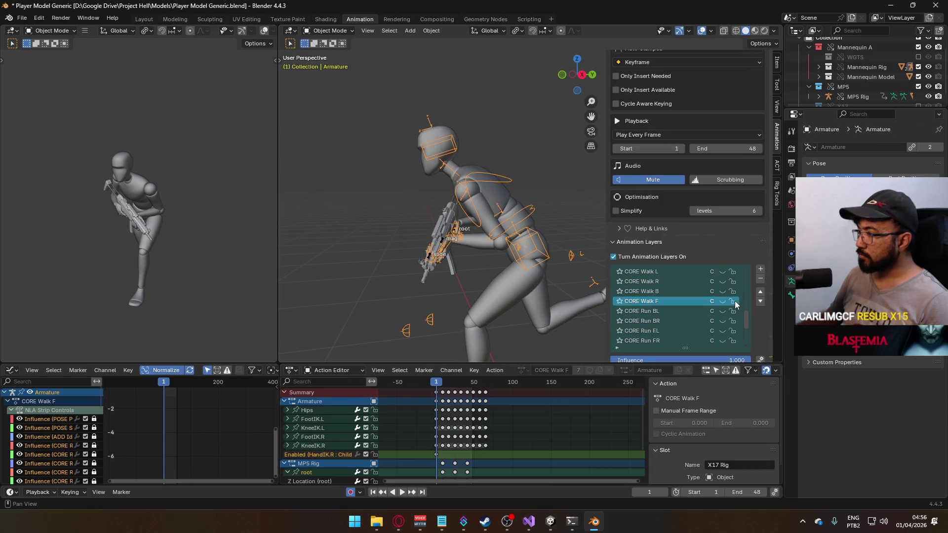
pyautogui.click(551, 521)
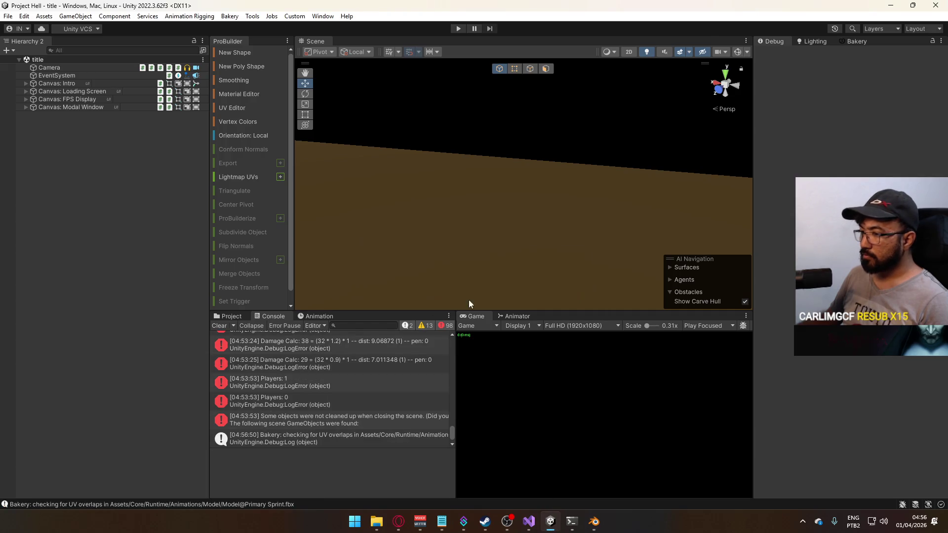
# Clear the console, start File > Build And Run, and begin a new line in the Notepad to-do list.
pyautogui.click(215, 324)
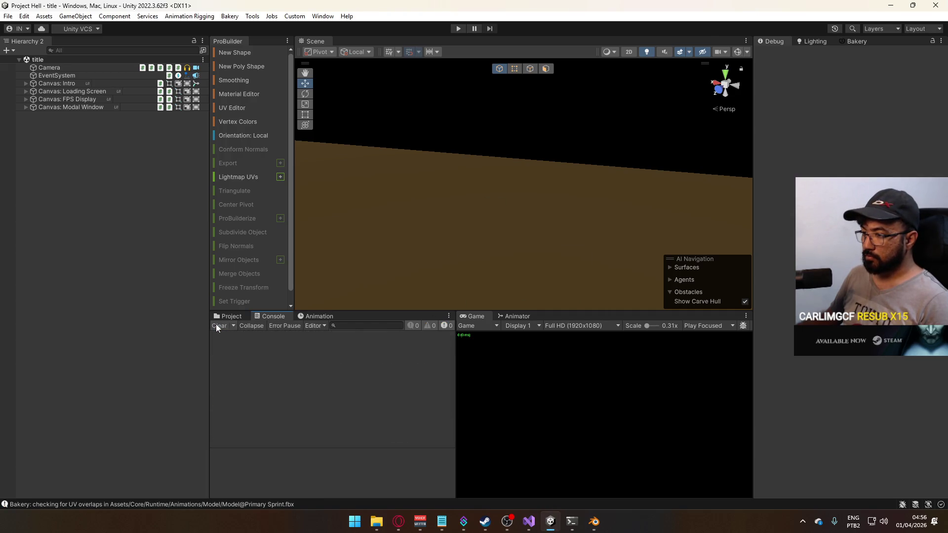
pyautogui.click(8, 17)
pyautogui.click(69, 148)
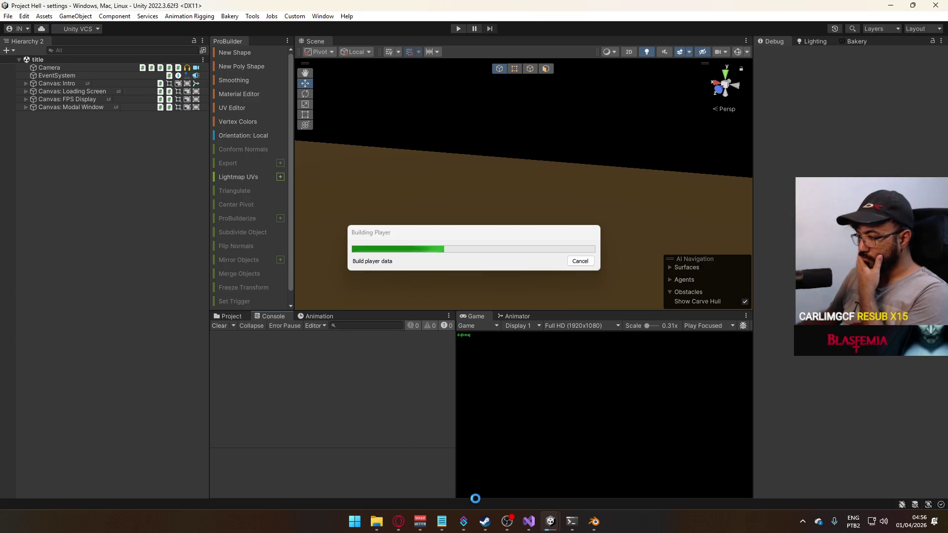
pyautogui.click(448, 518)
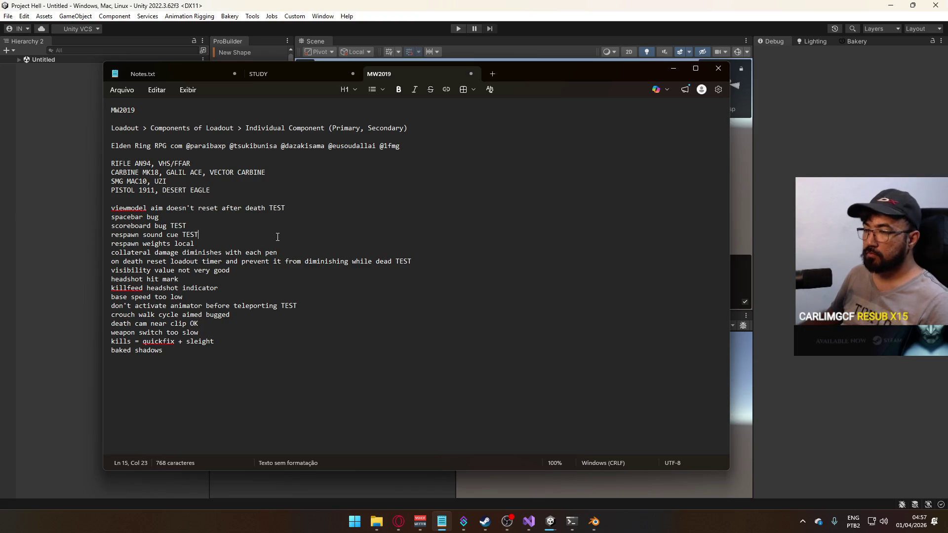
pyautogui.press('Return')
pyautogui.write('primary sprint anim adjust TEST')
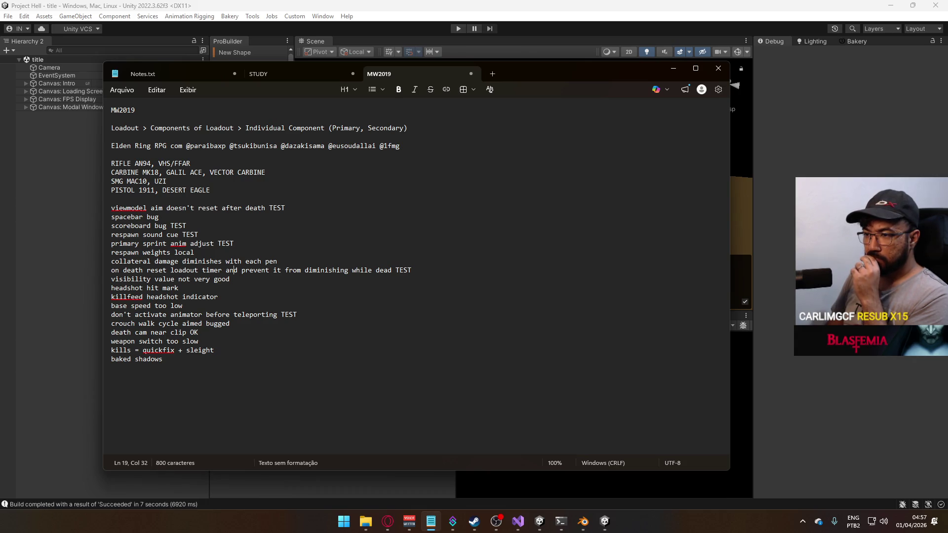
# Add the 'primary sprint anim adjust TEST' note, mark the crouch walk cycle bug TEST, then enter play mode.
pyautogui.click(183, 306)
pyautogui.write('TEST')
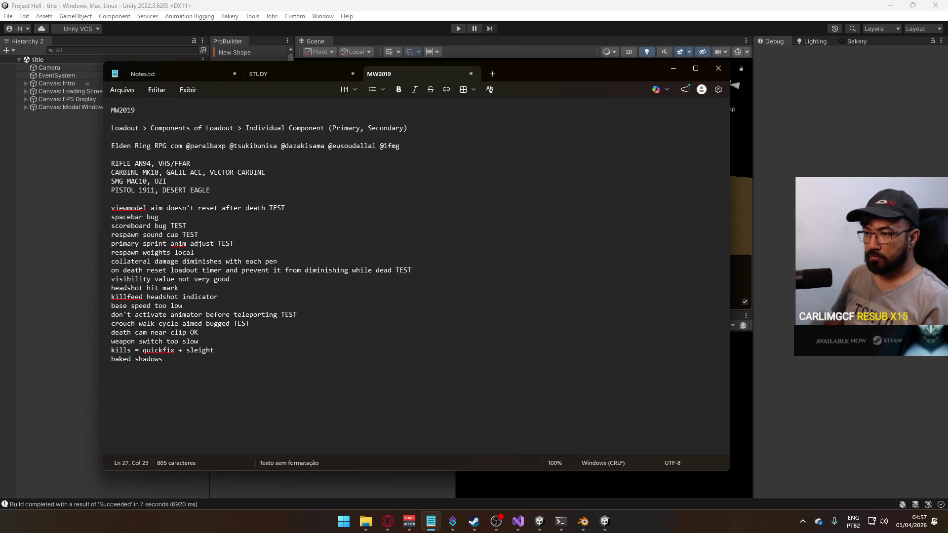
pyautogui.hotkey('alt', 'Tab')
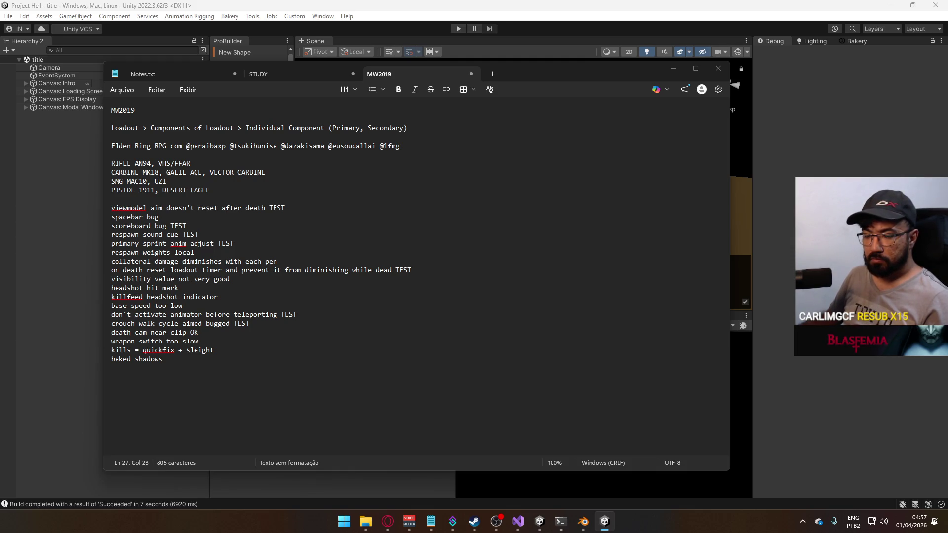
pyautogui.press('super')
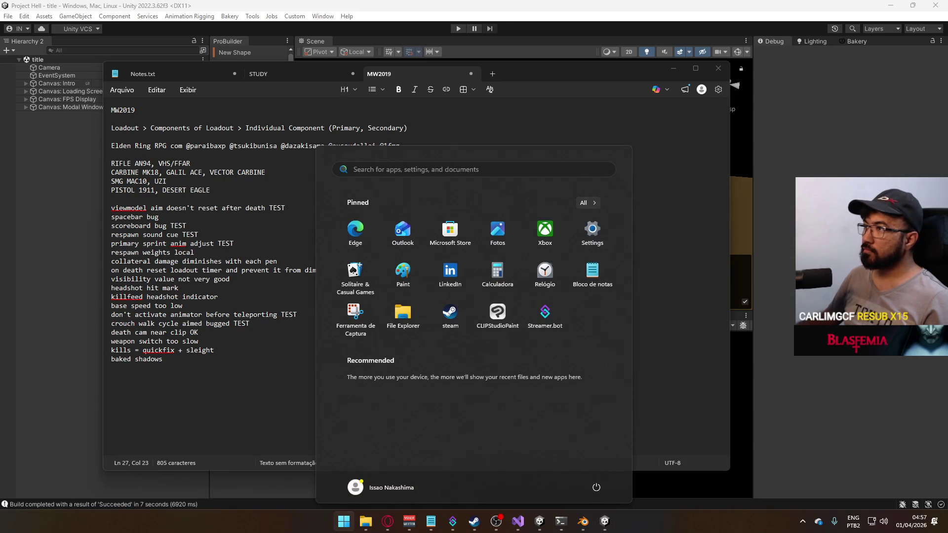
pyautogui.press('super')
pyautogui.press('super')
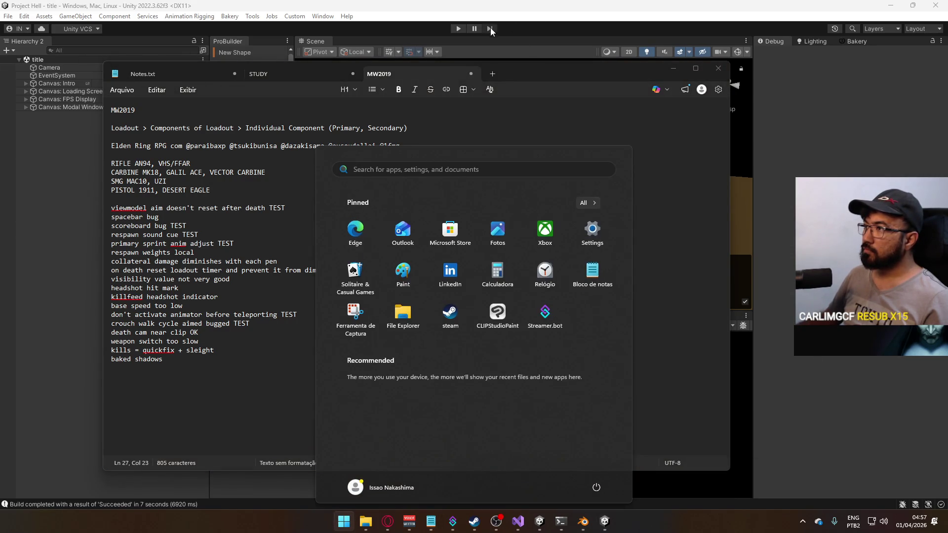
pyautogui.click(458, 28)
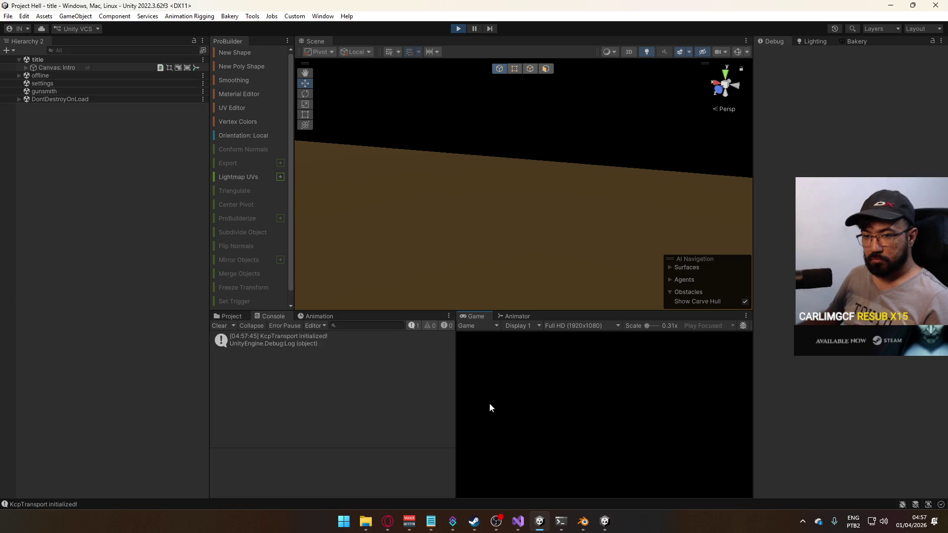
# Connect and host a match on the shipment map from the Game view menu.
pyautogui.click(490, 466)
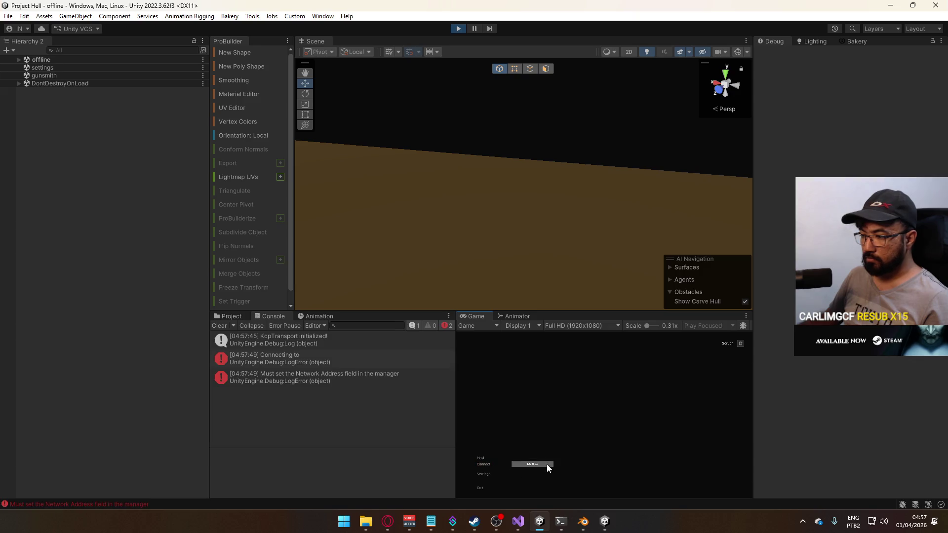
pyautogui.click(485, 466)
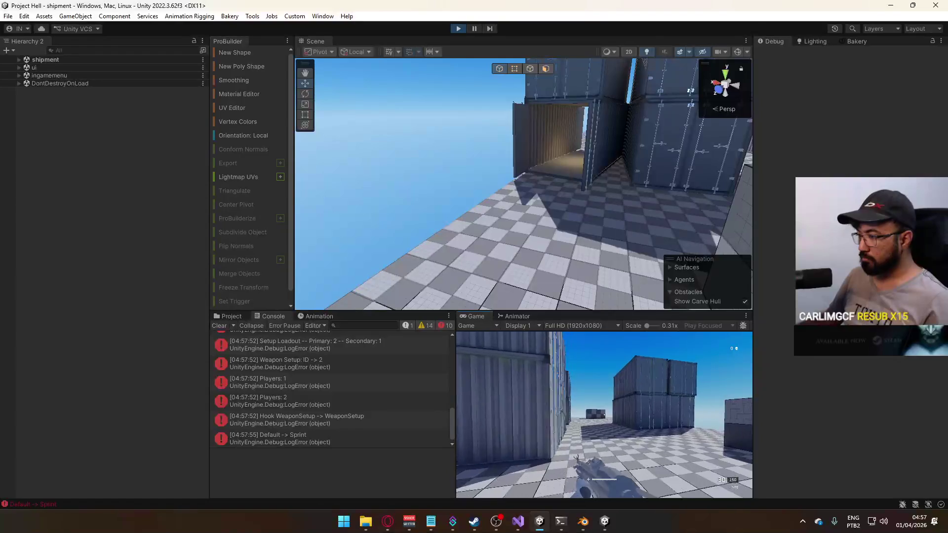
pyautogui.press('super')
# Orbit the Scene view above the containers to watch the player, then bring the built game forward.
pyautogui.moveTo(506, 159)
pyautogui.mouseDown()
pyautogui.moveTo(531, 144)
pyautogui.moveTo(385, 208)
pyautogui.moveTo(250, 243)
pyautogui.moveTo(142, 251)
pyautogui.mouseUp()
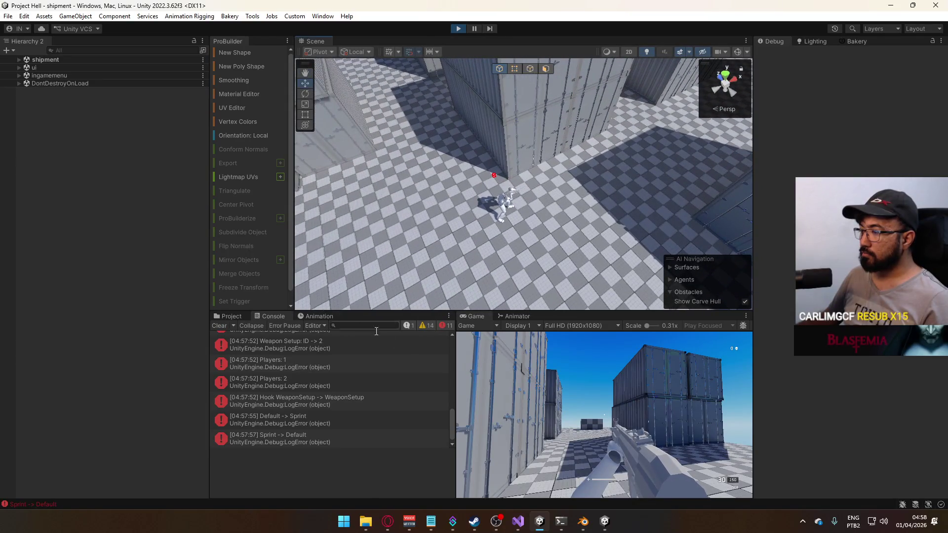
pyautogui.moveTo(501, 239); pyautogui.dragTo(409, 225)
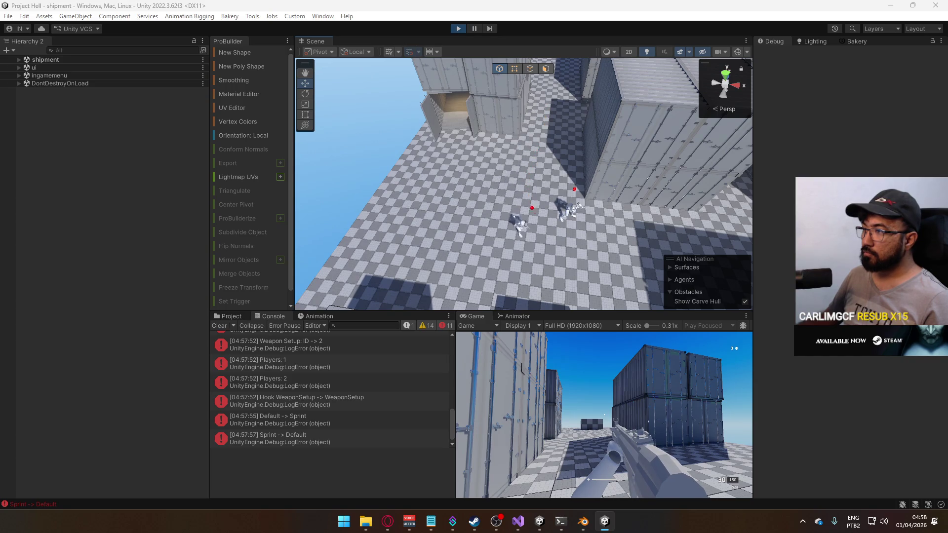
pyautogui.press('super')
pyautogui.click(38, 260)
pyautogui.hotkey('alt', 'Tab')
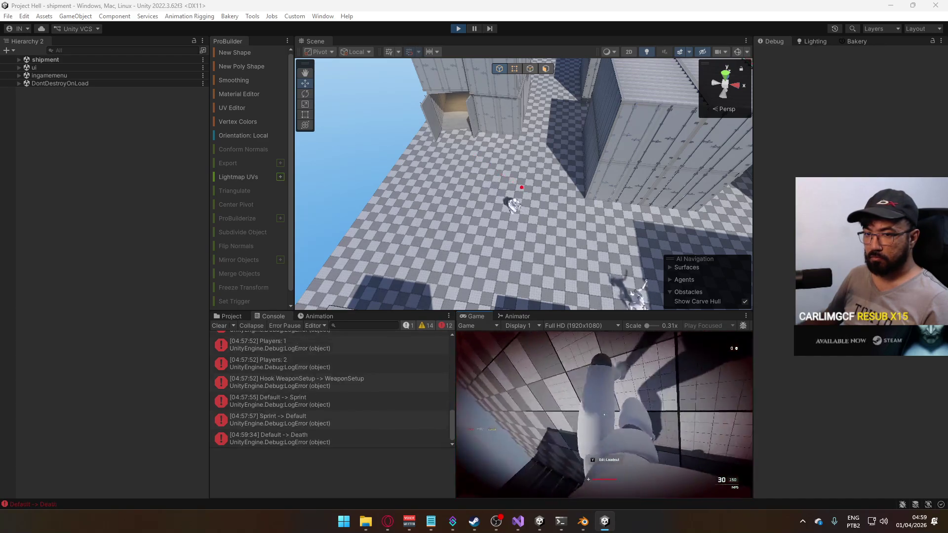
# Play the shipment map with the MP5, die and respawn, then stop play mode.
pyautogui.press('super')
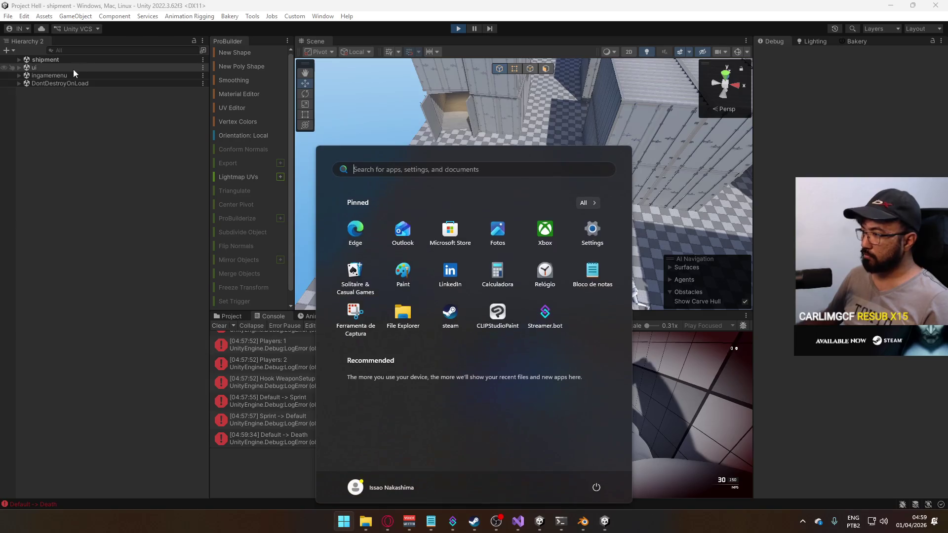
pyautogui.press('super')
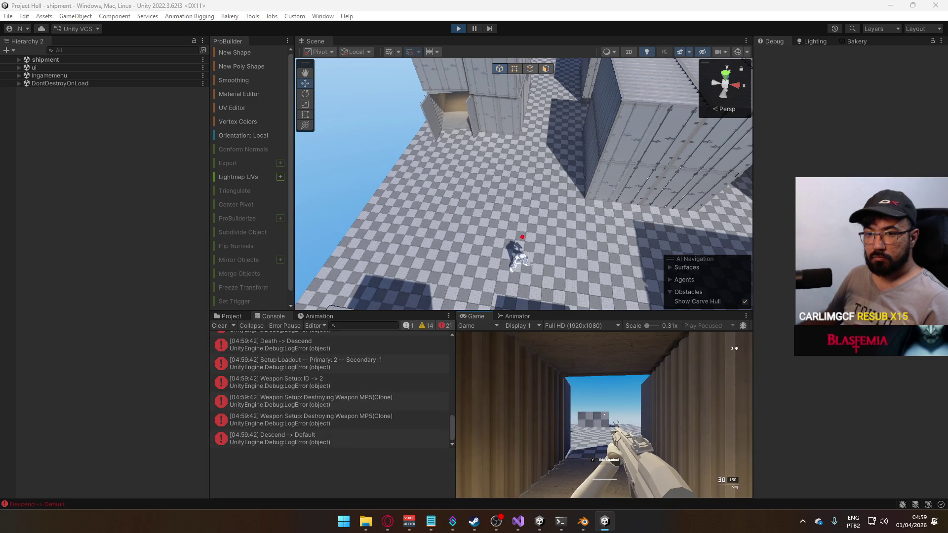
pyautogui.press('super')
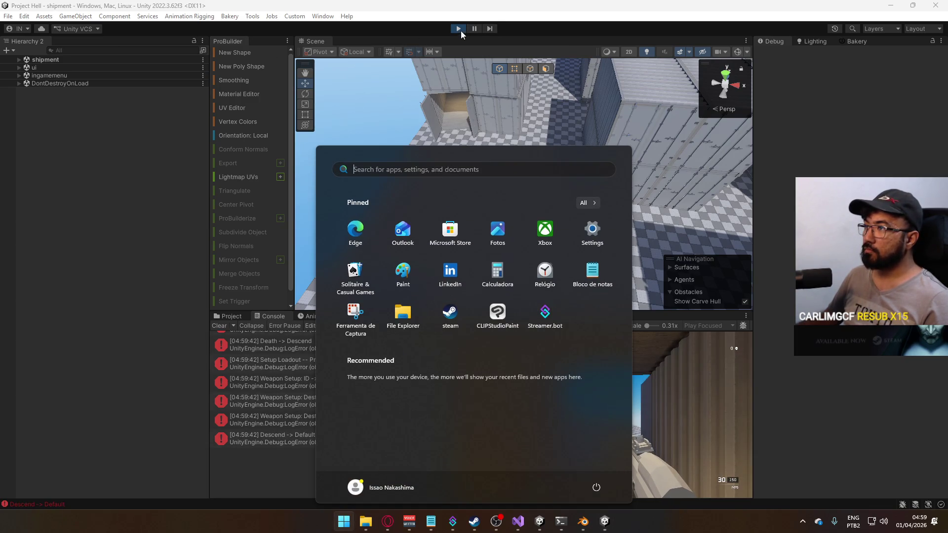
pyautogui.click(458, 29)
# Close project hell.exe from the taskbar and return from the notes to Unity.
pyautogui.rightClick(605, 521)
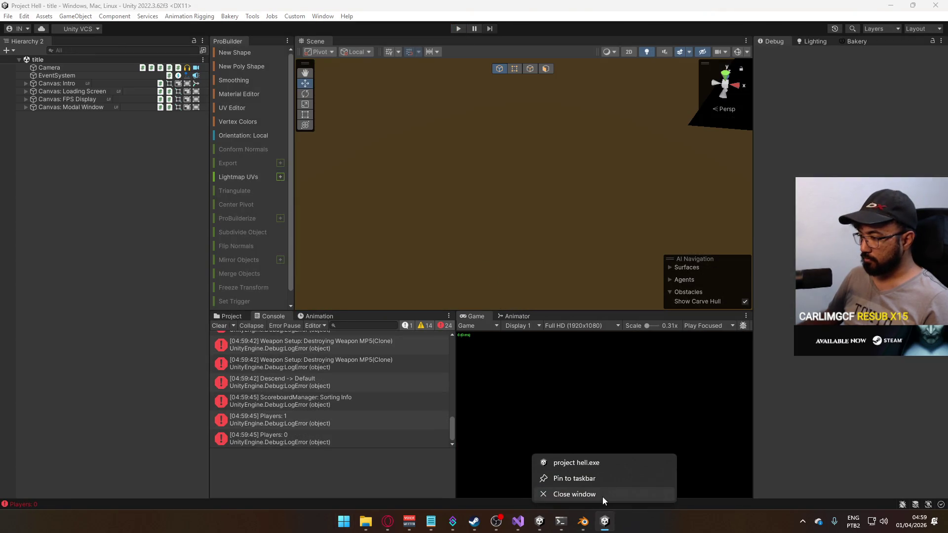
pyautogui.click(602, 497)
pyautogui.moveTo(443, 520)
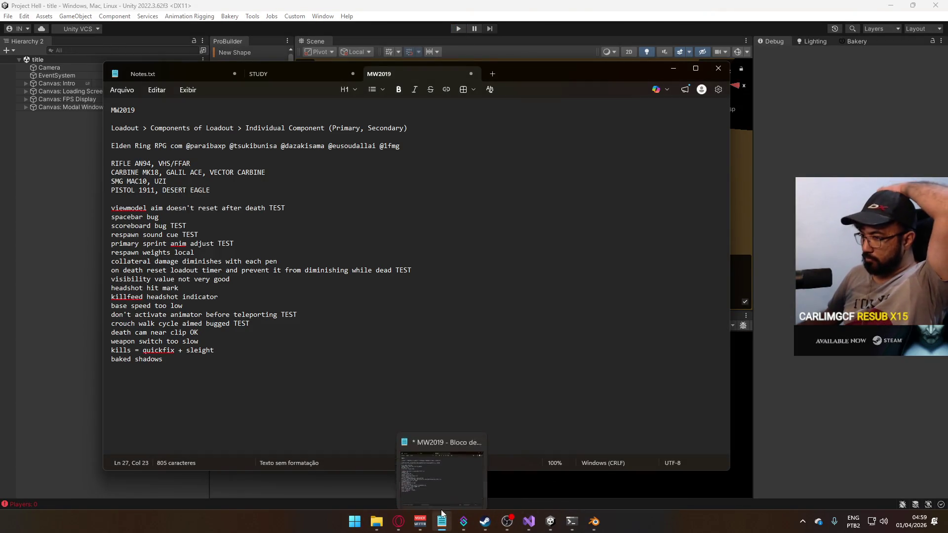
pyautogui.click(234, 295)
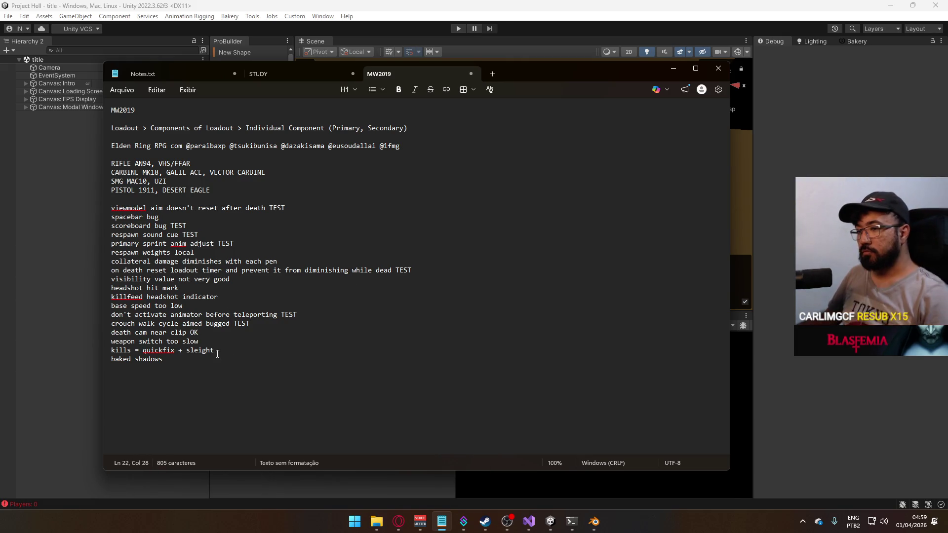
pyautogui.hotkey('alt', 'Tab')
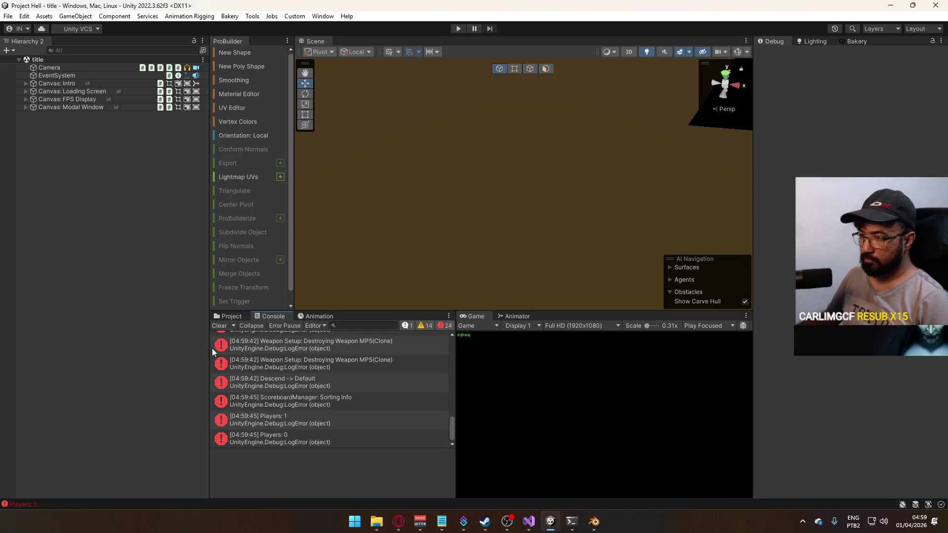
# Open the shipment scene from the Scenes folder in the Project tab and select the Sky Light.
pyautogui.click(220, 325)
pyautogui.click(229, 316)
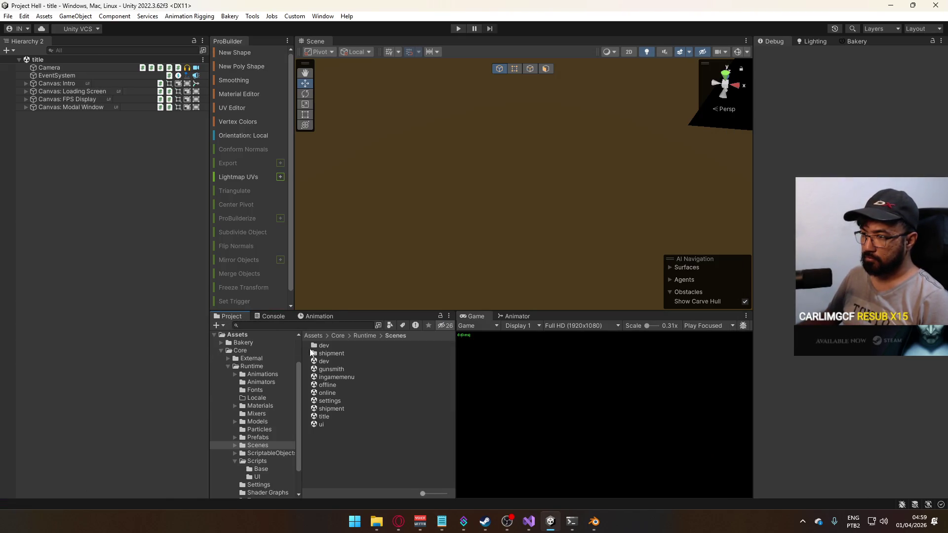
pyautogui.click(345, 363)
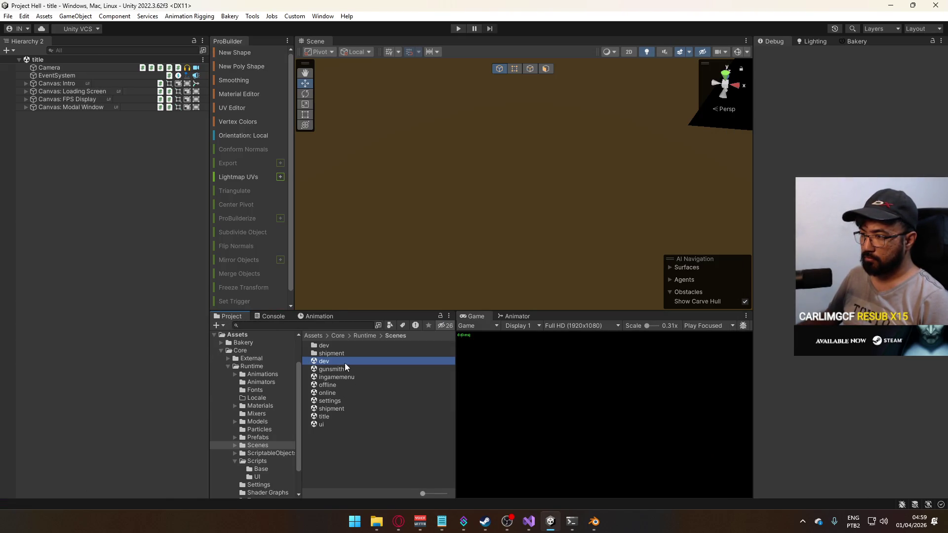
pyautogui.doubleClick(344, 410)
pyautogui.moveTo(592, 189); pyautogui.dragTo(724, 174)
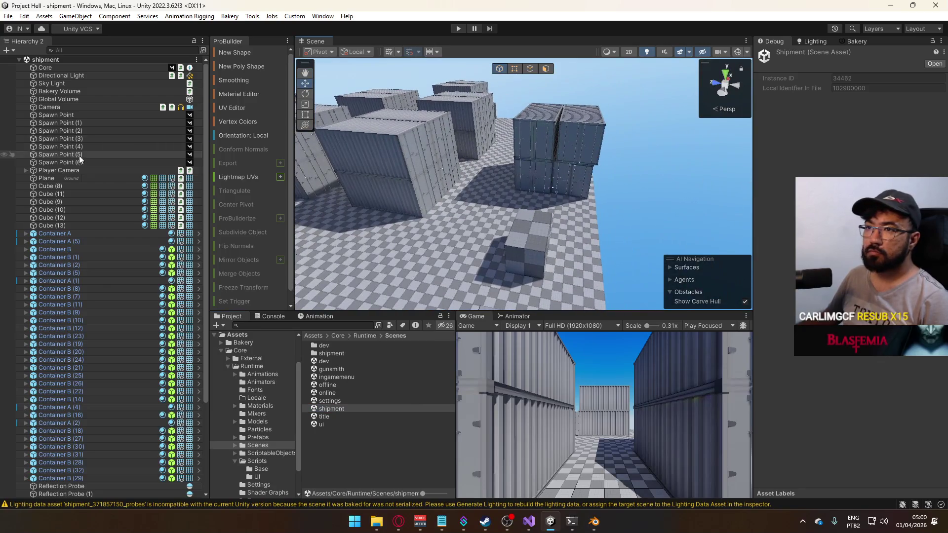
pyautogui.click(73, 84)
# Select the Directional Light and switch the Inspector to Normal mode.
pyautogui.click(81, 75)
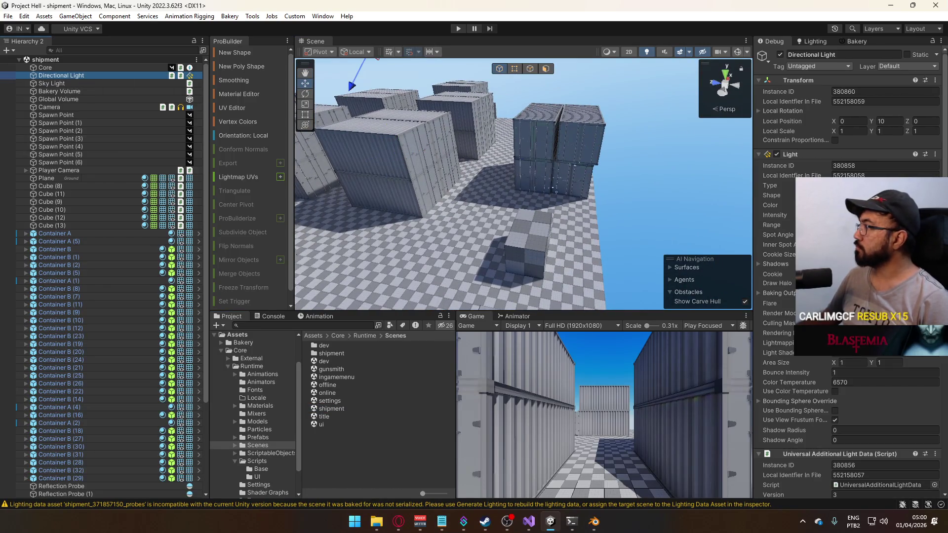
pyautogui.click(941, 46)
pyautogui.click(825, 78)
# Start a Bakery Render of the lightmaps in Shadowmask mode and confirm the bake dialog.
pyautogui.moveTo(543, 207)
pyautogui.mouseDown()
pyautogui.moveTo(484, 269)
pyautogui.moveTo(612, 223)
pyautogui.mouseUp()
pyautogui.click(862, 42)
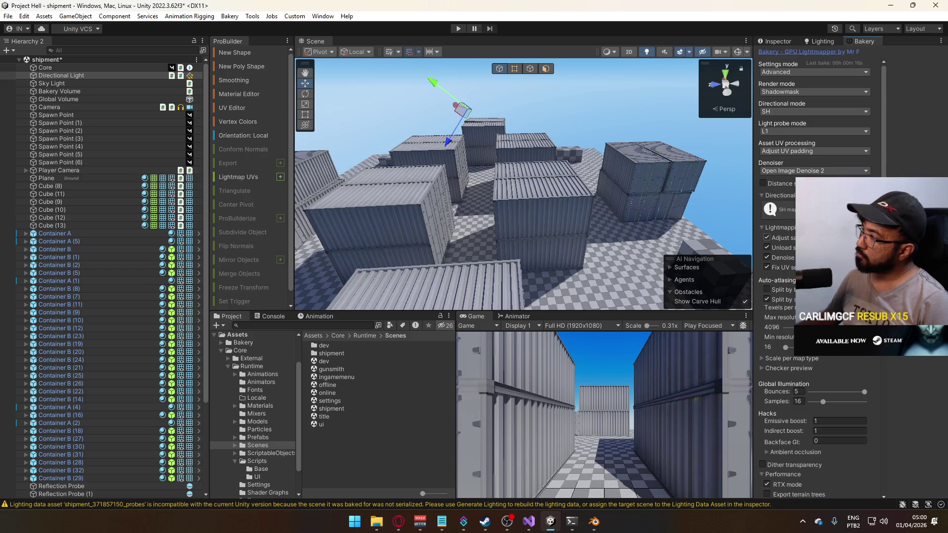
pyautogui.scroll(-10, 815, 277)
pyautogui.moveTo(699, 281)
pyautogui.mouseDown()
pyautogui.moveTo(656, 257)
pyautogui.moveTo(632, 197)
pyautogui.moveTo(617, 222)
pyautogui.moveTo(609, 212)
pyautogui.moveTo(514, 211)
pyautogui.moveTo(625, 154)
pyautogui.moveTo(681, 207)
pyautogui.mouseUp()
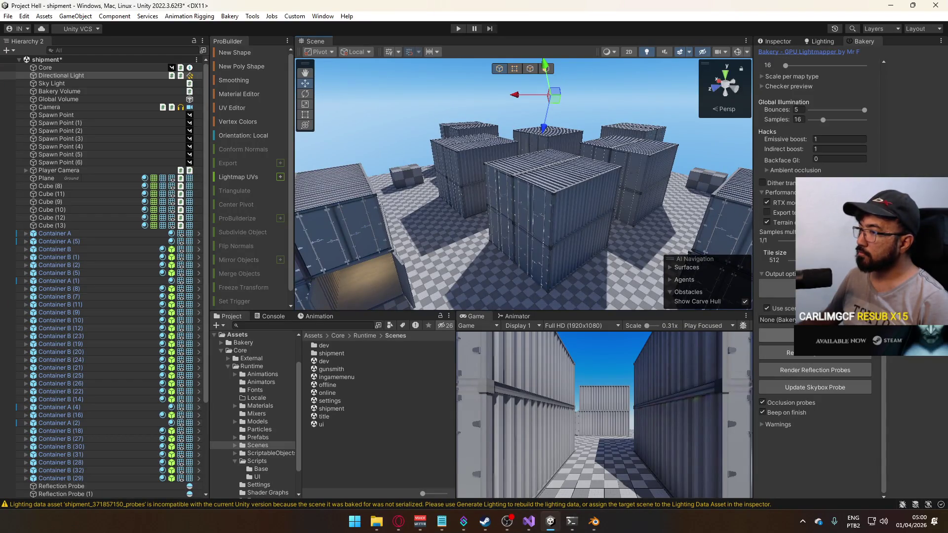
pyautogui.click(815, 335)
pyautogui.click(481, 276)
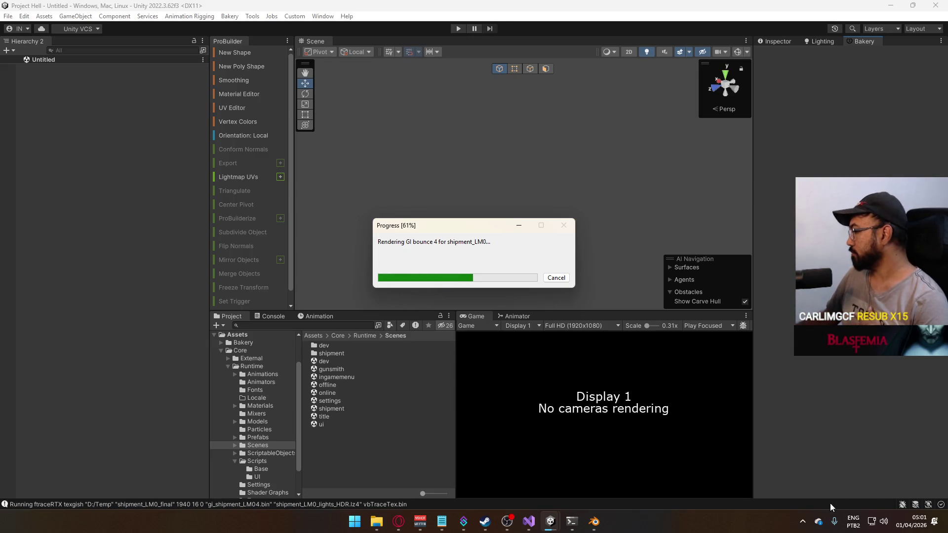
# Open Unity Hub from the hidden tray icons and launch the Project Nun project.
pyautogui.click(803, 520)
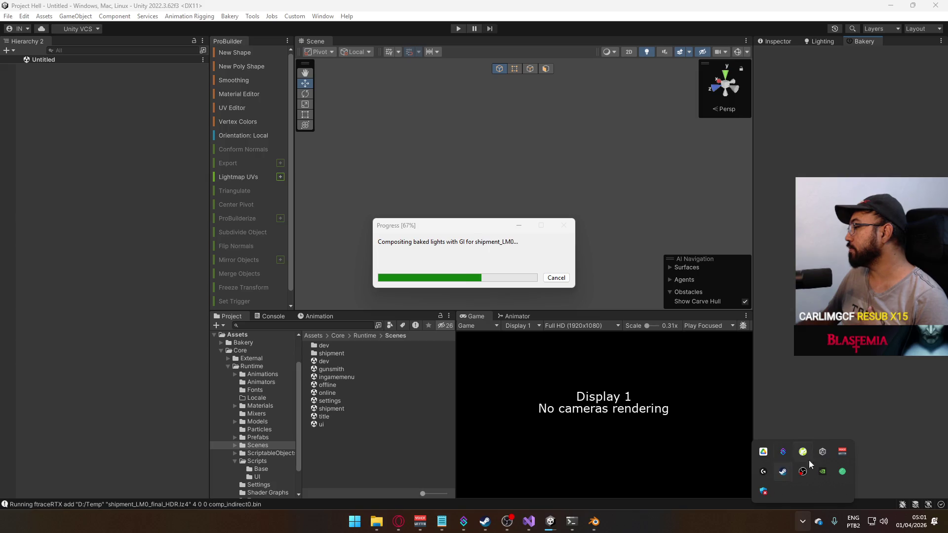
pyautogui.click(822, 452)
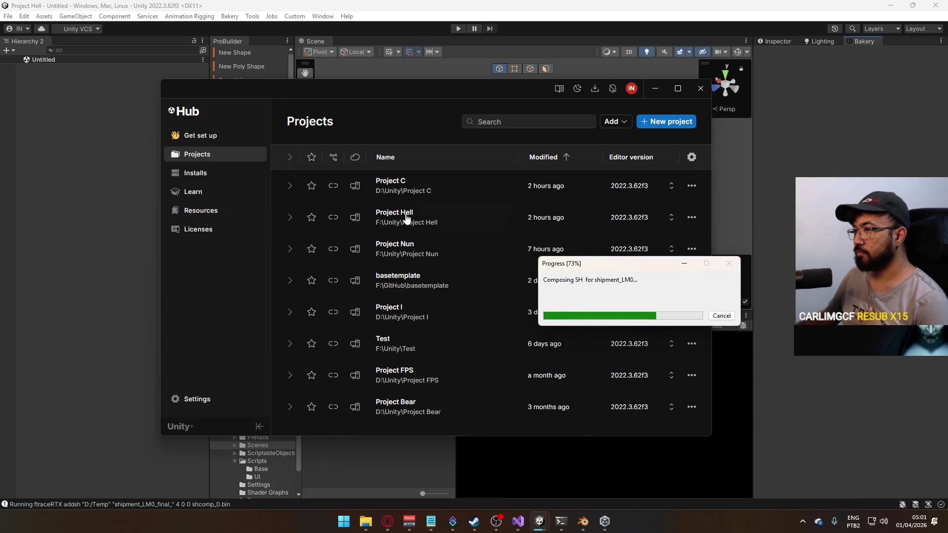
pyautogui.click(433, 245)
pyautogui.click(661, 89)
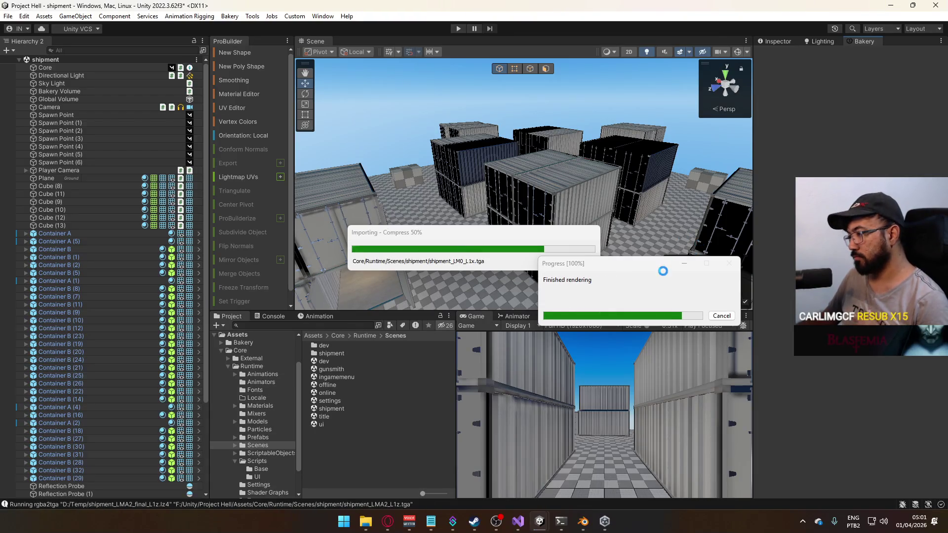
# Fly to Cube (10) and show its baked Lightmapping details in the Inspector.
pyautogui.moveTo(503, 288)
pyautogui.mouseDown()
pyautogui.moveTo(576, 307)
pyautogui.moveTo(736, 217)
pyautogui.moveTo(532, 267)
pyautogui.moveTo(577, 256)
pyautogui.moveTo(507, 203)
pyautogui.mouseUp()
pyautogui.click(508, 203)
pyautogui.click(779, 41)
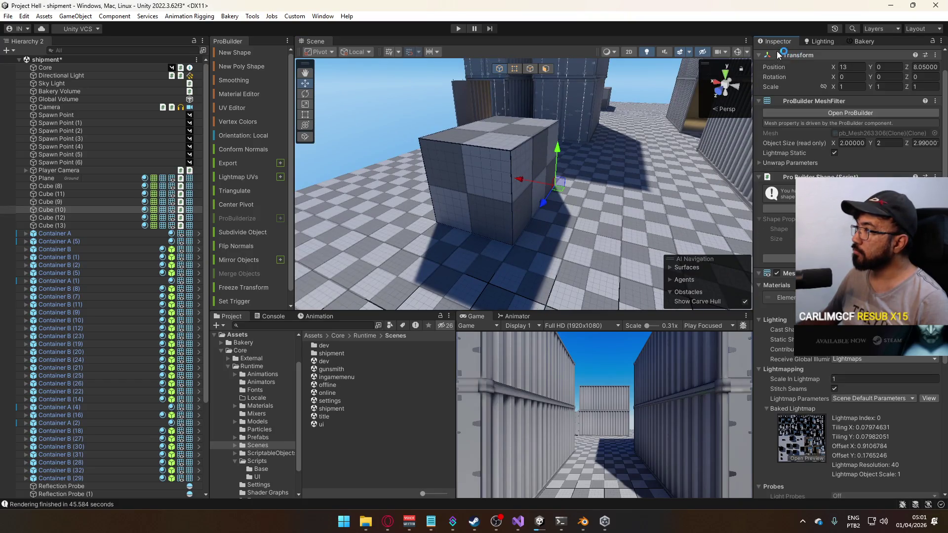
# Toggle Cube (10) and Container A (2) off and on to compare shadows, save, then open title.unity.
pyautogui.click(780, 55)
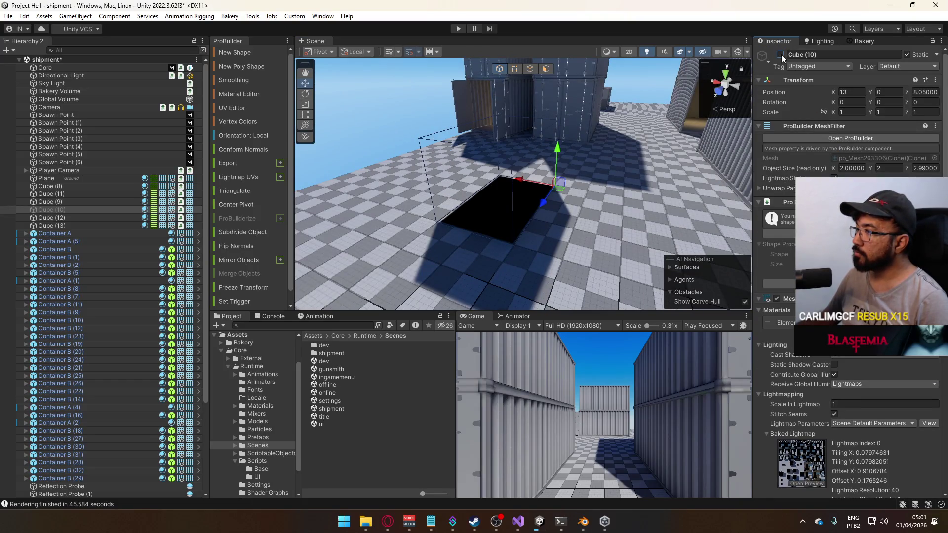
pyautogui.click(780, 55)
pyautogui.moveTo(619, 126); pyautogui.dragTo(577, 173)
pyautogui.click(577, 175)
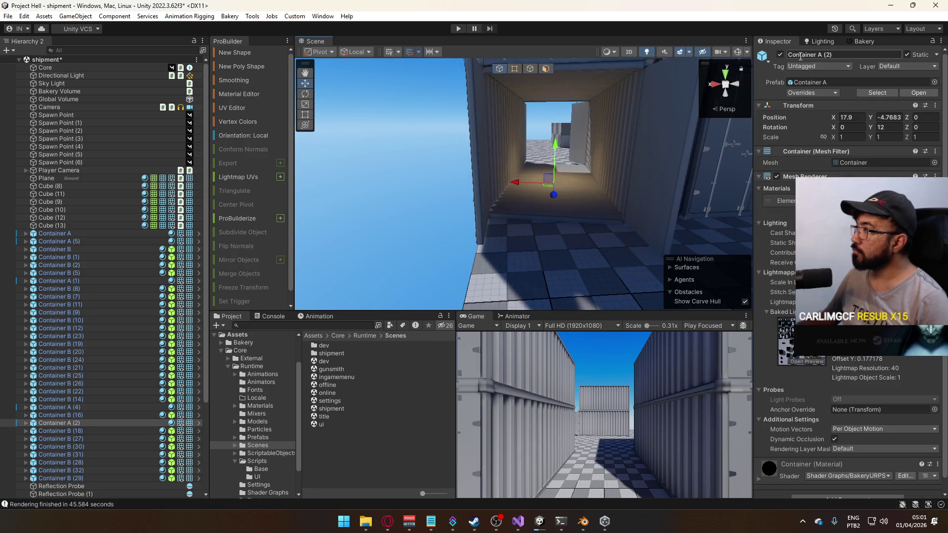
pyautogui.click(779, 55)
pyautogui.click(780, 55)
pyautogui.moveTo(600, 109)
pyautogui.mouseDown()
pyautogui.moveTo(592, 100)
pyautogui.moveTo(789, 165)
pyautogui.moveTo(658, 165)
pyautogui.moveTo(568, 247)
pyautogui.mouseUp()
pyautogui.hotkey('ctrl', 's')
pyautogui.click(344, 417)
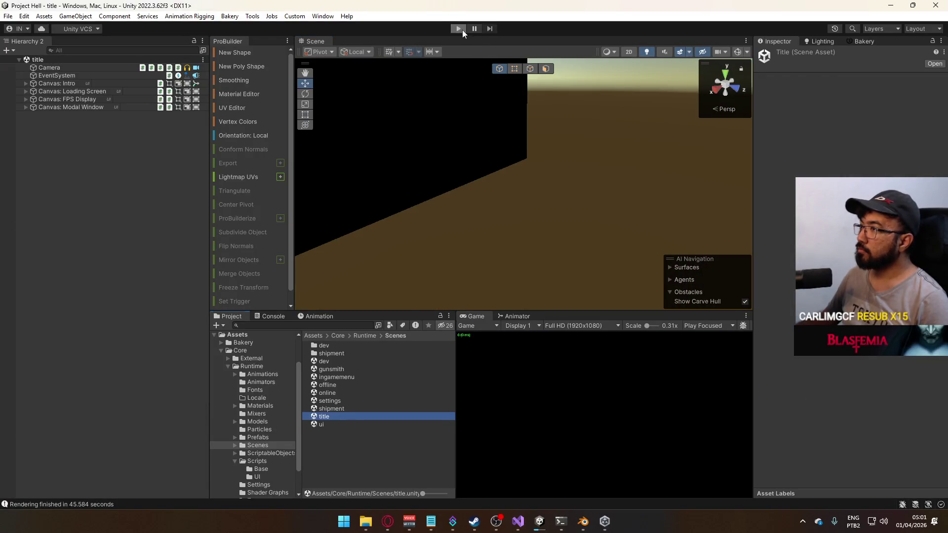
# Enter play mode and maximize the Game view.
pyautogui.click(459, 28)
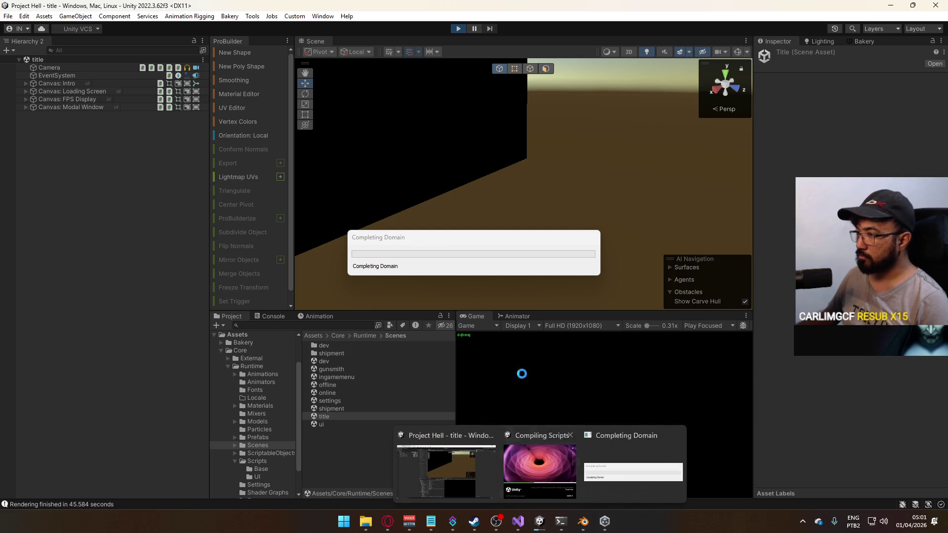
pyautogui.rightClick(480, 317)
pyautogui.click(543, 347)
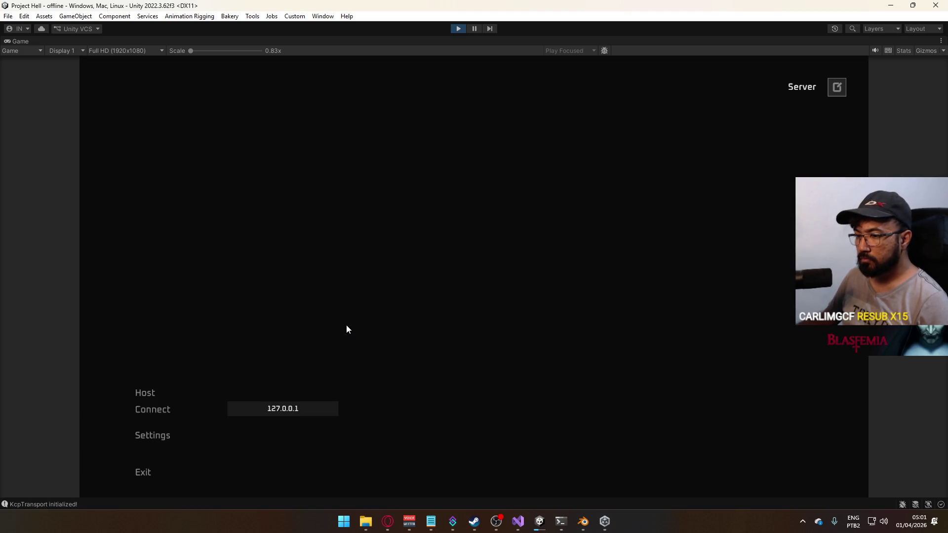
# Host a match on the shipment map, walk into a container, then restore the normal editor layout.
pyautogui.click(164, 395)
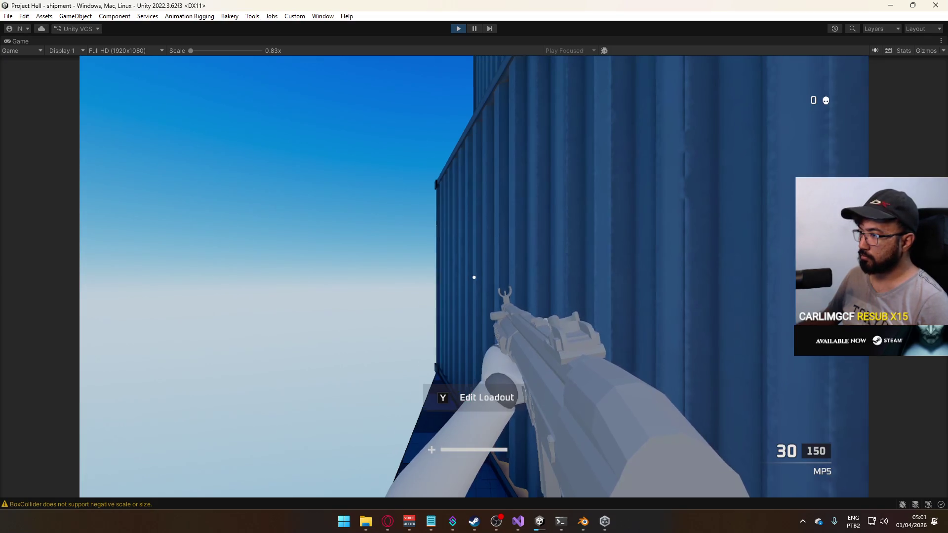
pyautogui.moveTo(474, 277)
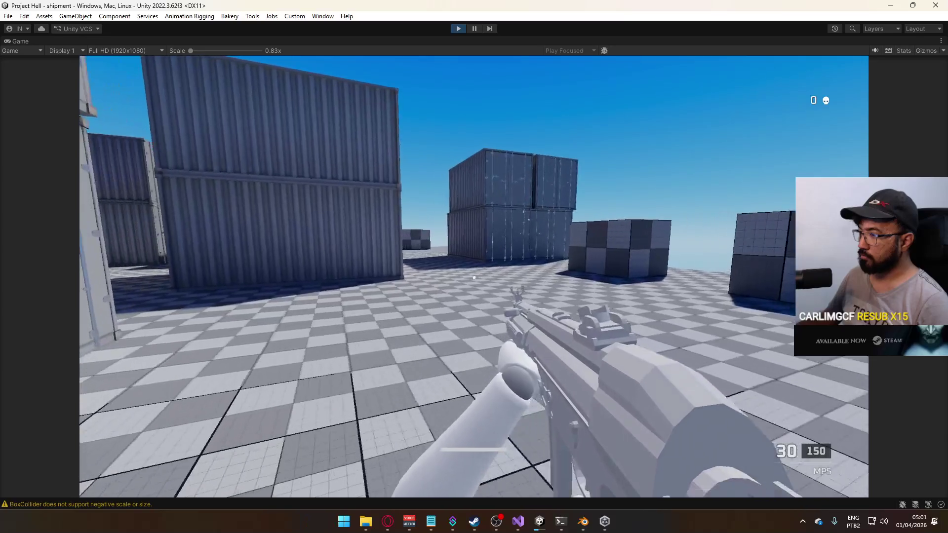
pyautogui.press('w')
pyautogui.press('w')
pyautogui.press('w')
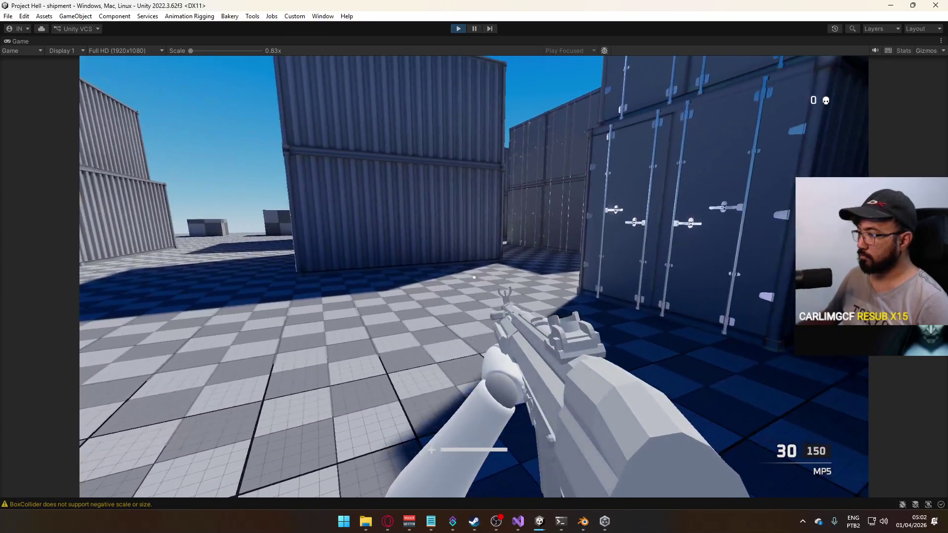
pyautogui.press('super')
pyautogui.rightClick(416, 43)
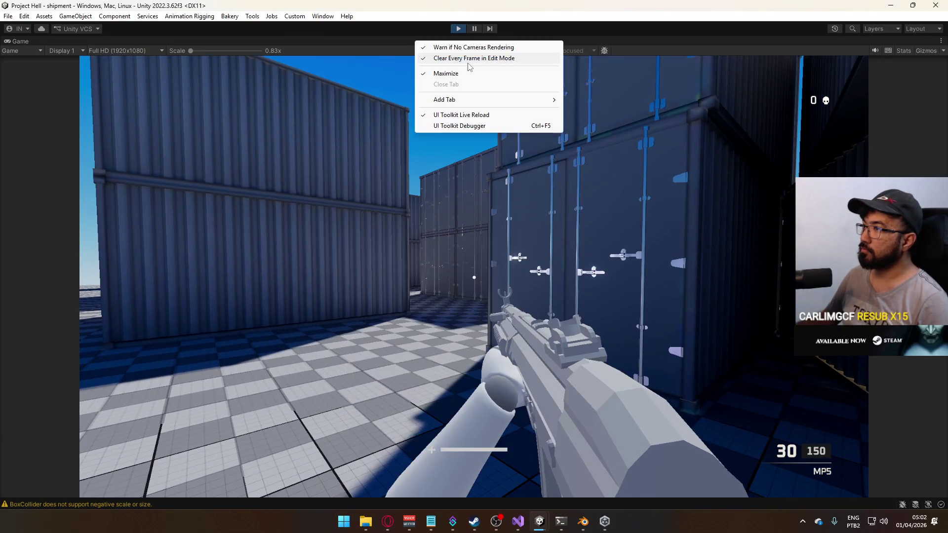
pyautogui.click(468, 73)
pyautogui.press('super')
pyautogui.press('super')
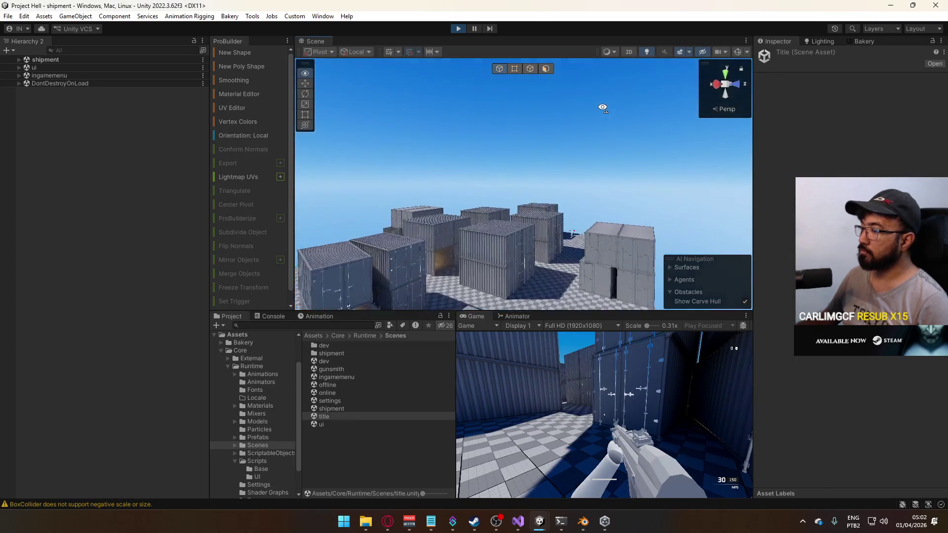
# Select MP5 Body, open its Grayscale material and review the Shader list.
pyautogui.press('w')
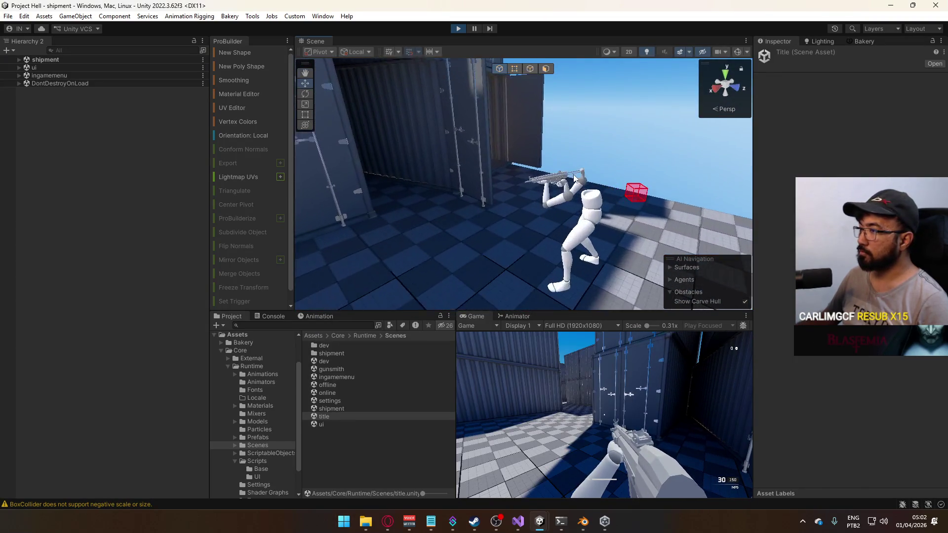
pyautogui.click(576, 176)
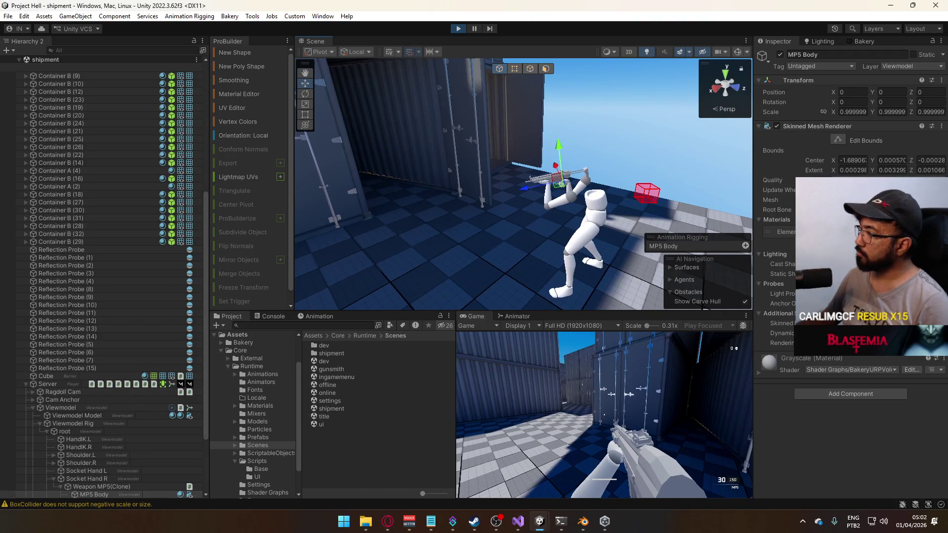
pyautogui.click(840, 231)
pyautogui.doubleClick(839, 232)
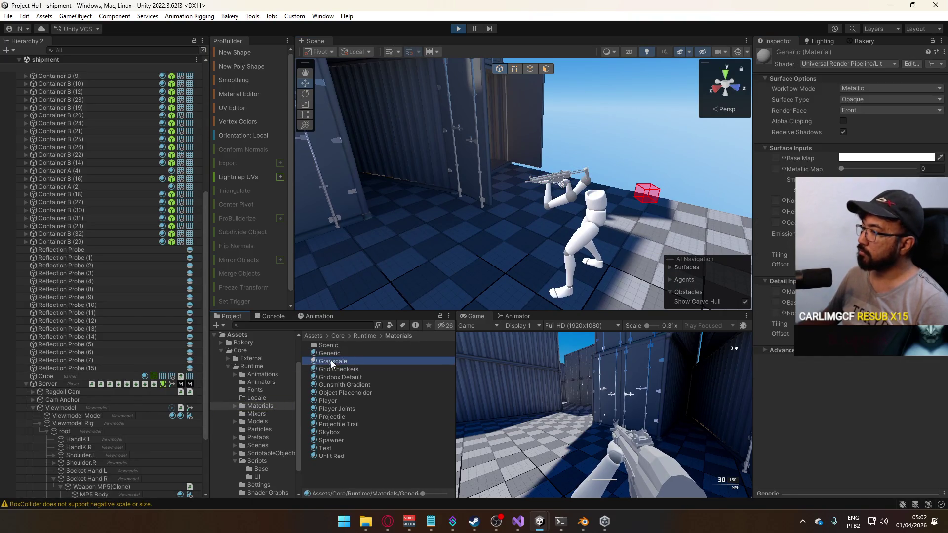
pyautogui.click(857, 65)
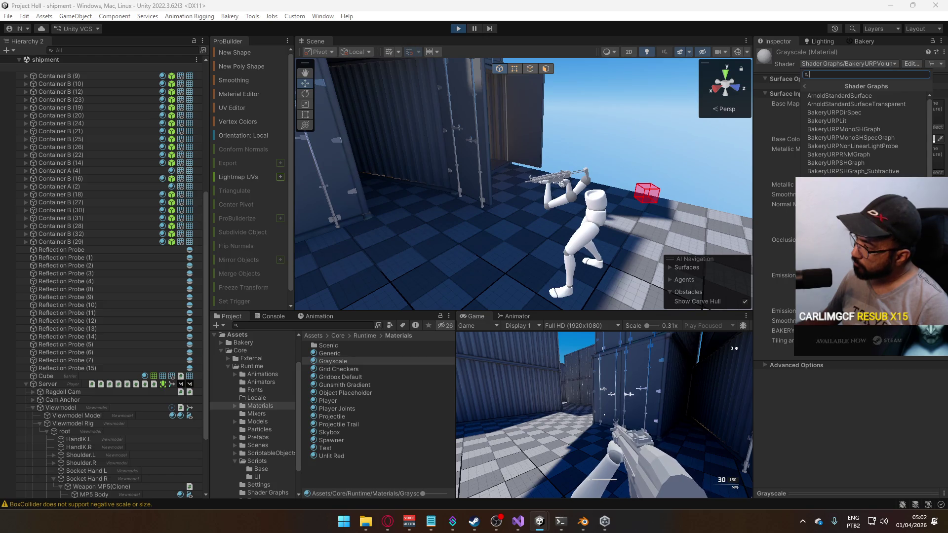
pyautogui.press('Escape')
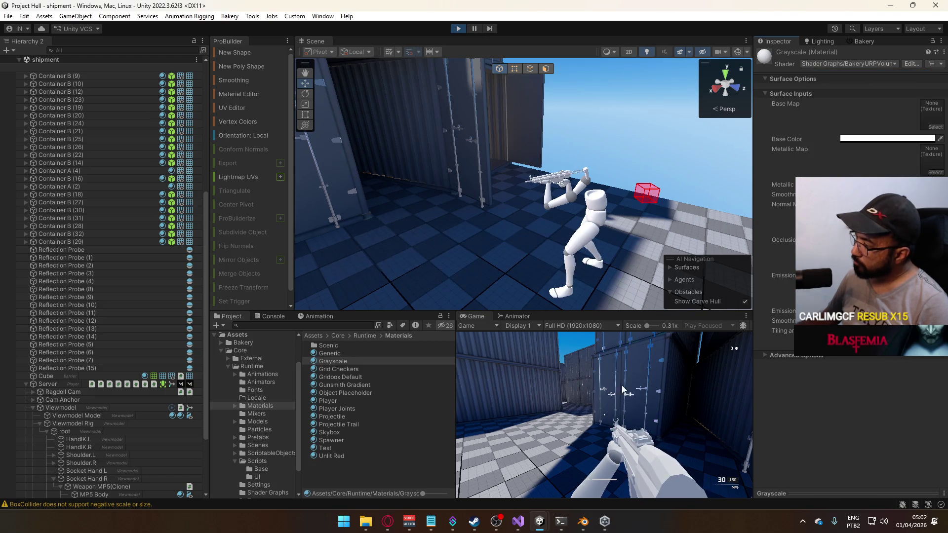
# Walk the player between the narrow container gap and the open yard in play mode.
pyautogui.click(624, 381)
pyautogui.press('w')
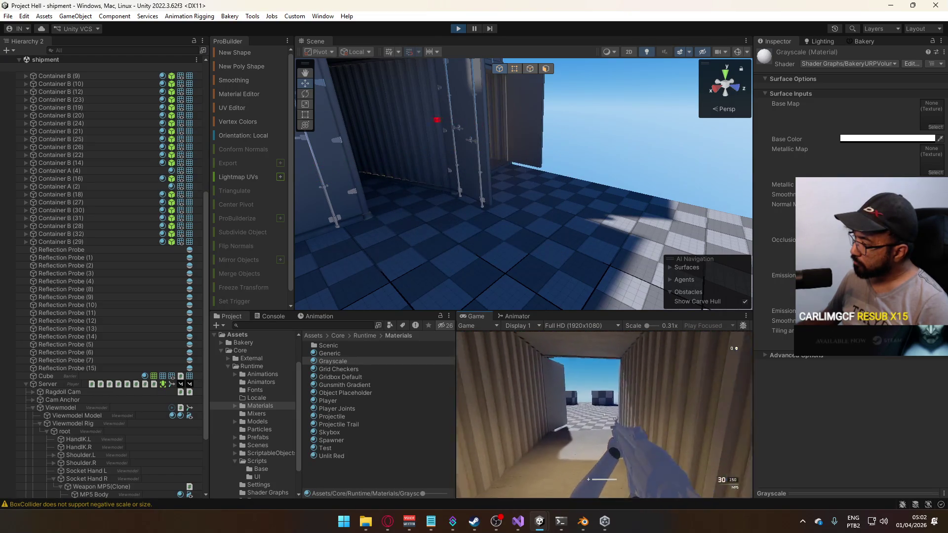
pyautogui.press('w')
pyautogui.press('s')
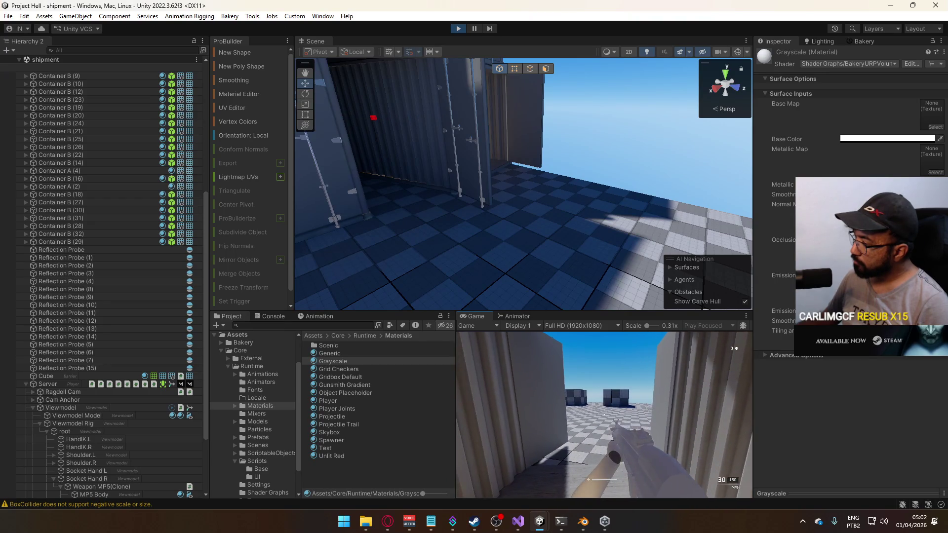
pyautogui.press('w')
pyautogui.press('w')
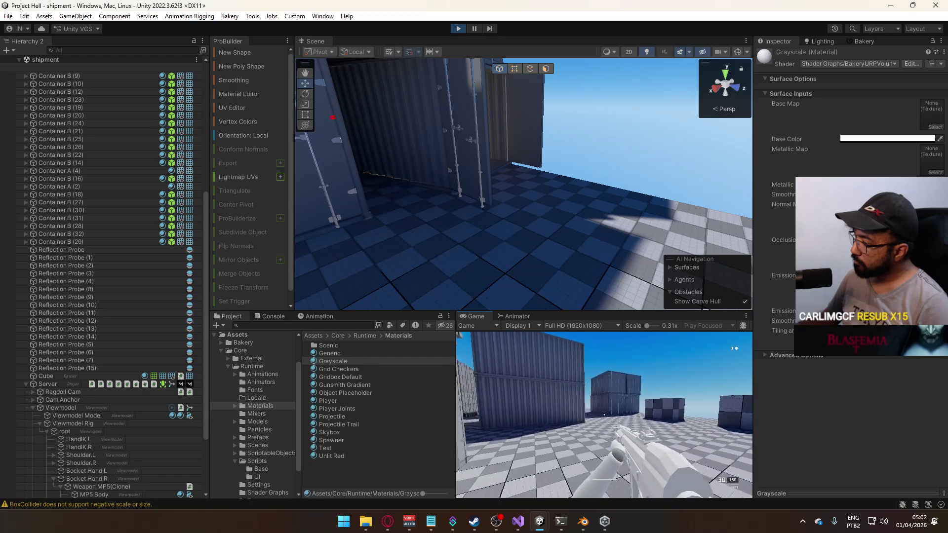
pyautogui.press('w')
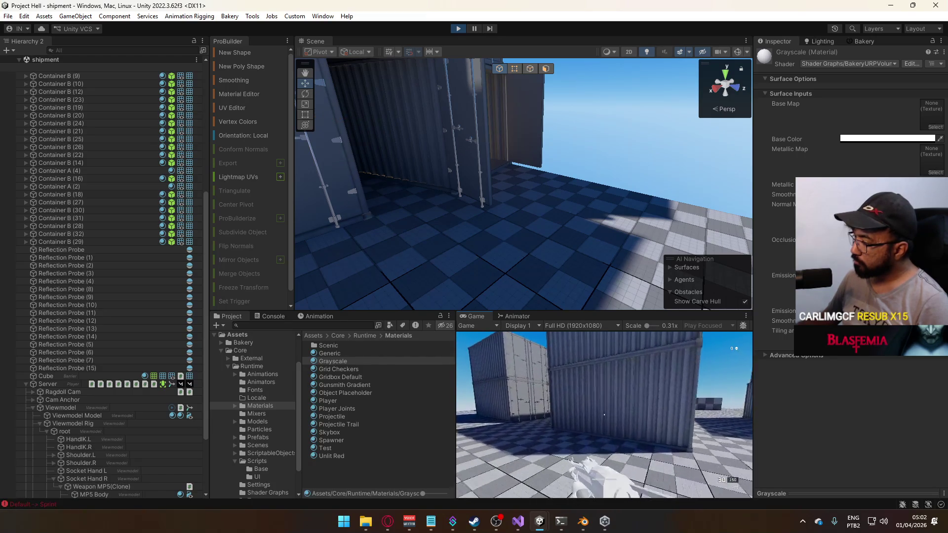
pyautogui.press('w')
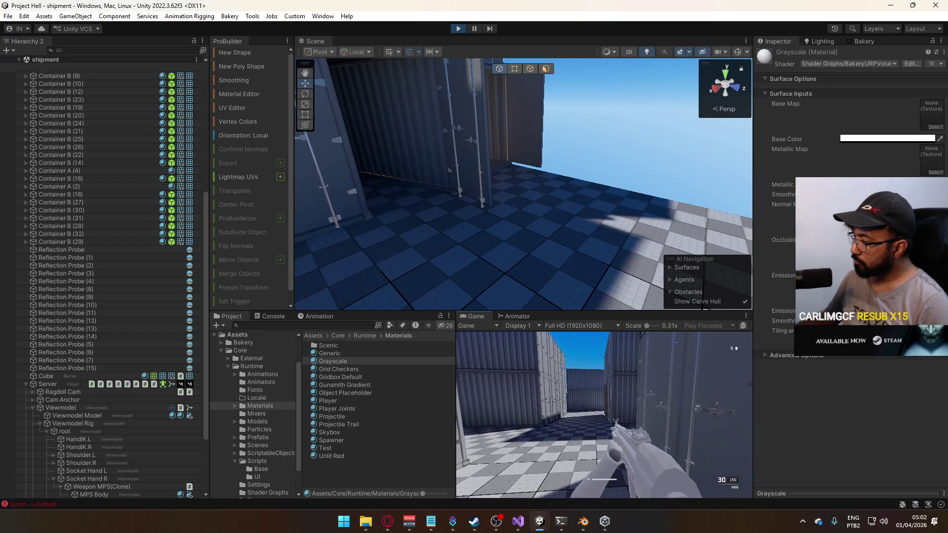
pyautogui.press('w')
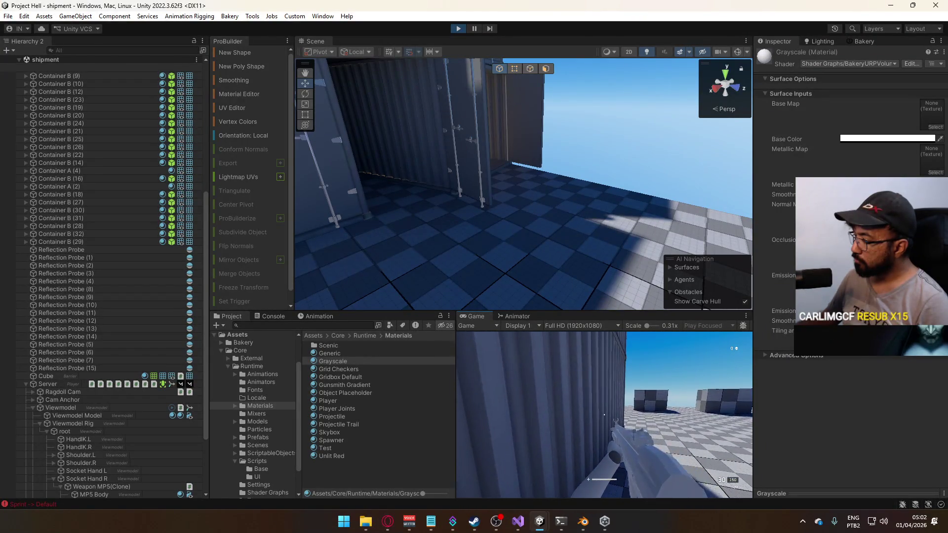
pyautogui.press('w')
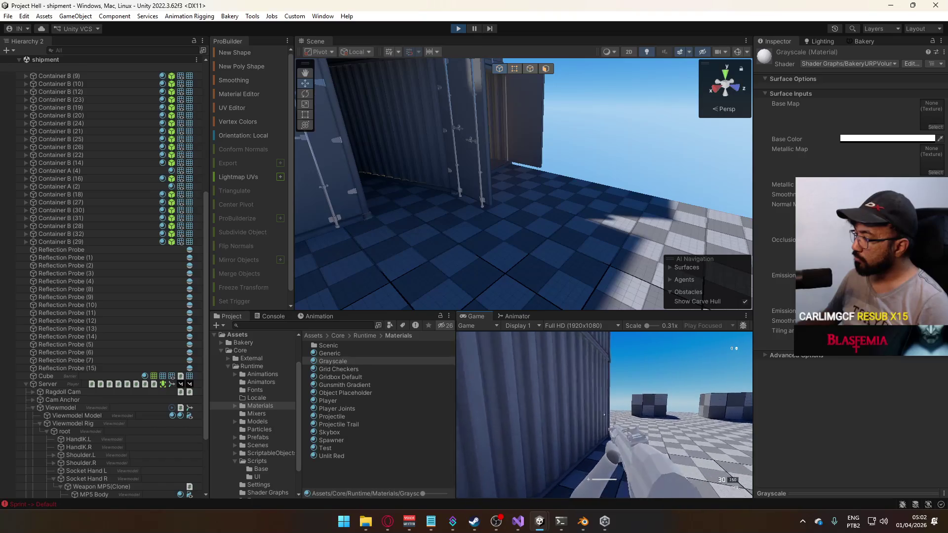
pyautogui.press('super')
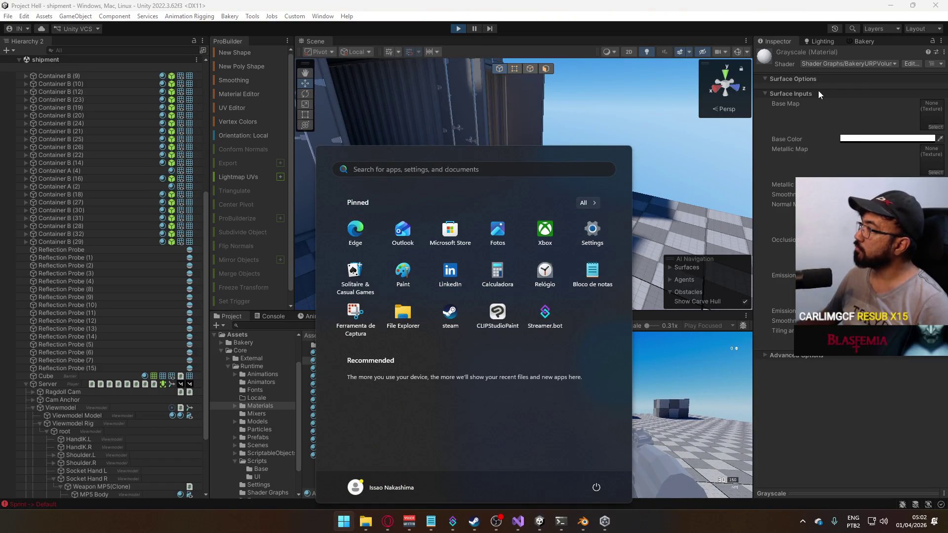
# Set the Grayscale base colour to light grey and browse the Shader Graph shaders.
pyautogui.click(870, 139)
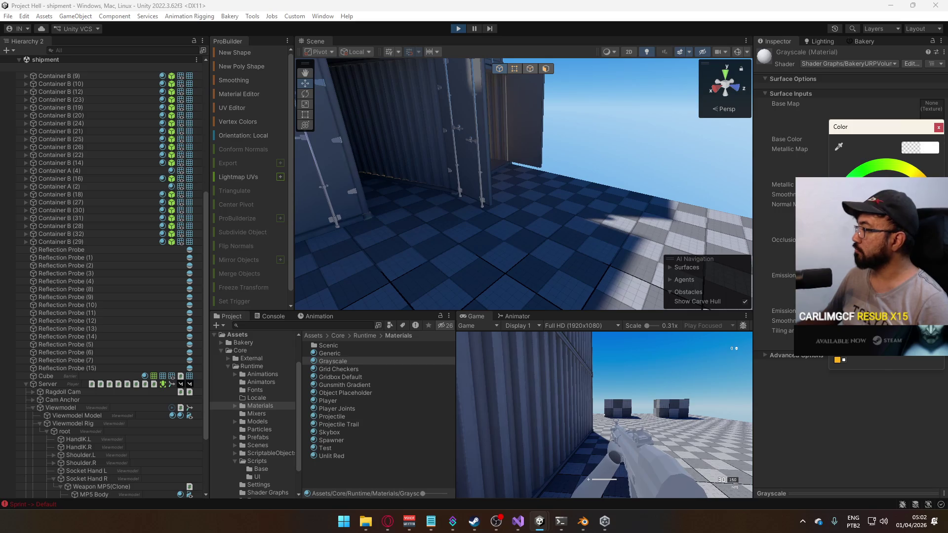
pyautogui.click(853, 64)
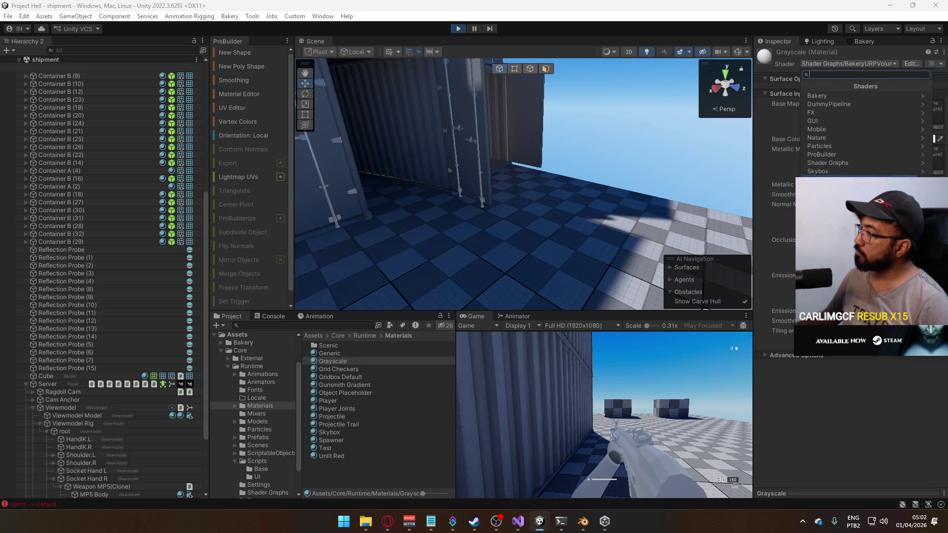
pyautogui.click(840, 163)
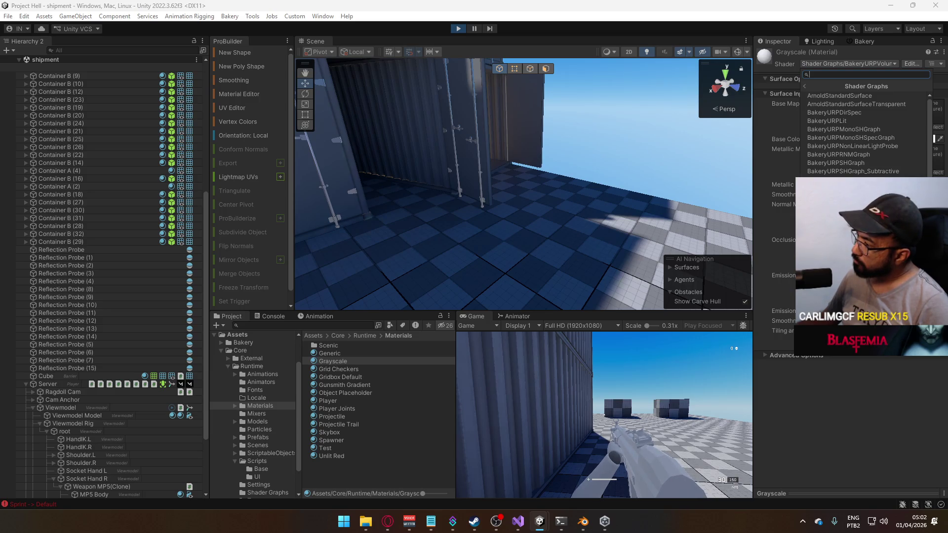
pyautogui.press('Escape')
pyautogui.click(674, 374)
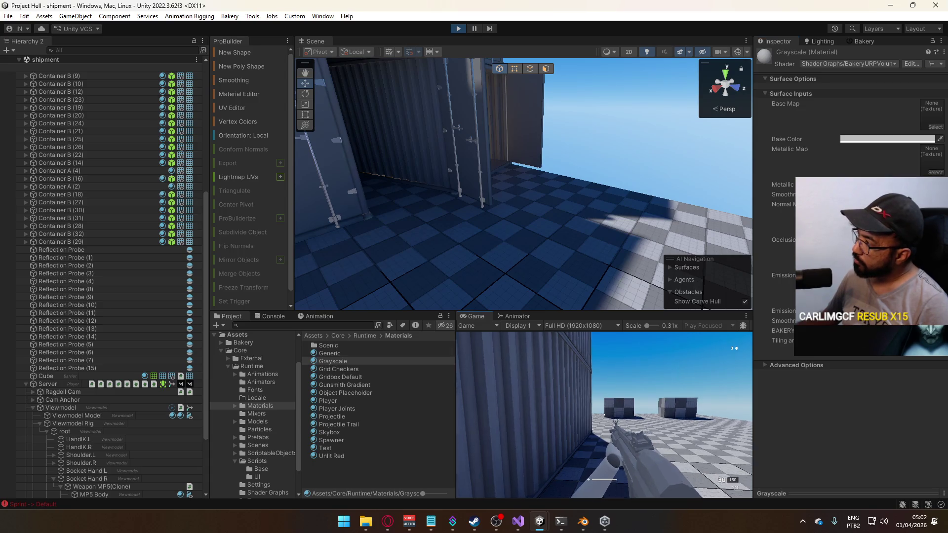
# Walk the MP5-armed player through the container corridors, the open yard and along the container wall.
pyautogui.press('w')
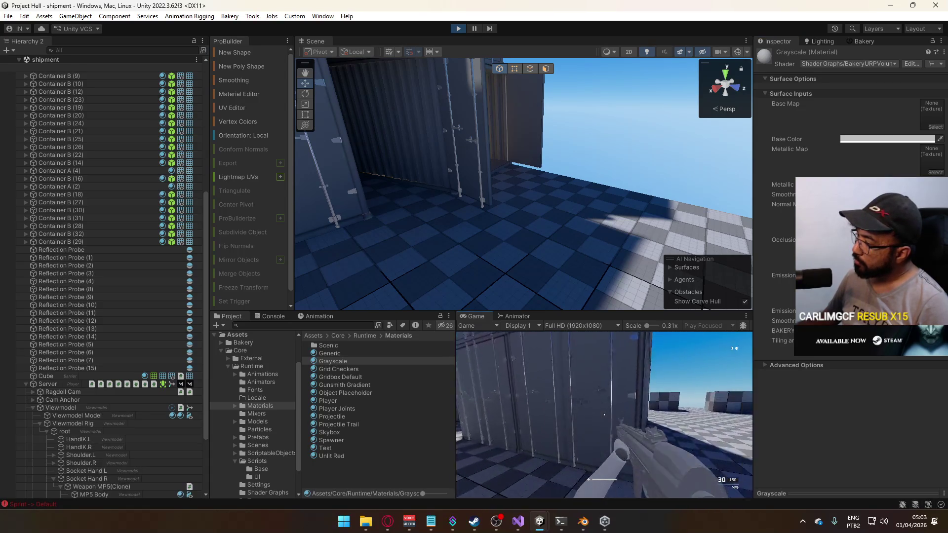
pyautogui.press('w')
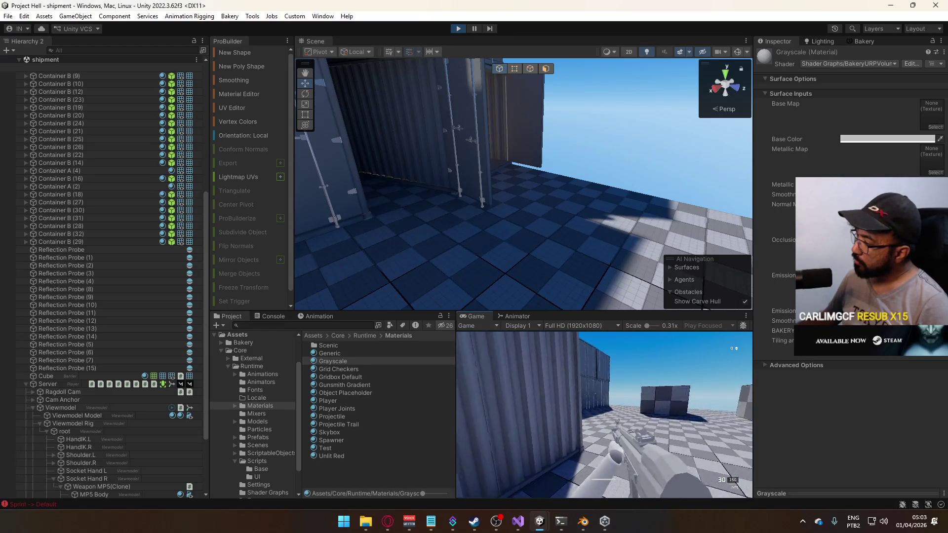
pyautogui.press('w')
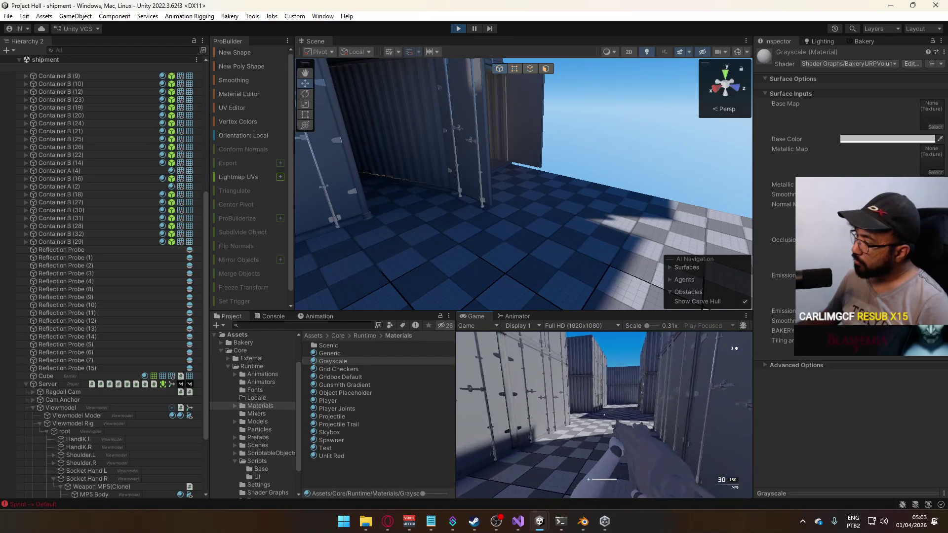
pyautogui.press('w')
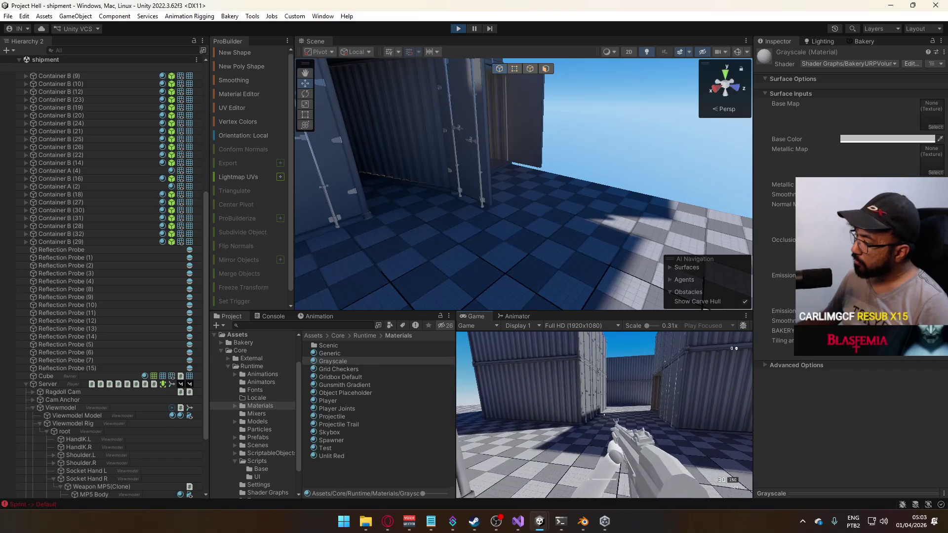
pyautogui.press('w')
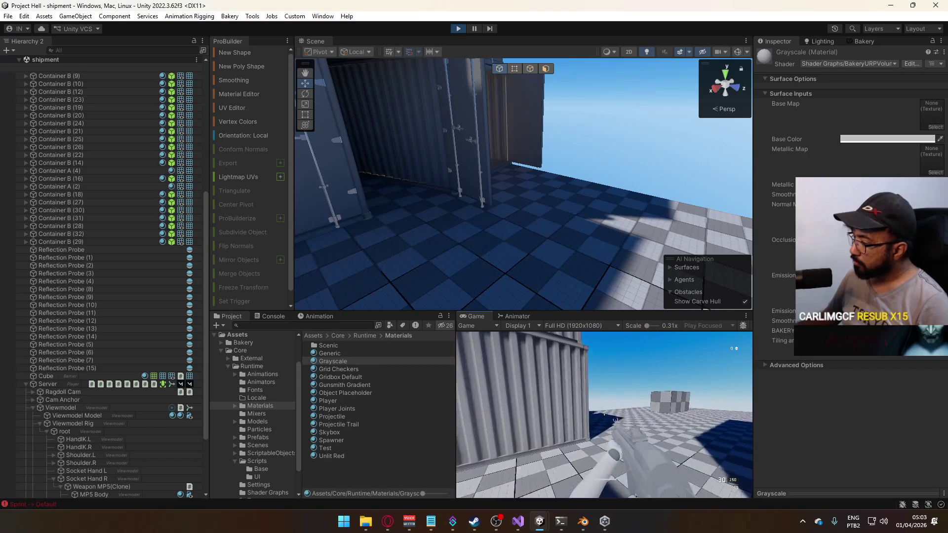
pyautogui.press('w')
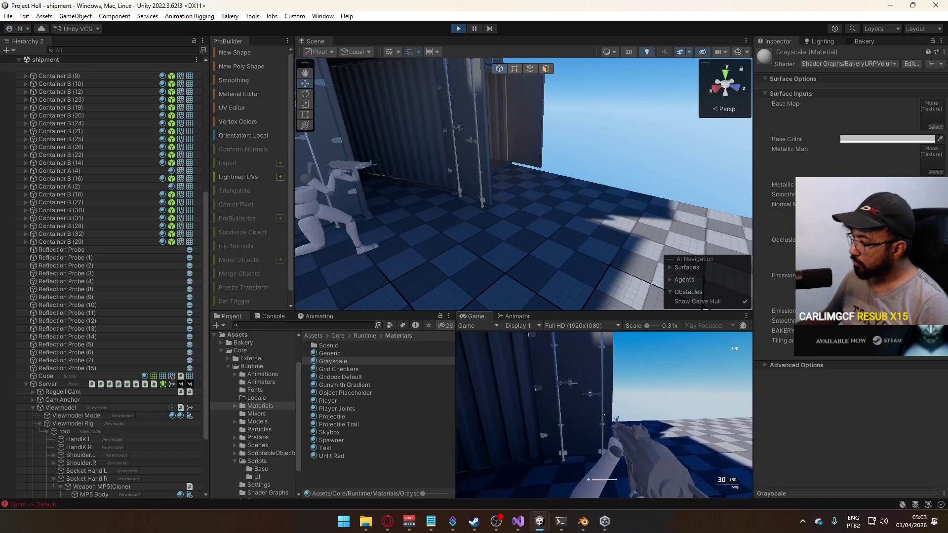
pyautogui.press('w')
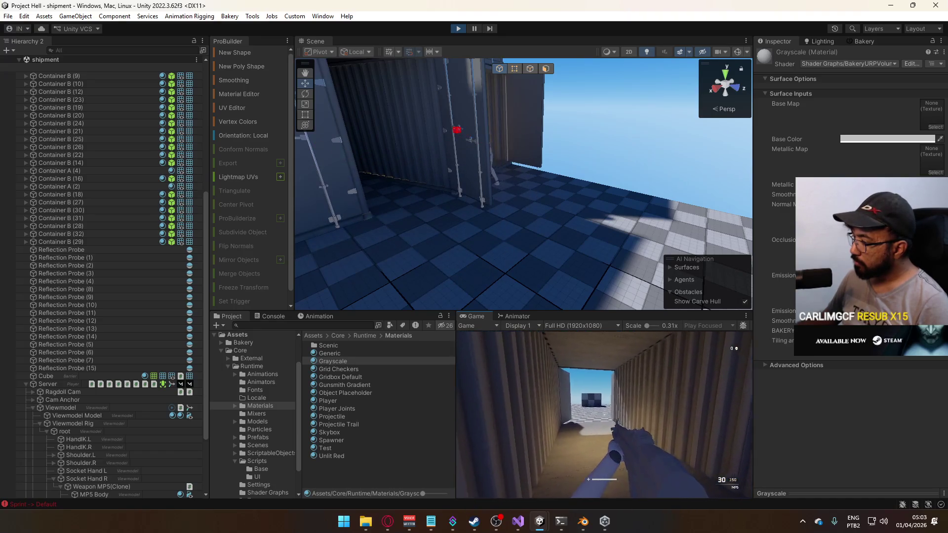
pyautogui.press('w')
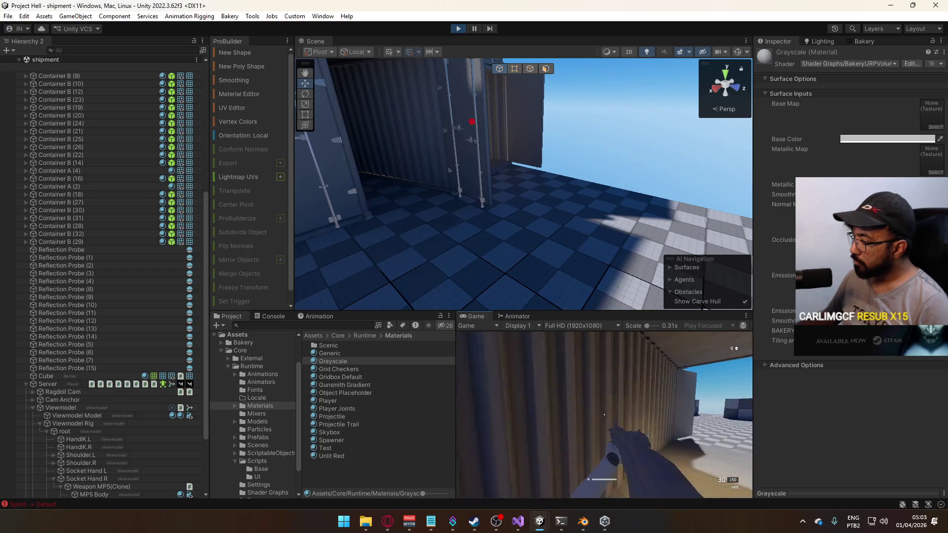
pyautogui.press('w')
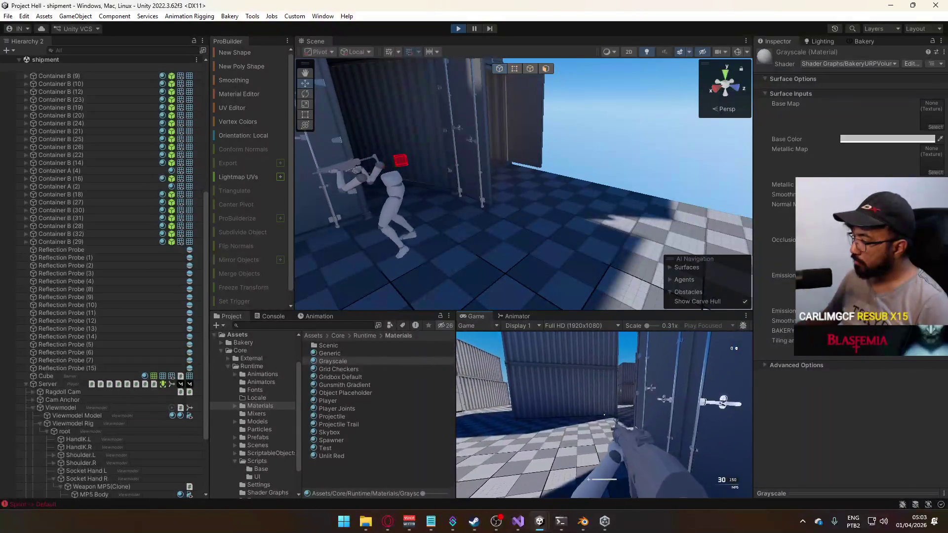
pyautogui.press('w')
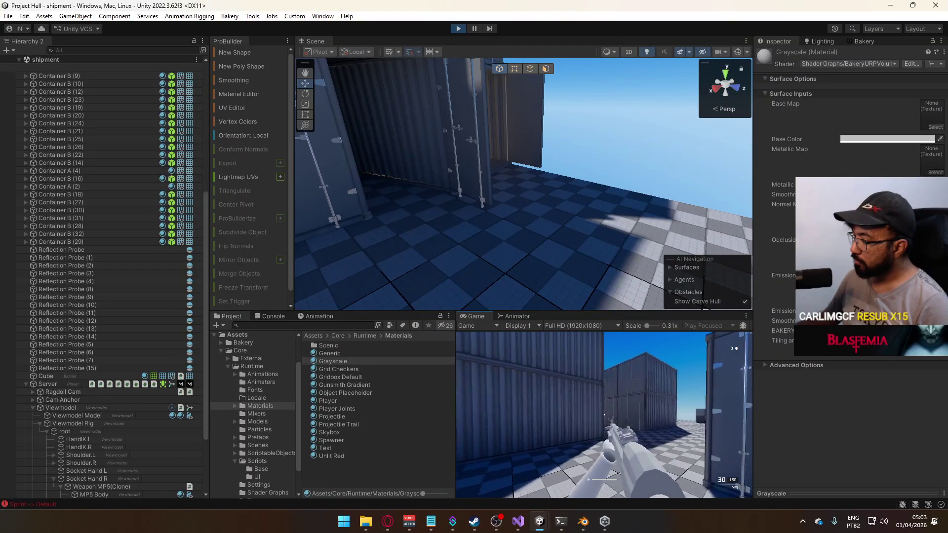
pyautogui.press('w')
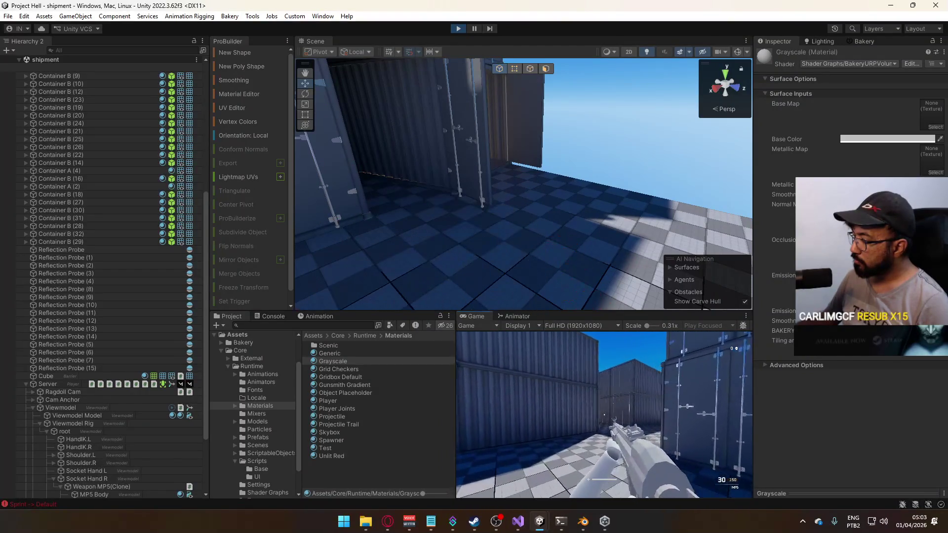
pyautogui.press('w')
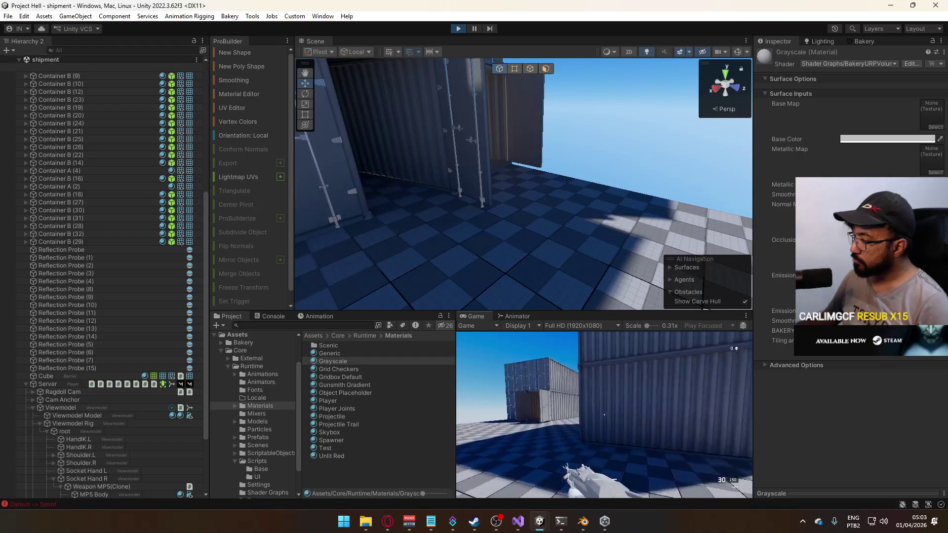
pyautogui.press('w')
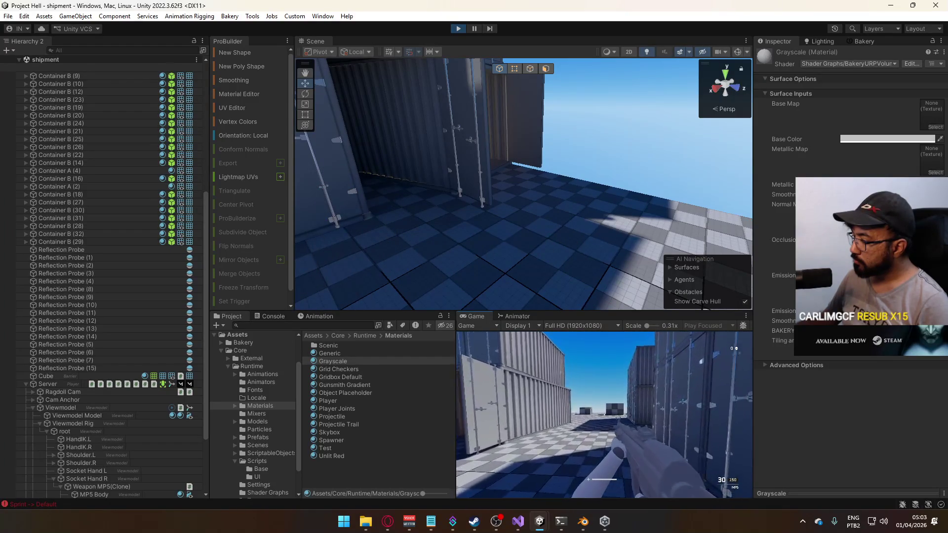
pyautogui.press('w')
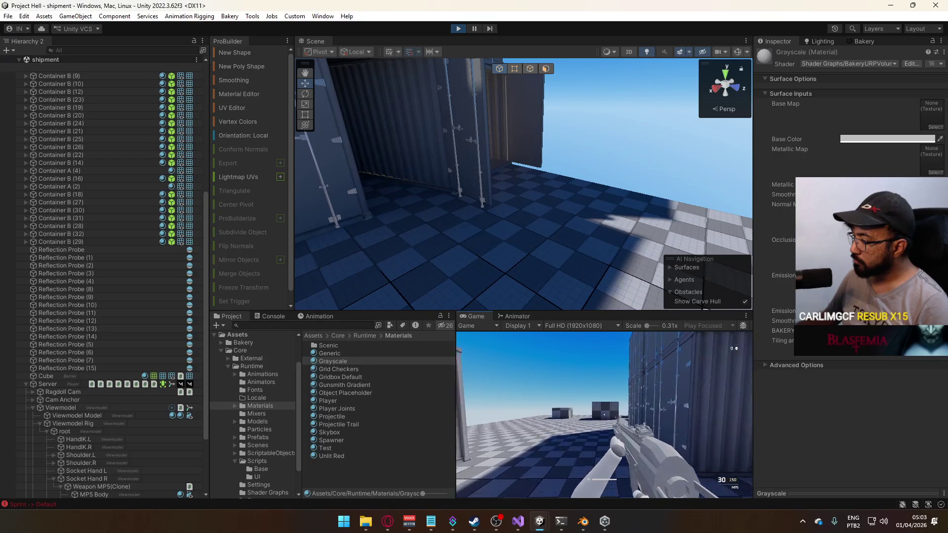
pyautogui.press('w')
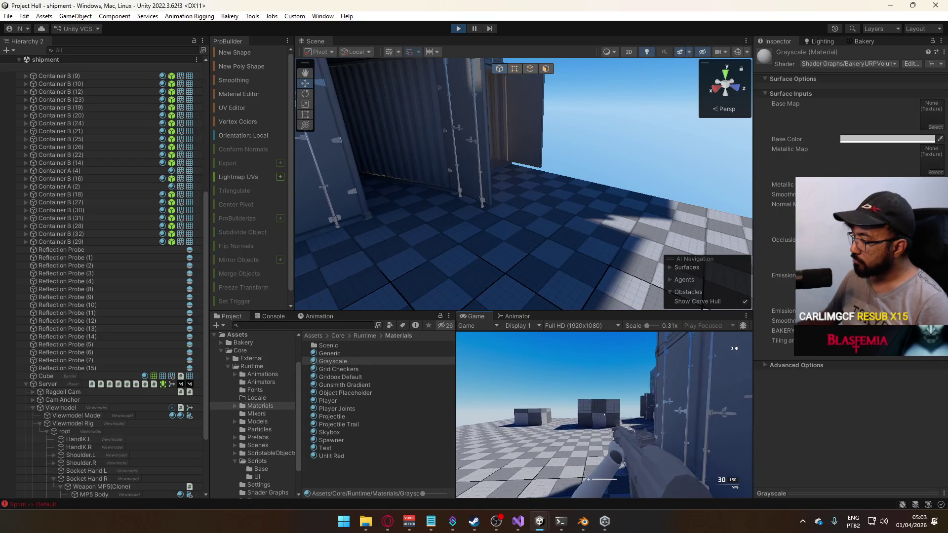
pyautogui.press('w')
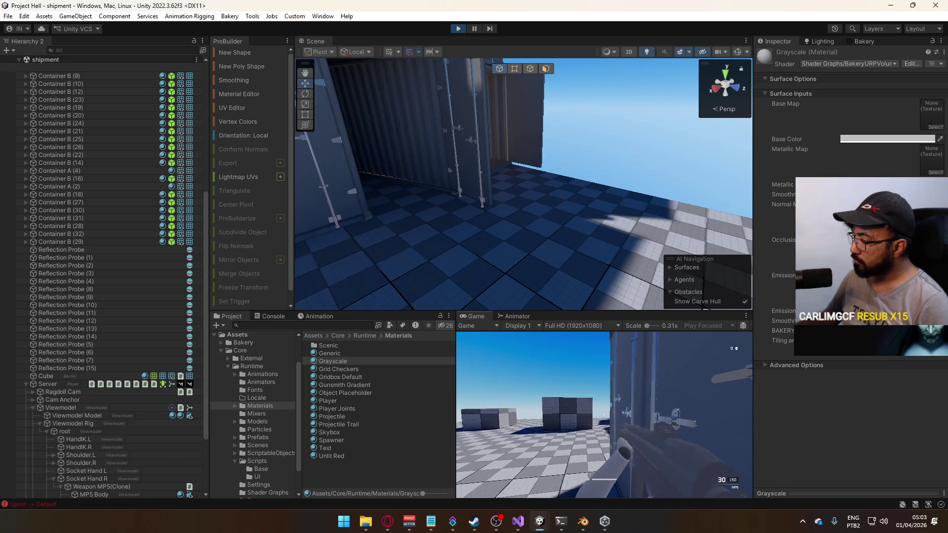
pyautogui.press('w')
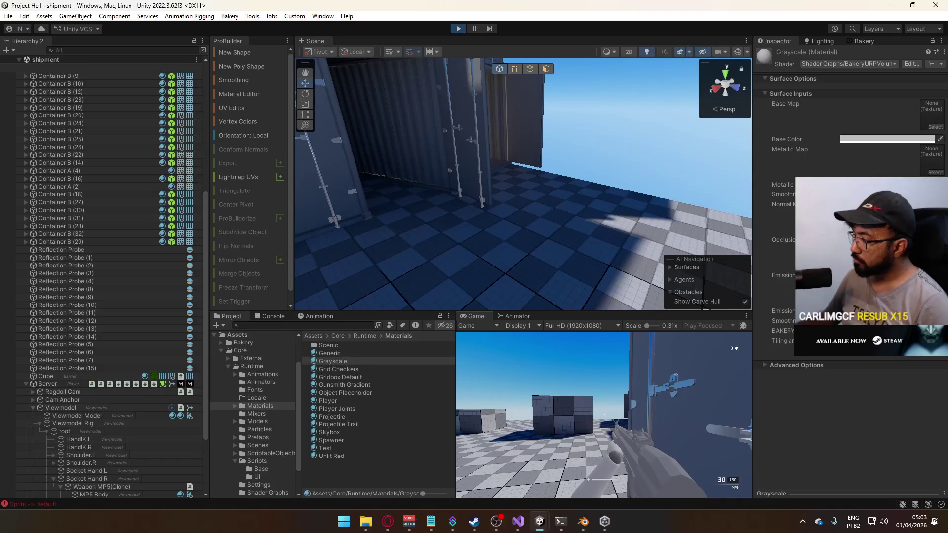
# Close the Start menu and collapse the Server object's children in the Hierarchy.
pyautogui.press('super')
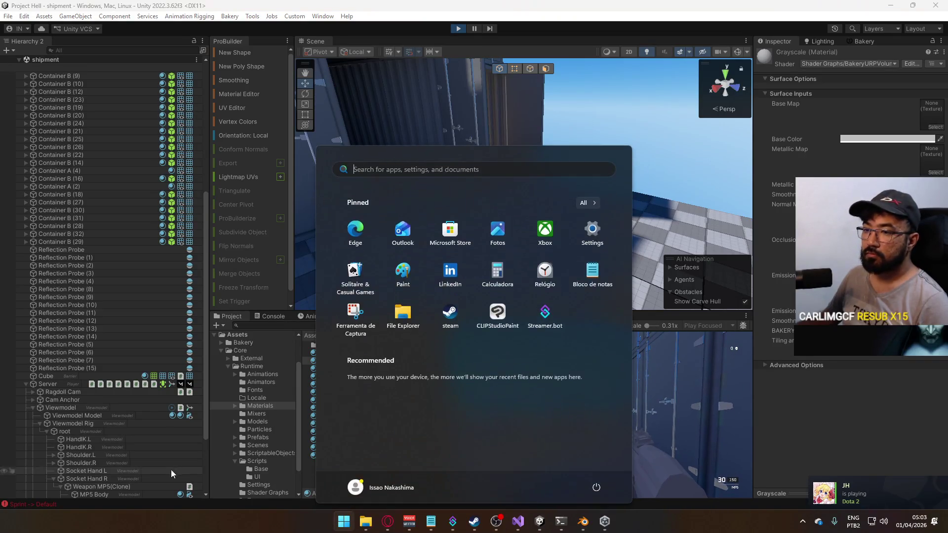
pyautogui.click(27, 384)
pyautogui.click(25, 383)
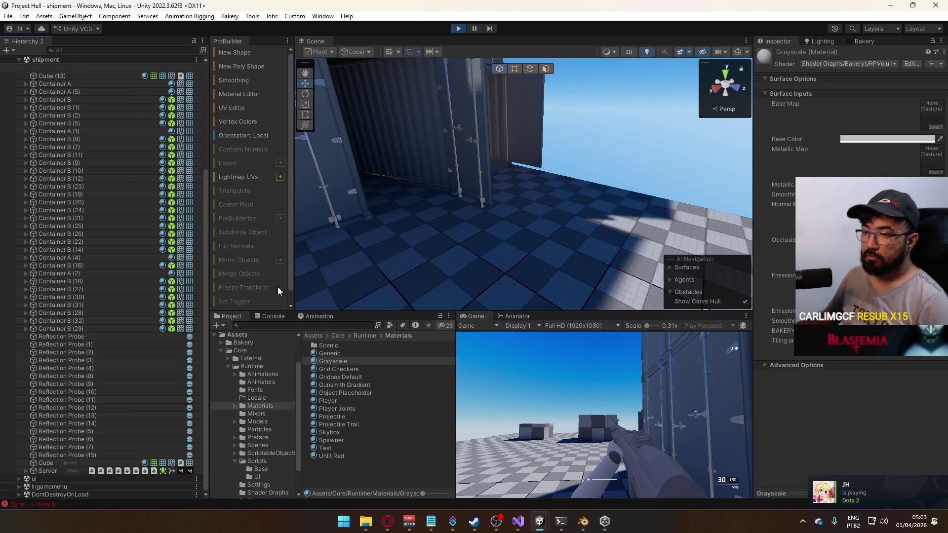
# Stop Play mode, reopen the shipment scene, and show the Bakery settings for its Bakery Volume.
pyautogui.click(457, 28)
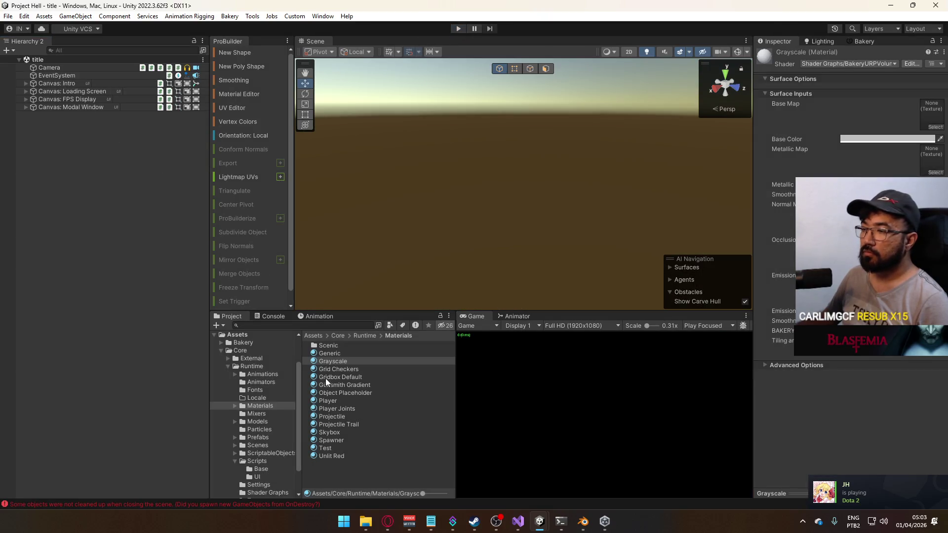
pyautogui.click(259, 445)
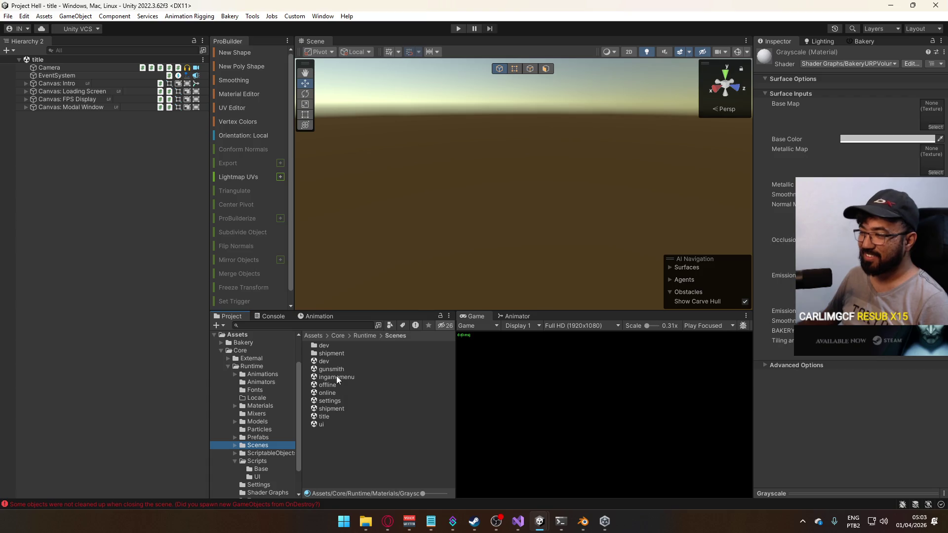
pyautogui.doubleClick(338, 409)
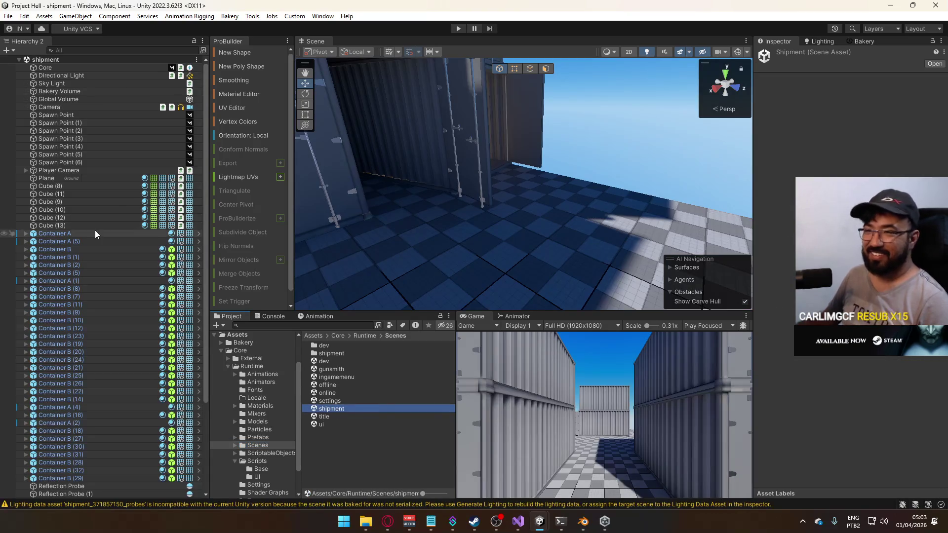
pyautogui.click(71, 92)
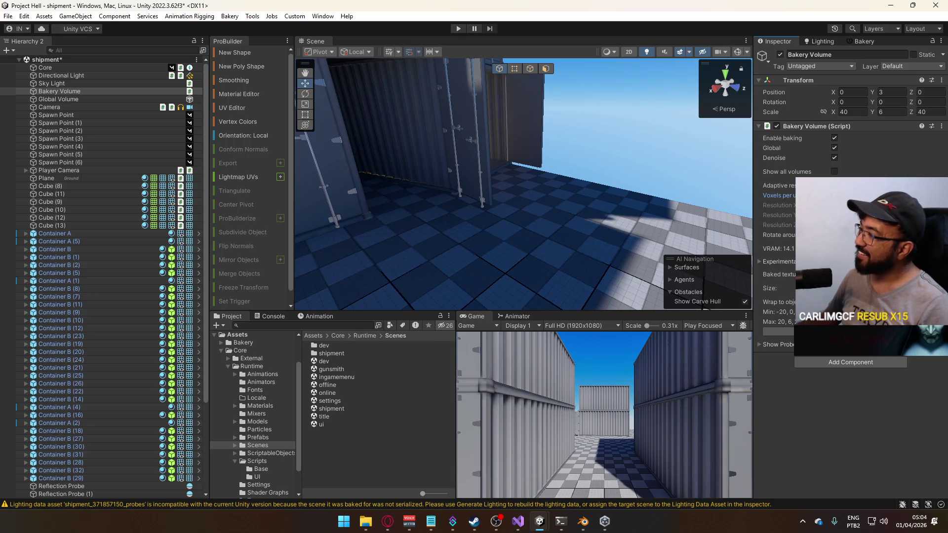
pyautogui.click(861, 41)
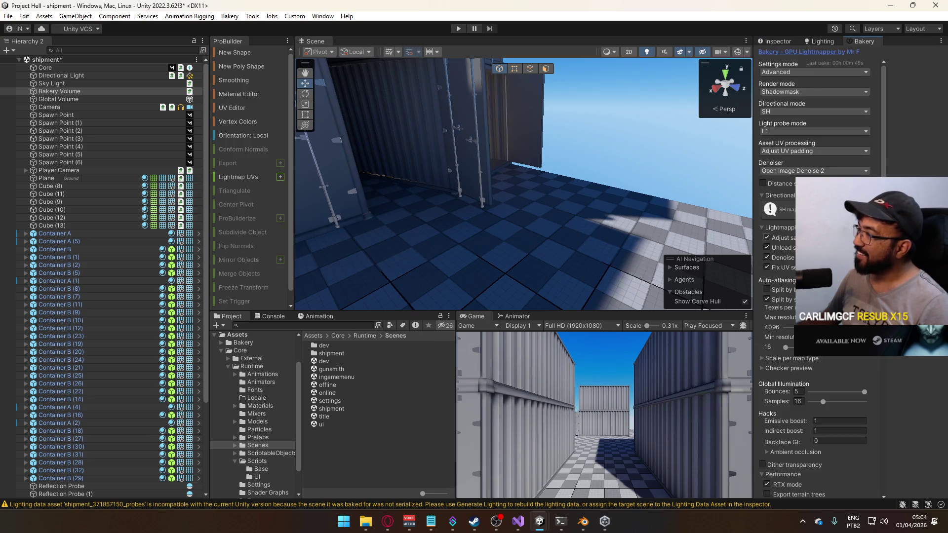
# Save the shipment scene and run a Bakery Render, which finishes in about 44 seconds.
pyautogui.scroll(-5, 825, 414)
pyautogui.click(808, 384)
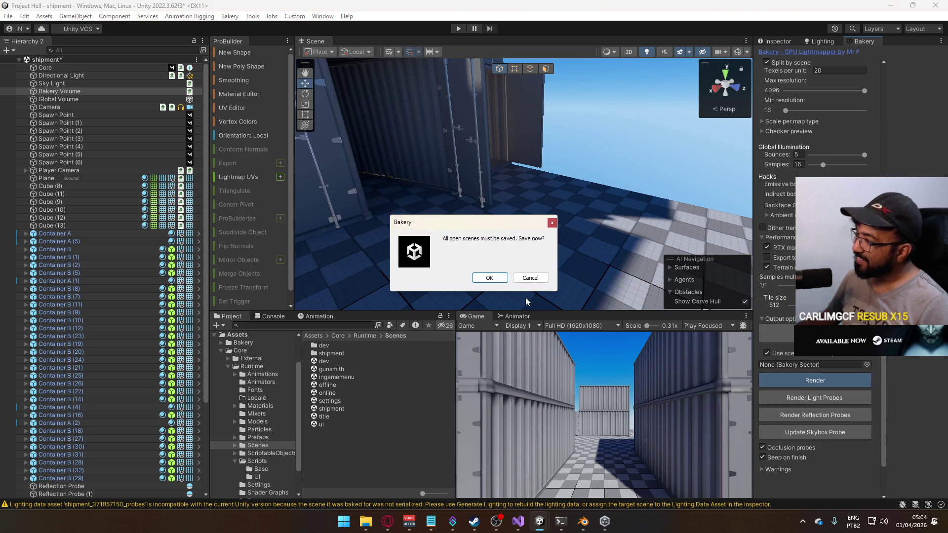
pyautogui.click(495, 280)
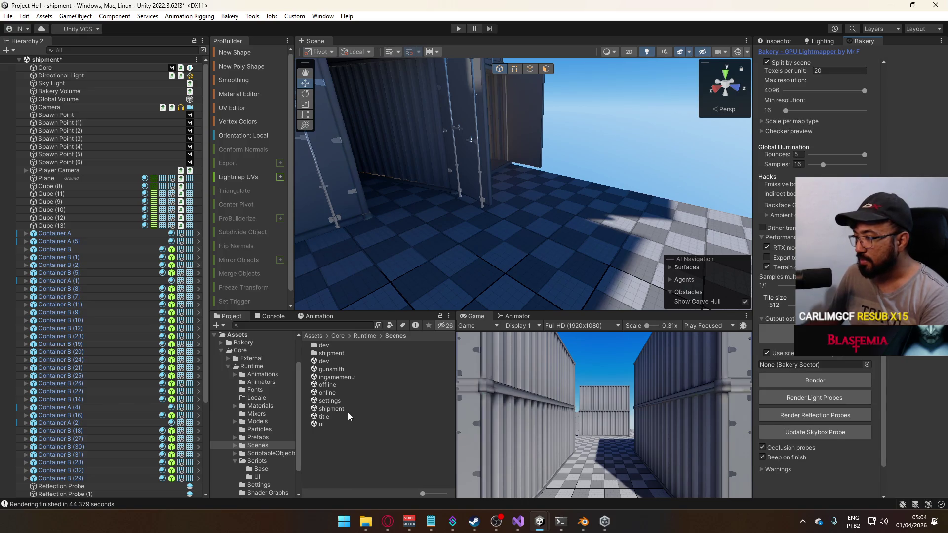
# Fly around and into the containers to check the baked shadows, then switch to the title scene.
pyautogui.moveTo(476, 214)
pyautogui.mouseDown()
pyautogui.moveTo(176, 150)
pyautogui.moveTo(360, 247)
pyautogui.moveTo(416, 240)
pyautogui.mouseUp()
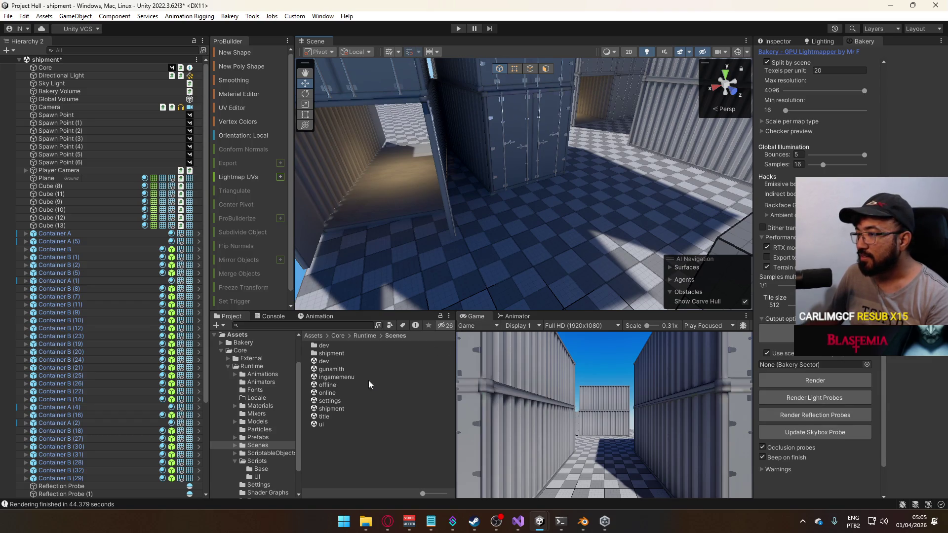
pyautogui.moveTo(469, 257)
pyautogui.mouseDown()
pyautogui.moveTo(541, 211)
pyautogui.moveTo(451, 197)
pyautogui.moveTo(446, 182)
pyautogui.moveTo(434, 296)
pyautogui.mouseUp()
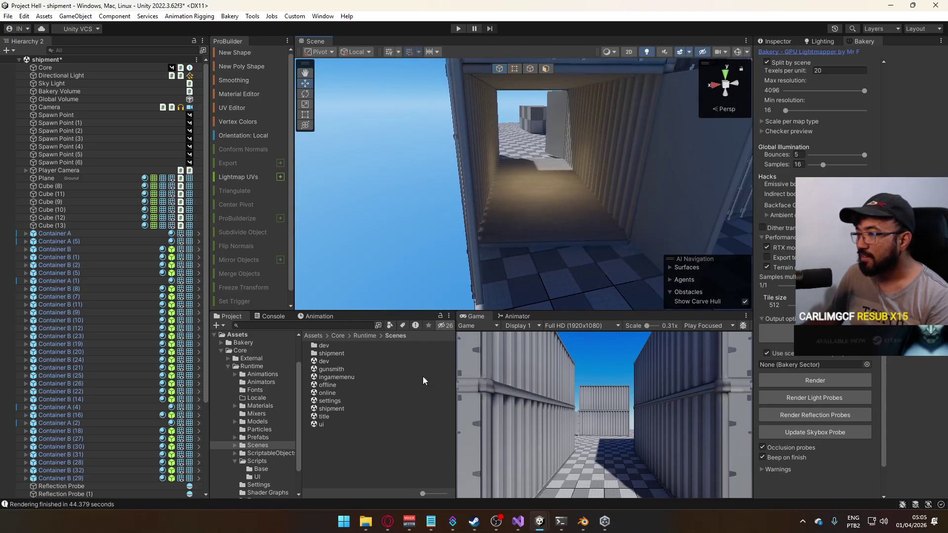
pyautogui.doubleClick(338, 417)
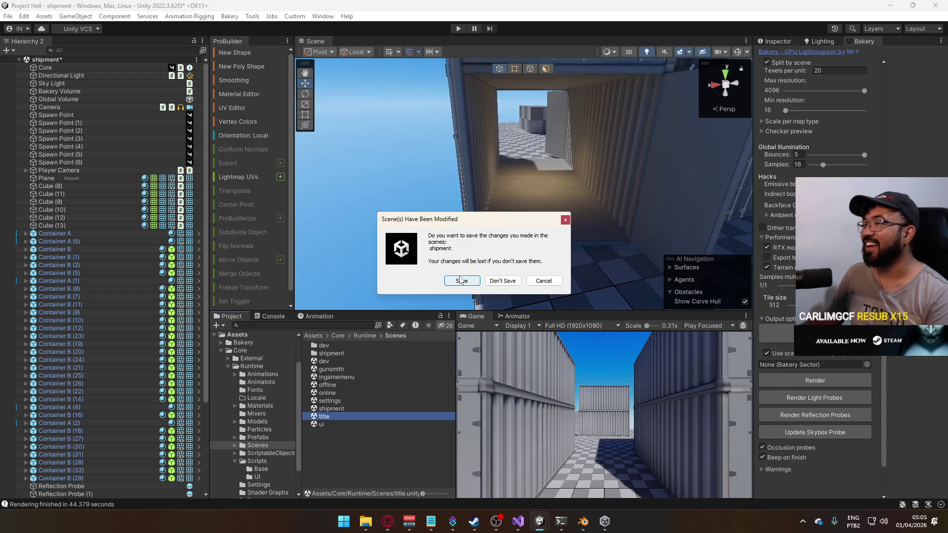
# Save the shipment scene, play from the title scene in a maximized Game view, and host a game.
pyautogui.click(460, 280)
pyautogui.click(454, 30)
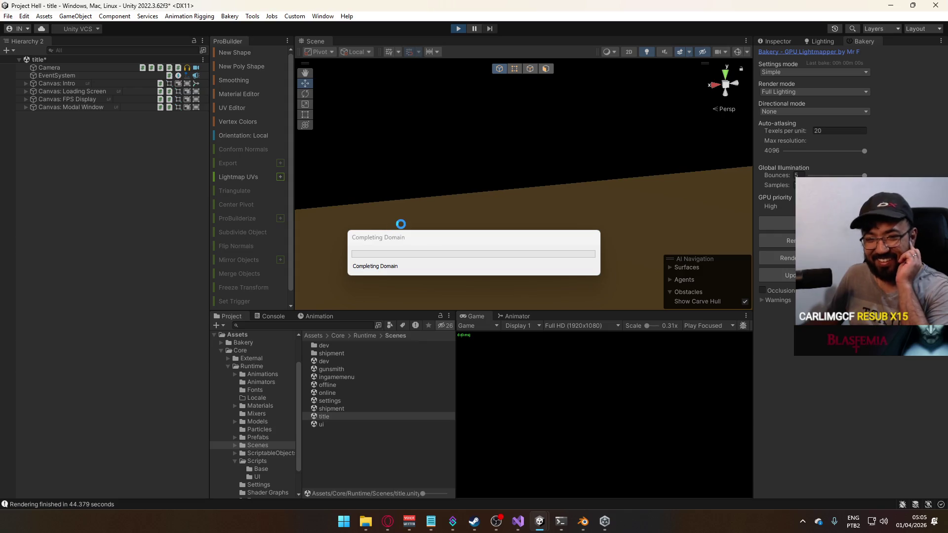
pyautogui.rightClick(464, 316)
pyautogui.click(522, 351)
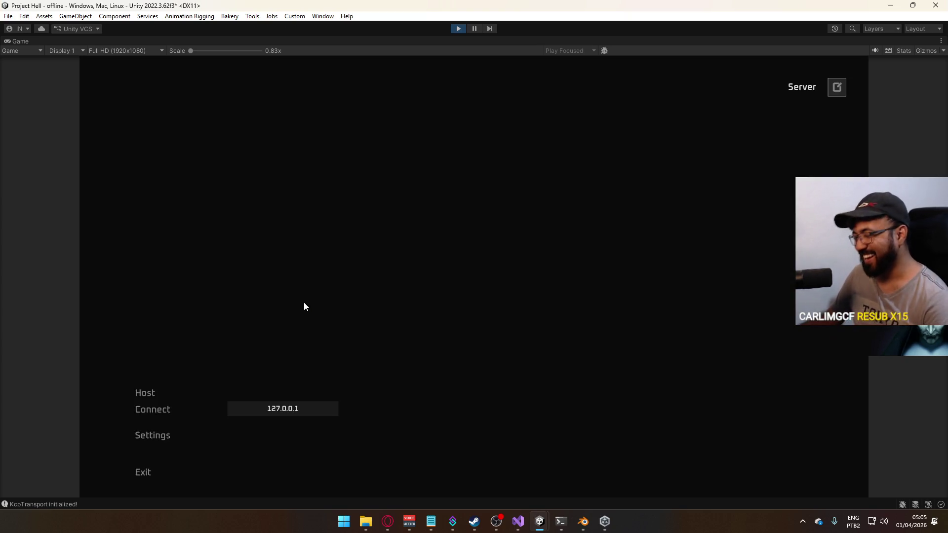
pyautogui.click(172, 392)
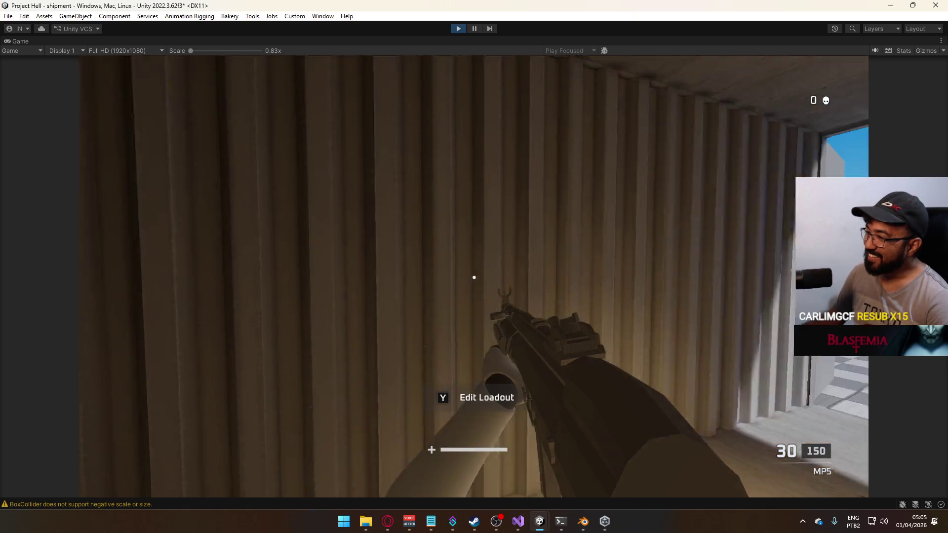
# Walk and sprint through the container yard and corridors toward the two cubes.
pyautogui.press('w')
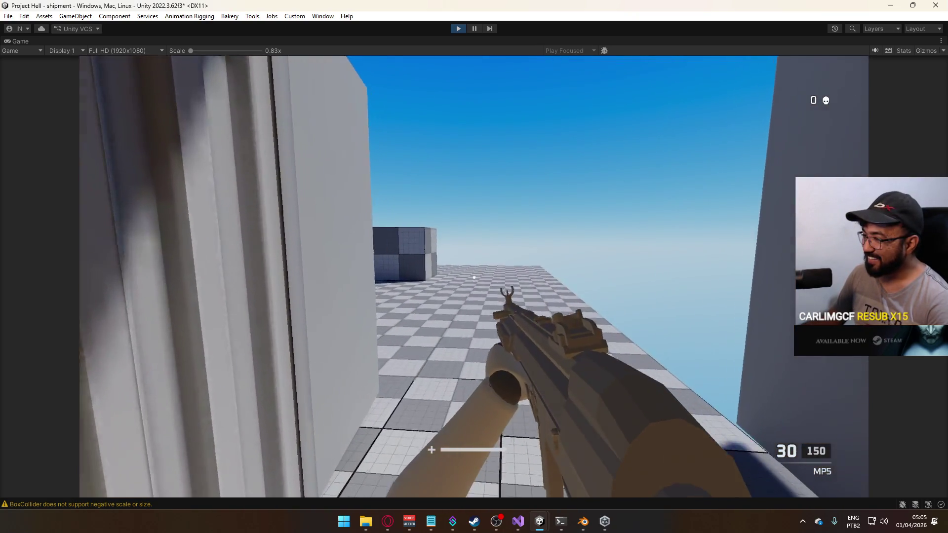
pyautogui.press('w')
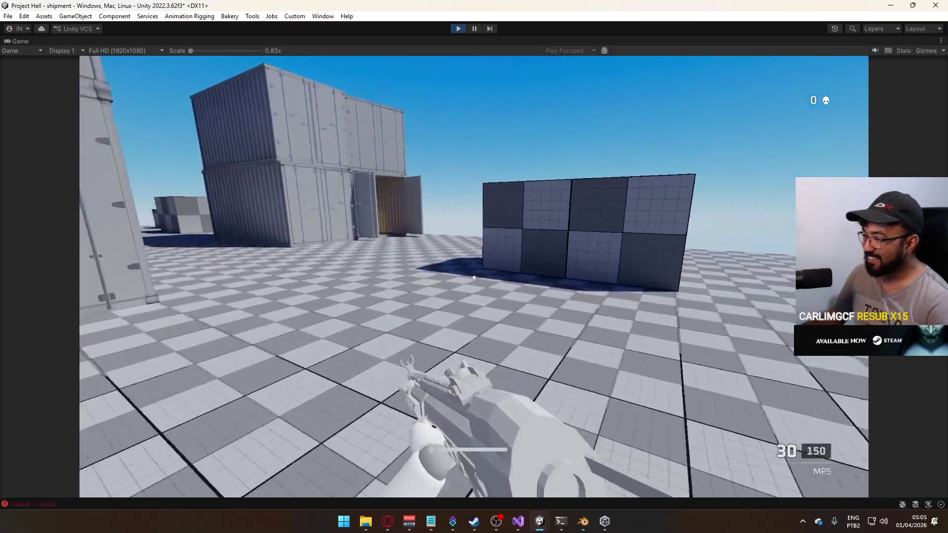
pyautogui.press('w')
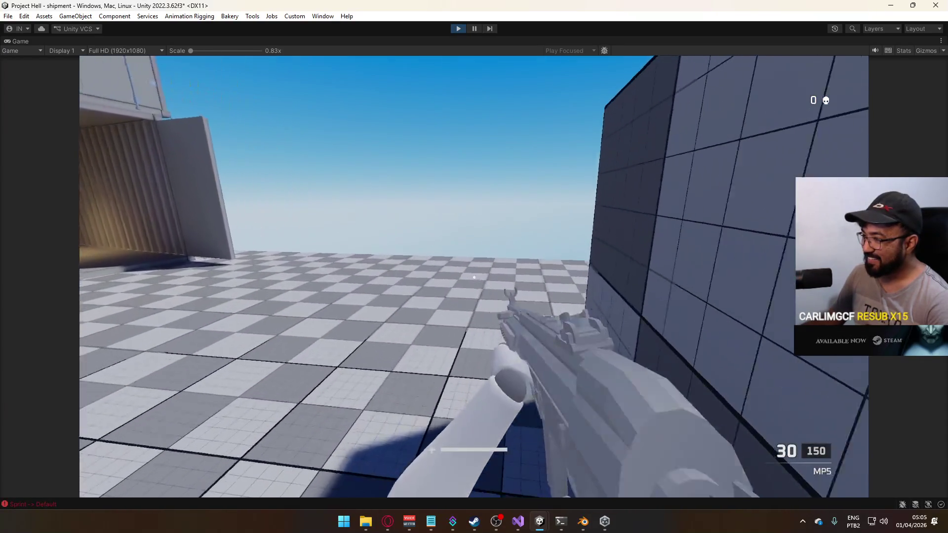
pyautogui.press('w')
pyautogui.press('shift')
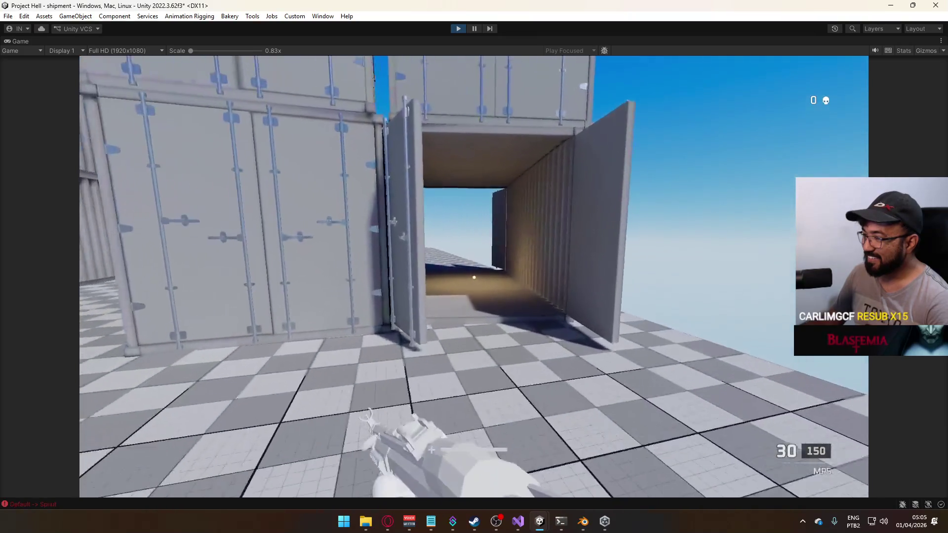
pyautogui.press('w')
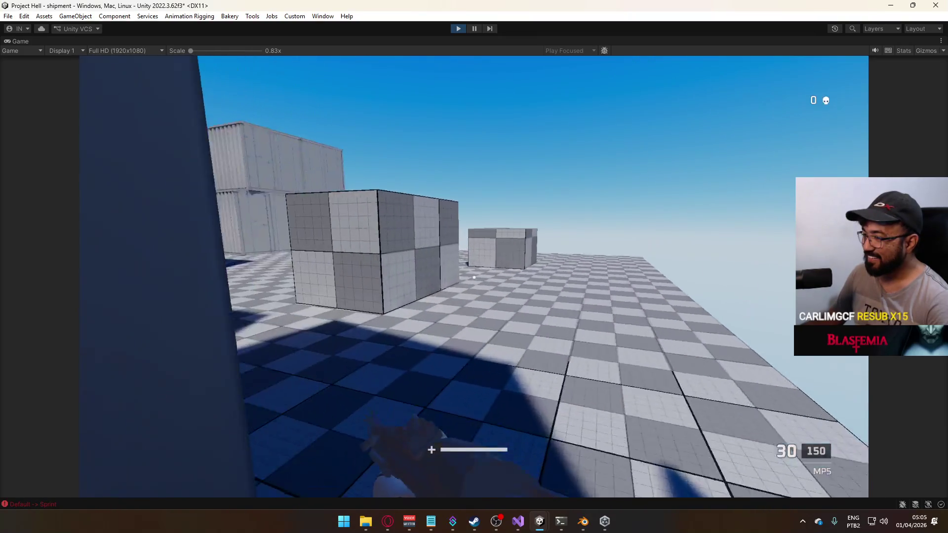
pyautogui.press('w')
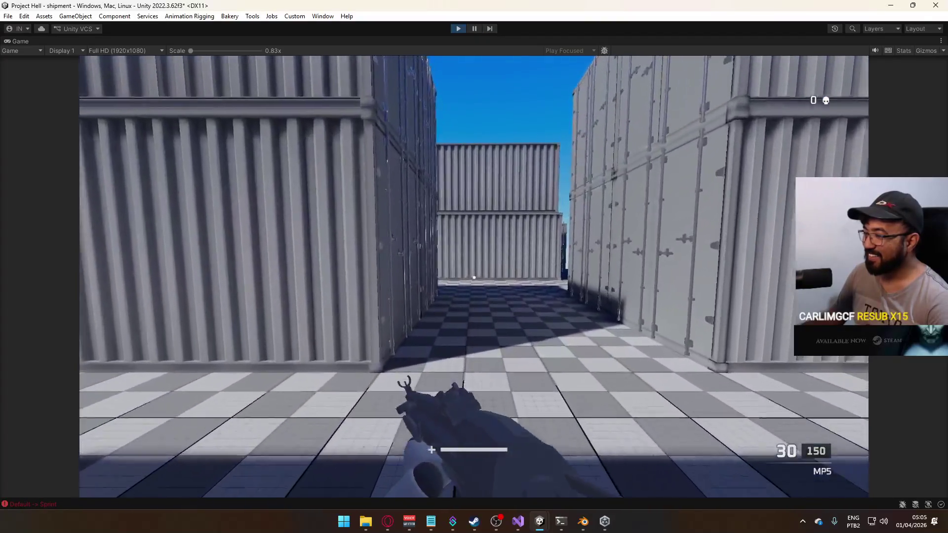
pyautogui.press('w')
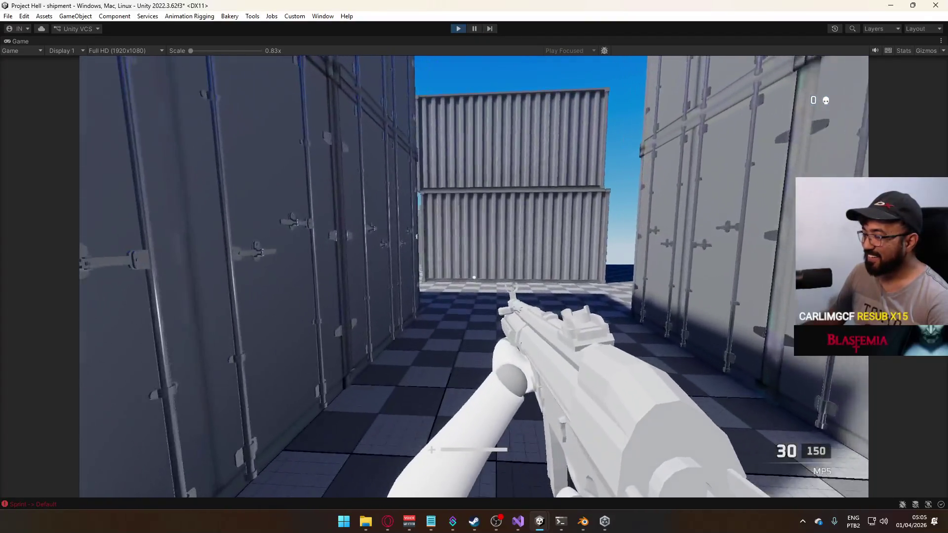
pyautogui.press('w')
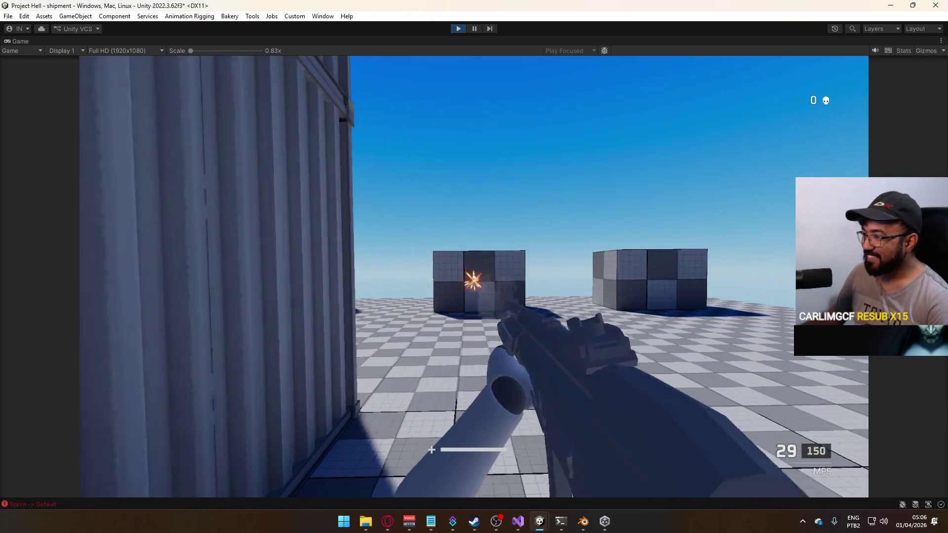
# Fire and reload the MP5 at the cube and down the corridor, then show Stats (about 351 FPS).
pyautogui.click(473, 278)
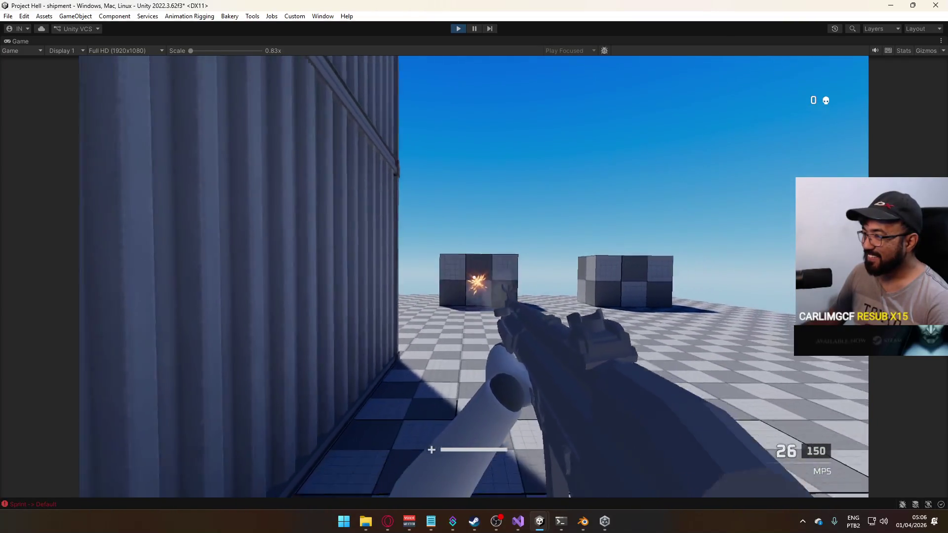
pyautogui.press('r')
pyautogui.click(474, 277)
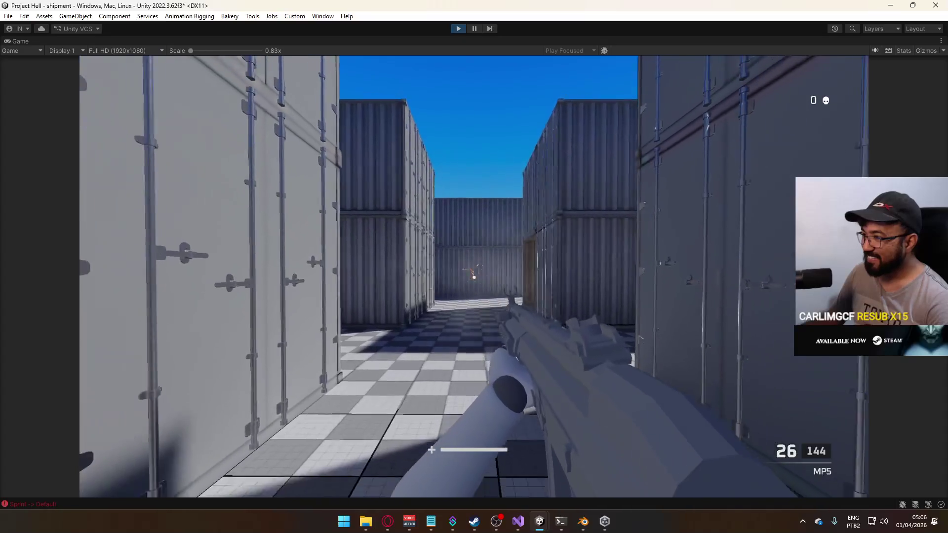
pyautogui.click(474, 277)
pyautogui.click(474, 277)
pyautogui.press('r')
pyautogui.press('w')
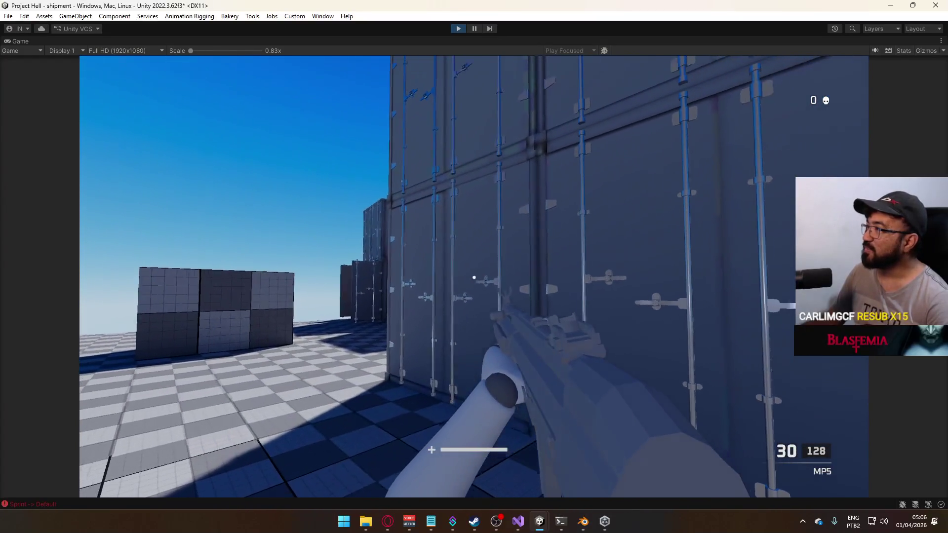
pyautogui.press('super')
pyautogui.click(903, 48)
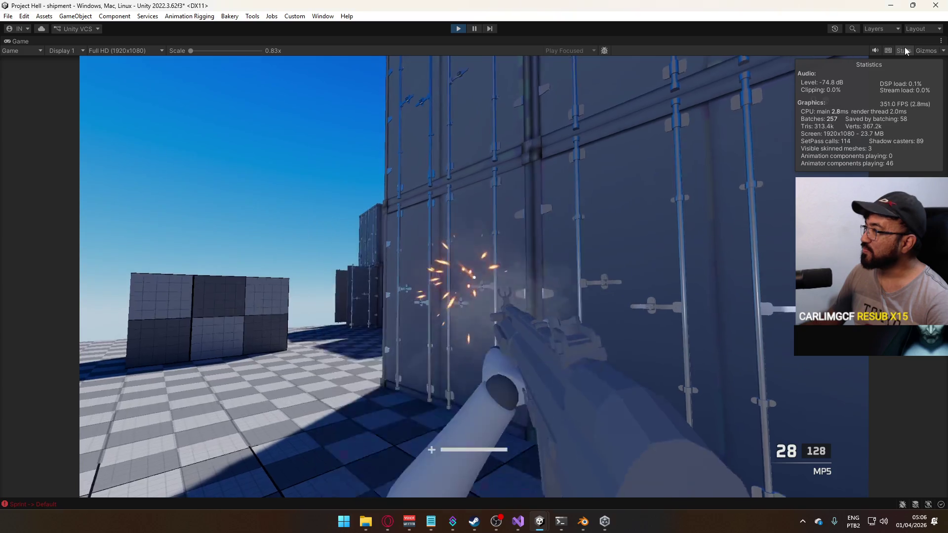
# Sprint through the container yard and corridors toward the two checkered blocks.
pyautogui.press('w')
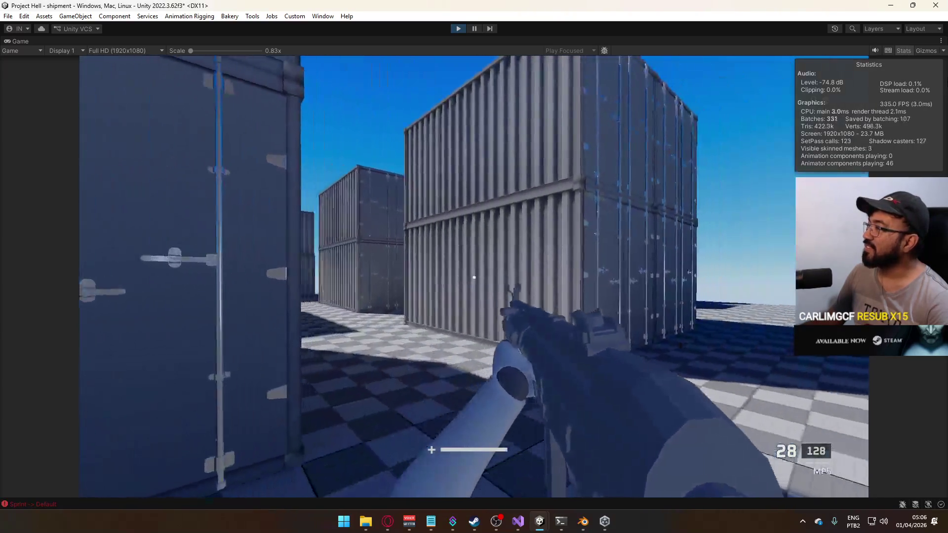
pyautogui.press('shift')
pyautogui.press('w')
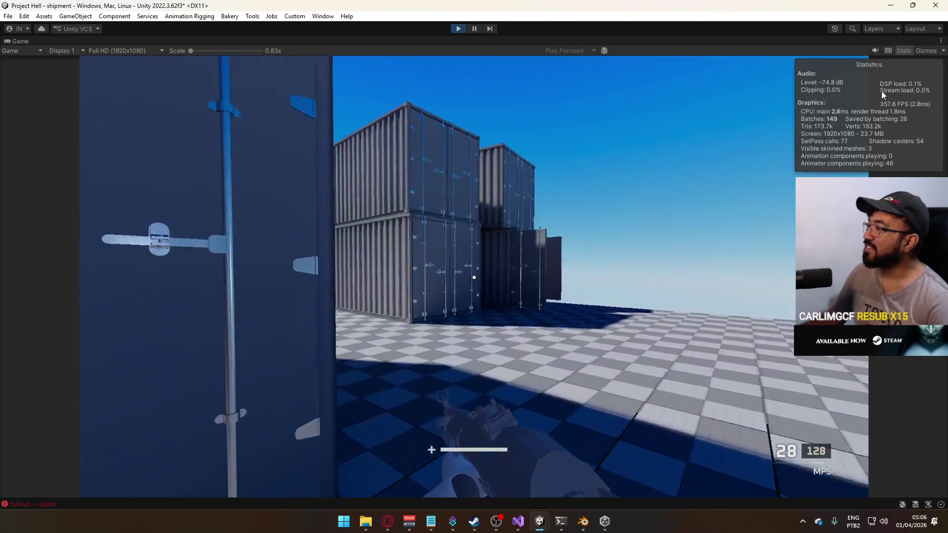
pyautogui.press('w')
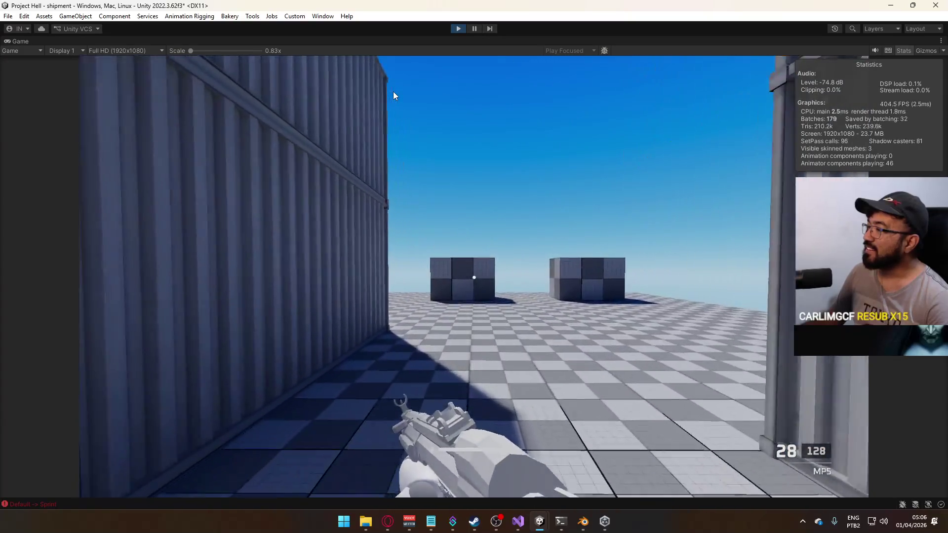
pyautogui.press('w')
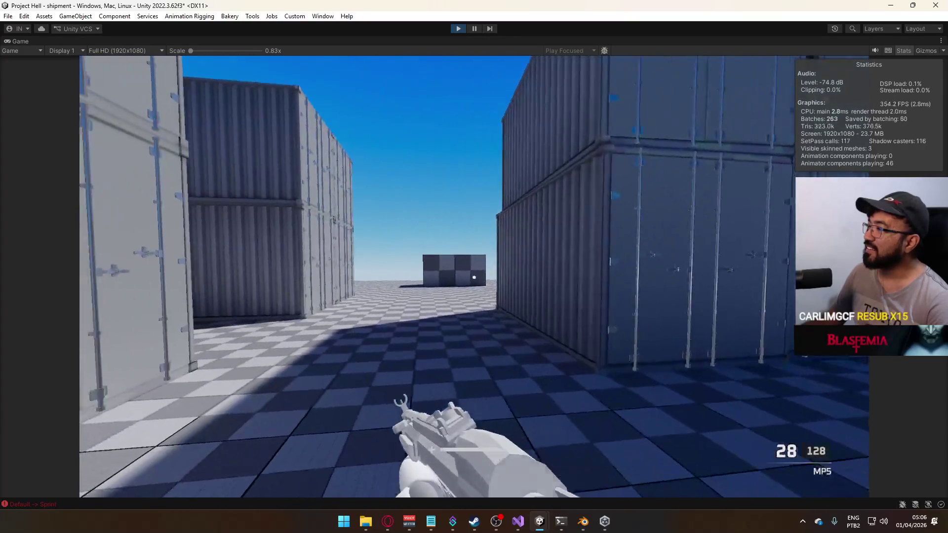
pyautogui.press('w')
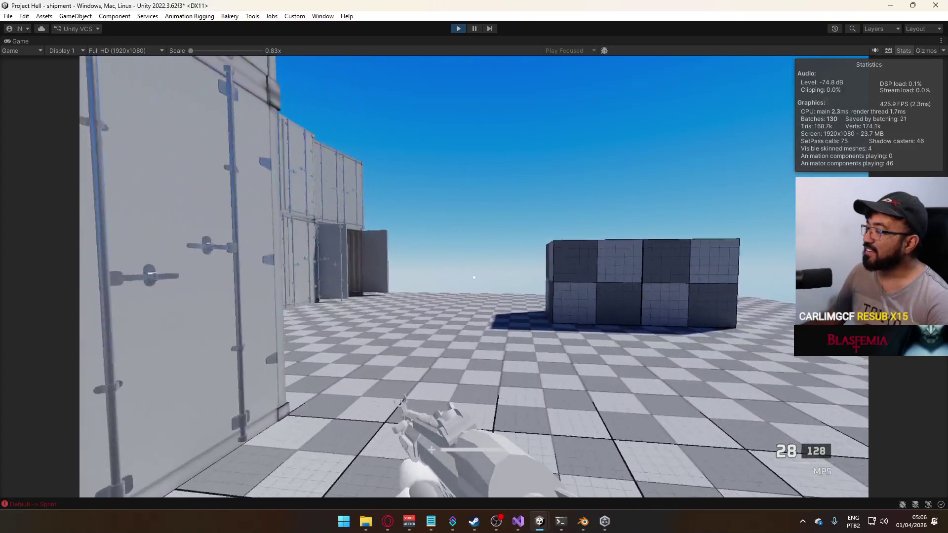
pyautogui.press('w')
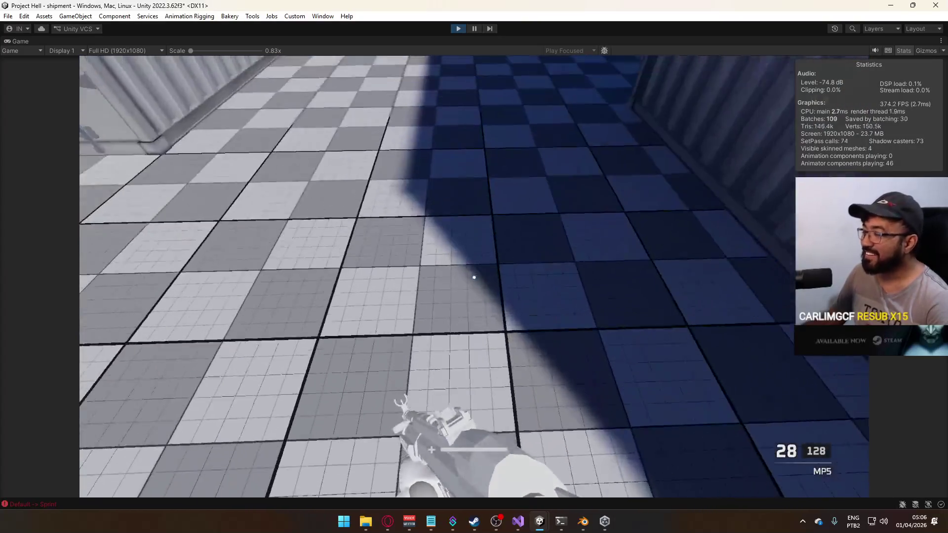
pyautogui.press('w')
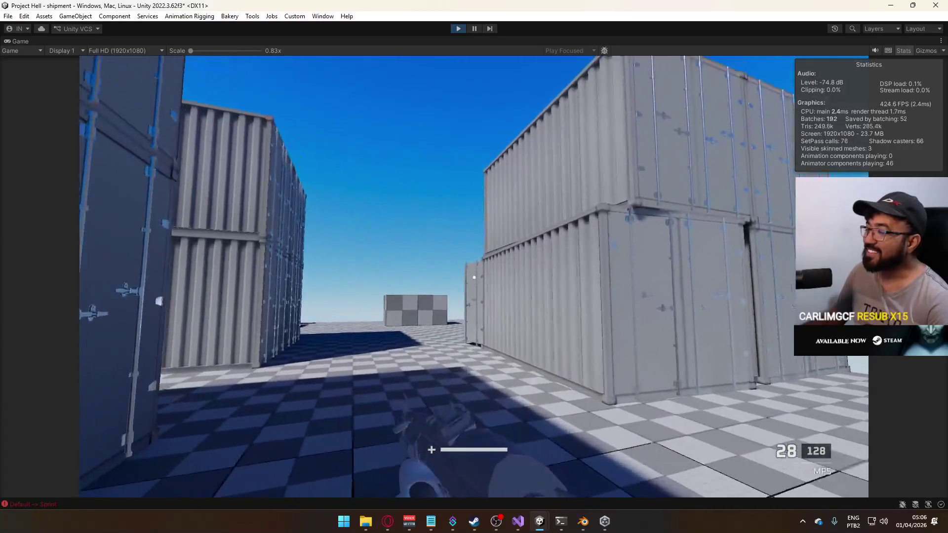
pyautogui.press('w')
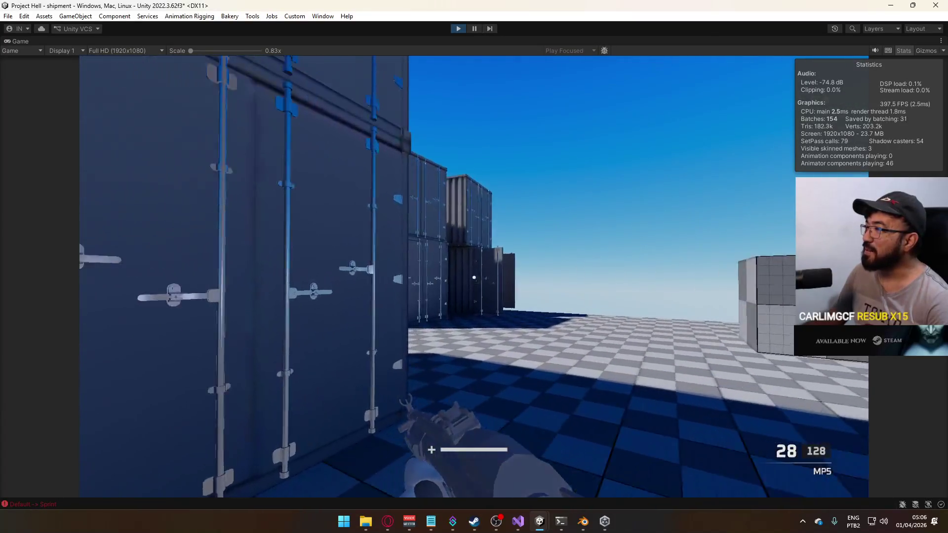
pyautogui.press('w')
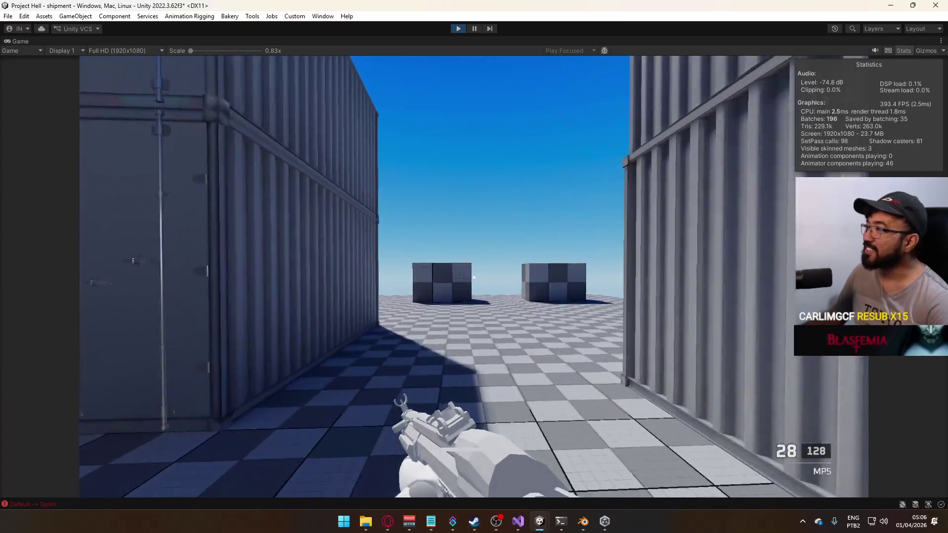
pyautogui.press('w')
pyautogui.press('w')
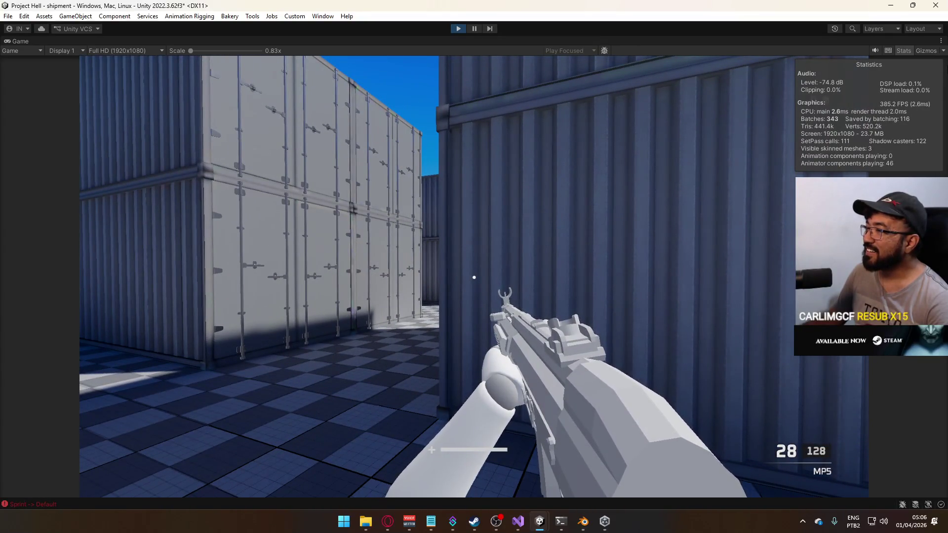
# Back out of the corridor, strafe left between containers, and sprint toward the cubes.
pyautogui.press('s')
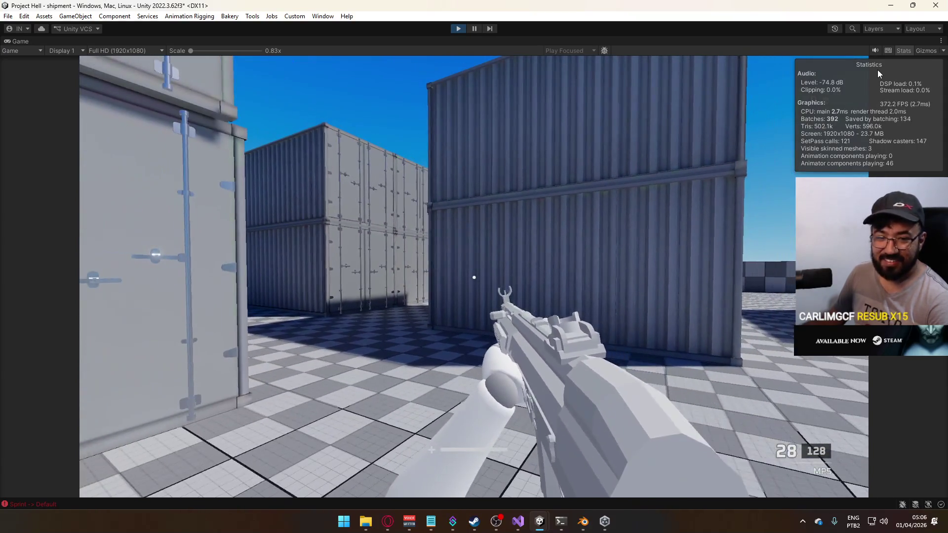
pyautogui.press('w')
pyautogui.press('a')
pyautogui.press('w')
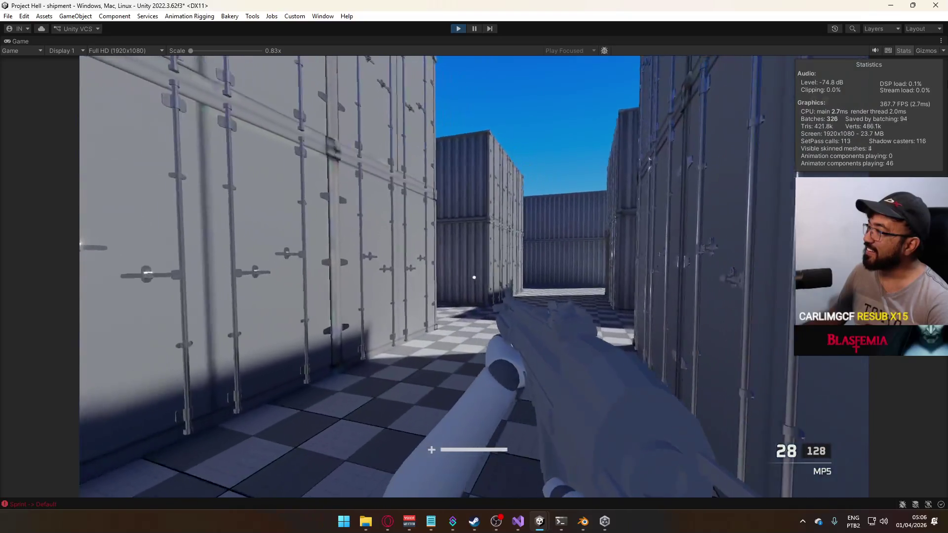
pyautogui.press('w')
pyautogui.press('shift')
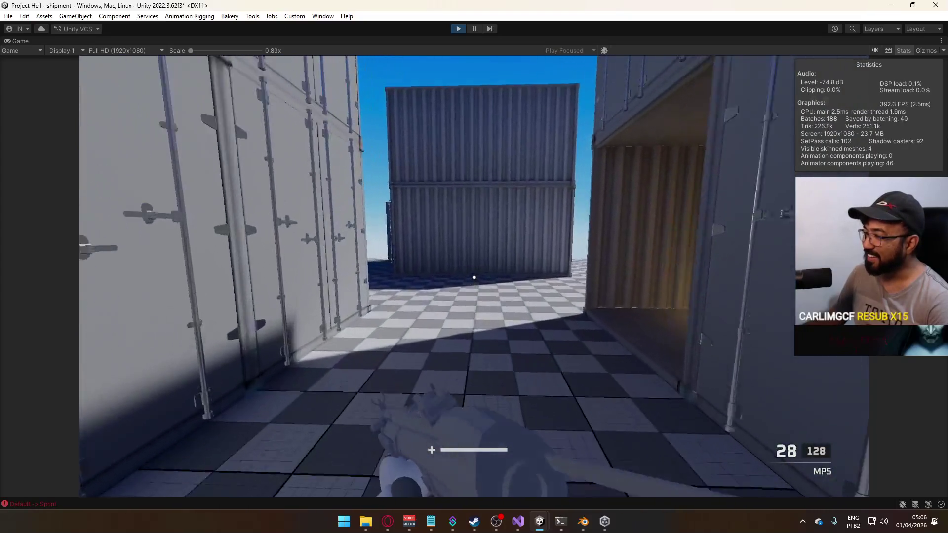
pyautogui.press('w')
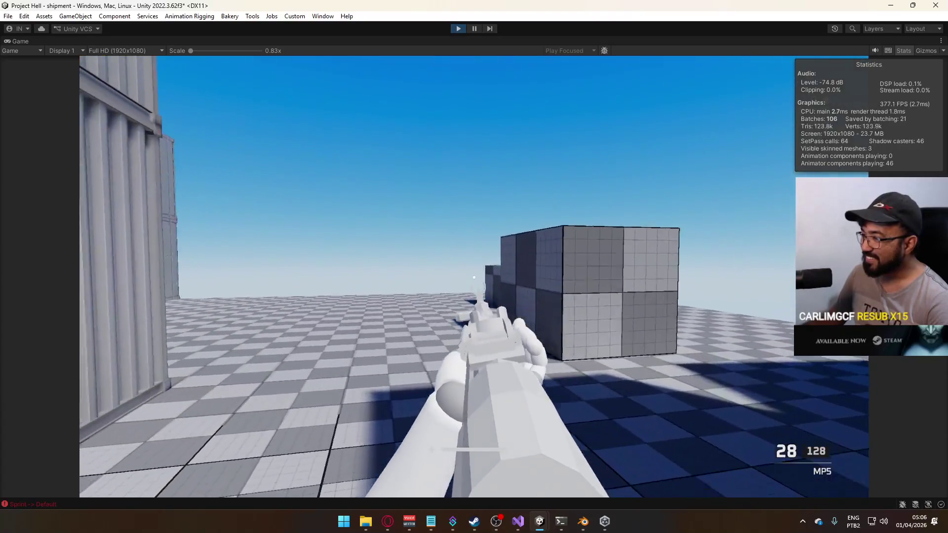
pyautogui.press('w')
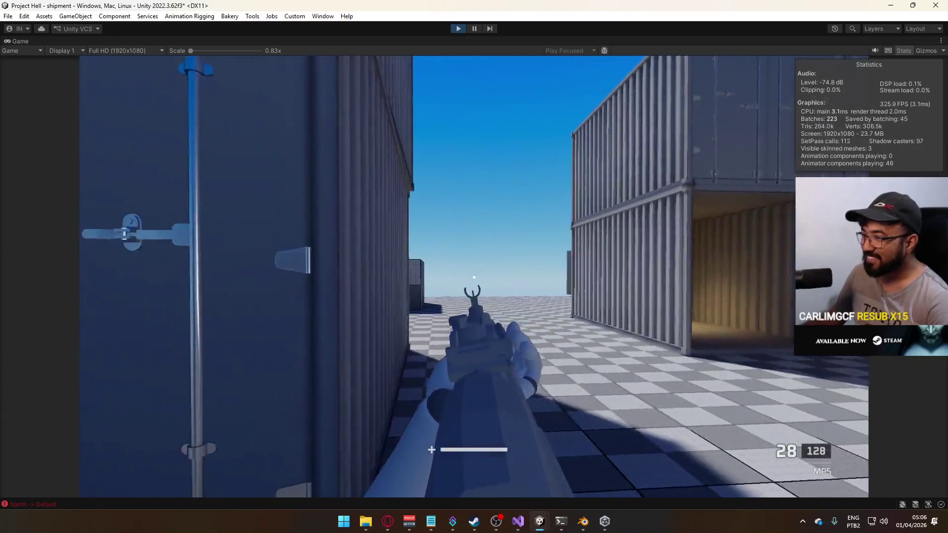
pyautogui.press('w')
# Fire the MP5 at the containers through several magazines with reloads, leaving 30/71 ammo.
pyautogui.click(474, 278)
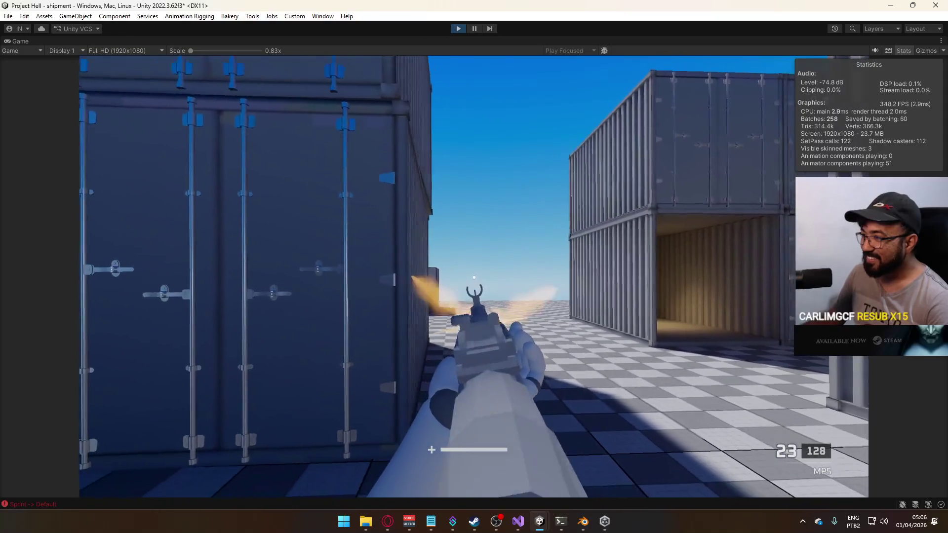
pyautogui.click(474, 277)
pyautogui.click(474, 278)
pyautogui.click(474, 277)
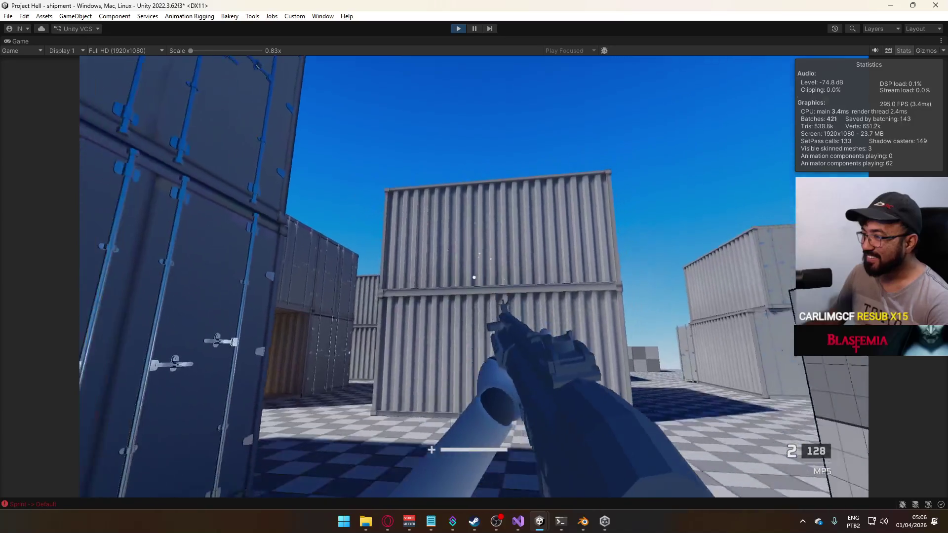
pyautogui.press('r')
pyautogui.click(474, 277)
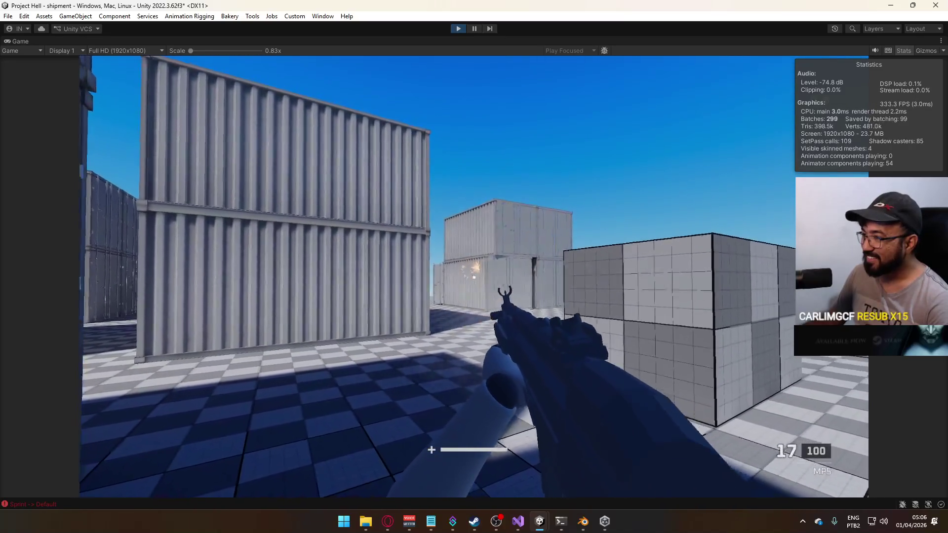
pyautogui.click(474, 277)
pyautogui.press('r')
pyautogui.click(474, 278)
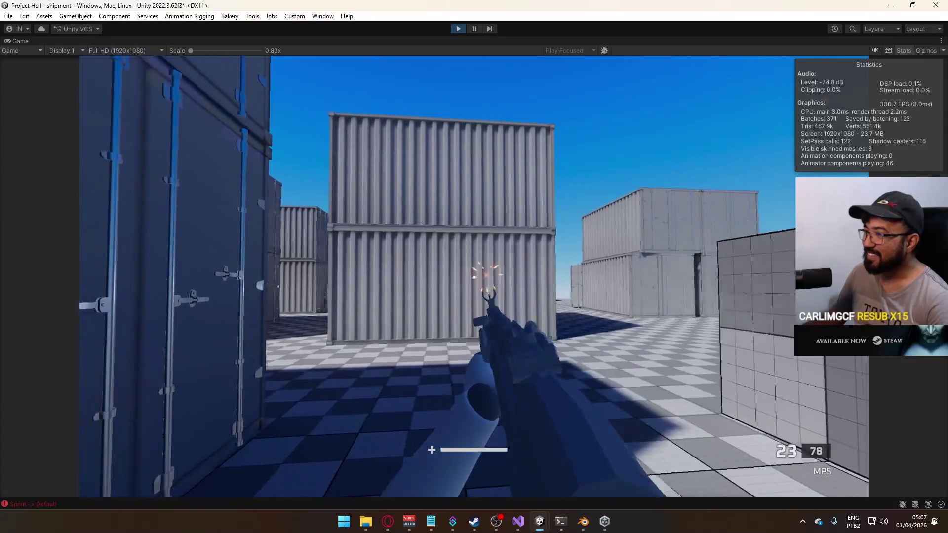
pyautogui.press('r')
pyautogui.press('Escape')
pyautogui.rightClick(475, 39)
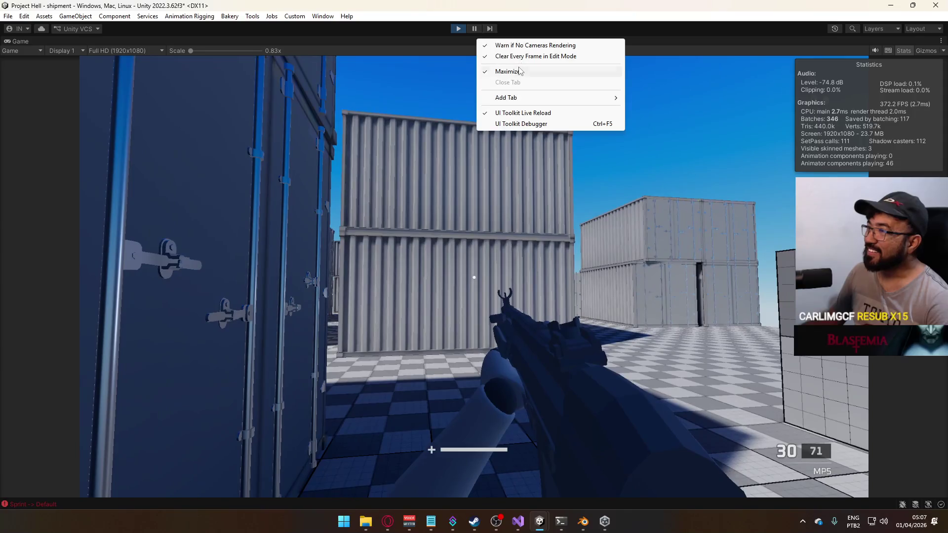
# Restore the normal editor layout and open the Bullet Sparks effect from the Particles folder.
pyautogui.click(519, 71)
pyautogui.press('super')
pyautogui.click(267, 433)
pyautogui.click(266, 429)
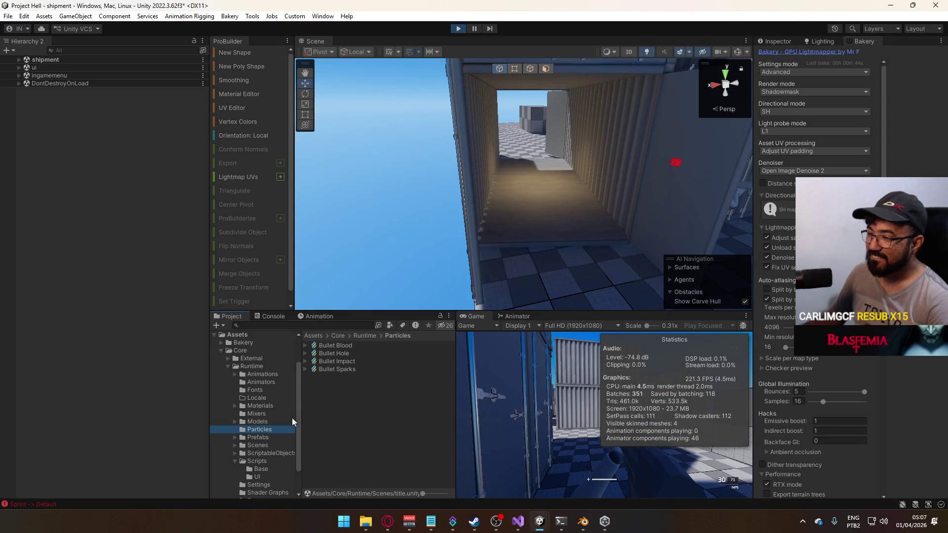
pyautogui.click(356, 370)
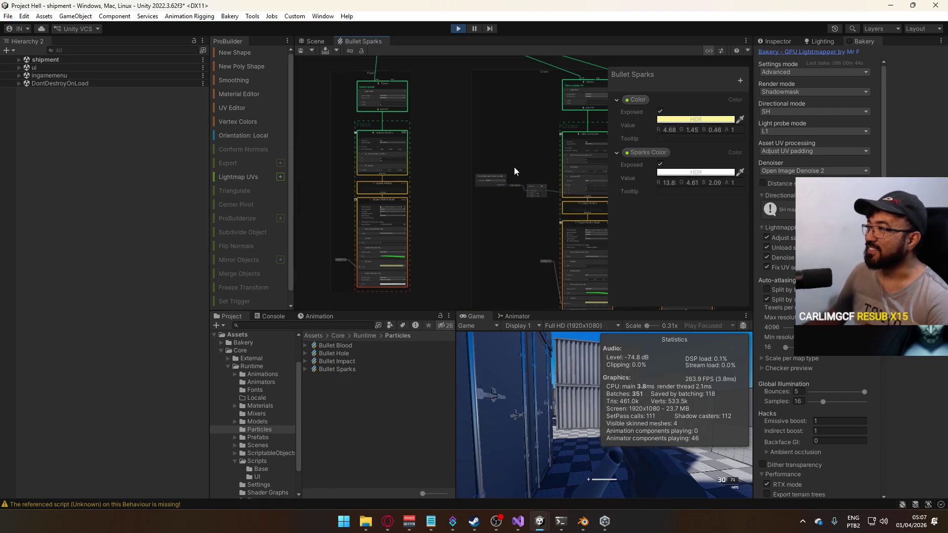
# Bring the Output Particle Quad node into view and select its Set Size value for editing.
pyautogui.scroll(5, 521, 163)
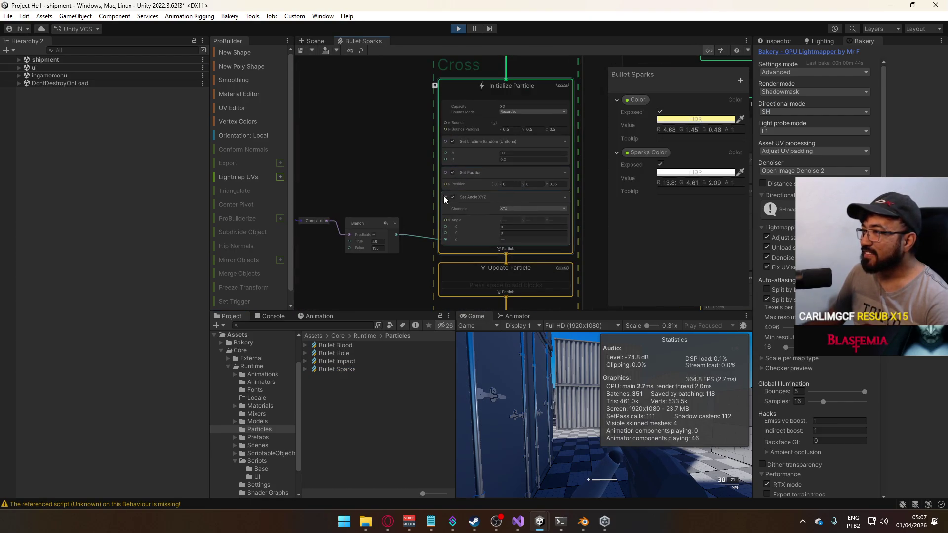
pyautogui.moveTo(407, 177); pyautogui.dragTo(379, 63)
pyautogui.moveTo(392, 199)
pyautogui.mouseDown()
pyautogui.moveTo(387, 132)
pyautogui.moveTo(398, 125)
pyautogui.moveTo(481, 192)
pyautogui.moveTo(512, 240)
pyautogui.moveTo(487, 176)
pyautogui.mouseUp()
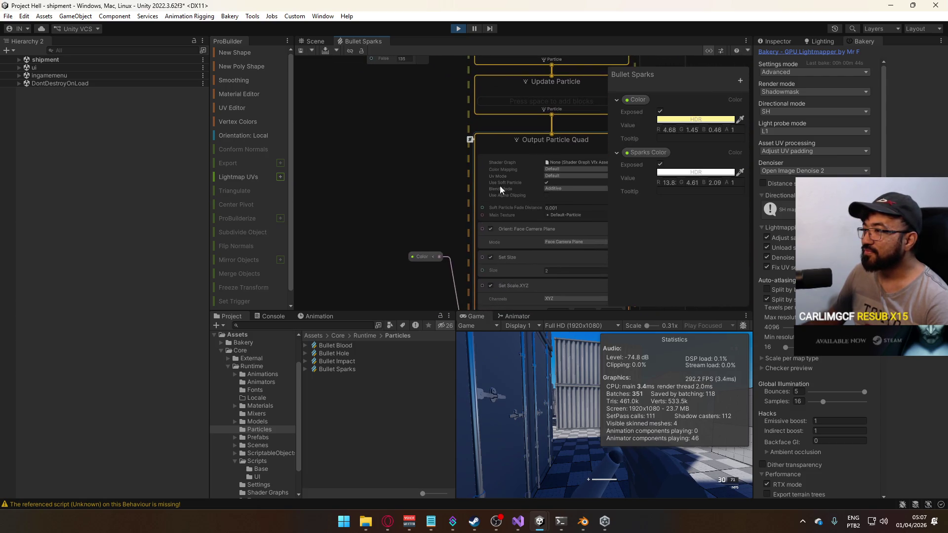
pyautogui.click(568, 271)
# Set Size to 1, save the Bullet Sparks graph, and maximize the Game view.
pyautogui.write('1')
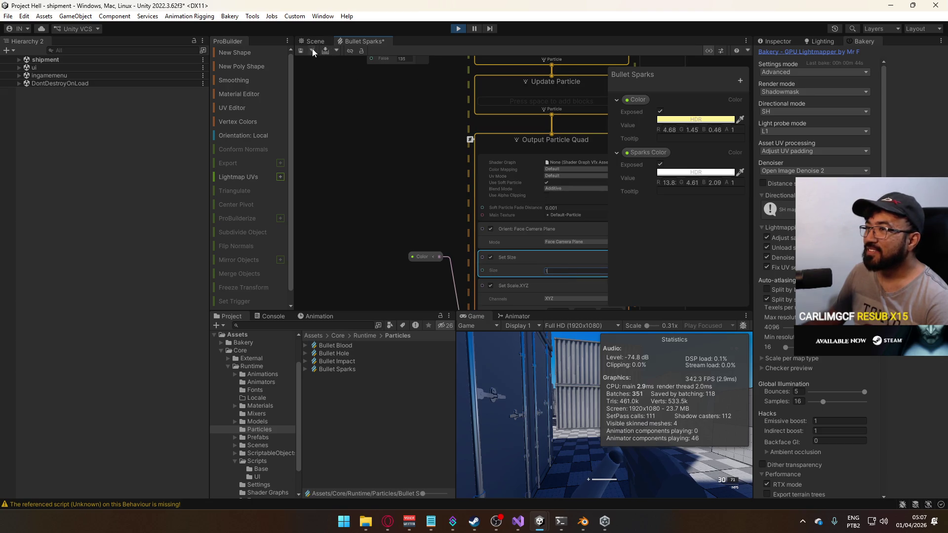
pyautogui.hotkey('ctrl', 's')
pyautogui.rightClick(481, 322)
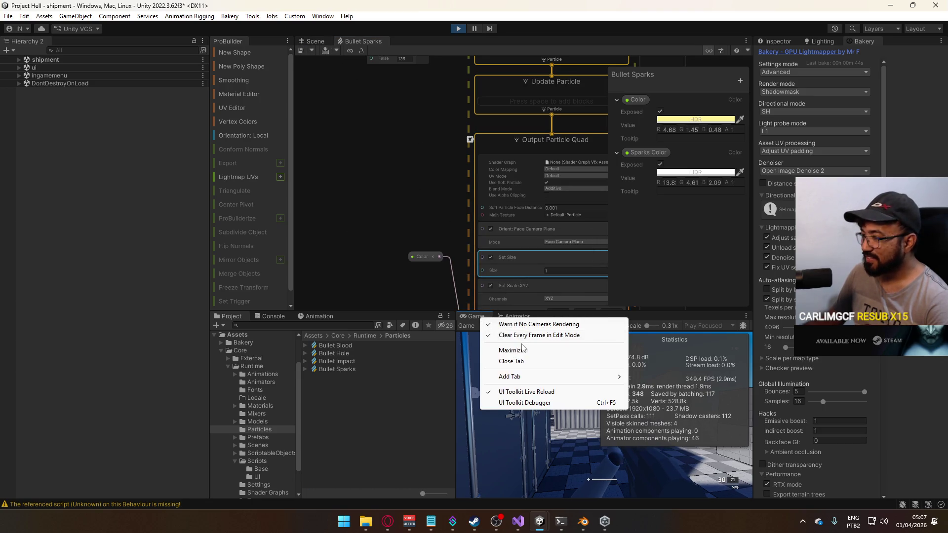
pyautogui.click(504, 346)
# Fire the MP5 across the containers while turning, then reload.
pyautogui.click(474, 277)
pyautogui.click(474, 276)
pyautogui.click(474, 277)
pyautogui.click(474, 277)
pyautogui.click(474, 276)
pyautogui.click(474, 276)
pyautogui.moveTo(474, 277); pyautogui.dragTo(474, 278)
pyautogui.press('r')
pyautogui.press('r')
# Shoot the containers on full auto to check the impact sparks, then reload again.
pyautogui.click(474, 277)
pyautogui.click(474, 277)
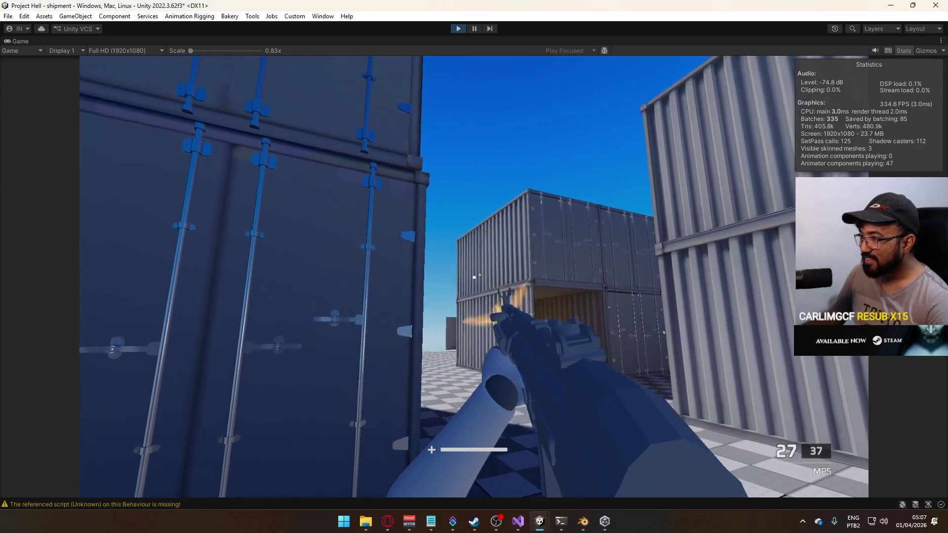
pyautogui.click(473, 278)
pyautogui.click(473, 277)
pyautogui.click(473, 278)
pyautogui.moveTo(474, 277); pyautogui.dragTo(474, 277)
pyautogui.press('r')
# Restore the editor layout briefly, then maximize the Game view again.
pyautogui.hotkey('alt', 'Tab')
pyautogui.hotkey('alt', 'Tab')
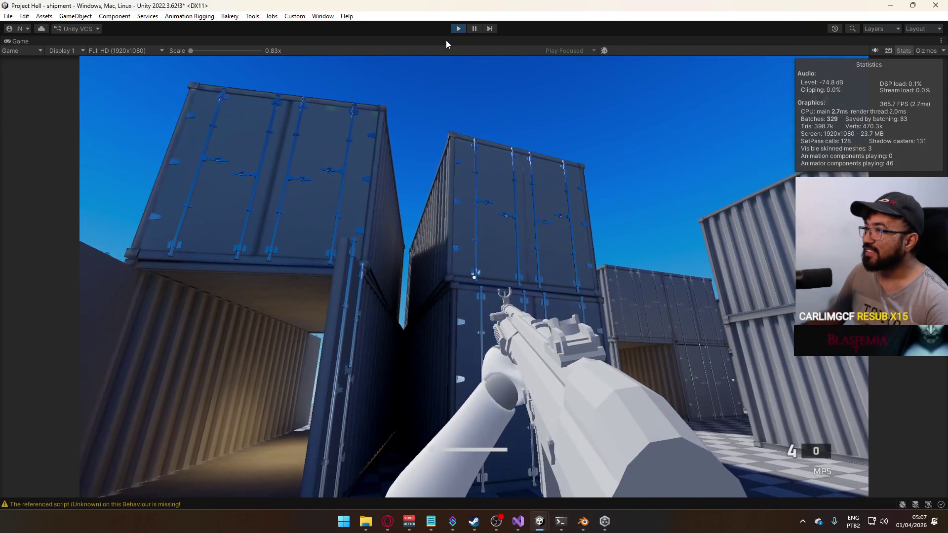
pyautogui.rightClick(445, 40)
pyautogui.click(481, 72)
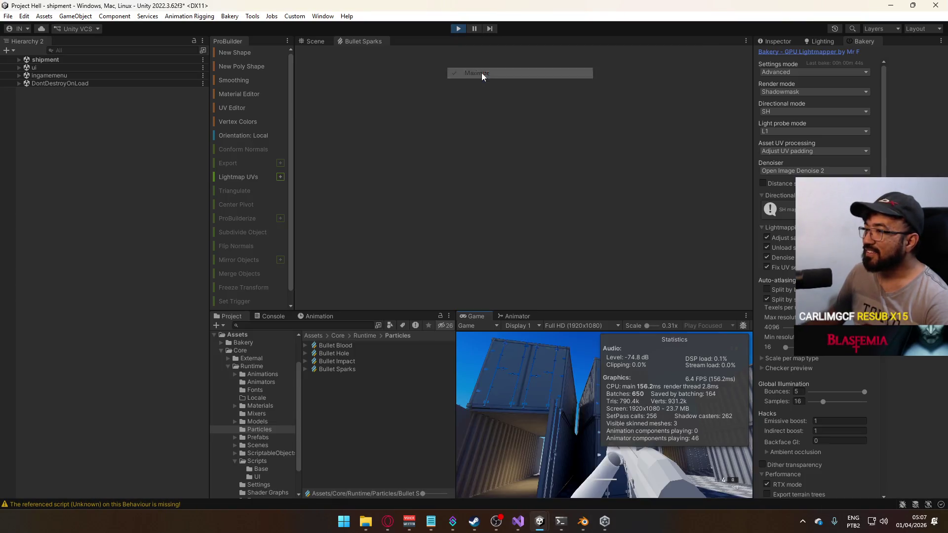
pyautogui.press('super')
pyautogui.press('super')
pyautogui.click(344, 372)
pyautogui.doubleClick(472, 316)
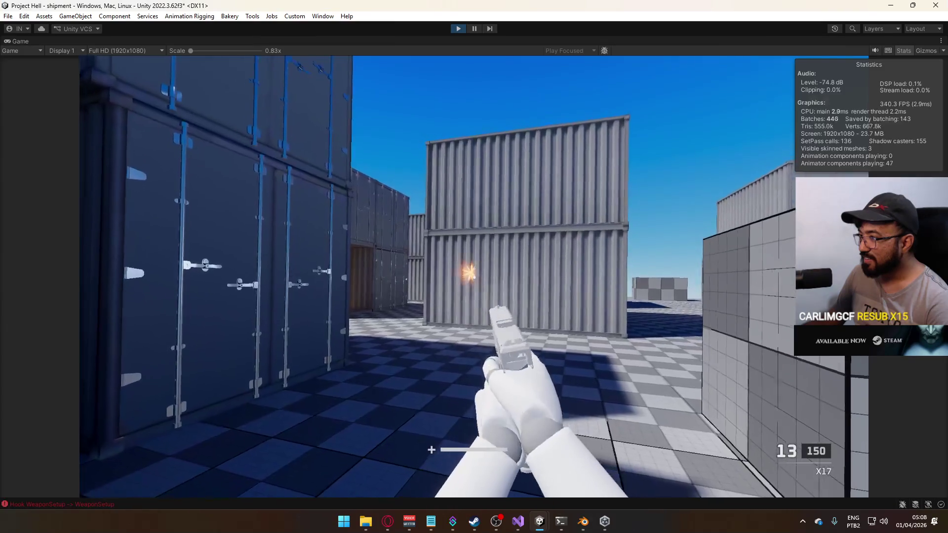
# Fire the X17 pistol at the container doors with two reloads, leaving 14/137 ammo.
pyautogui.click(474, 277)
pyautogui.click(474, 277)
pyautogui.click(474, 276)
pyautogui.press('r')
pyautogui.click(473, 277)
pyautogui.click(474, 276)
pyautogui.click(474, 276)
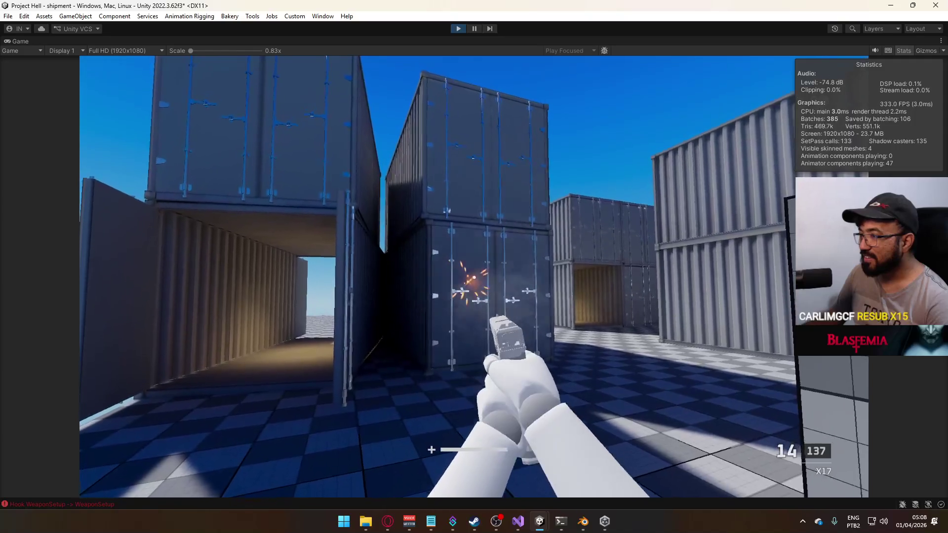
pyautogui.press('r')
pyautogui.press('super')
pyautogui.rightClick(531, 44)
pyautogui.click(559, 75)
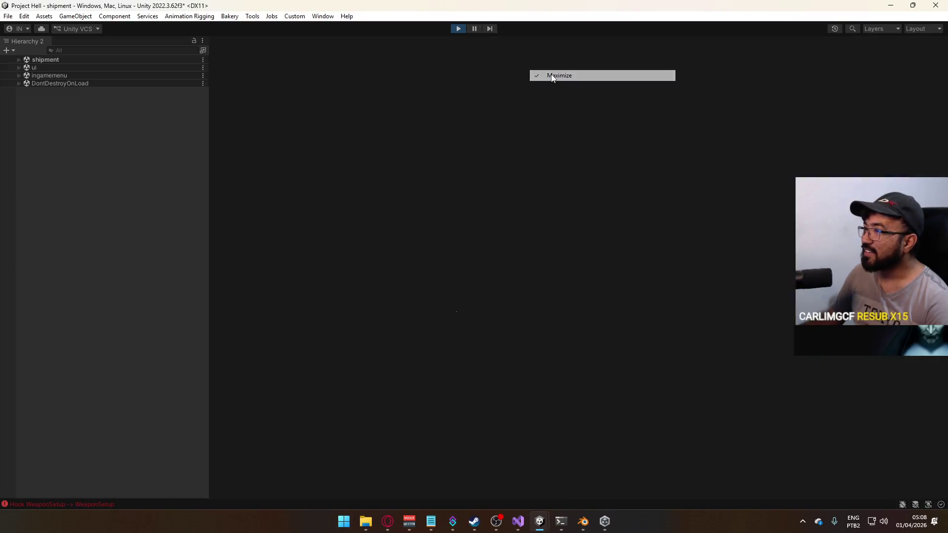
# Select the Multiply Color over Life block in Bullet Sparks and set Alpha Composition to Multiply.
pyautogui.press('super')
pyautogui.press('super')
pyautogui.click(351, 368)
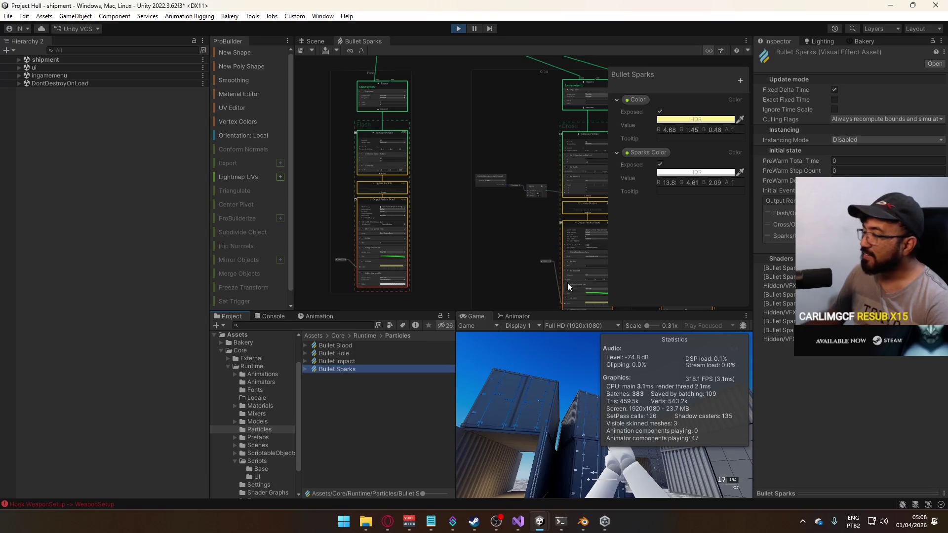
pyautogui.click(365, 150)
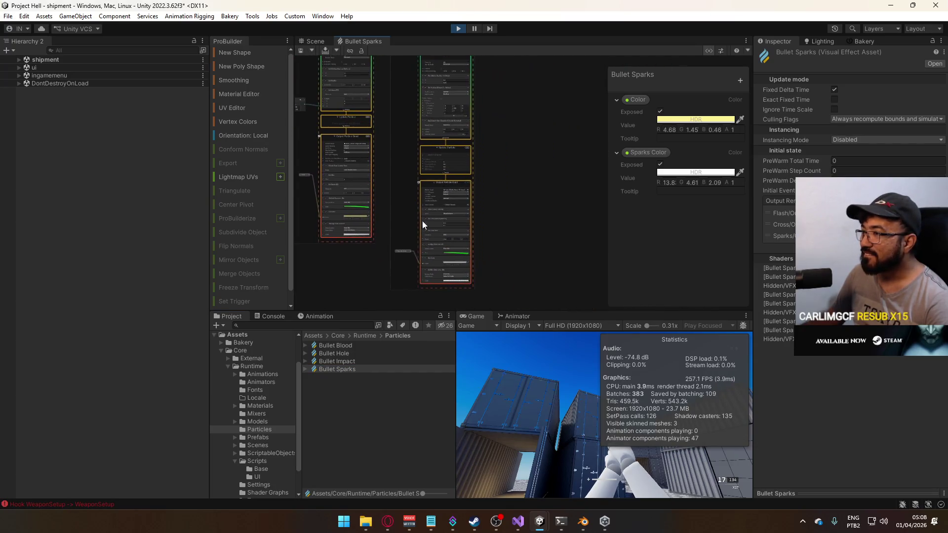
pyautogui.scroll(3, 417, 214)
pyautogui.scroll(5, 542, 221)
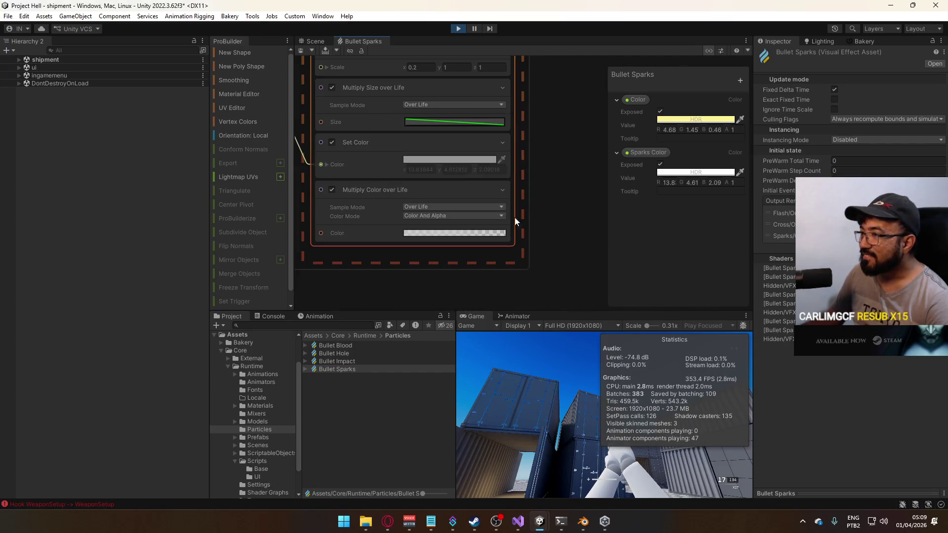
pyautogui.click(399, 190)
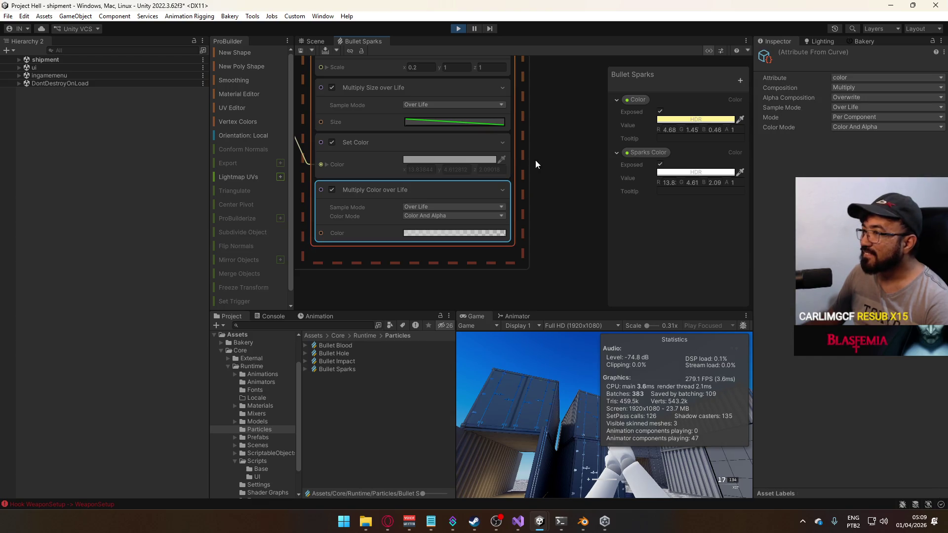
pyautogui.click(859, 98)
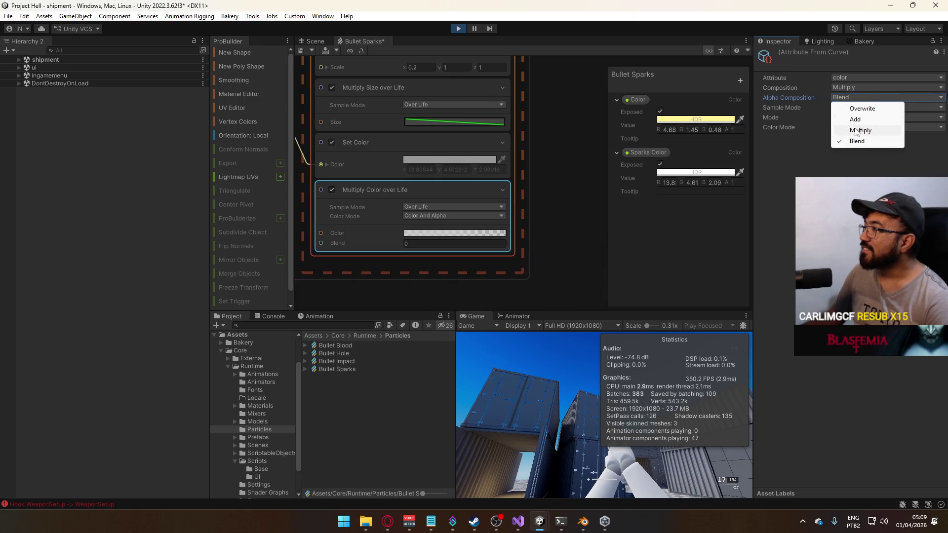
pyautogui.click(859, 130)
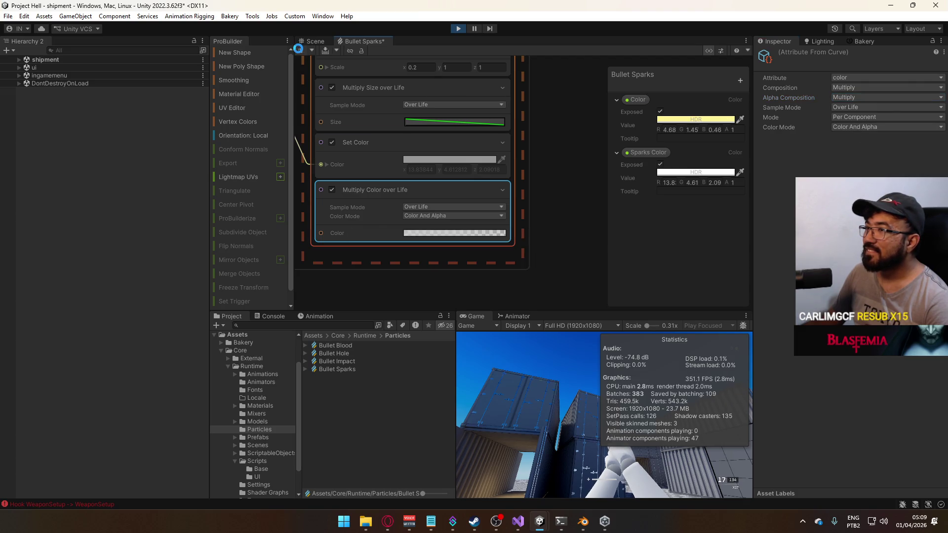
pyautogui.press('super')
pyautogui.press('super')
# Maximize the Game view and fire the X17 pistol at the containers, reloading twice.
pyautogui.rightClick(476, 316)
pyautogui.click(514, 348)
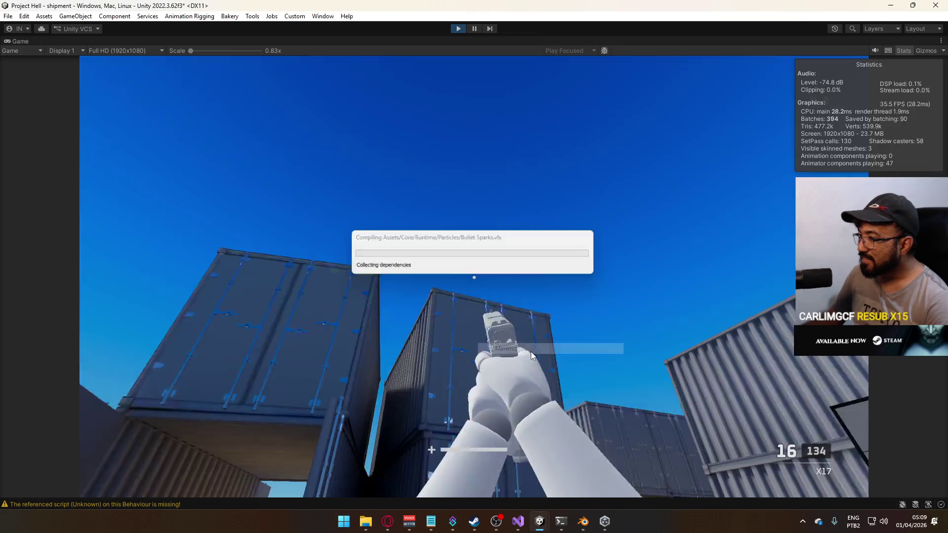
pyautogui.click(474, 277)
pyautogui.click(474, 277)
pyautogui.click(474, 277)
pyautogui.click(474, 277)
pyautogui.click(474, 277)
pyautogui.click(474, 277)
pyautogui.press('r')
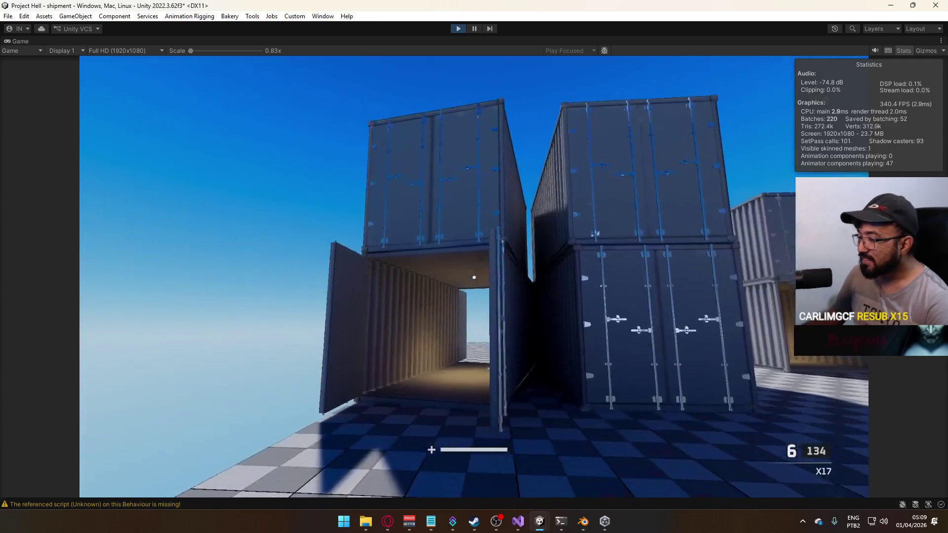
pyautogui.click(474, 277)
pyautogui.click(474, 277)
pyautogui.click(474, 277)
pyautogui.click(474, 277)
pyautogui.click(474, 277)
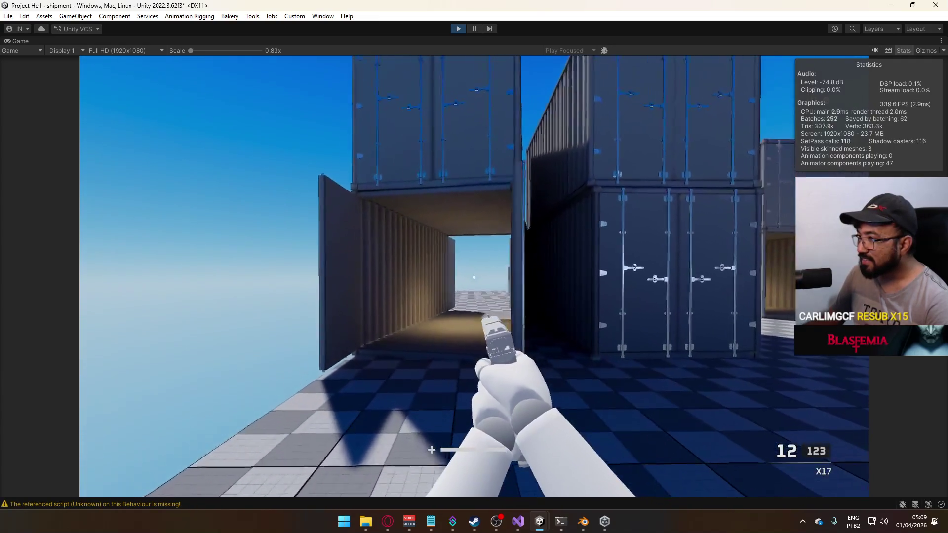
pyautogui.click(474, 277)
pyautogui.click(474, 277)
pyautogui.click(473, 277)
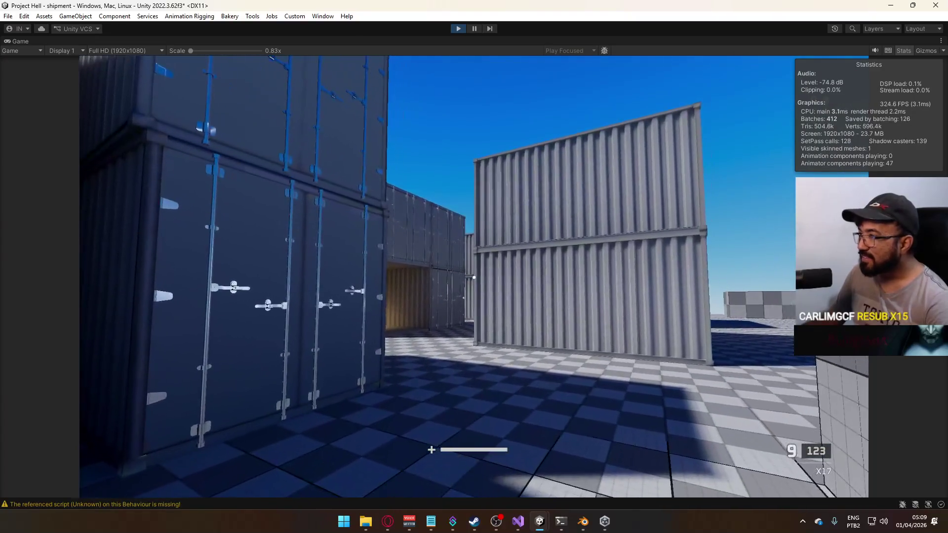
pyautogui.press('r')
# Restore the normal editor layout by un-maximizing the Game view.
pyautogui.press('super')
pyautogui.rightClick(578, 43)
pyautogui.click(614, 74)
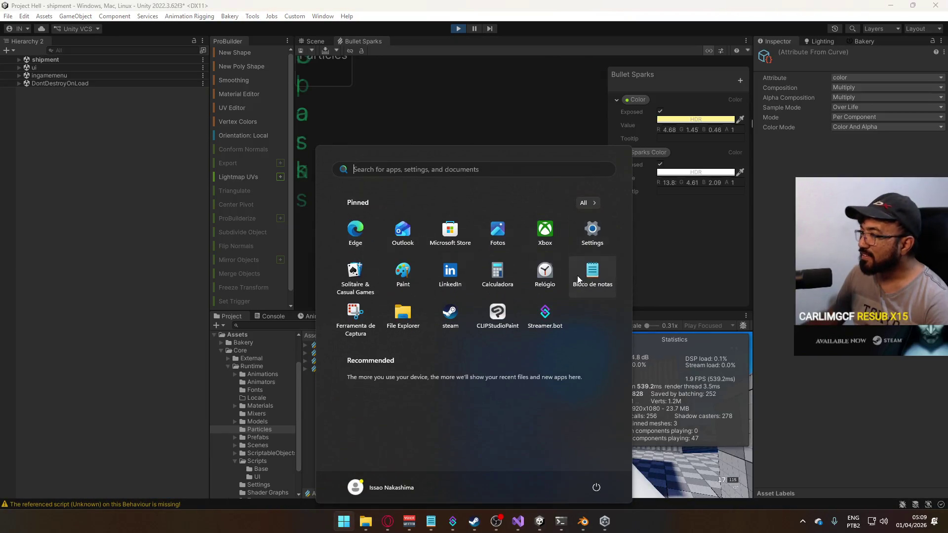
# Lower the middle alpha key of the Multiply Color over Life gradient toward transparent.
pyautogui.scroll(6, 497, 193)
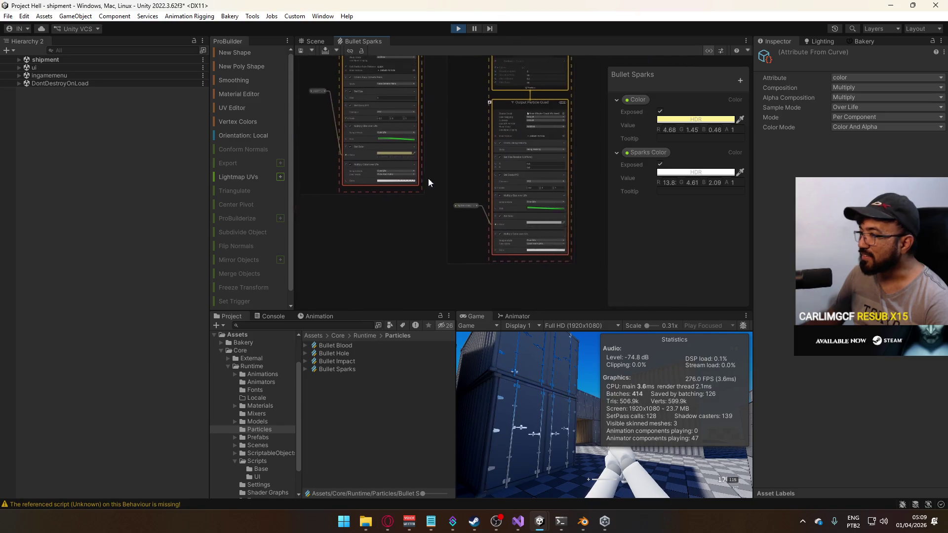
pyautogui.click(516, 234)
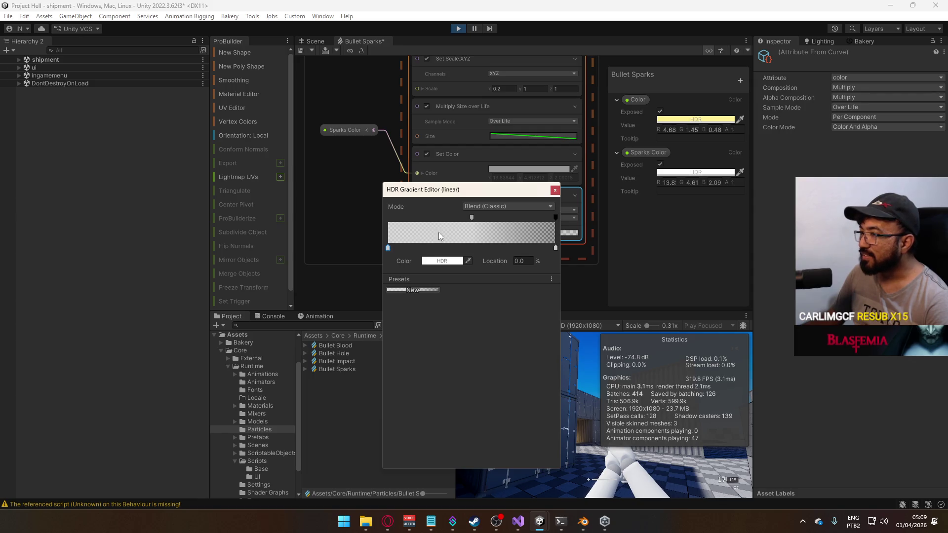
pyautogui.click(472, 219)
pyautogui.moveTo(445, 259); pyautogui.dragTo(419, 208)
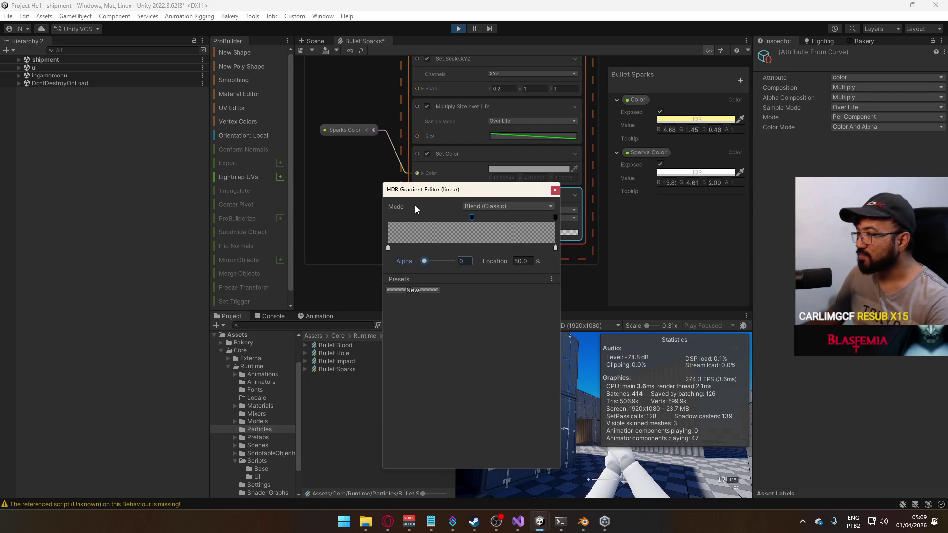
pyautogui.click(554, 190)
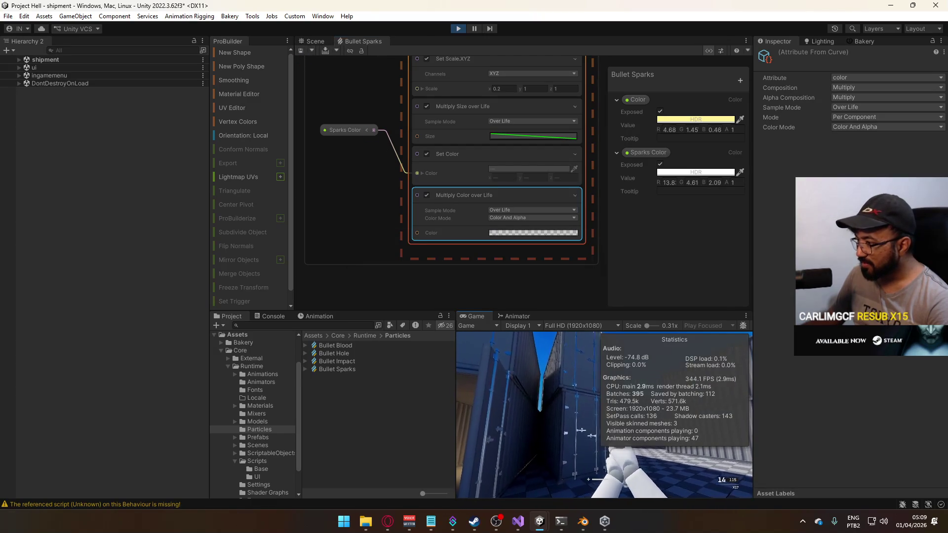
# Fire and reload the pistol in the running game to check the fading sparks.
pyautogui.press('super')
pyautogui.click(731, 316)
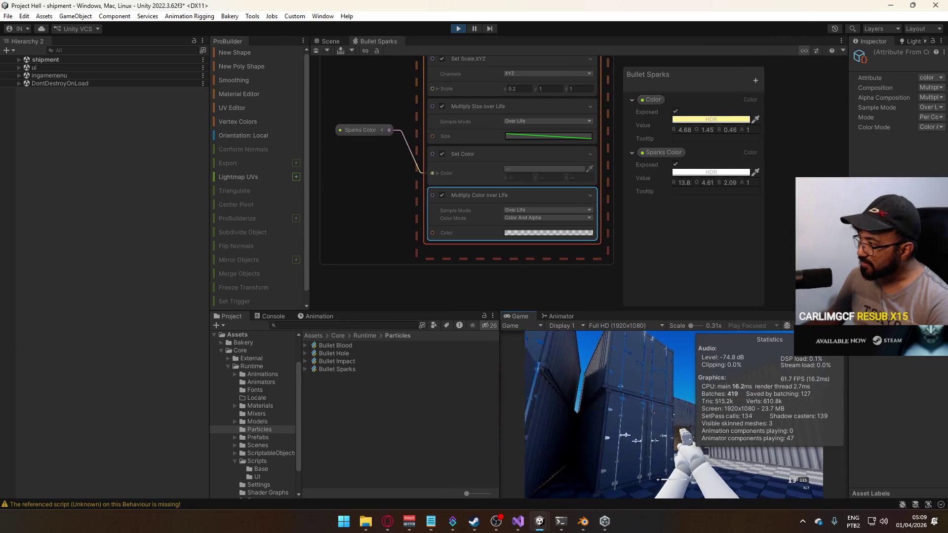
pyautogui.click(687, 414)
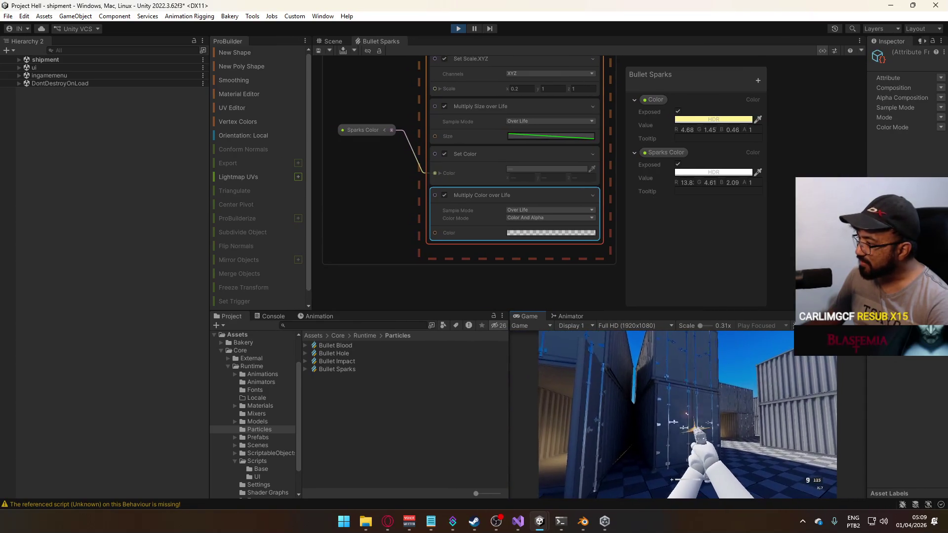
pyautogui.press('r')
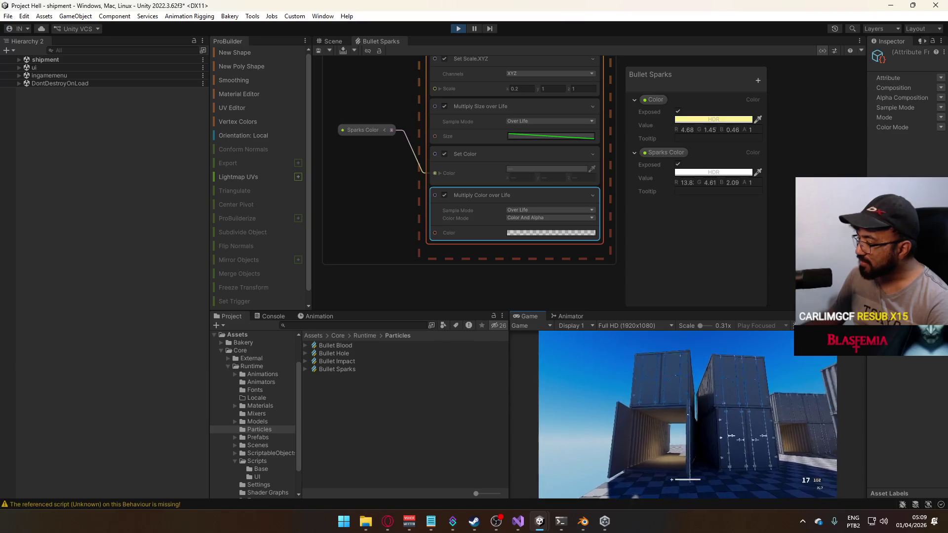
pyautogui.press('super')
# Recheck the 50% alpha key of the colour-over-life gradient and save the Bullet Sparks graph.
pyautogui.click(512, 106)
pyautogui.scroll(3, 511, 106)
pyautogui.moveTo(519, 147)
pyautogui.mouseDown()
pyautogui.moveTo(493, 289)
pyautogui.moveTo(510, 343)
pyautogui.moveTo(499, 375)
pyautogui.mouseUp()
pyautogui.moveTo(508, 232)
pyautogui.mouseDown()
pyautogui.moveTo(535, 172)
pyautogui.moveTo(538, 54)
pyautogui.mouseUp()
pyautogui.click(521, 295)
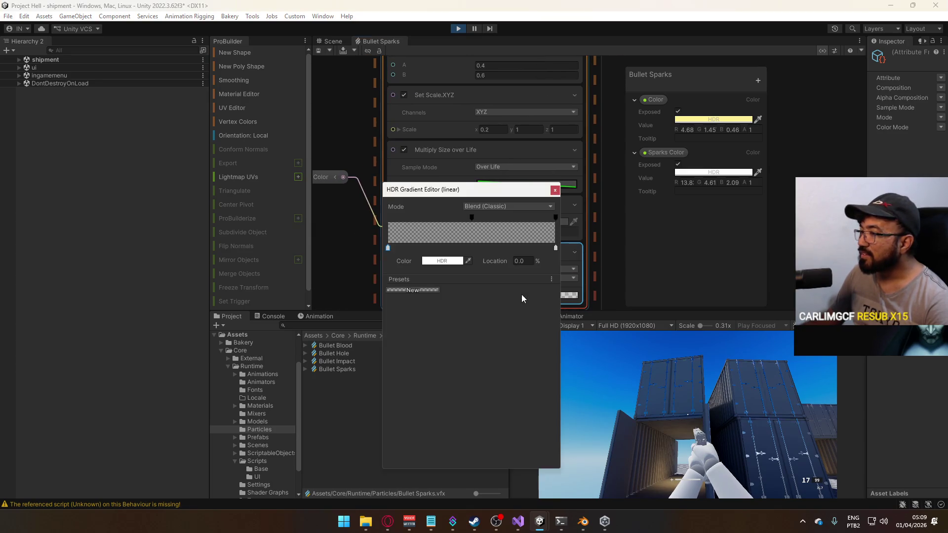
pyautogui.click(471, 219)
pyautogui.write('25')
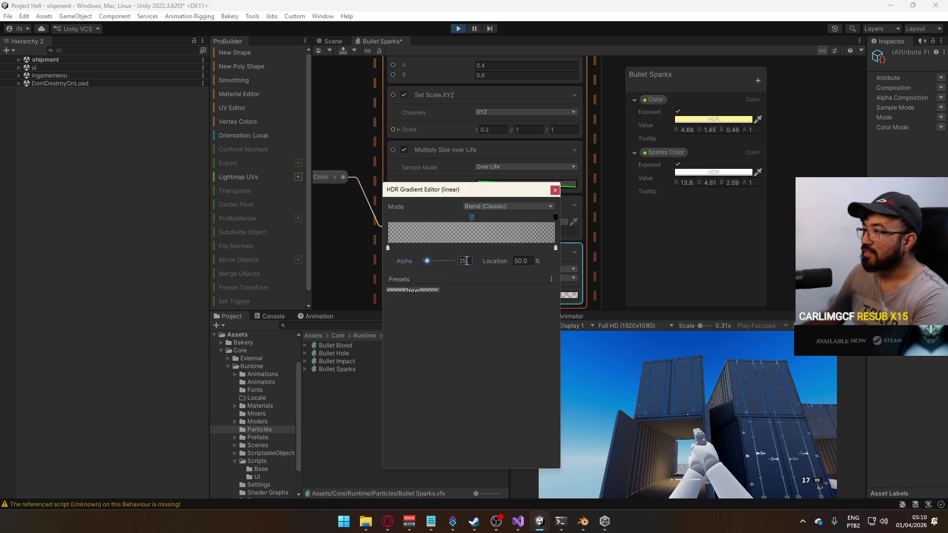
pyautogui.click(555, 192)
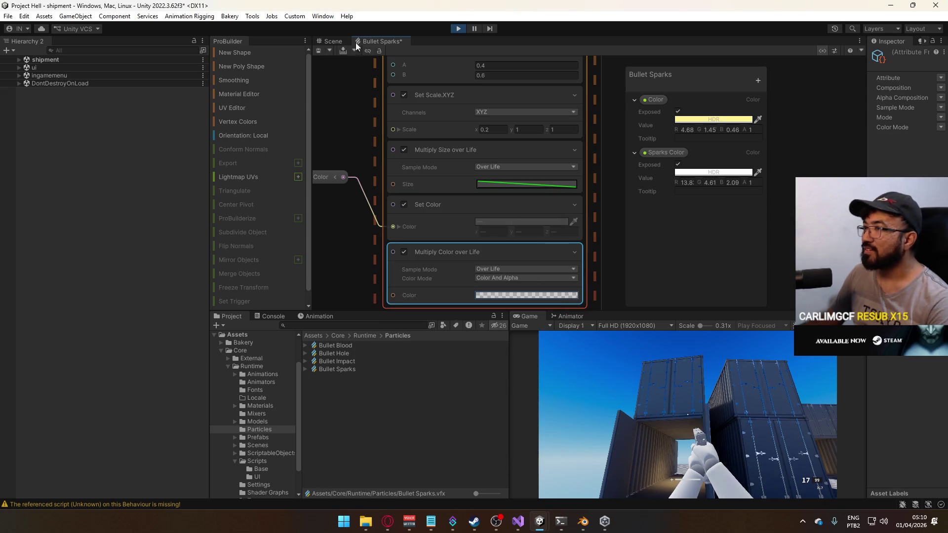
pyautogui.click(318, 51)
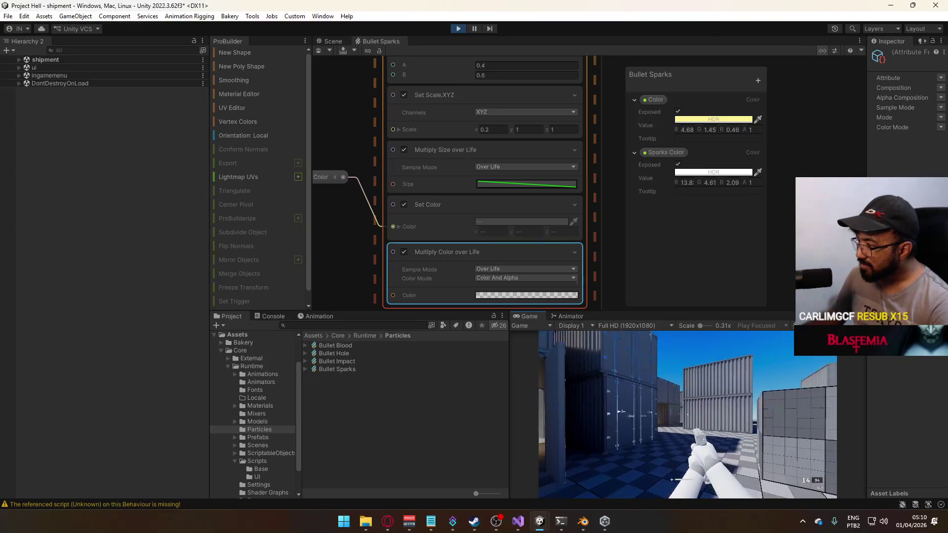
# Release the running game's mouse control and bring up the Game view panel options.
pyautogui.press('super')
pyautogui.press('Escape')
pyautogui.rightClick(529, 317)
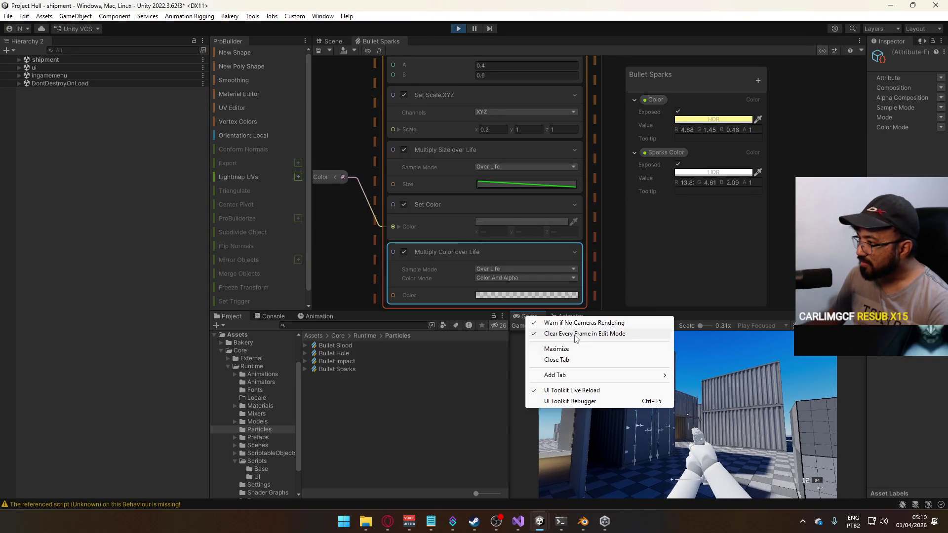
# Maximize the Game view and fire the pistol at and inside the containers, reloading once.
pyautogui.click(556, 349)
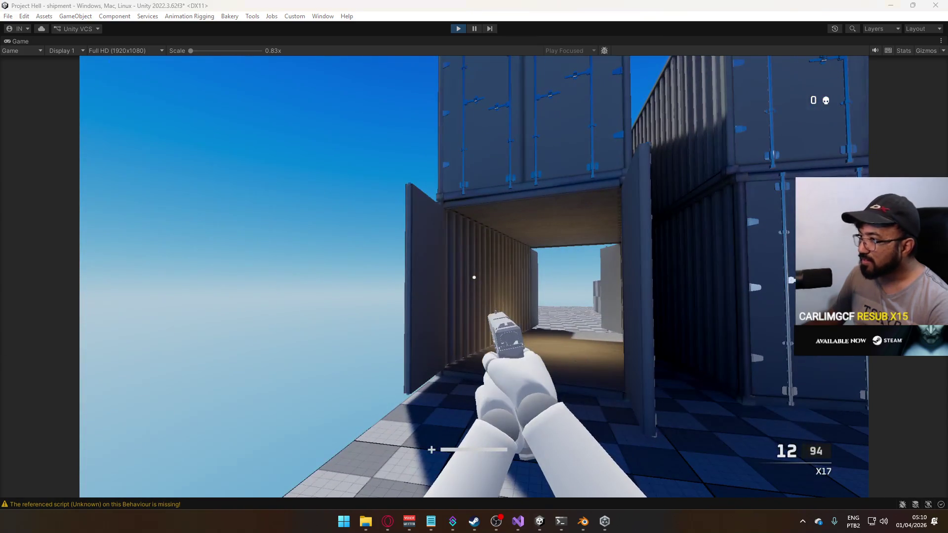
pyautogui.click(474, 278)
pyautogui.click(473, 278)
pyautogui.click(474, 278)
pyautogui.click(474, 277)
pyautogui.click(474, 278)
pyautogui.click(474, 277)
pyautogui.click(474, 277)
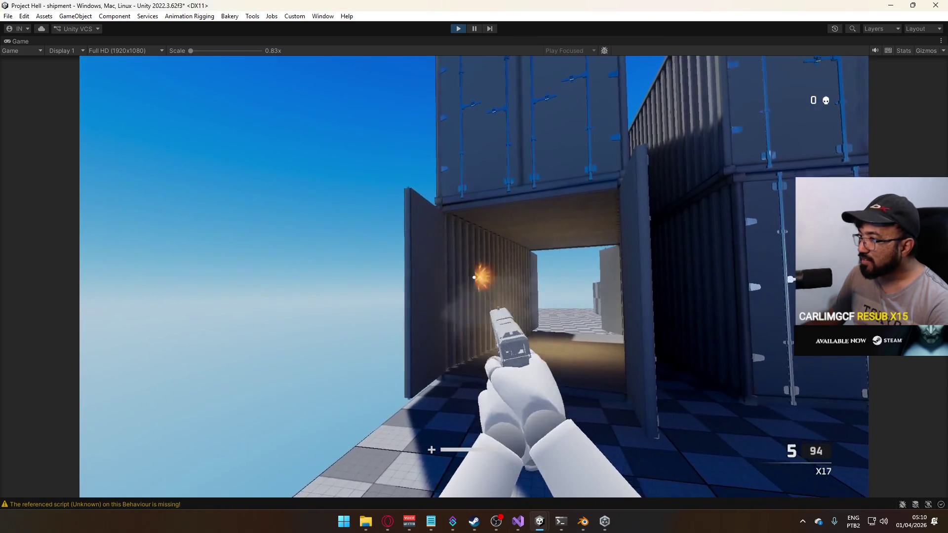
pyautogui.press('w')
pyautogui.click(474, 278)
pyautogui.click(474, 278)
pyautogui.press('r')
pyautogui.click(473, 278)
pyautogui.click(474, 277)
pyautogui.click(474, 278)
pyautogui.click(474, 277)
pyautogui.click(474, 277)
pyautogui.click(474, 278)
pyautogui.click(474, 277)
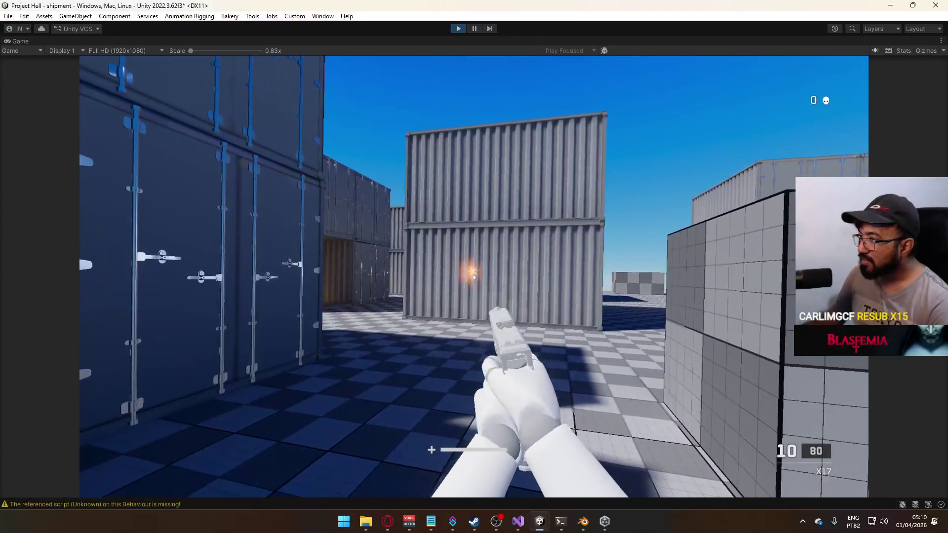
pyautogui.click(474, 277)
pyautogui.click(474, 277)
pyautogui.click(474, 278)
pyautogui.click(474, 277)
pyautogui.click(474, 277)
pyautogui.click(474, 277)
pyautogui.click(474, 277)
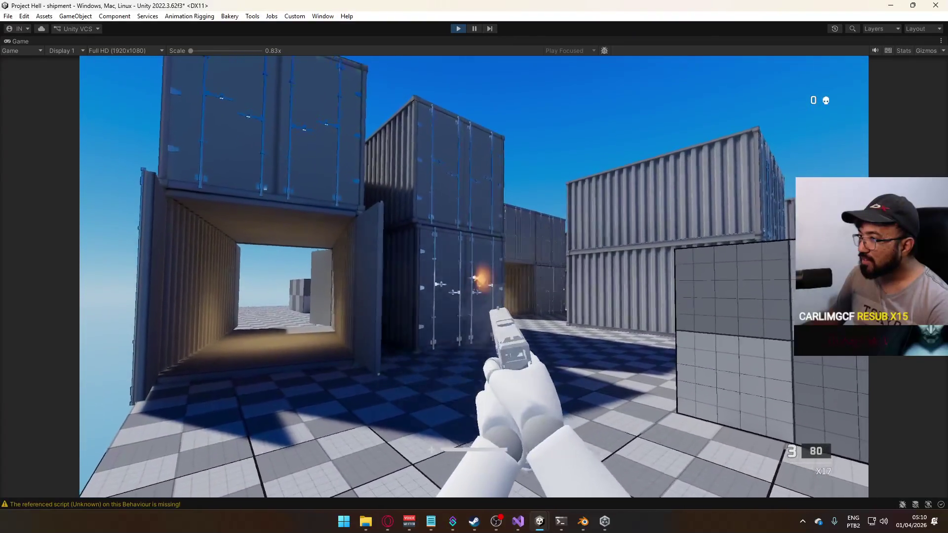
# Reload and keep firing at the container wall, ground, alley and stacked containers.
pyautogui.press('r')
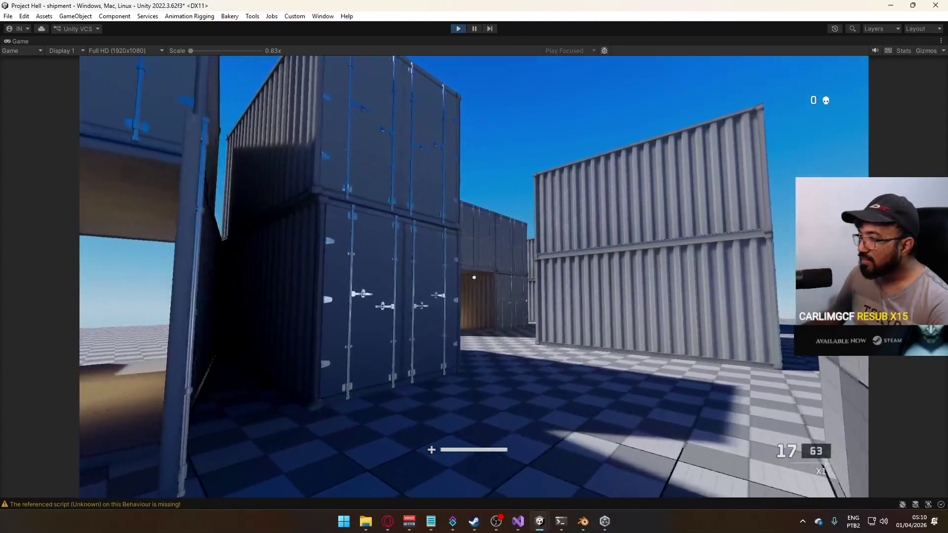
pyautogui.click(474, 277)
pyautogui.click(474, 277)
pyautogui.click(474, 277)
pyautogui.click(473, 278)
pyautogui.click(474, 277)
pyautogui.click(474, 278)
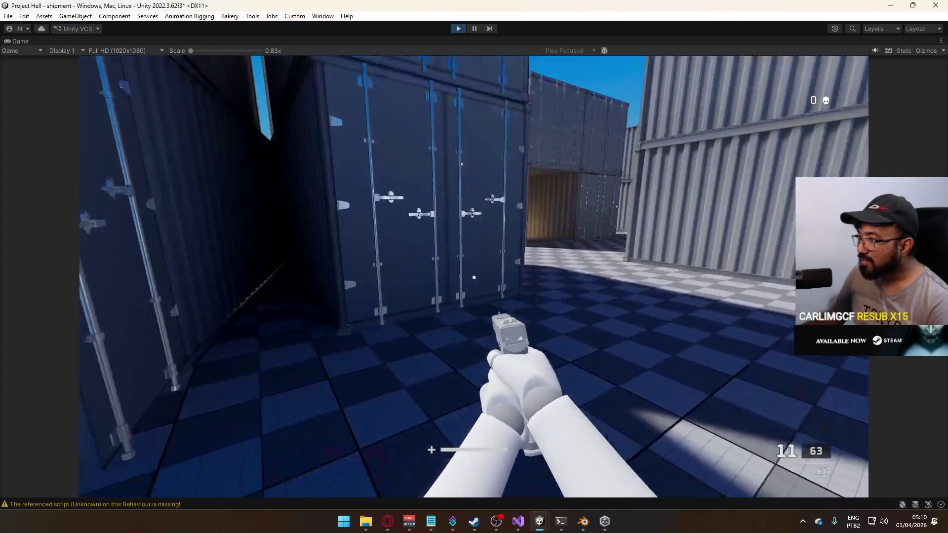
pyautogui.click(473, 277)
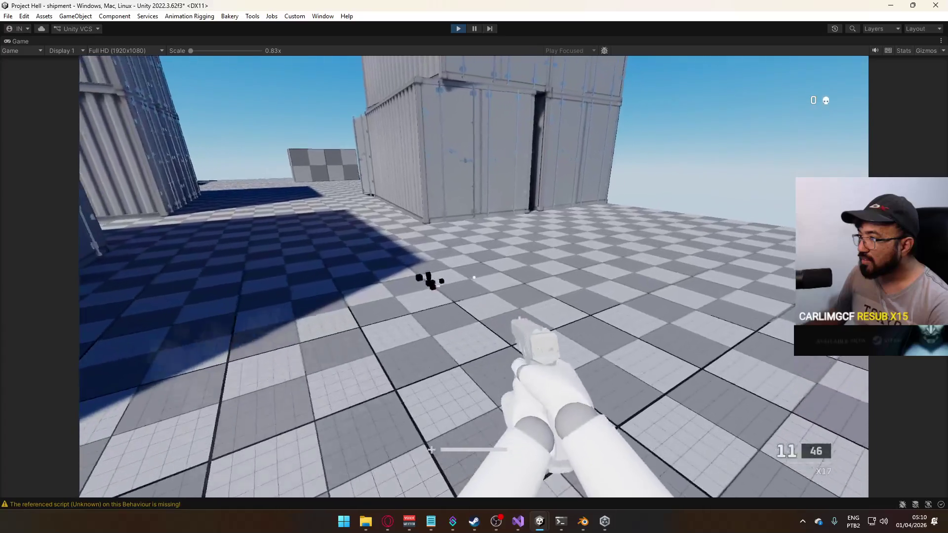
pyautogui.click(474, 278)
pyautogui.click(474, 277)
pyautogui.click(473, 278)
pyautogui.click(474, 277)
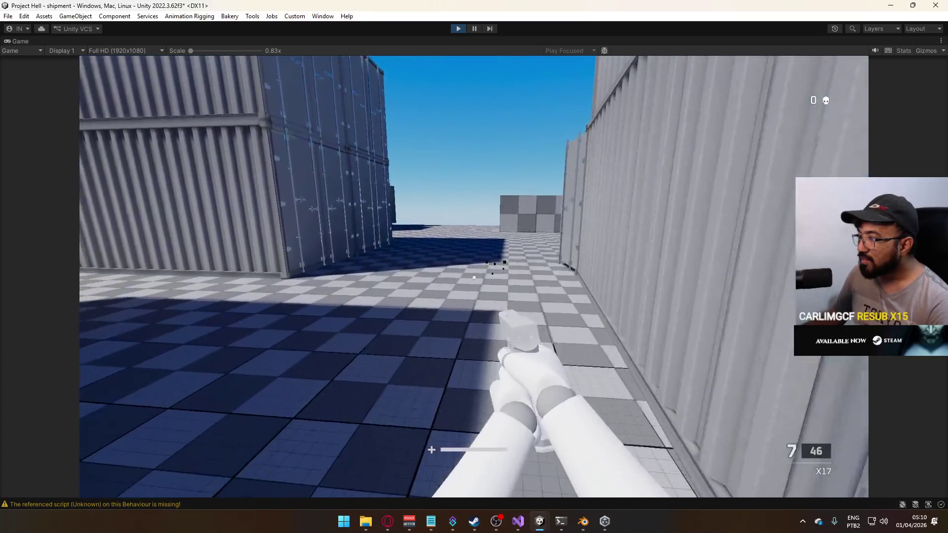
pyautogui.click(474, 277)
pyautogui.click(474, 277)
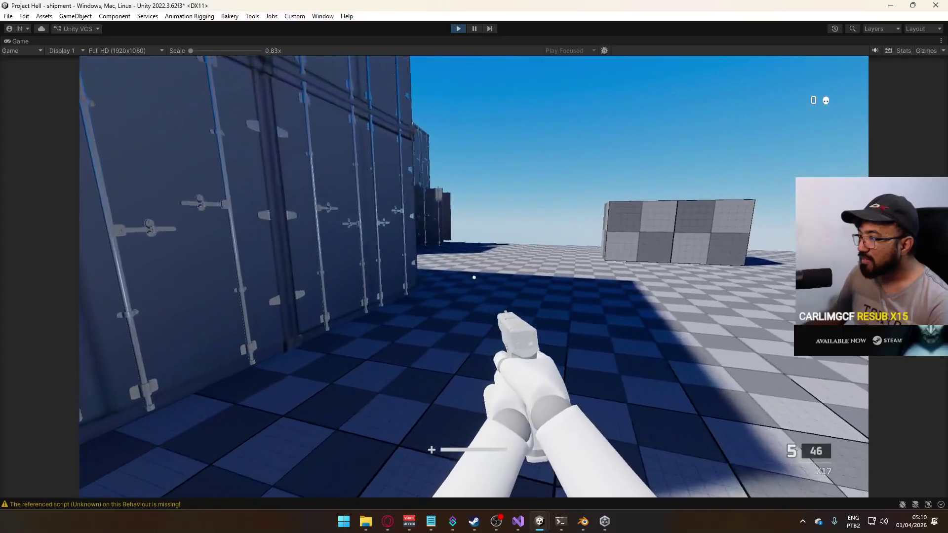
pyautogui.click(474, 278)
pyautogui.click(474, 277)
pyautogui.click(474, 278)
pyautogui.click(474, 278)
pyautogui.click(474, 277)
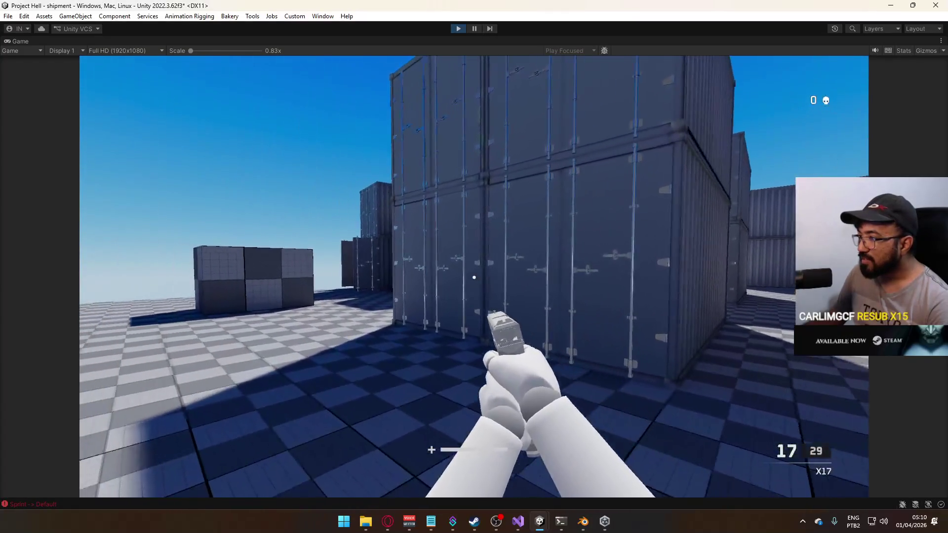
pyautogui.click(474, 277)
pyautogui.click(474, 277)
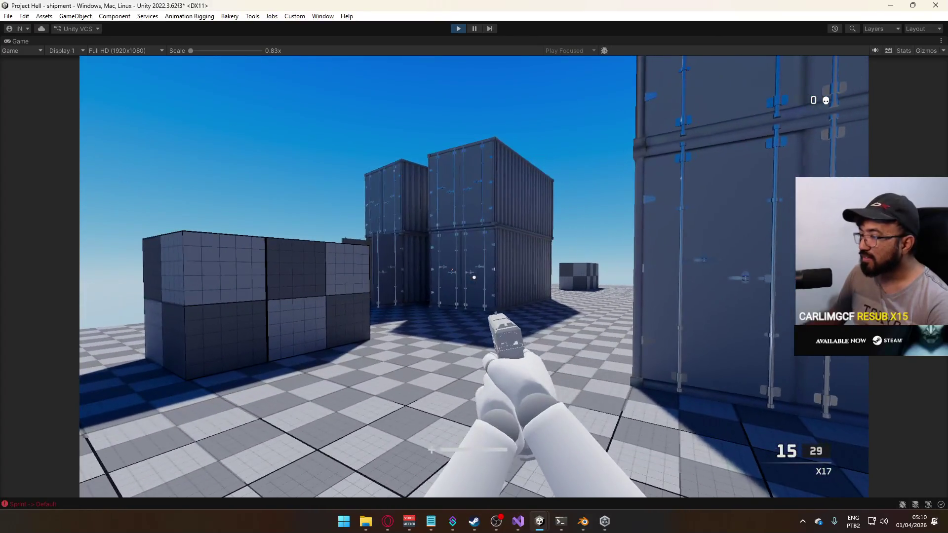
# Stop play mode and close the Bullet Sparks graph tab.
pyautogui.press('super')
pyautogui.press('Escape')
pyautogui.hotkey('ctrl', 'p')
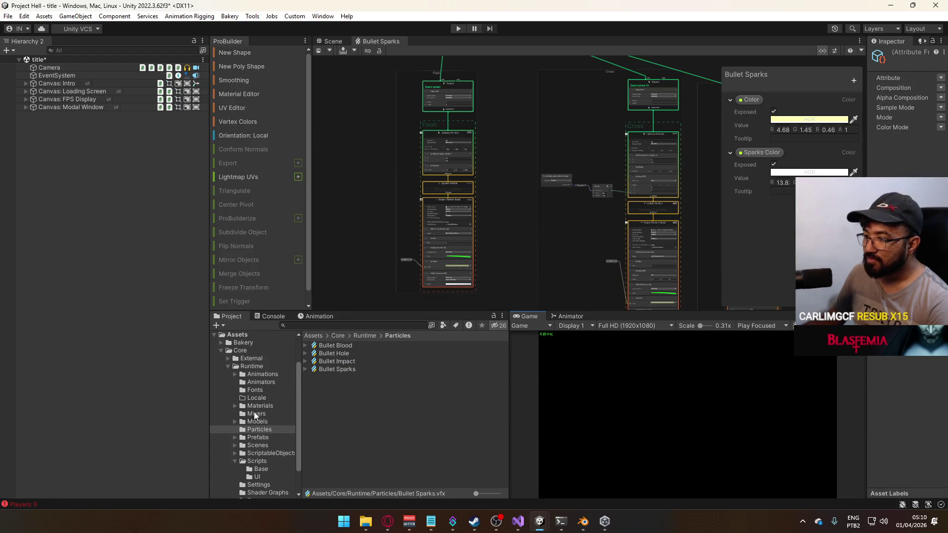
pyautogui.rightClick(380, 47)
pyautogui.click(430, 62)
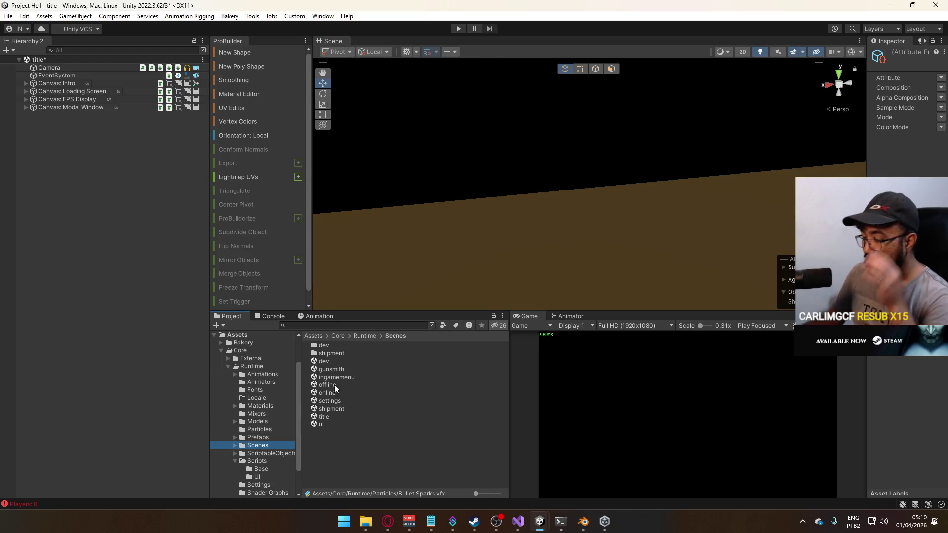
# Open the shipment scene, saving the title scene, and set the light's baked contribution to Shadowmask and Indirect.
pyautogui.doubleClick(334, 410)
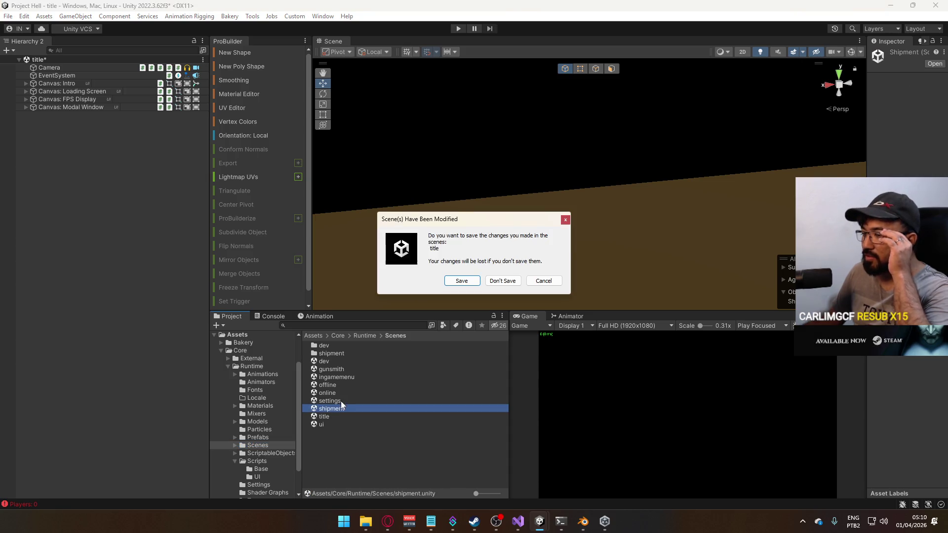
pyautogui.click(461, 281)
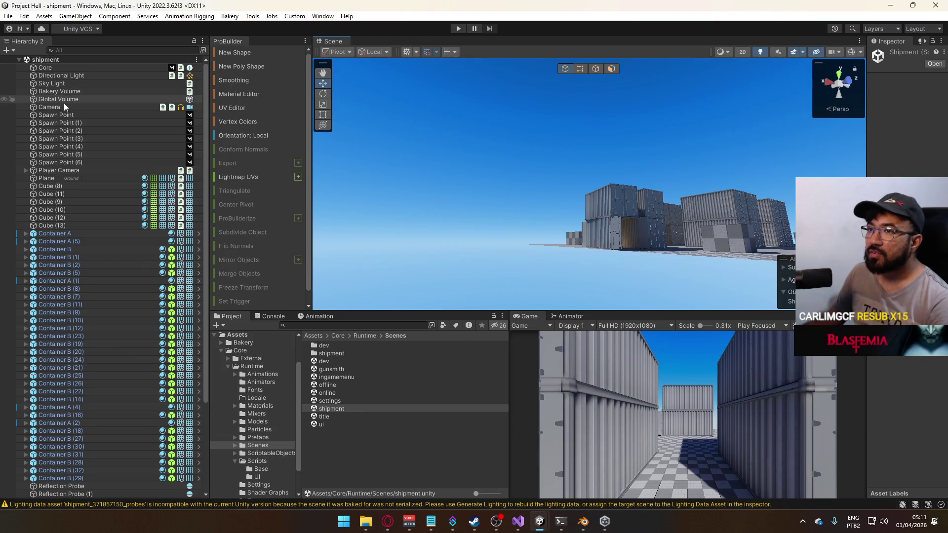
pyautogui.moveTo(868, 143)
pyautogui.mouseDown()
pyautogui.moveTo(645, 197)
pyautogui.moveTo(722, 220)
pyautogui.mouseUp()
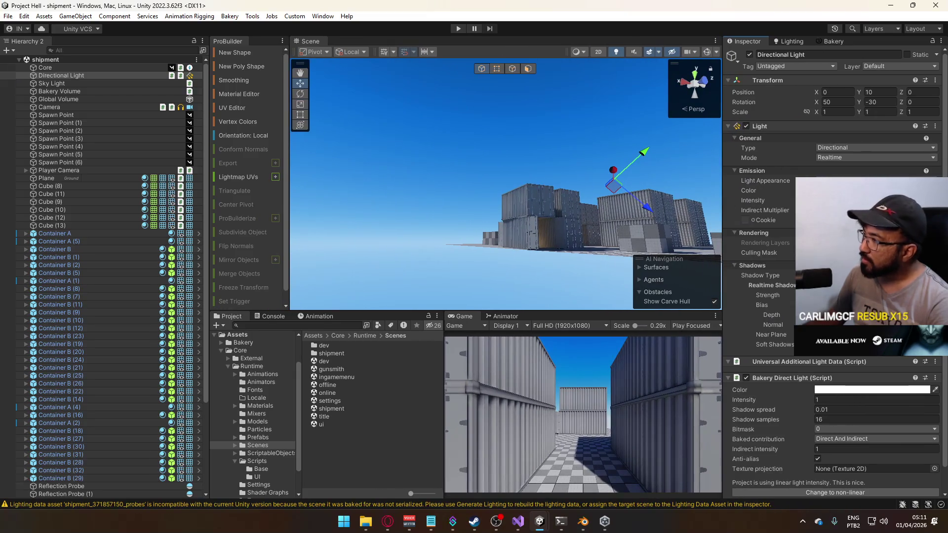
pyautogui.scroll(-2, 835, 272)
pyautogui.click(863, 417)
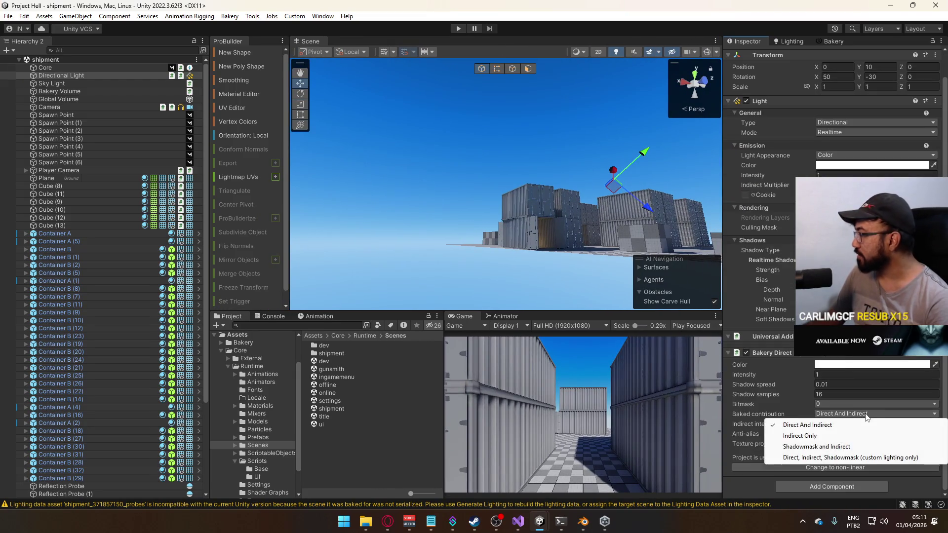
pyautogui.click(852, 446)
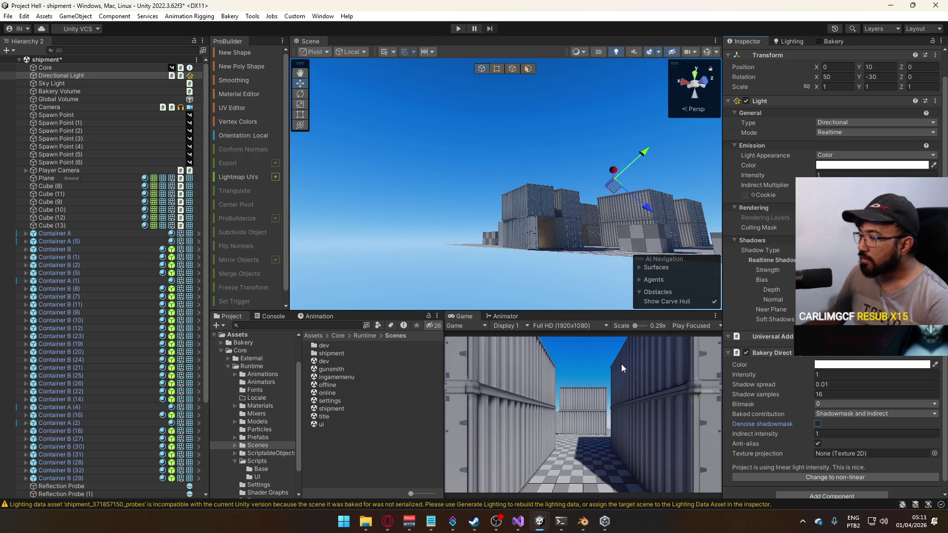
# Move the scene camera toward the containers and start a Bakery lightmap render.
pyautogui.press('w')
pyautogui.moveTo(497, 221)
pyautogui.mouseDown()
pyautogui.moveTo(489, 309)
pyautogui.moveTo(470, 287)
pyautogui.moveTo(447, 298)
pyautogui.moveTo(540, 285)
pyautogui.mouseUp()
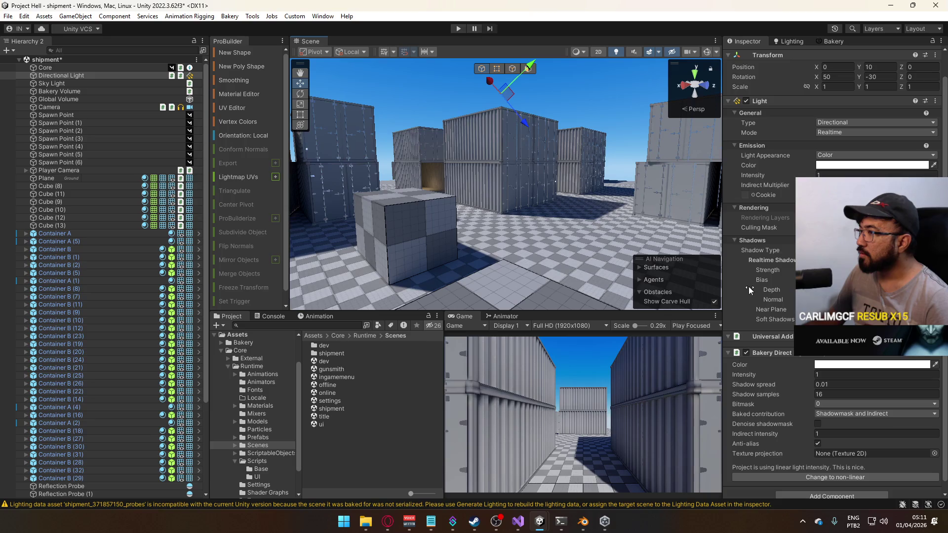
pyautogui.scroll(-1, 835, 271)
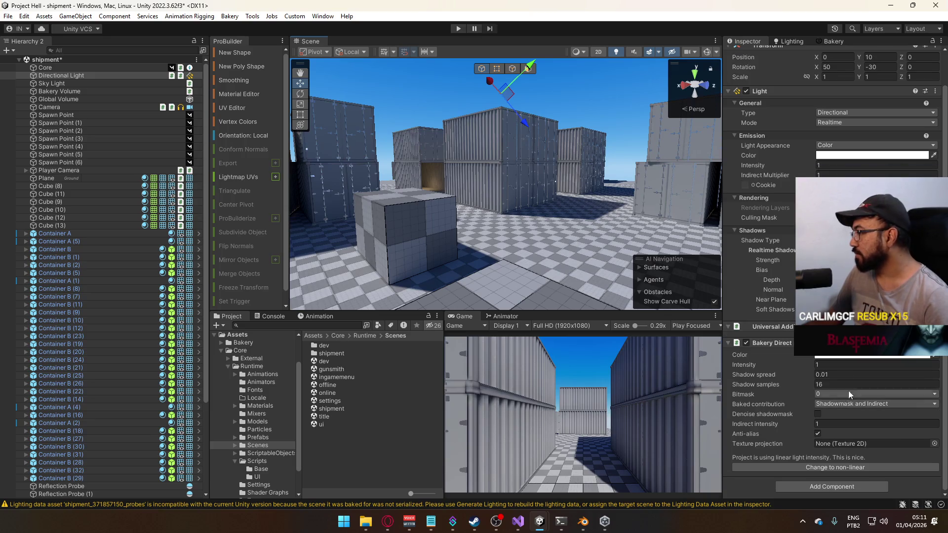
pyautogui.click(821, 42)
pyautogui.scroll(-10, 789, 369)
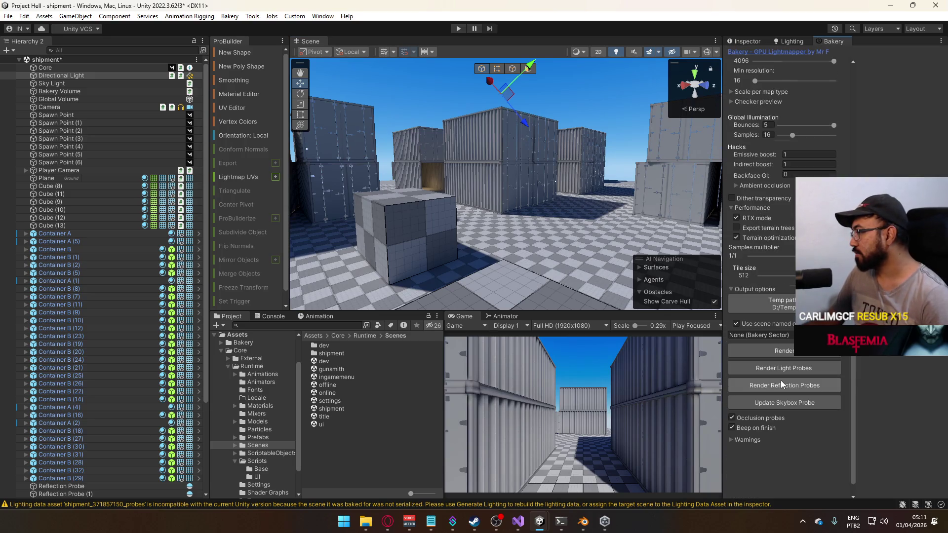
pyautogui.click(778, 351)
# Save the scene so the Bakery bake runs, reading Notepad notes until it finishes in about 47 seconds.
pyautogui.click(490, 279)
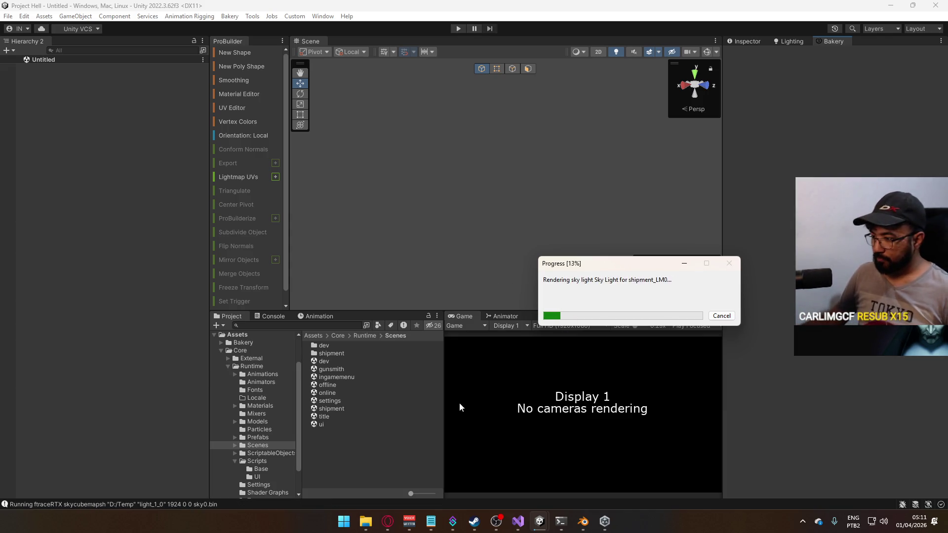
pyautogui.click(431, 521)
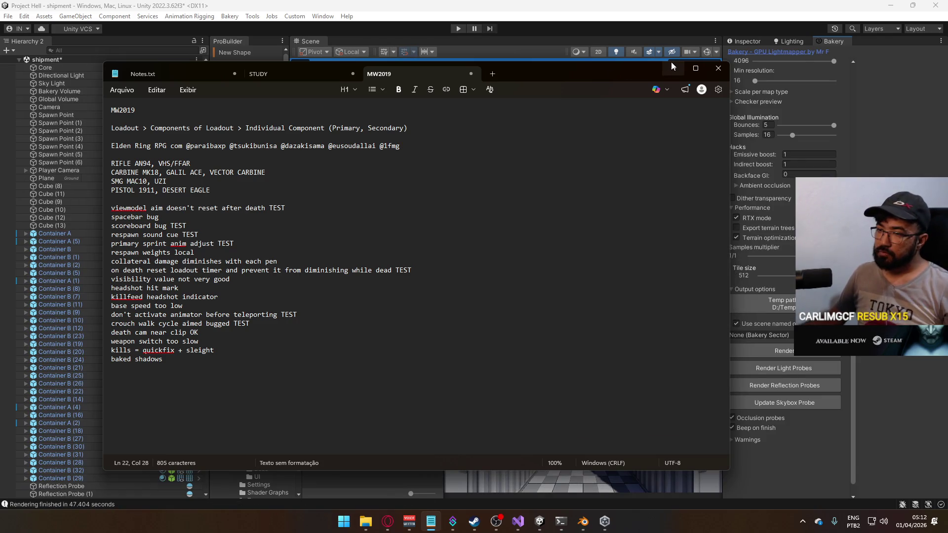
pyautogui.click(672, 66)
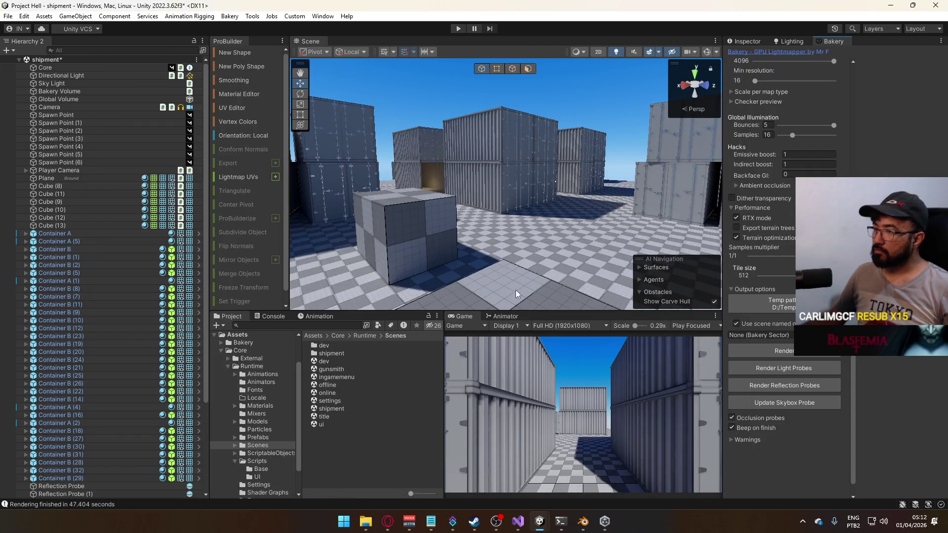
# Switch to the title scene, saving shipment's changes, and enter Play mode.
pyautogui.doubleClick(323, 416)
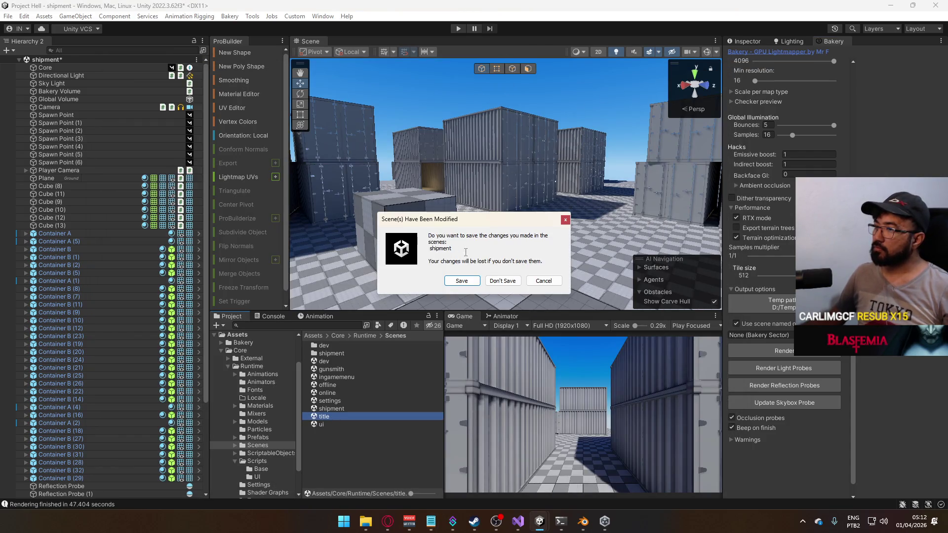
pyautogui.click(461, 281)
pyautogui.hotkey('ctrl', 'p')
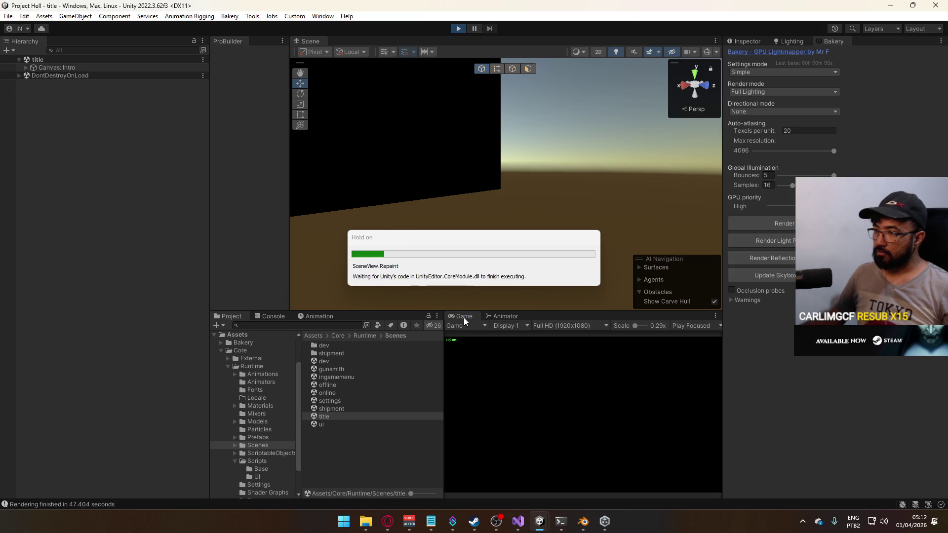
# Maximize the Game view and host a game on the shipment map.
pyautogui.rightClick(464, 320)
pyautogui.click(493, 350)
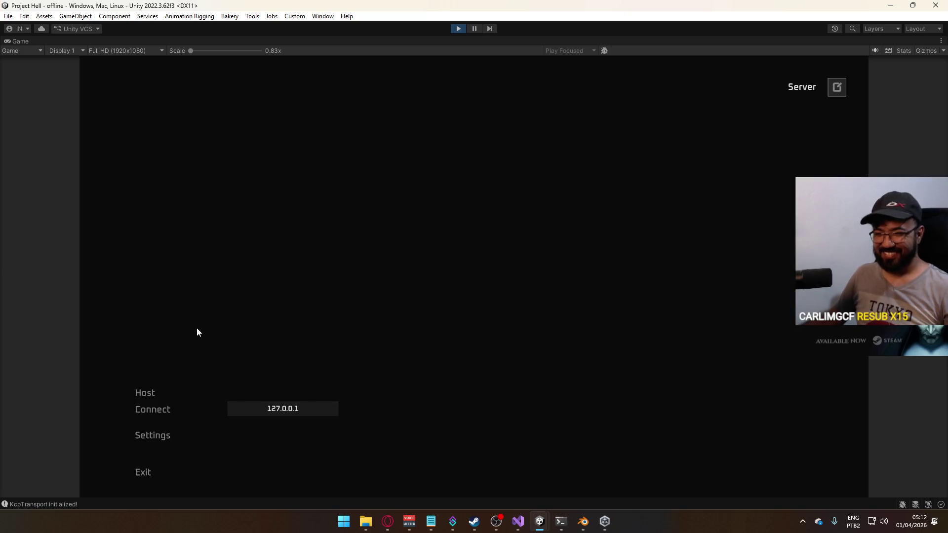
pyautogui.click(155, 387)
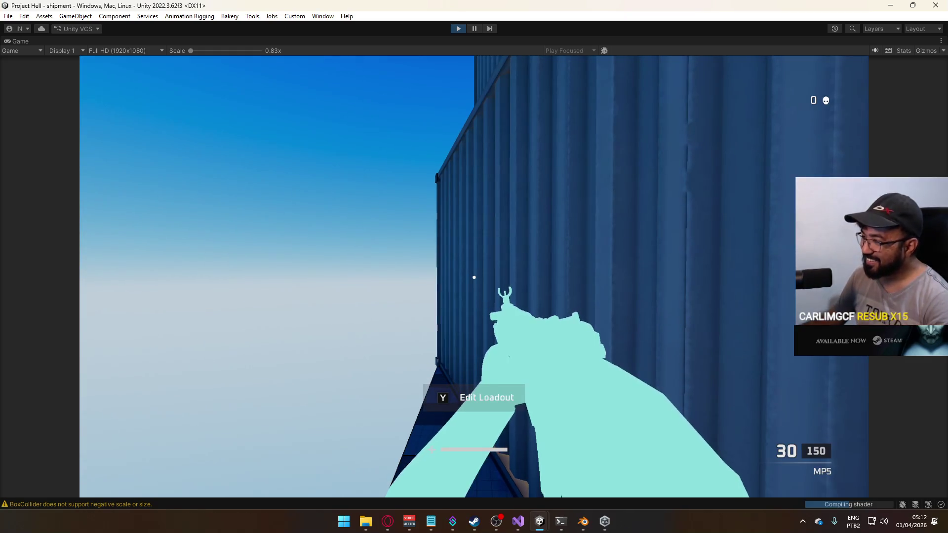
# Walk through the containers and the dark corridor out toward the sunlit floor.
pyautogui.press('w')
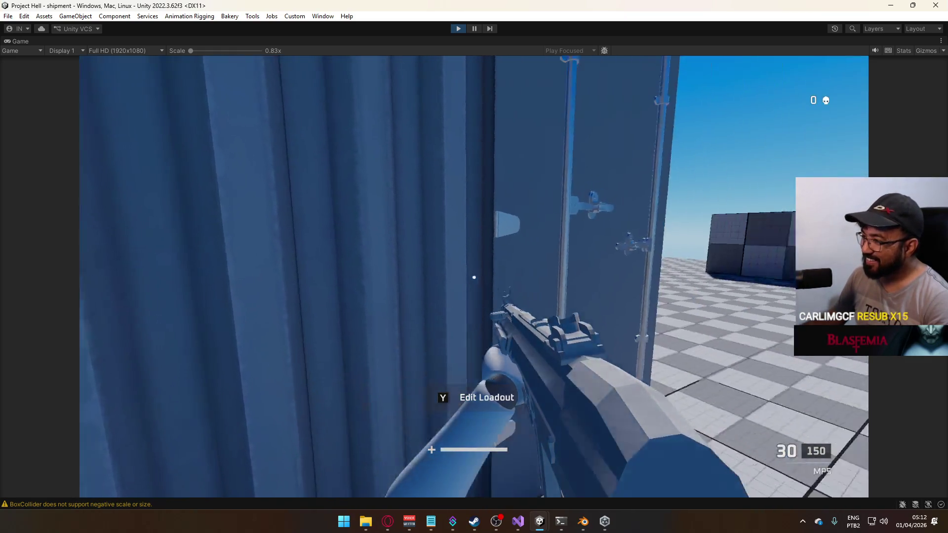
pyautogui.press('w')
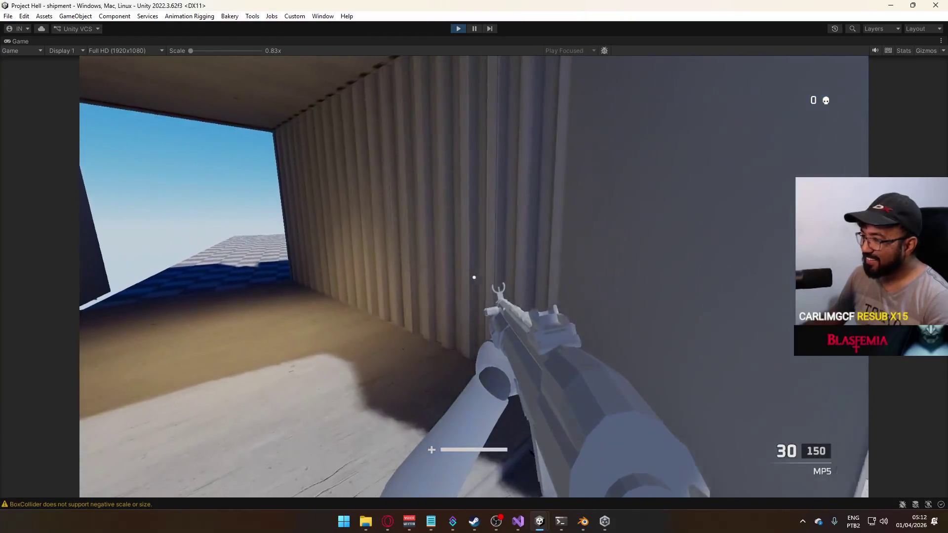
pyautogui.press('w')
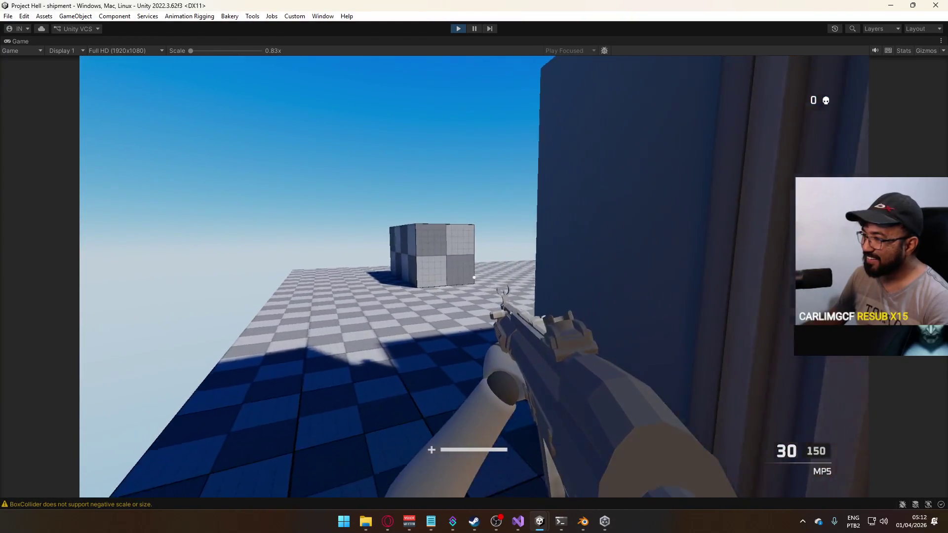
pyautogui.press('w')
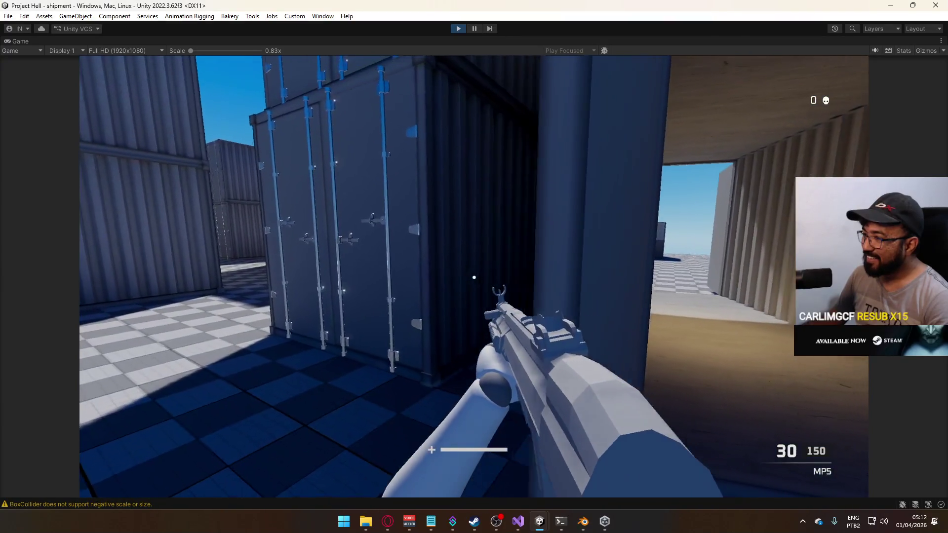
pyautogui.press('w')
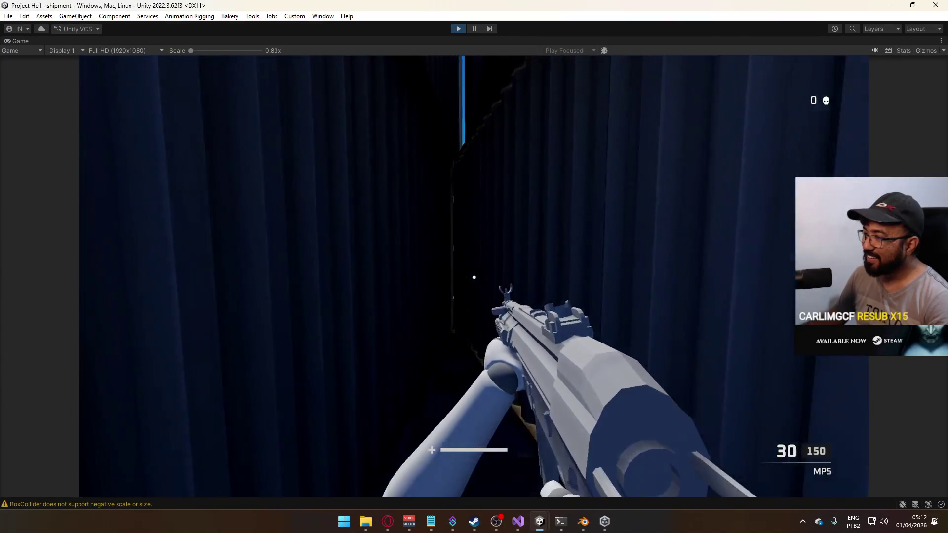
pyautogui.press('w')
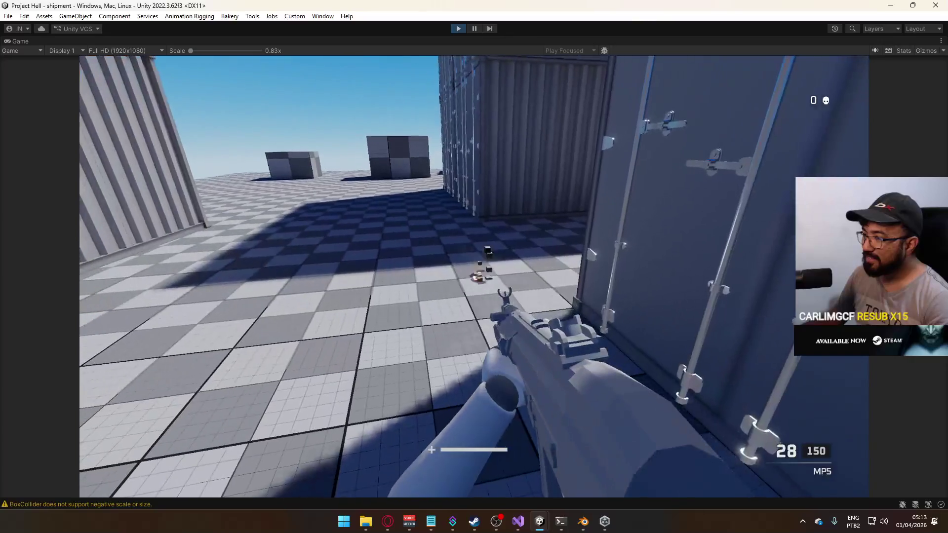
# Fire the MP5 at the floor, container walls and tunnel, reloading between bursts, then stop play mode.
pyautogui.press('r')
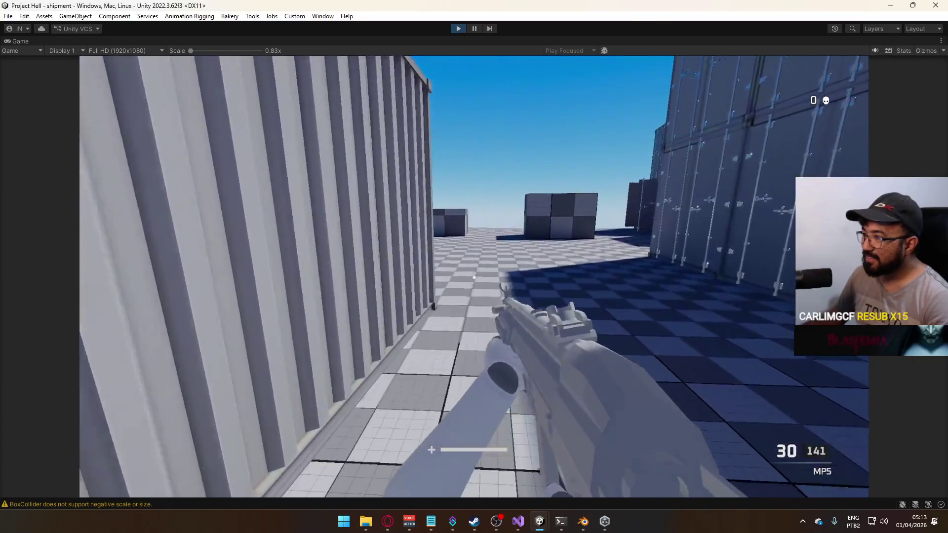
pyautogui.click(474, 276)
pyautogui.click(474, 276)
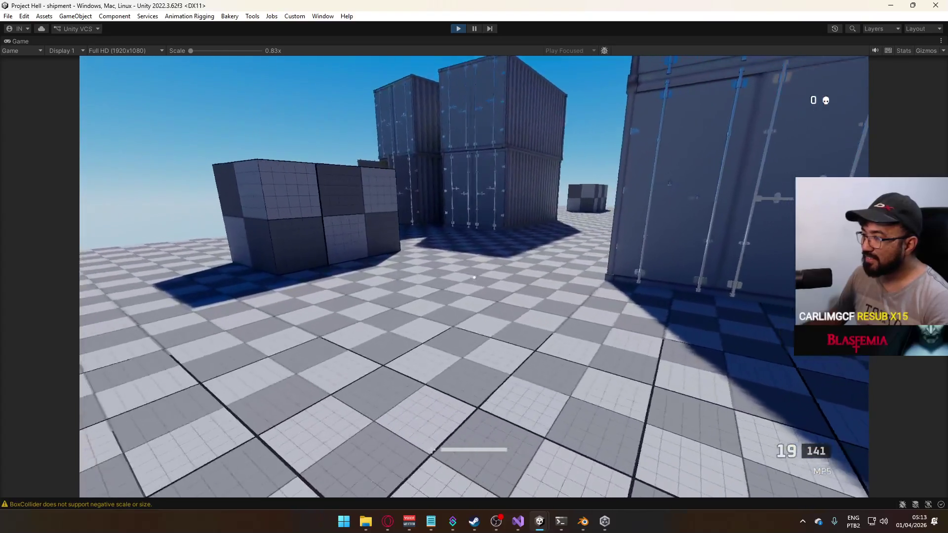
pyautogui.click(474, 276)
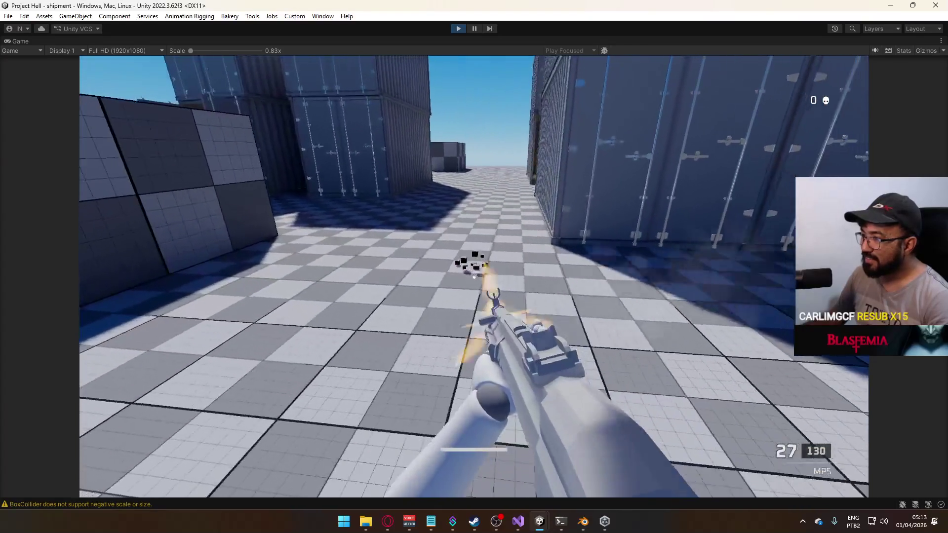
pyautogui.press('r')
pyautogui.click(474, 276)
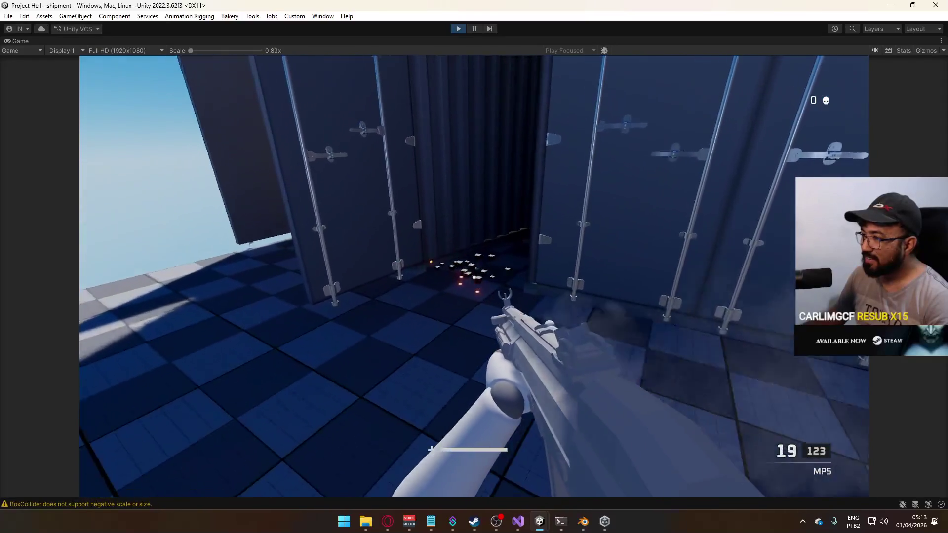
pyautogui.click(474, 277)
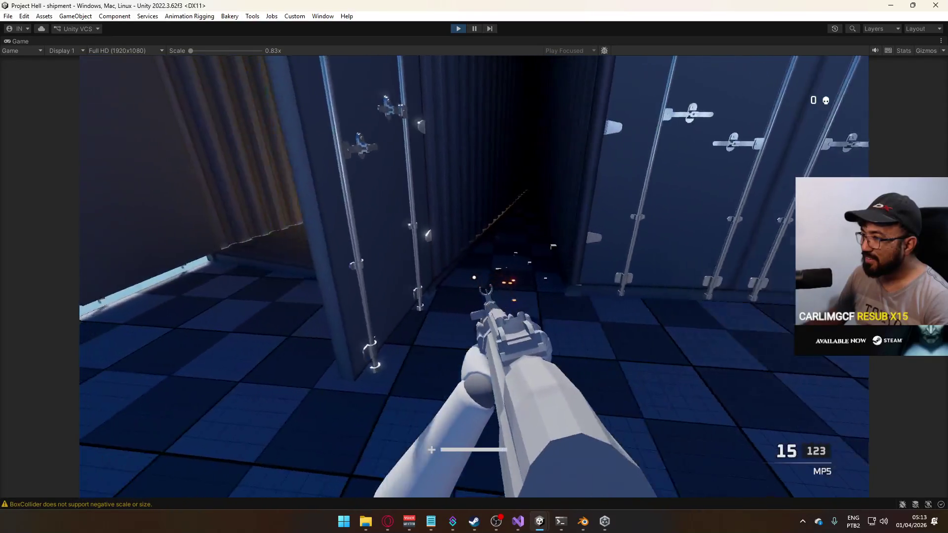
pyautogui.click(474, 276)
pyautogui.press('r')
pyautogui.click(474, 277)
pyautogui.click(473, 277)
pyautogui.press('r')
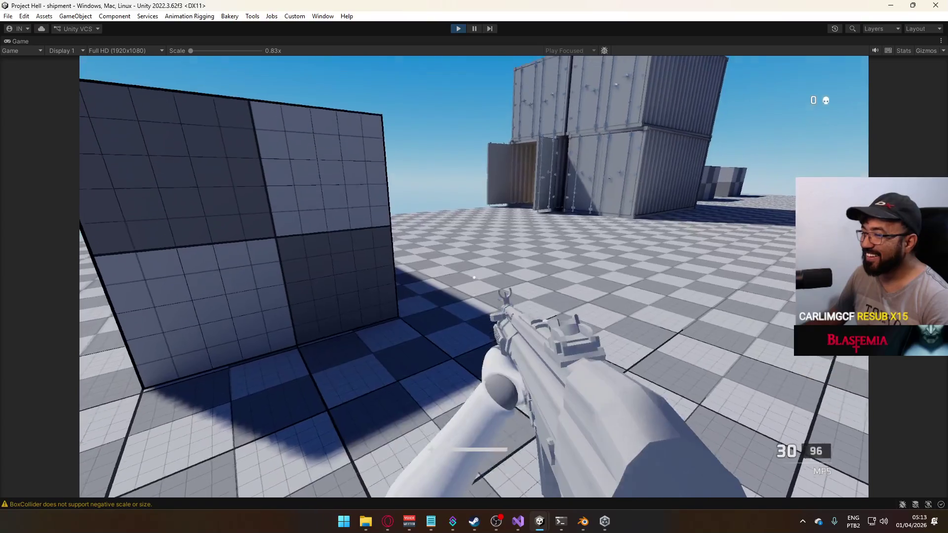
pyautogui.press('Escape')
pyautogui.click(458, 29)
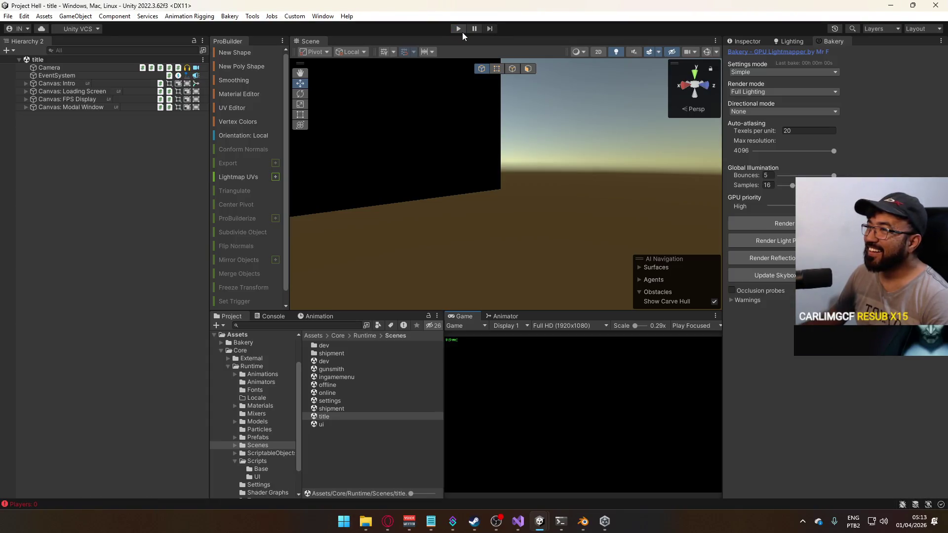
# Reopen the shipment scene by way of the gunsmith scene, answering the save prompt.
pyautogui.doubleClick(338, 369)
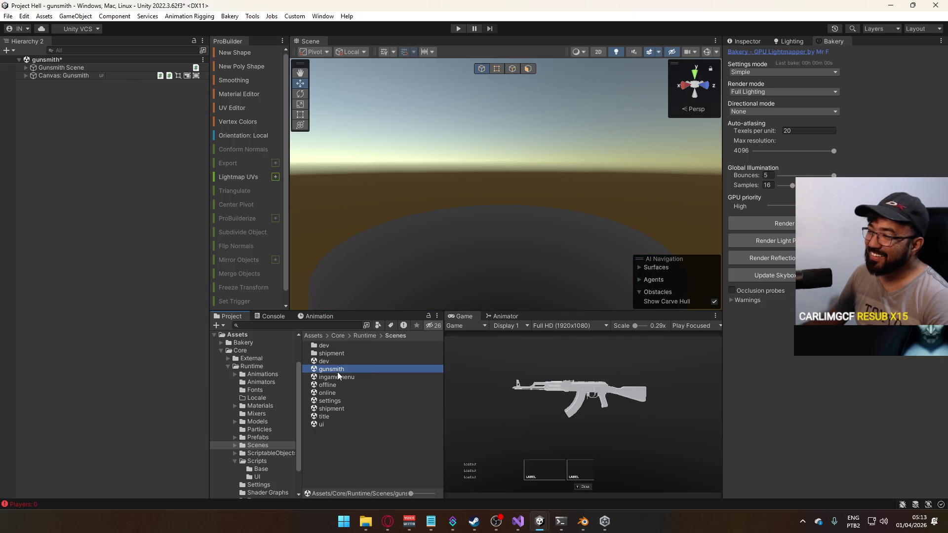
pyautogui.doubleClick(345, 407)
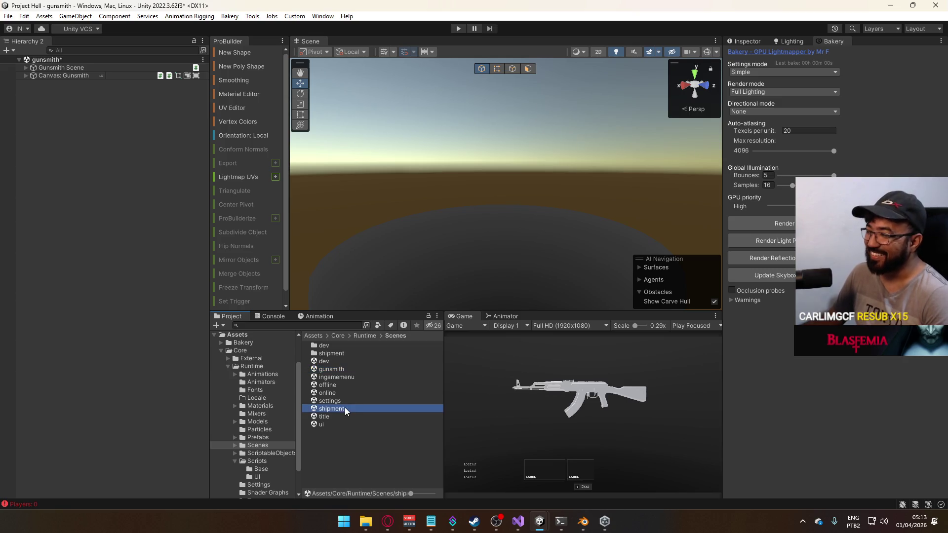
pyautogui.click(448, 283)
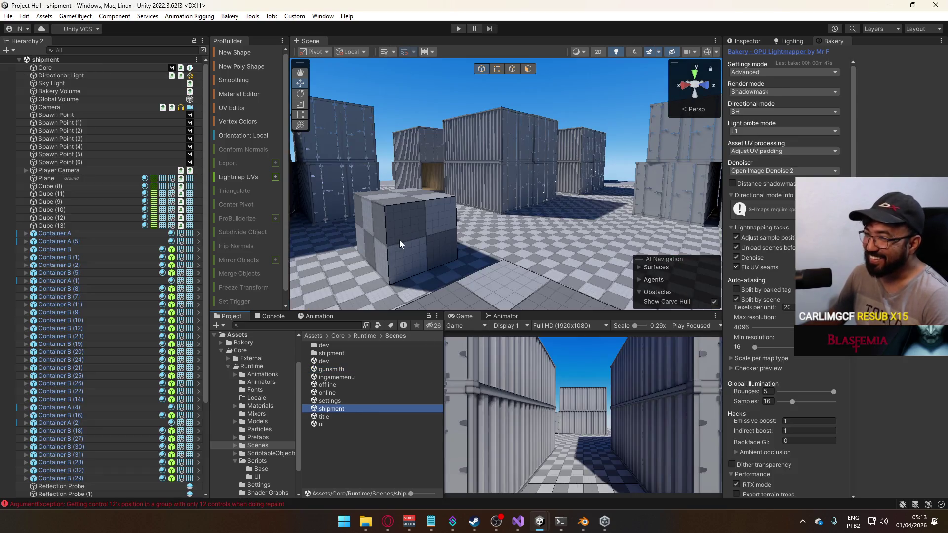
pyautogui.moveTo(317, 184); pyautogui.dragTo(292, 156)
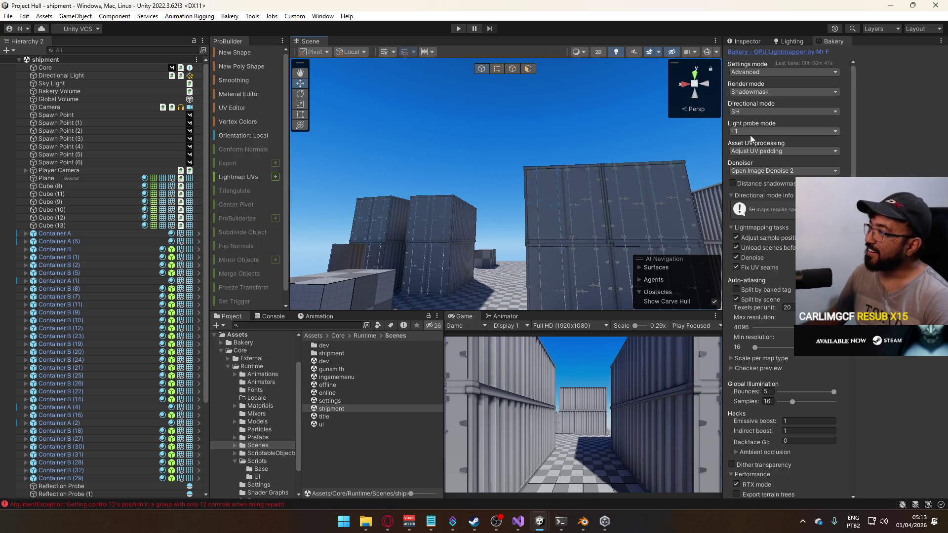
# Switch Bakery's render mode to Full Lighting and start the bake, saving the open scenes.
pyautogui.click(756, 93)
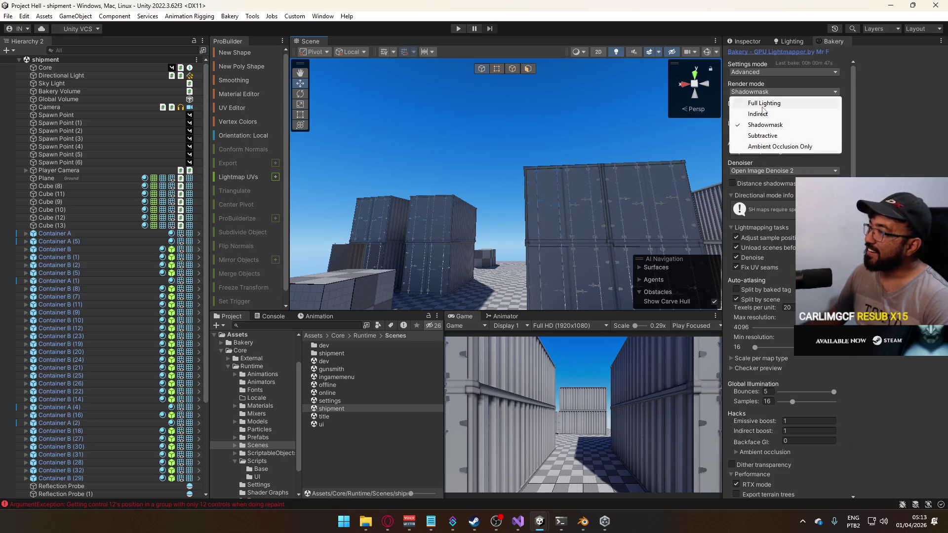
pyautogui.click(759, 101)
pyautogui.scroll(-10, 790, 146)
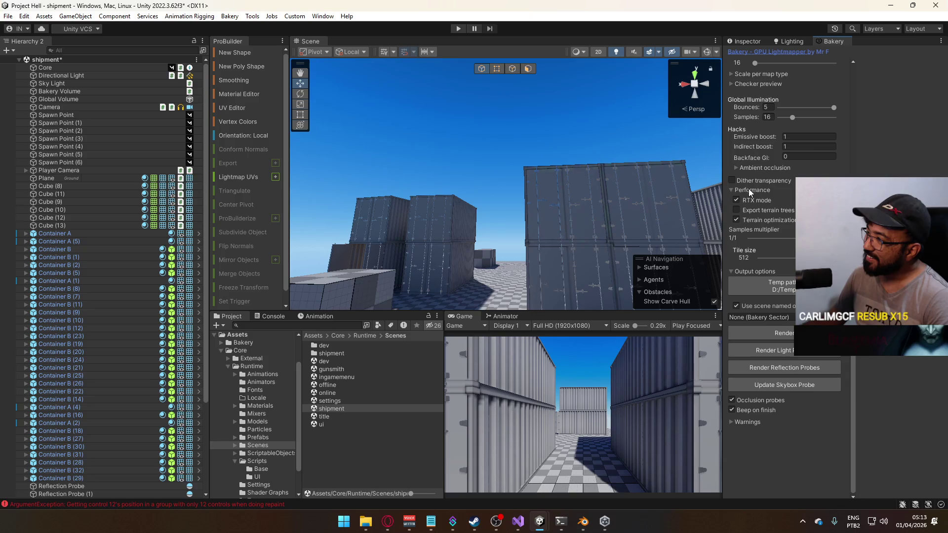
pyautogui.moveTo(759, 181)
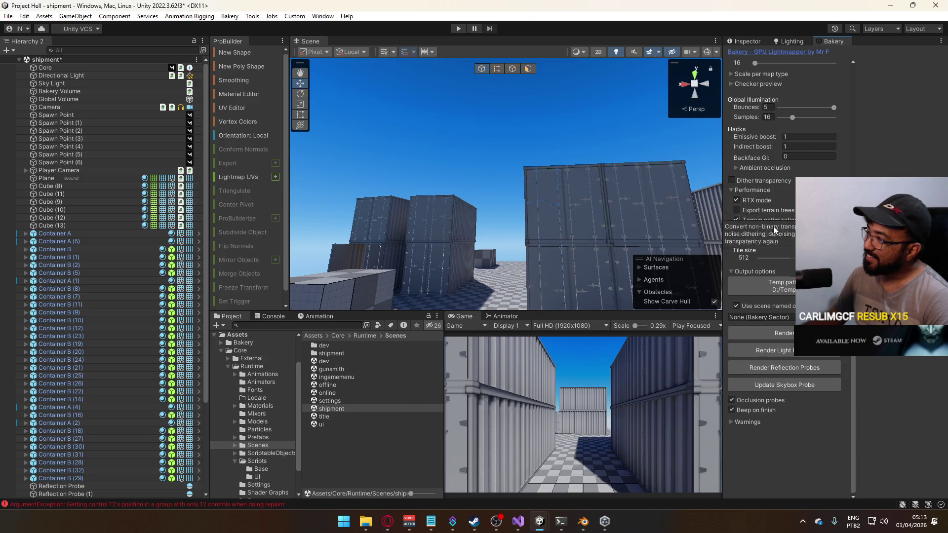
pyautogui.click(781, 336)
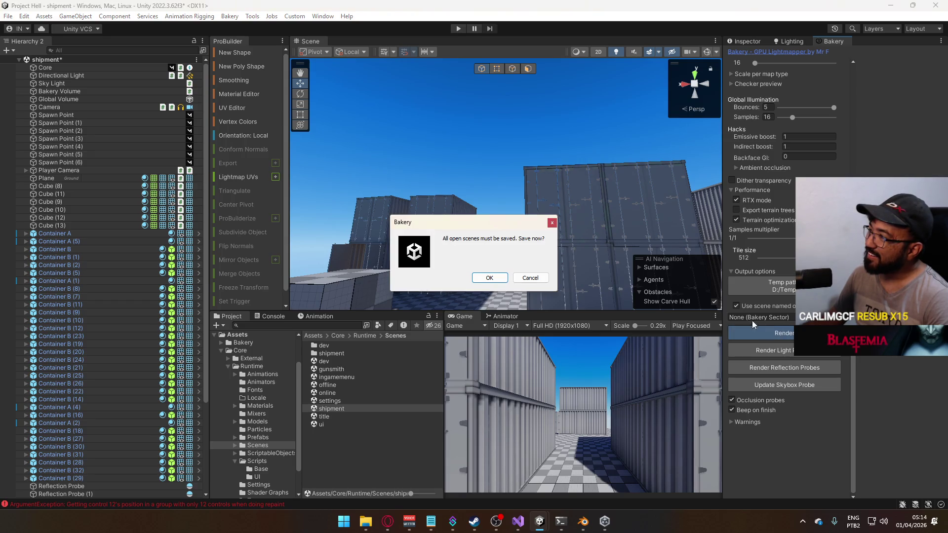
pyautogui.click(488, 279)
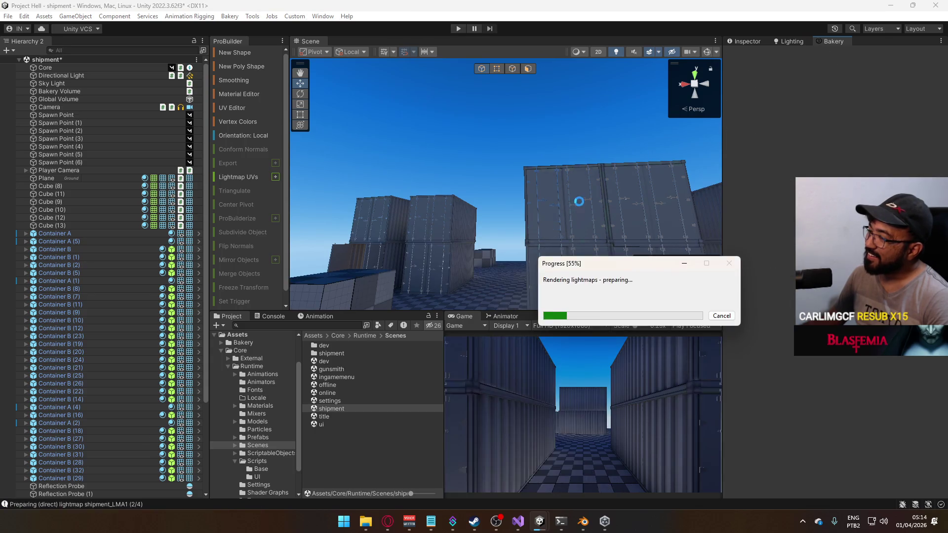
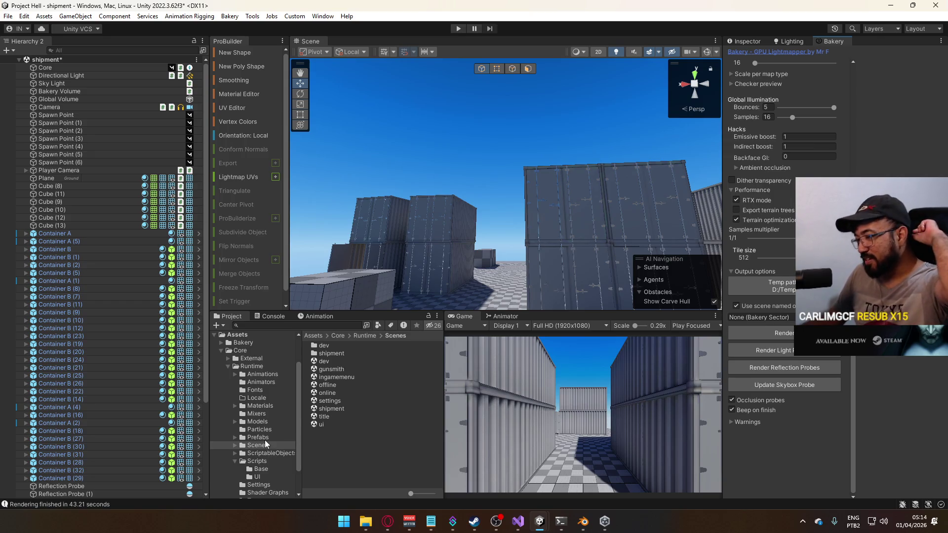
# Open the Bullet Impact effect from Assets/Core/Runtime/Particles in the VFX Graph editor.
pyautogui.scroll(-3, 265, 443)
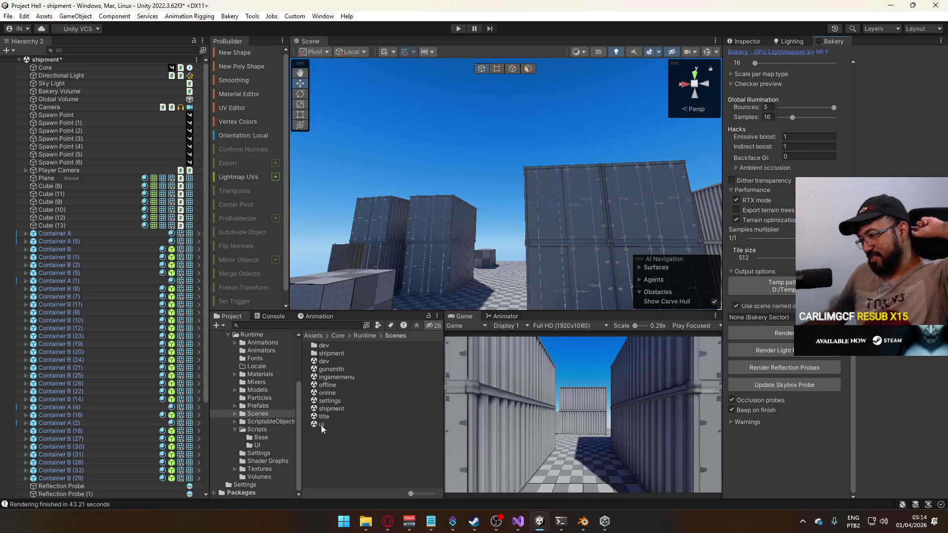
pyautogui.click(260, 398)
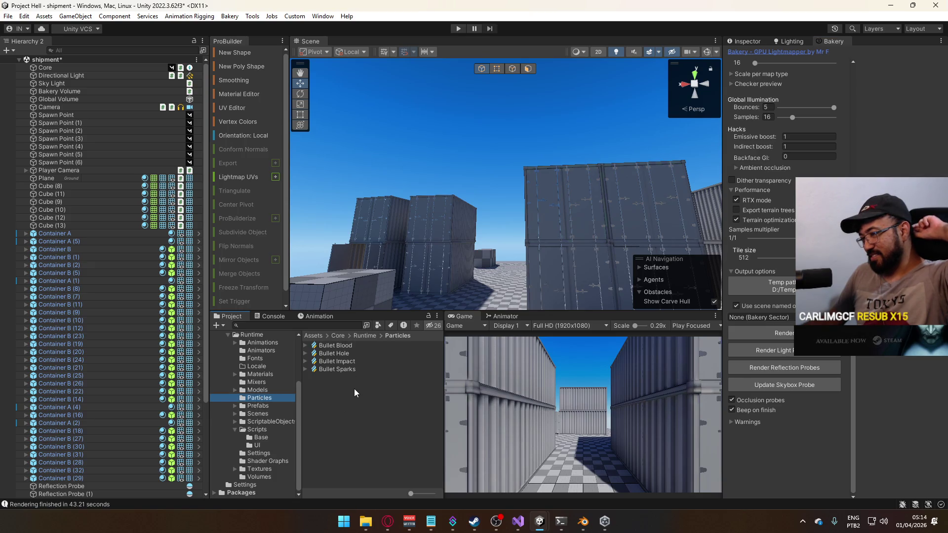
pyautogui.click(352, 361)
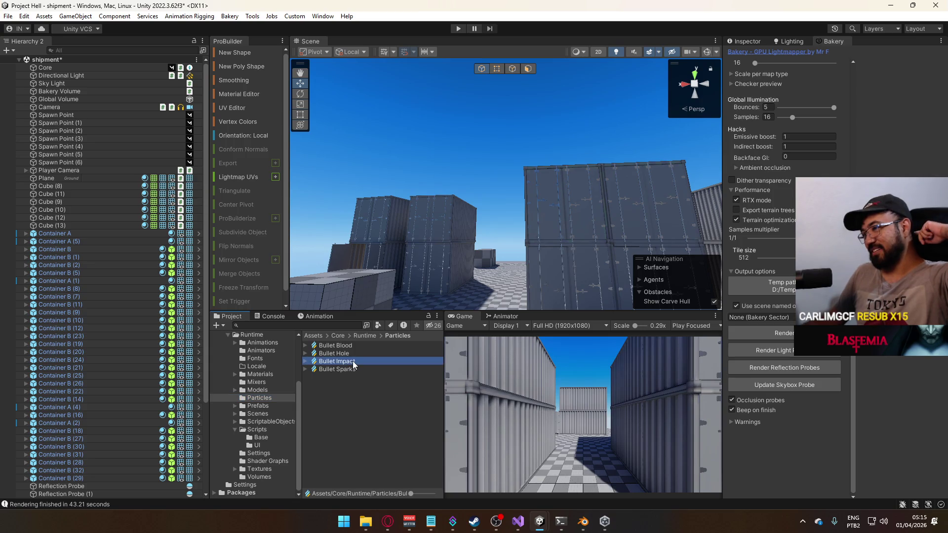
pyautogui.doubleClick(354, 366)
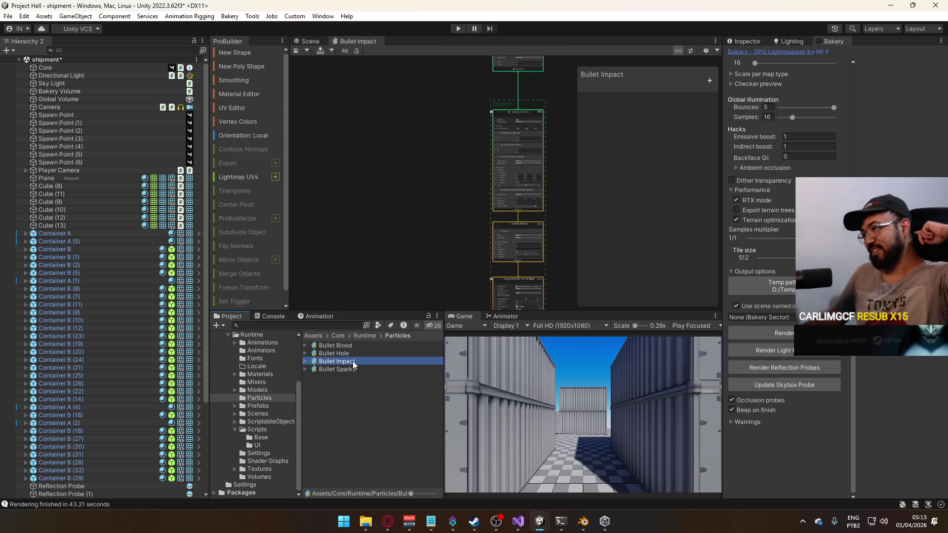
# Hide the Blackboard and zoom in on the Output Particle URP Lit Mesh node.
pyautogui.click(679, 50)
pyautogui.scroll(2, 517, 241)
pyautogui.scroll(5, 536, 217)
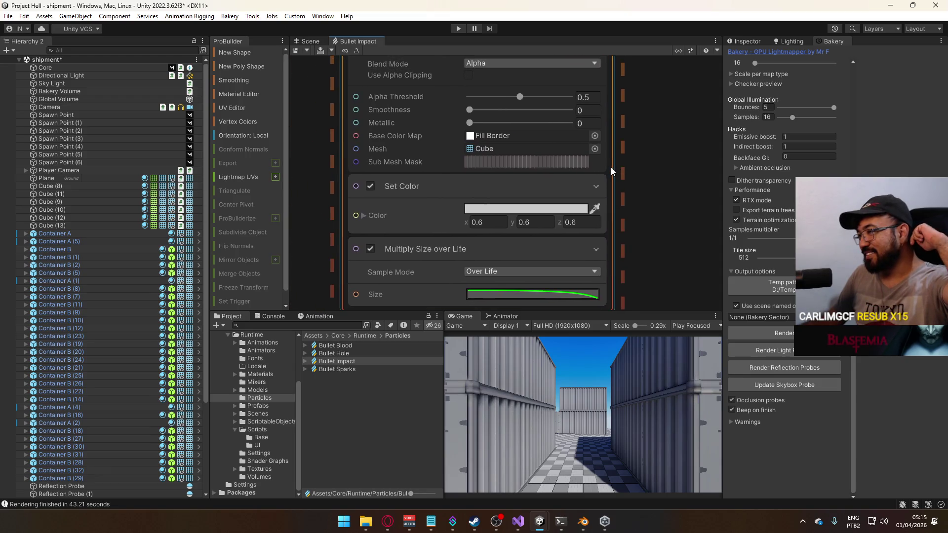
pyautogui.scroll(5, 612, 170)
pyautogui.scroll(-3, 602, 216)
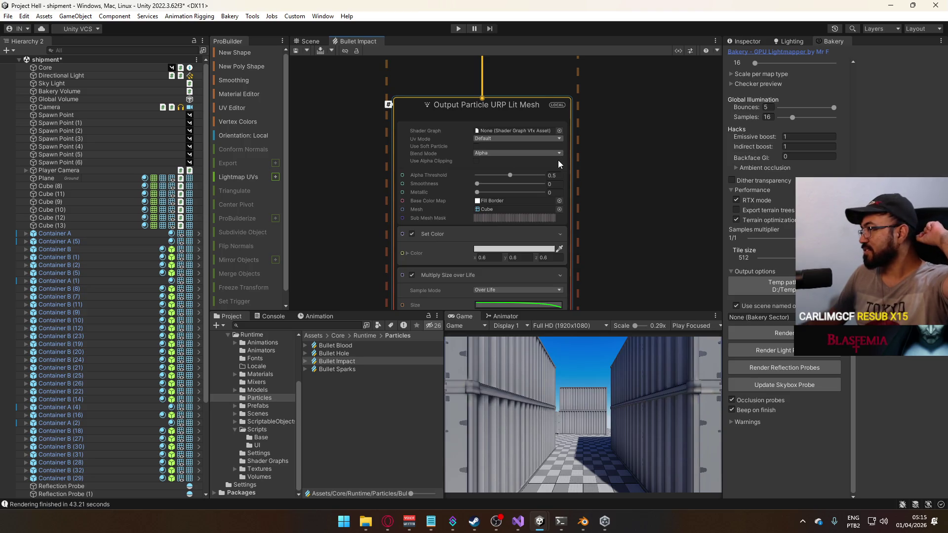
# Check the lit mesh output's Shader Graph picker without choosing one, then drag a new link from Update Particle.
pyautogui.click(560, 131)
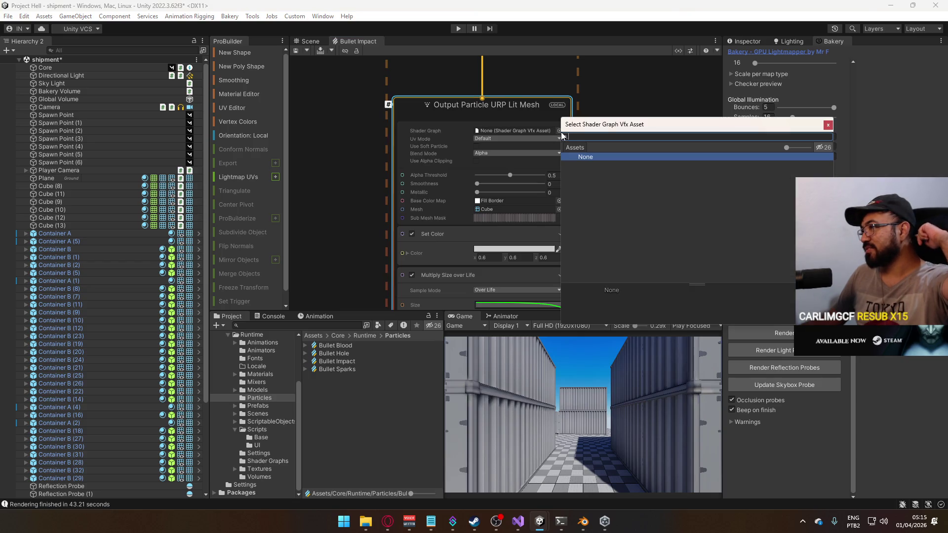
pyautogui.click(827, 125)
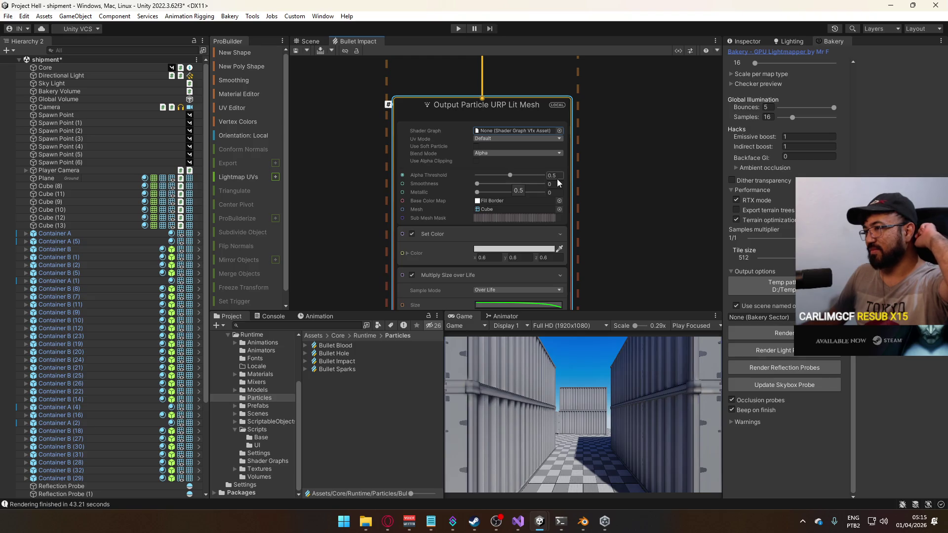
pyautogui.scroll(-3, 615, 221)
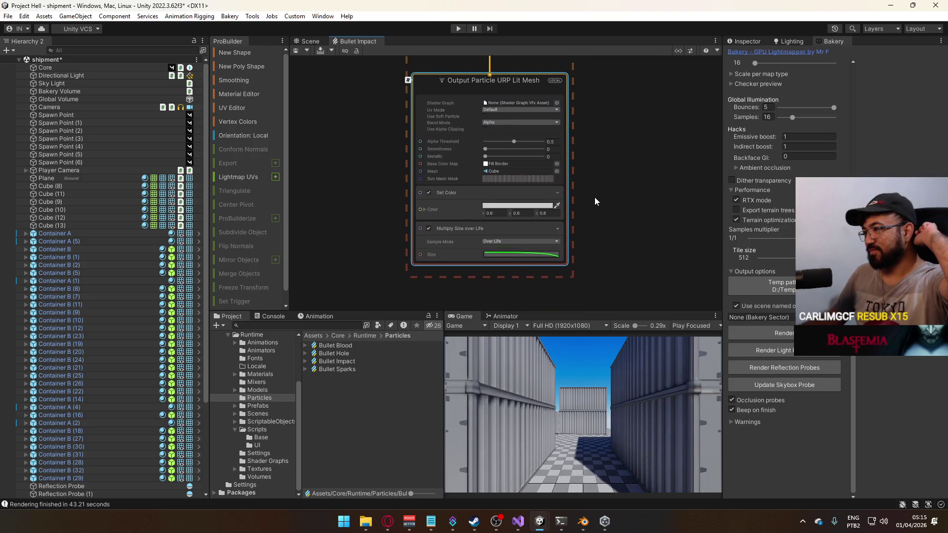
pyautogui.moveTo(579, 216)
pyautogui.mouseDown()
pyautogui.moveTo(530, 285)
pyautogui.moveTo(527, 272)
pyautogui.moveTo(560, 321)
pyautogui.mouseUp()
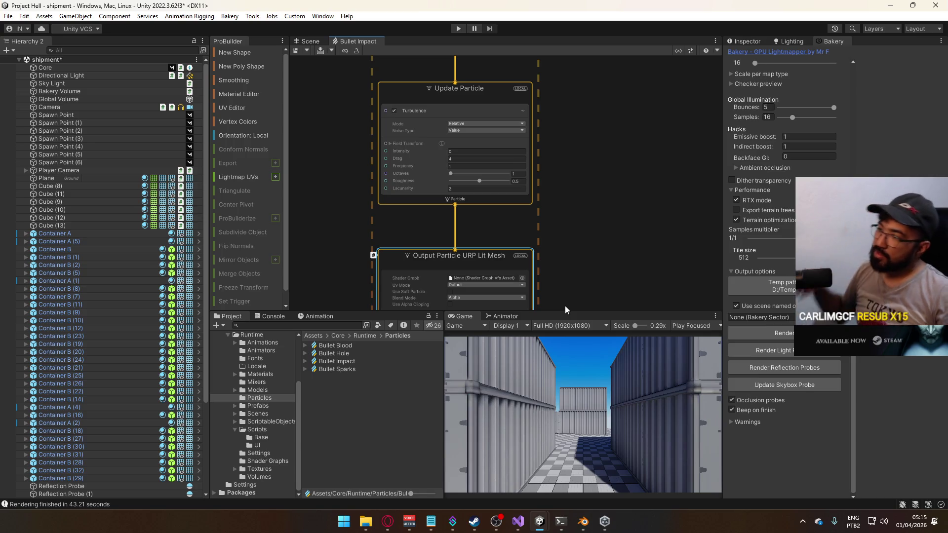
pyautogui.moveTo(455, 207); pyautogui.dragTo(590, 240)
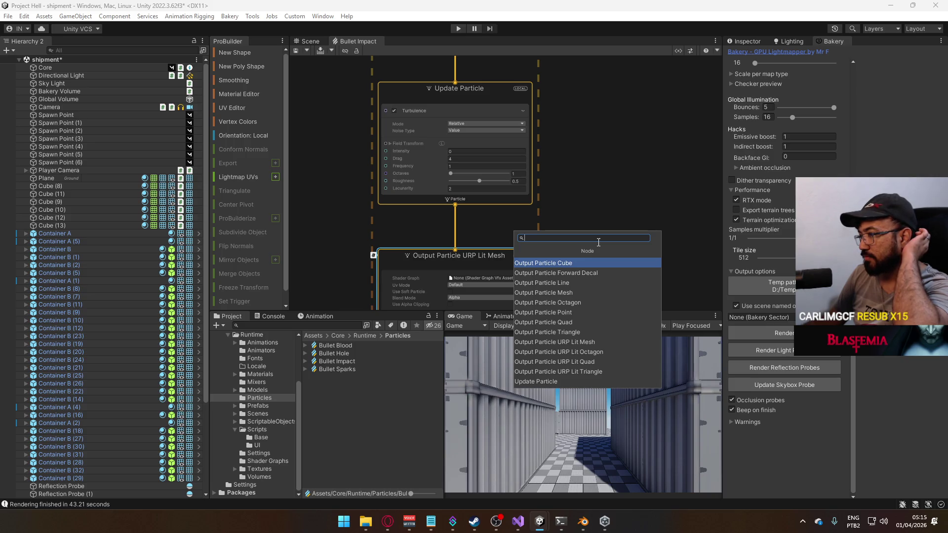
# Add an Output Particle Mesh node wired to Update Particle, then delete it.
pyautogui.click(578, 293)
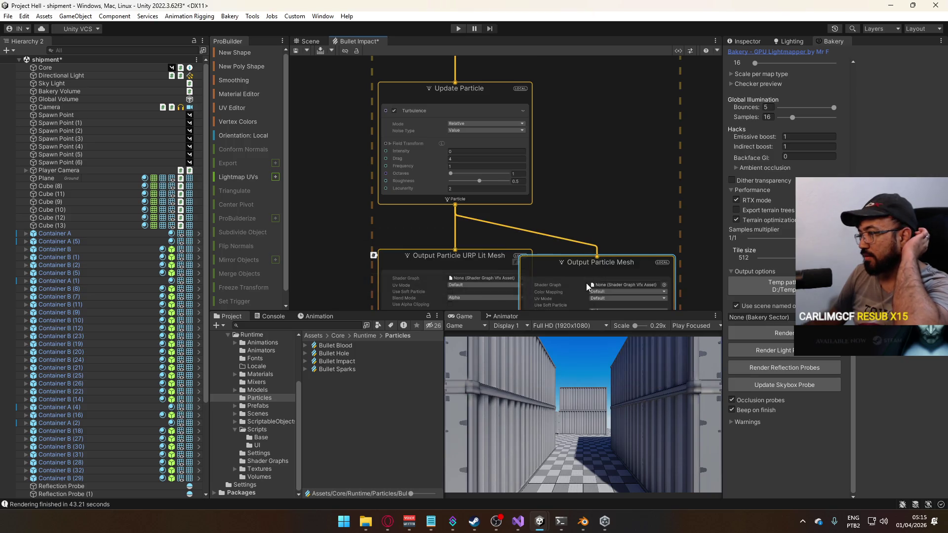
pyautogui.moveTo(598, 242); pyautogui.dragTo(552, 127)
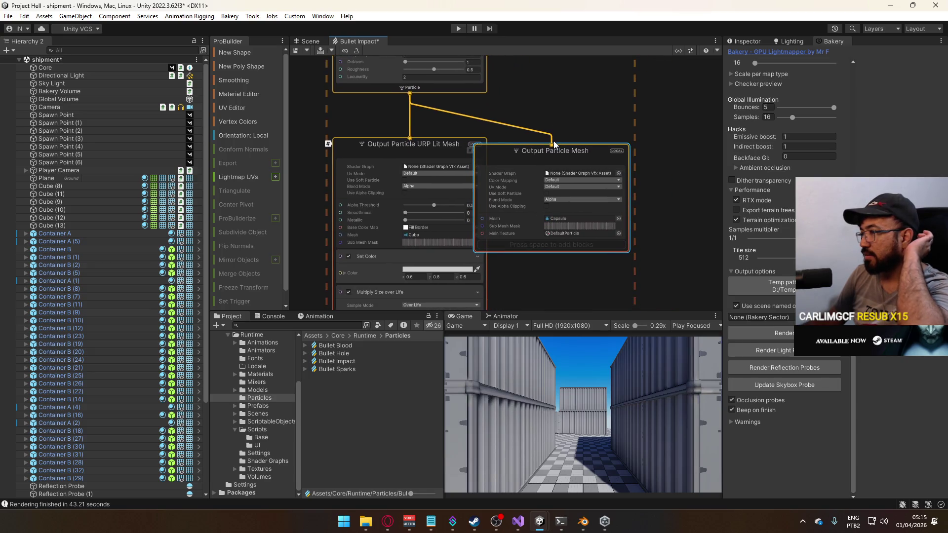
pyautogui.moveTo(554, 145); pyautogui.dragTo(594, 157)
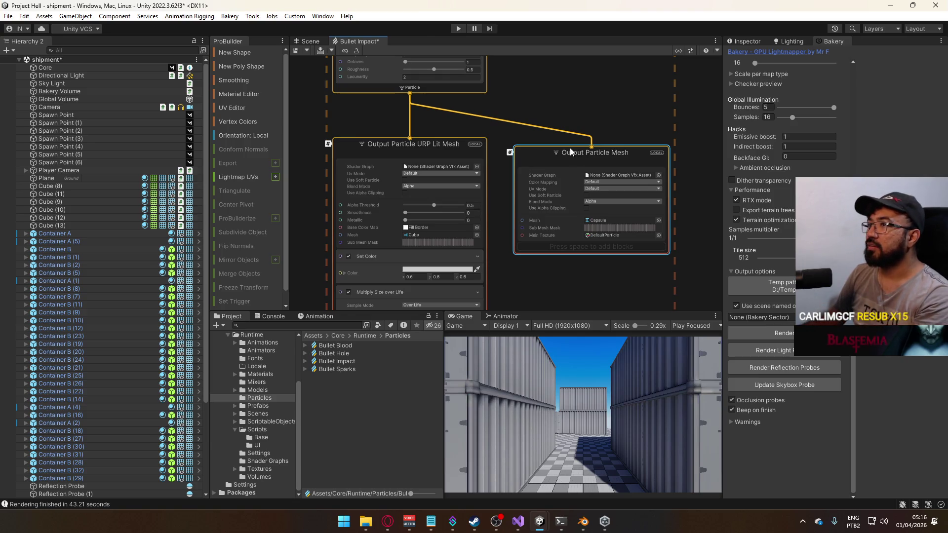
pyautogui.press('Delete')
# Save the Bullet Impact graph and return to the Scene view.
pyautogui.click(297, 52)
pyautogui.click(310, 43)
pyautogui.moveTo(396, 95)
pyautogui.mouseDown()
pyautogui.moveTo(434, 250)
pyautogui.moveTo(595, 245)
pyautogui.mouseUp()
pyautogui.click(76, 16)
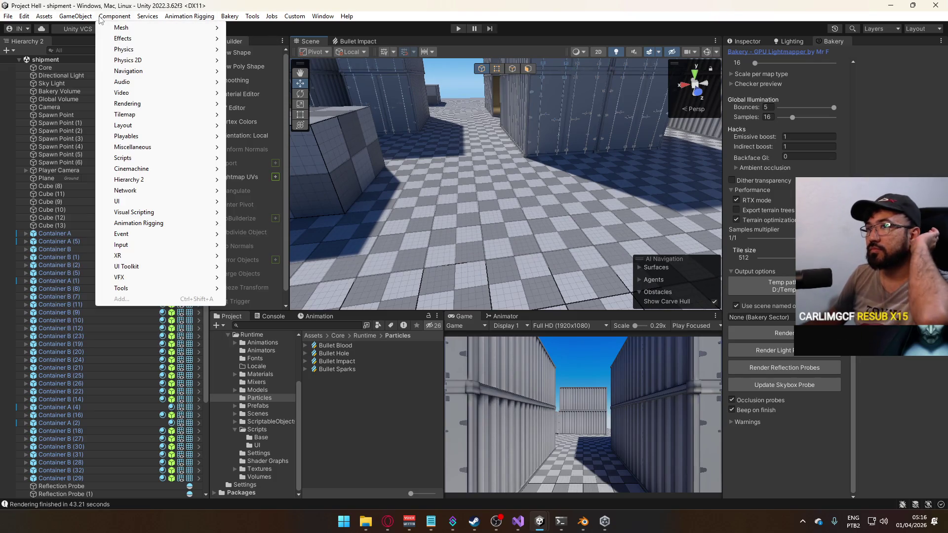
# Browse the GameObject, Assets, Window and Component menus, ending at the GameObject > Effects submenu.
pyautogui.moveTo(127, 168)
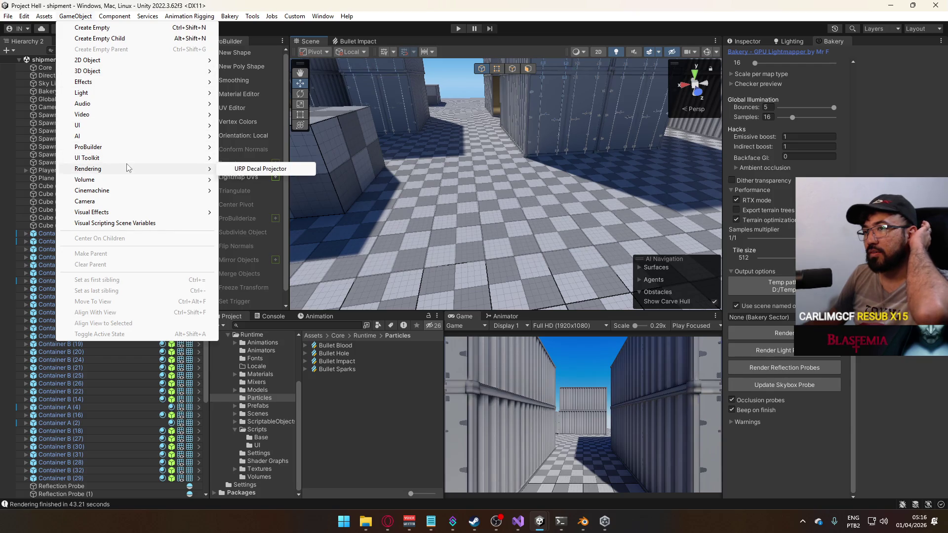
pyautogui.moveTo(124, 95)
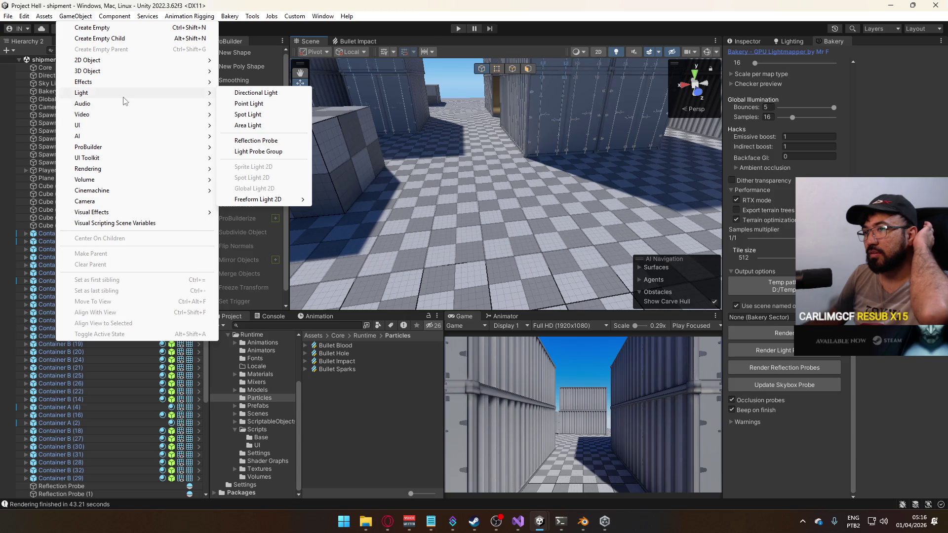
pyautogui.moveTo(137, 217)
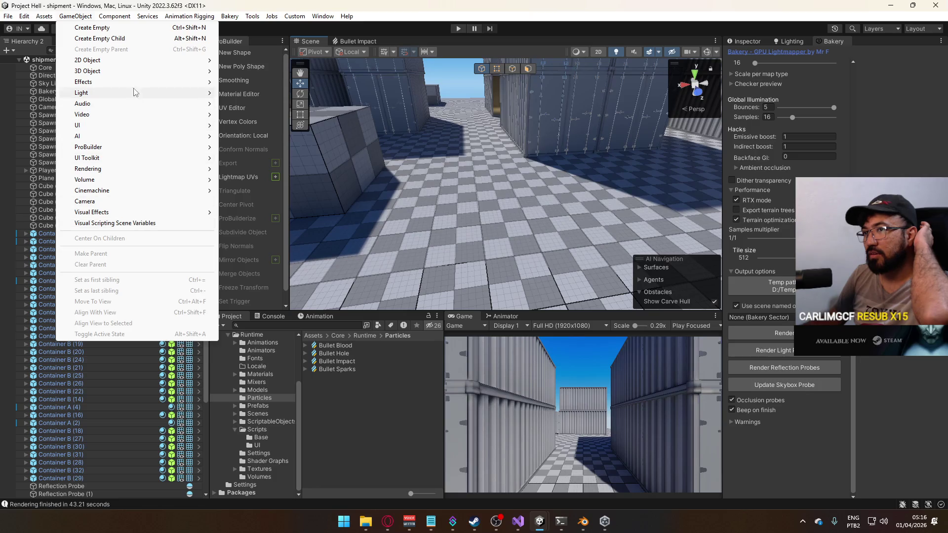
pyautogui.moveTo(50, 20)
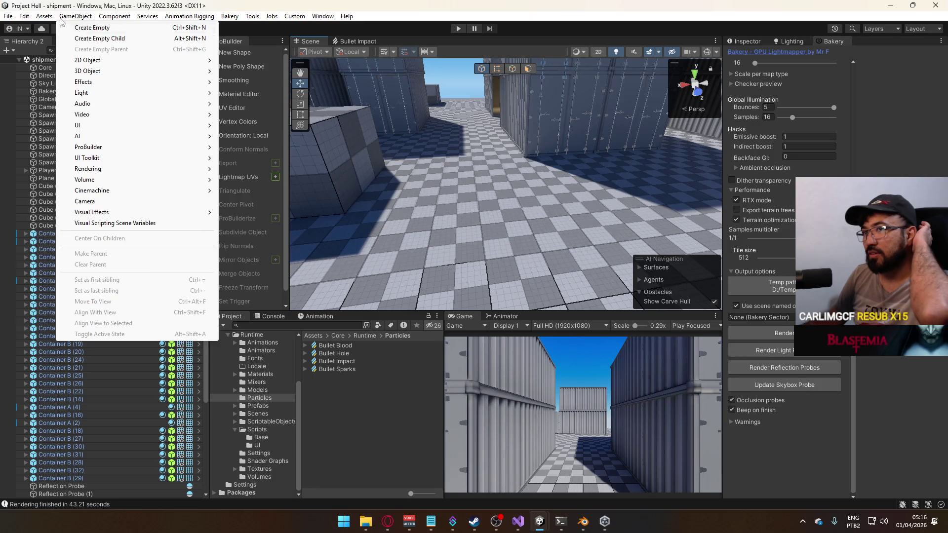
pyautogui.moveTo(56, 36)
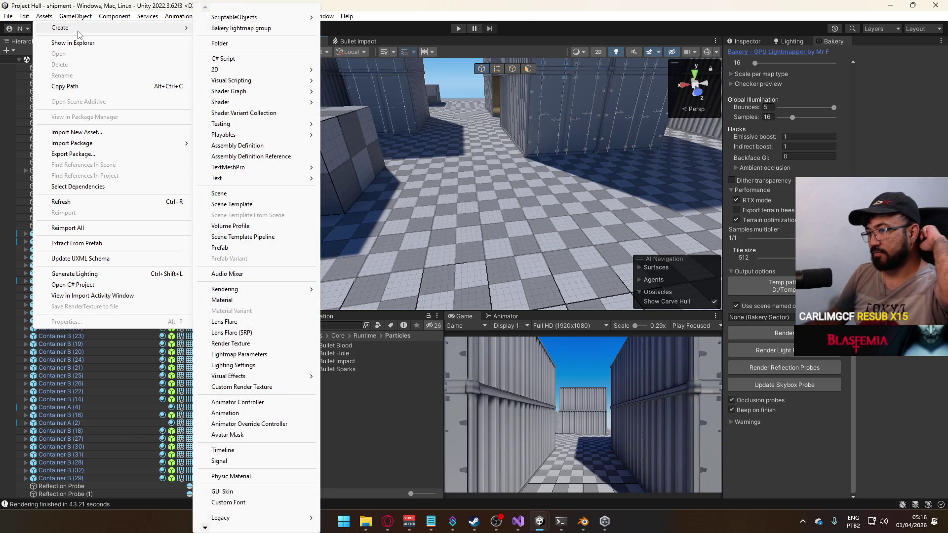
pyautogui.moveTo(256, 292)
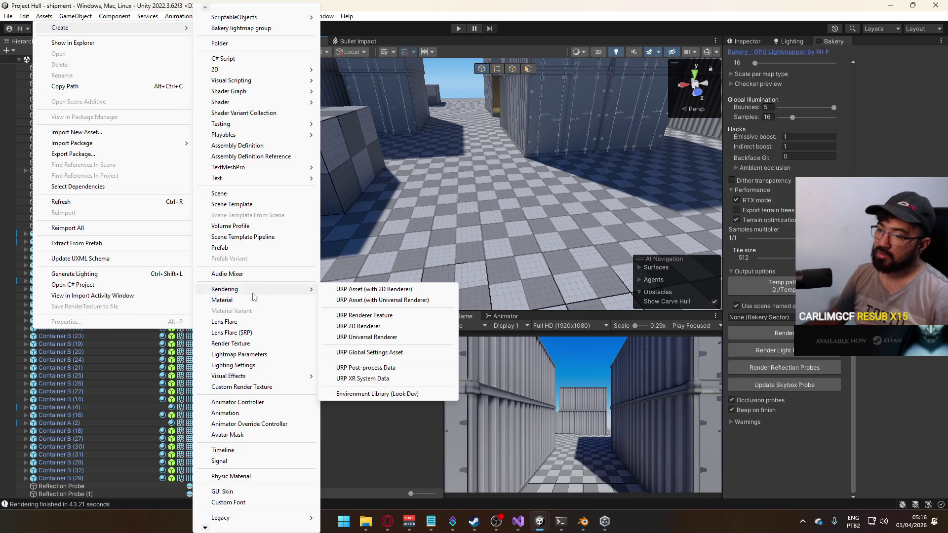
pyautogui.click(322, 23)
pyautogui.click(313, 21)
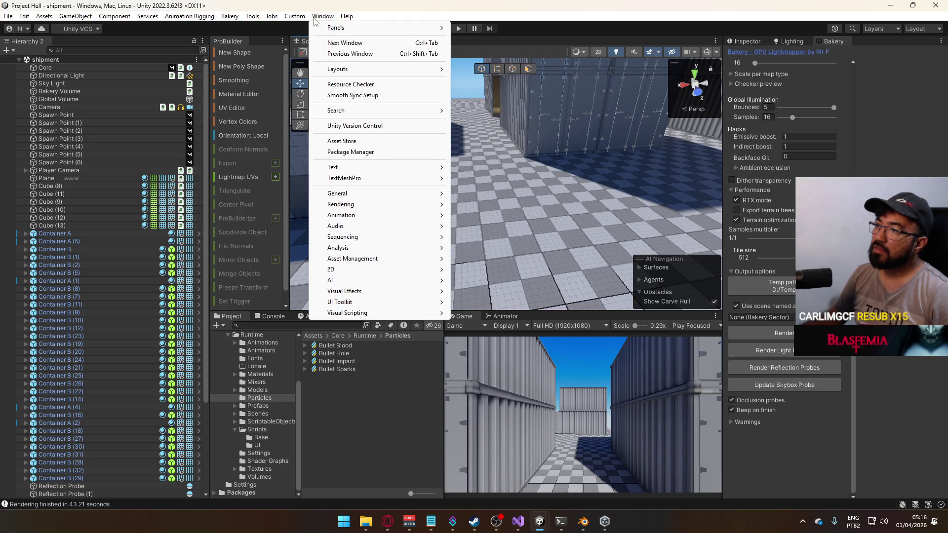
pyautogui.moveTo(123, 22)
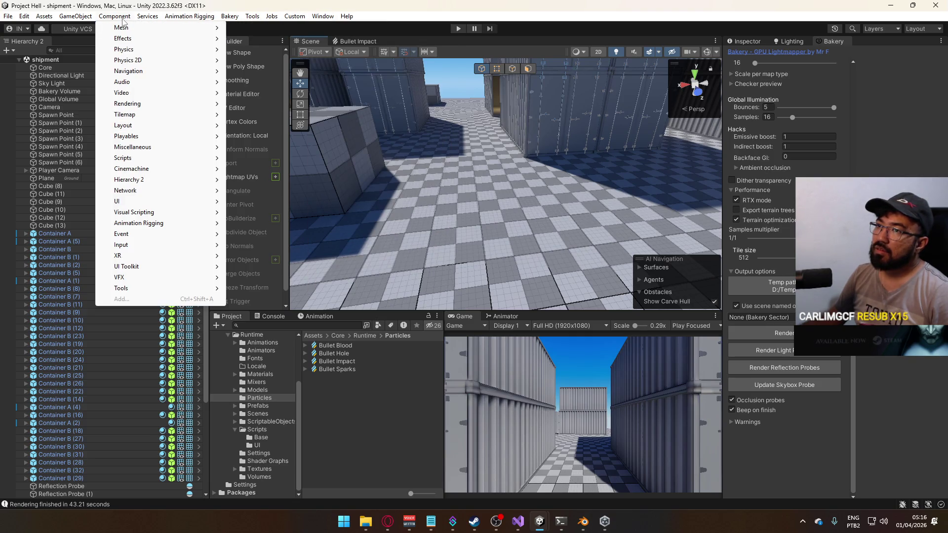
pyautogui.moveTo(152, 60)
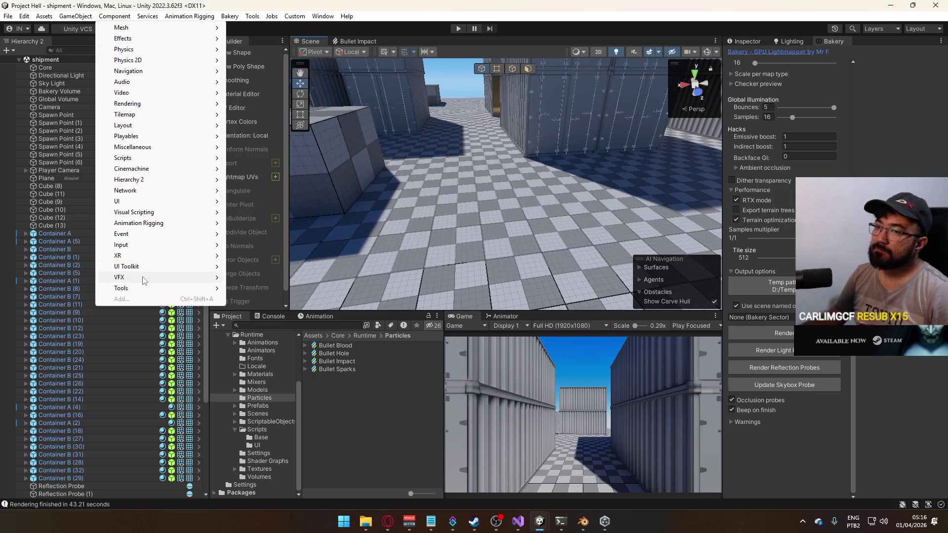
pyautogui.moveTo(146, 277)
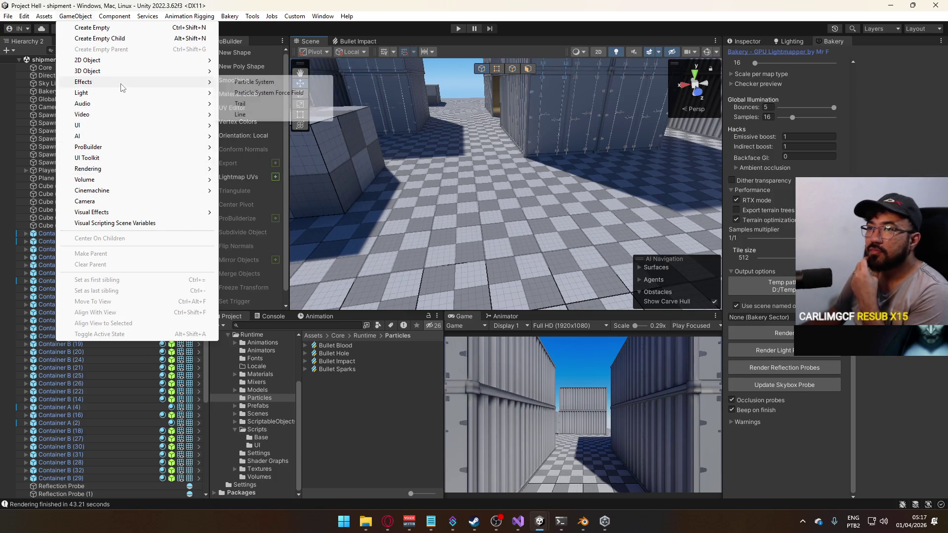
# Add a Particle System, set its Renderer's Render Mode to Mesh (Cube), and open the Materials folder.
pyautogui.click(253, 82)
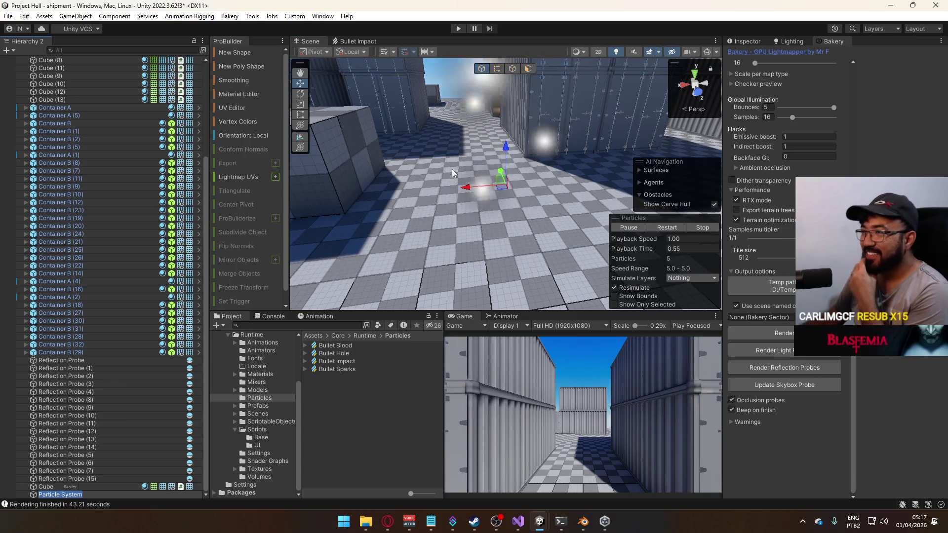
pyautogui.click(744, 41)
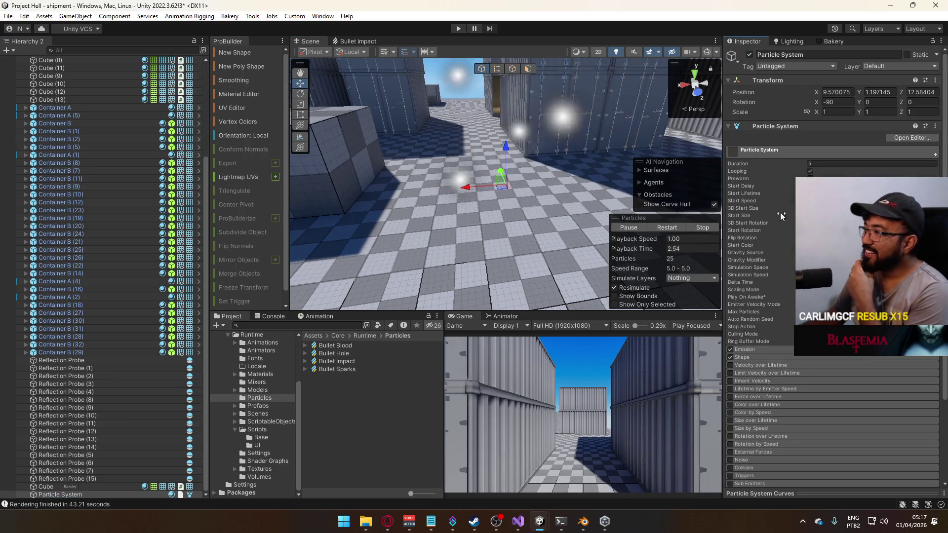
pyautogui.scroll(-5, 788, 362)
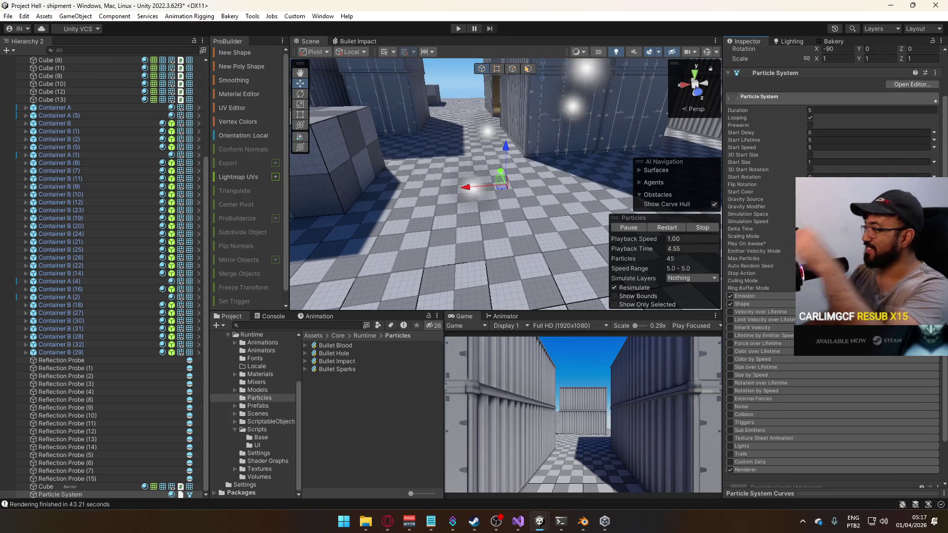
pyautogui.click(768, 422)
pyautogui.scroll(-3, 777, 403)
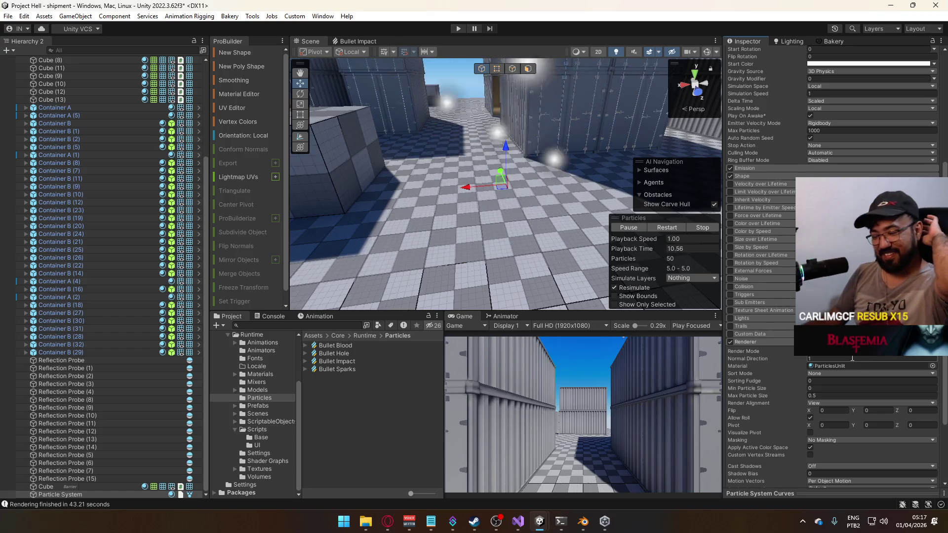
pyautogui.click(838, 353)
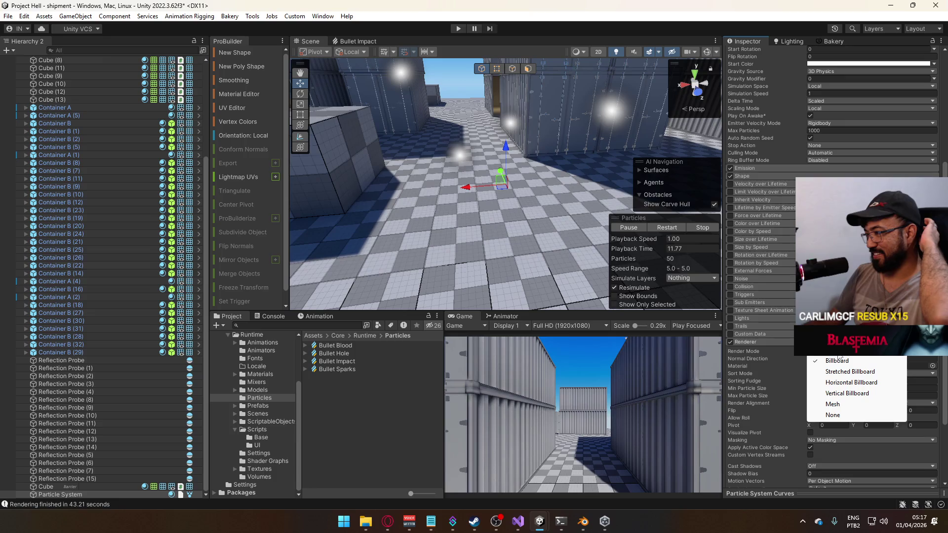
pyautogui.click(832, 403)
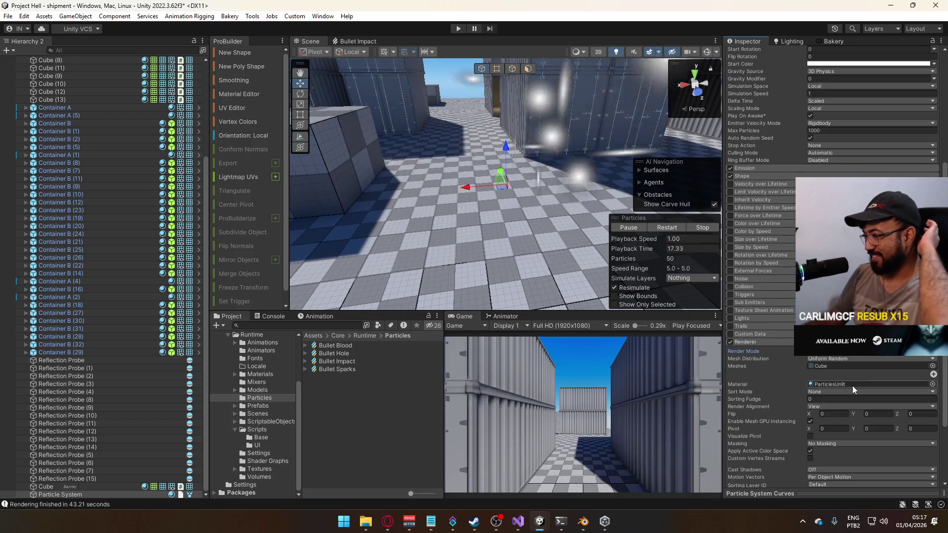
pyautogui.click(268, 375)
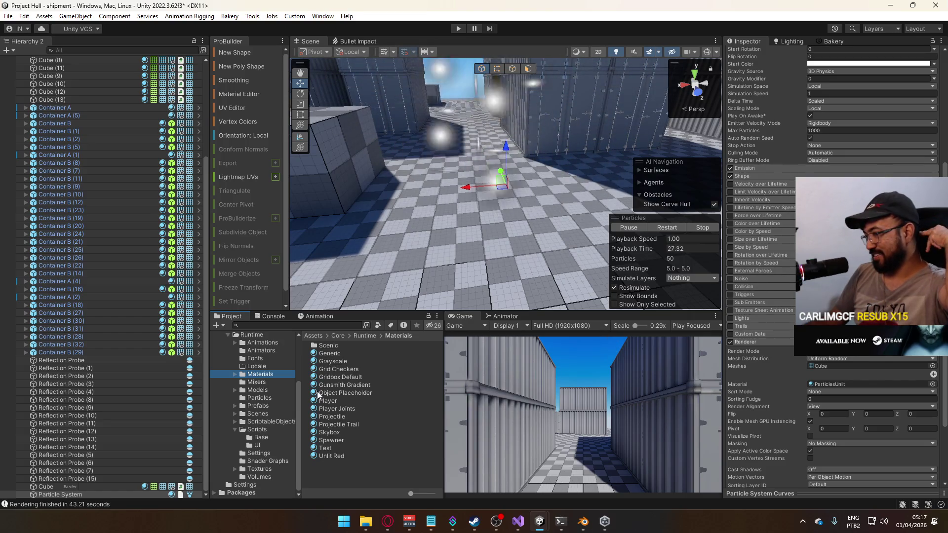
# Create a new material named 'Cube Test' in the Materials folder.
pyautogui.rightClick(353, 478)
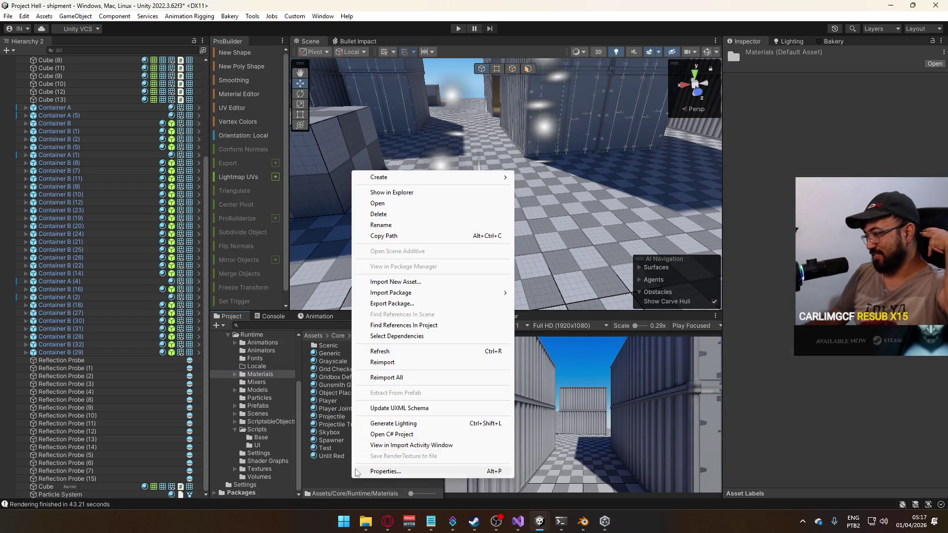
pyautogui.moveTo(395, 178)
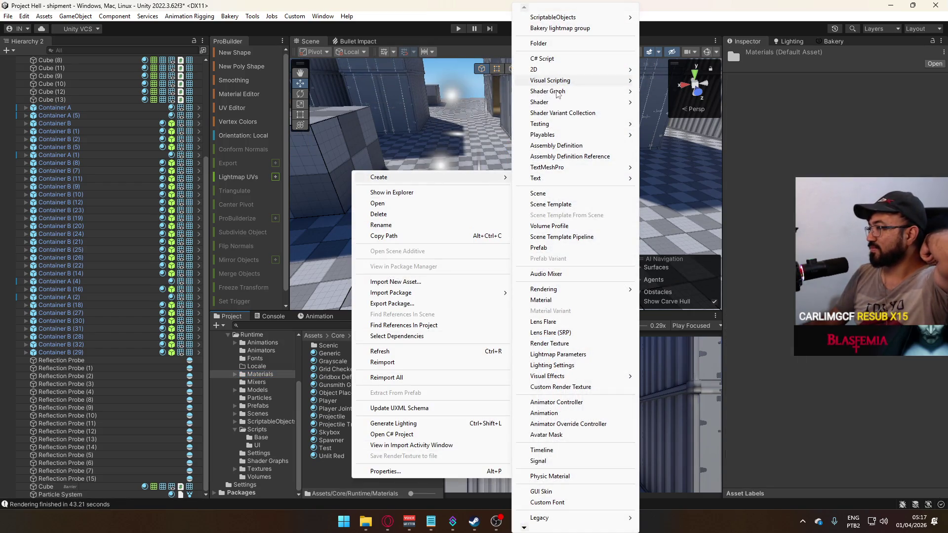
pyautogui.click(543, 299)
pyautogui.write('Cube Test')
pyautogui.press('Return')
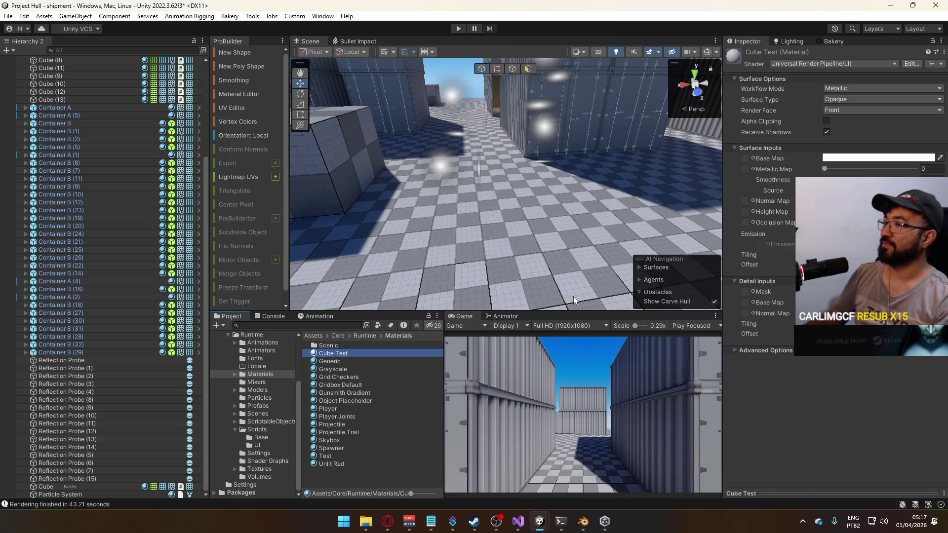
# Assign the Test material to the particles and set its shader to BakeryURPVolumeGraph.
pyautogui.click(443, 165)
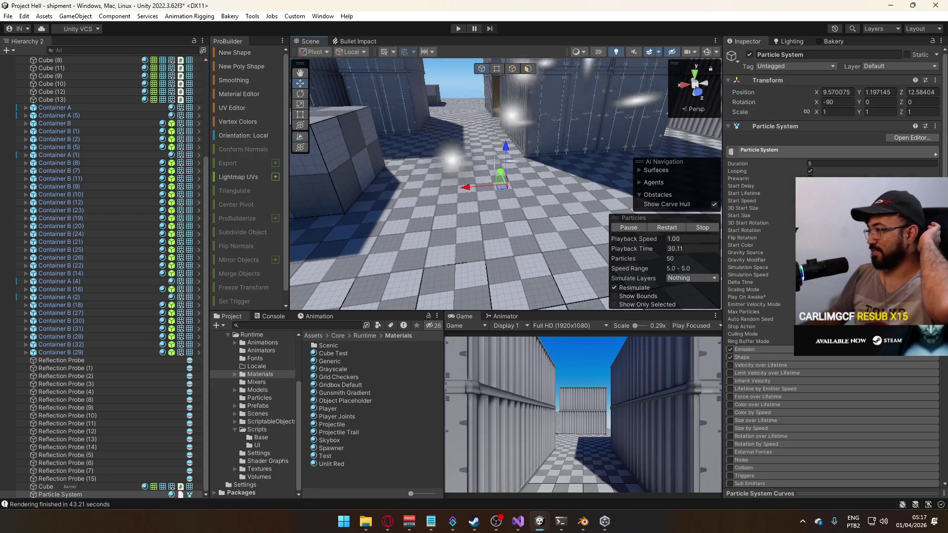
pyautogui.scroll(-5, 778, 241)
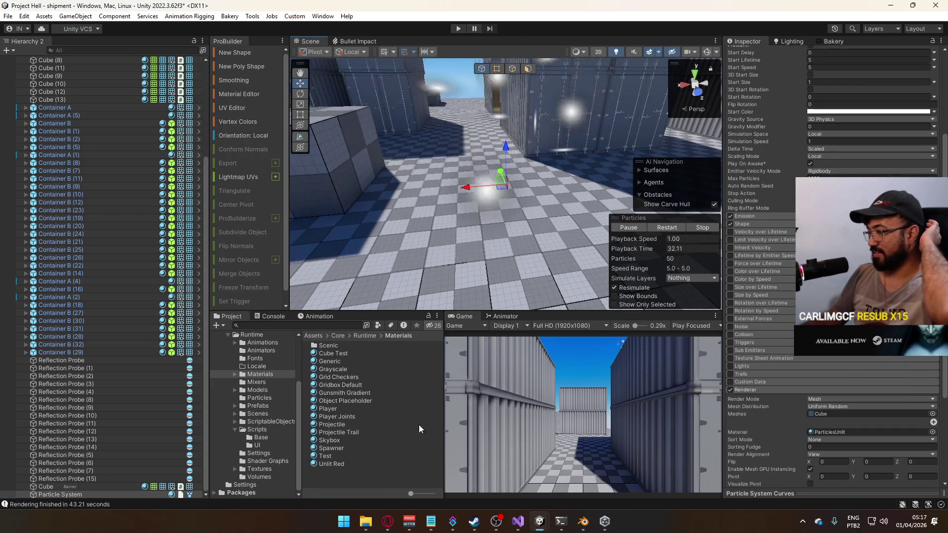
pyautogui.moveTo(342, 456)
pyautogui.mouseDown()
pyautogui.moveTo(668, 406)
pyautogui.moveTo(833, 432)
pyautogui.mouseUp()
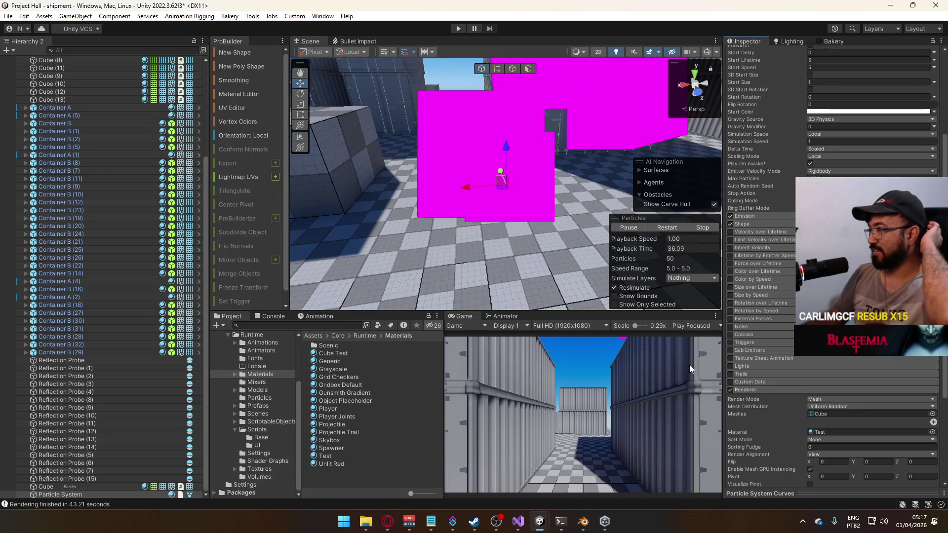
pyautogui.click(343, 455)
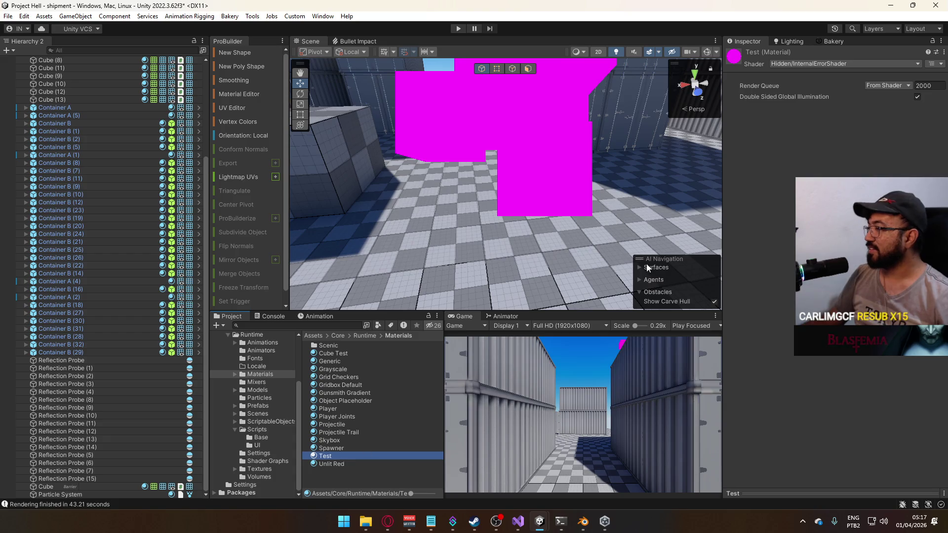
pyautogui.click(799, 64)
pyautogui.click(828, 159)
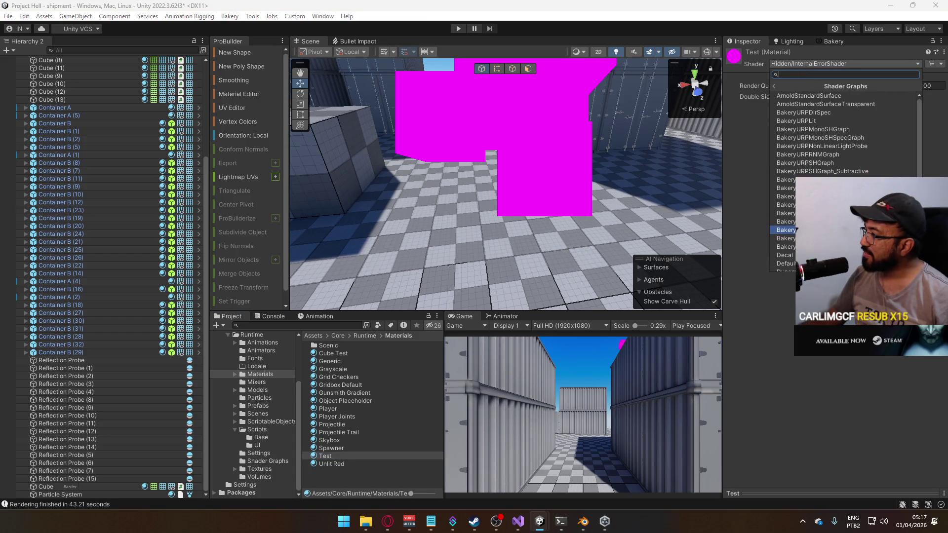
pyautogui.click(785, 213)
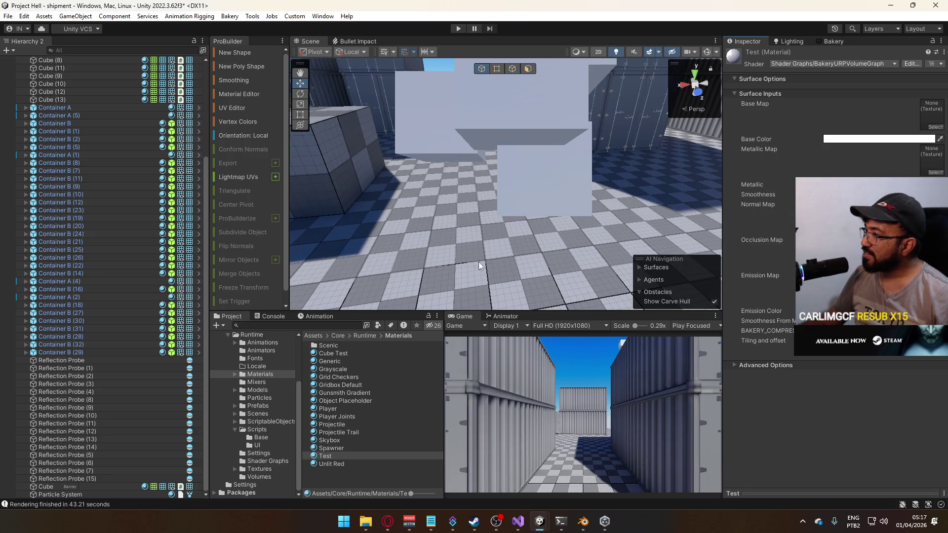
# Switch the Test material to another Bakery volume shader graph.
pyautogui.moveTo(716, 115)
pyautogui.mouseDown()
pyautogui.moveTo(695, 133)
pyautogui.moveTo(541, 188)
pyautogui.mouseUp()
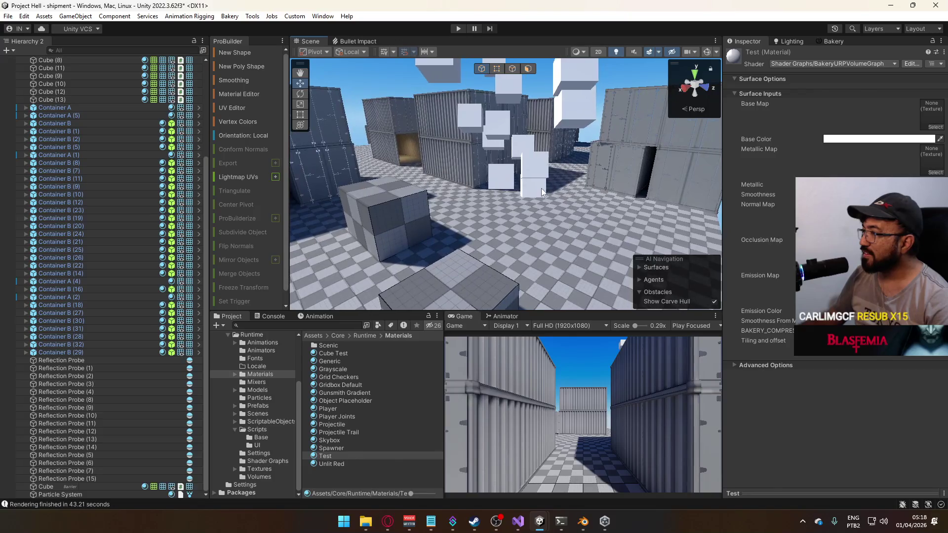
pyautogui.click(541, 188)
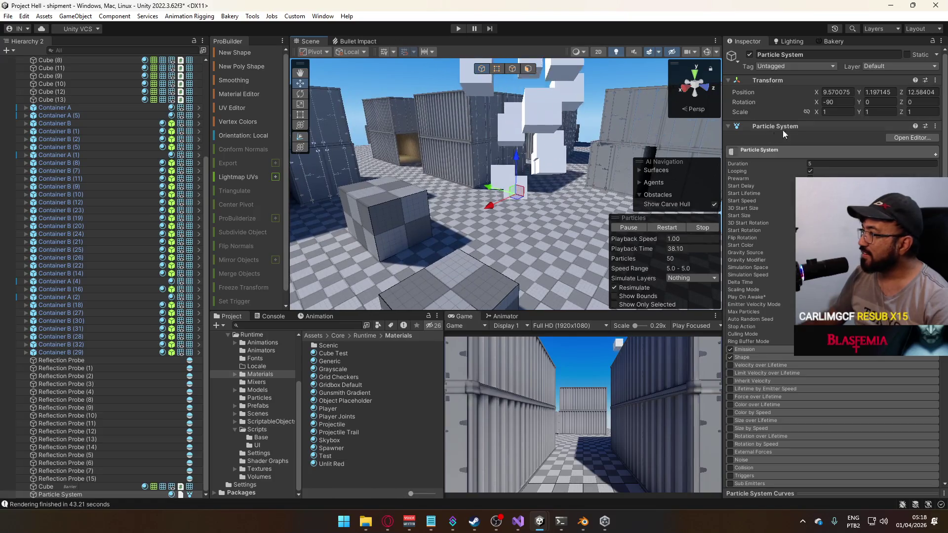
pyautogui.click(336, 456)
pyautogui.click(840, 64)
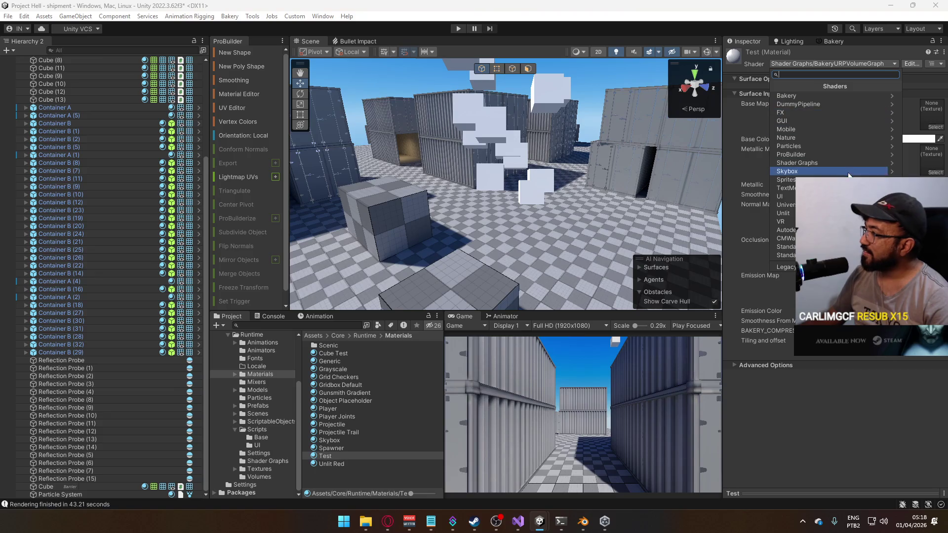
pyautogui.click(809, 162)
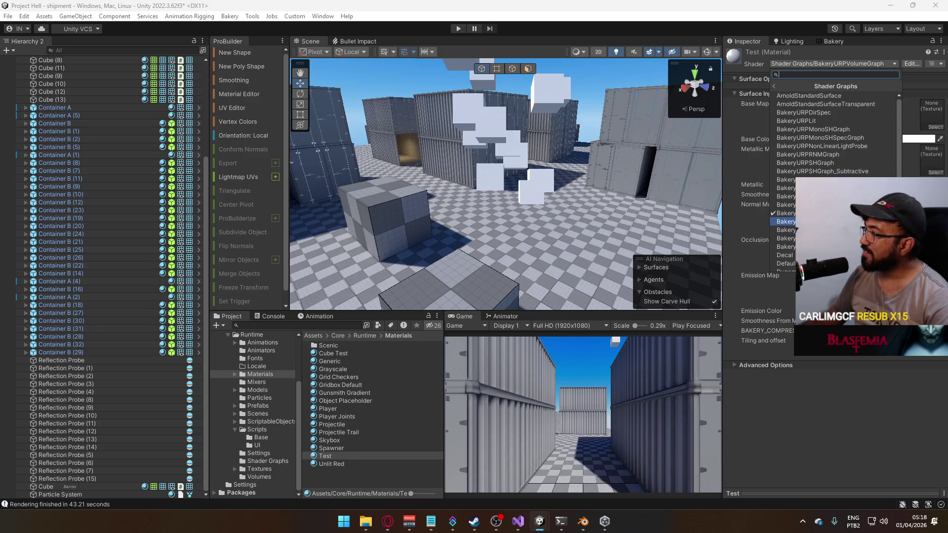
pyautogui.click(532, 183)
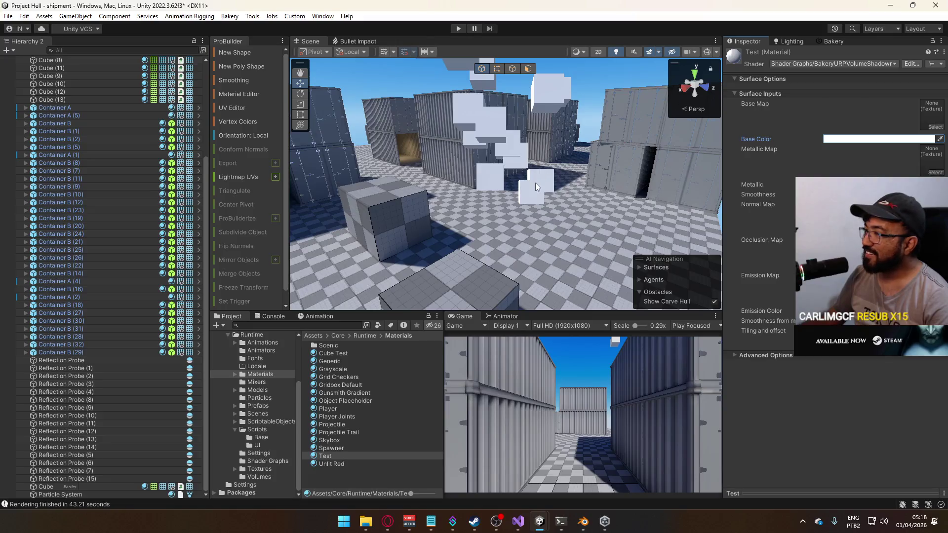
# Frame the particle system and orbit the view closer to the cube particles.
pyautogui.click(537, 188)
pyautogui.press('f')
pyautogui.moveTo(490, 204)
pyautogui.mouseDown()
pyautogui.moveTo(348, 212)
pyautogui.moveTo(105, 193)
pyautogui.moveTo(487, 171)
pyautogui.moveTo(446, 188)
pyautogui.moveTo(391, 189)
pyautogui.moveTo(527, 200)
pyautogui.moveTo(748, 192)
pyautogui.mouseUp()
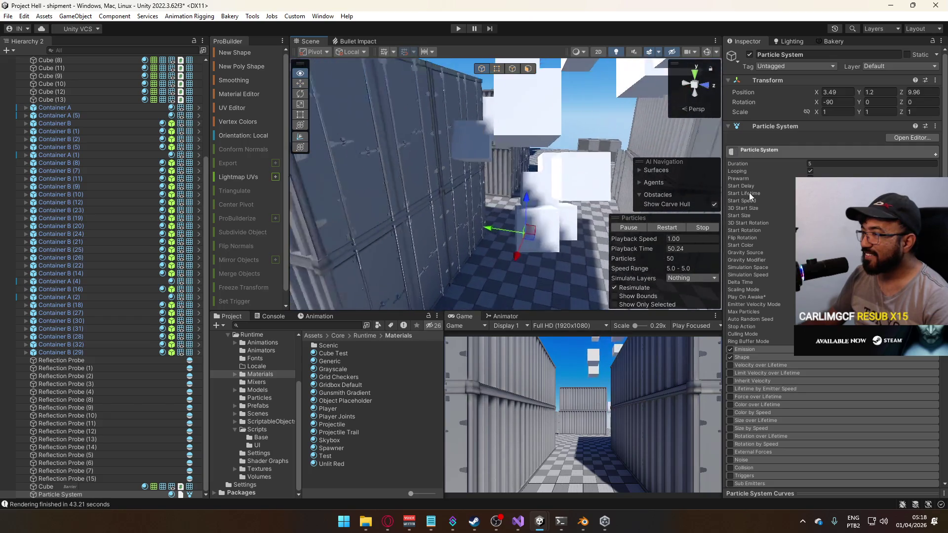
pyautogui.moveTo(745, 206); pyautogui.dragTo(723, 210)
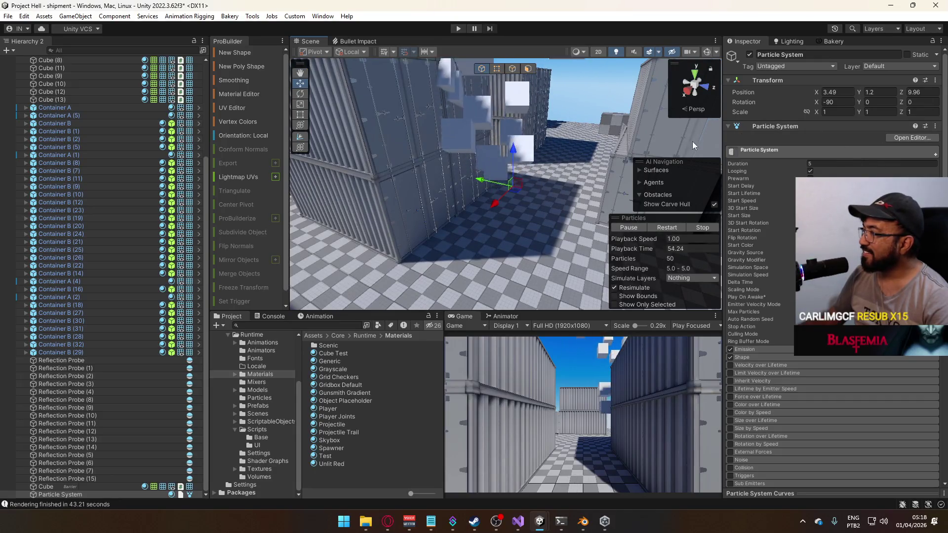
pyautogui.click(332, 455)
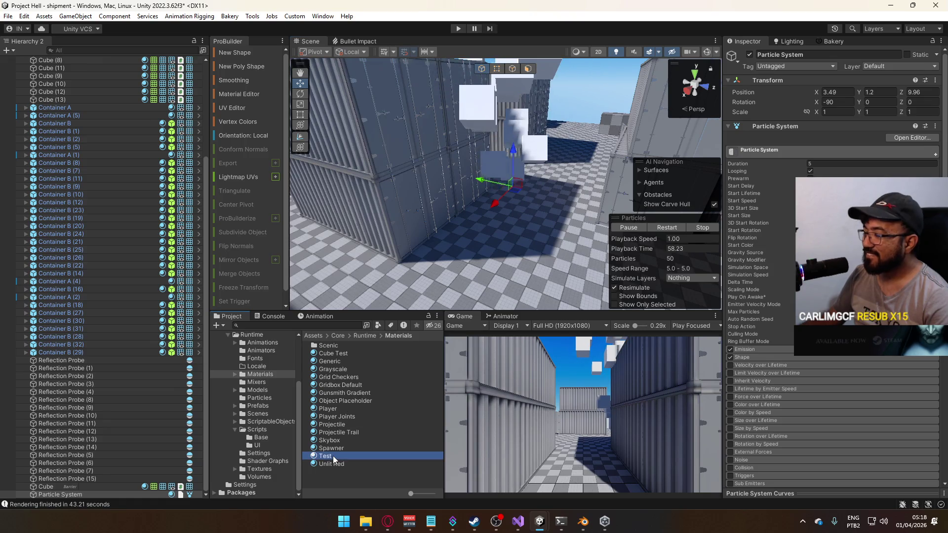
# Switch Cube Test's shader to Shader Graphs/BakeryURPVolumeSpec, then reselect the Particle System.
pyautogui.click(340, 353)
pyautogui.click(848, 64)
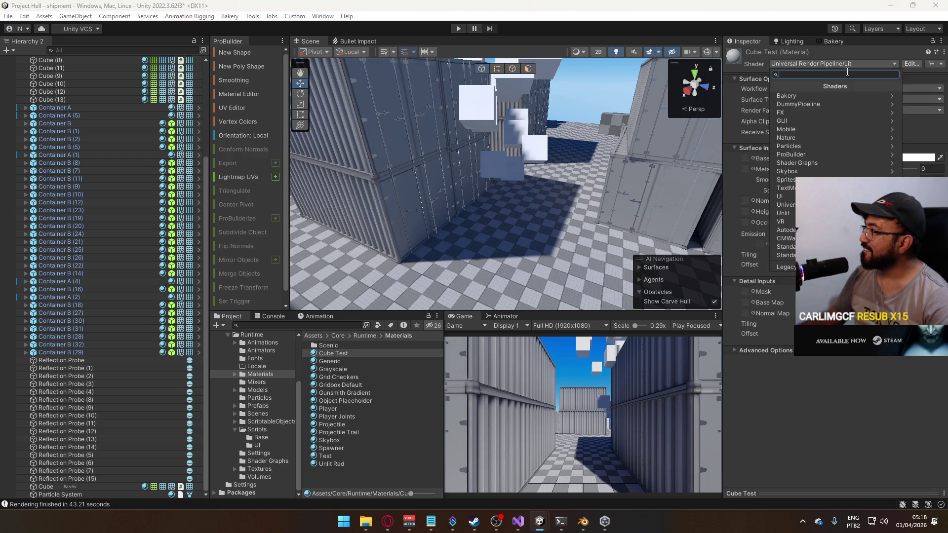
pyautogui.click(836, 383)
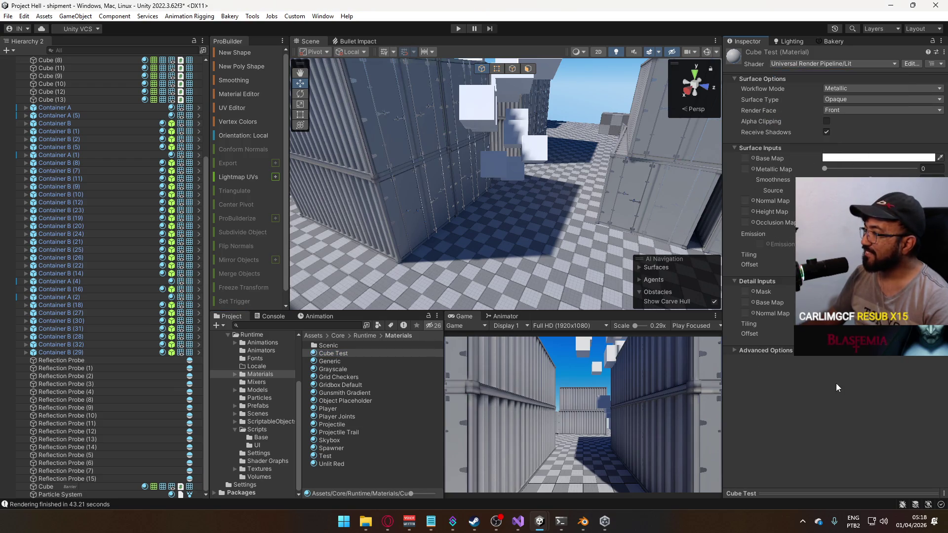
pyautogui.click(828, 64)
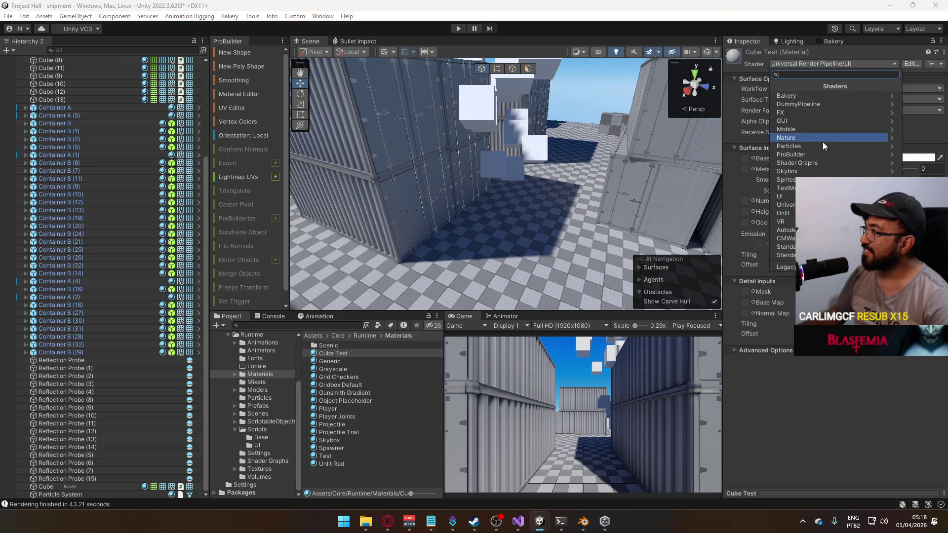
pyautogui.click(818, 164)
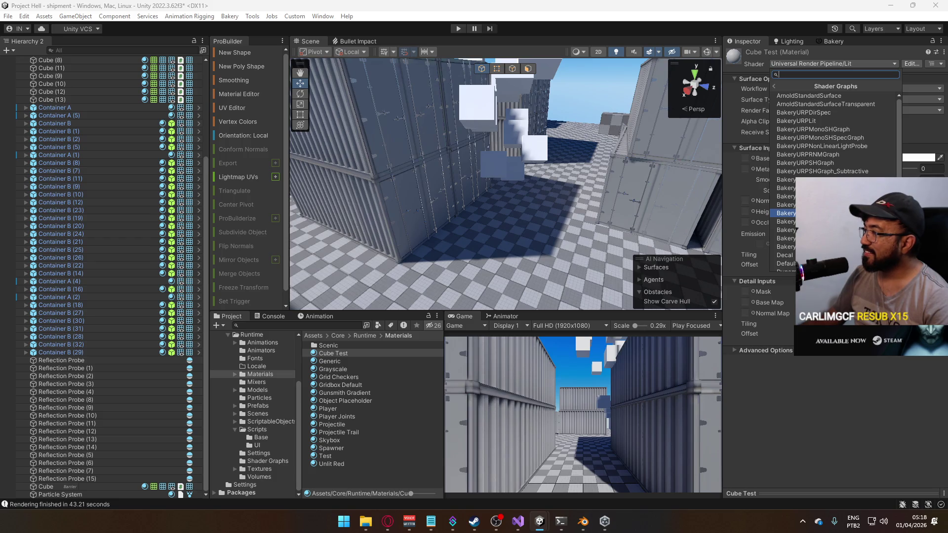
pyautogui.click(790, 246)
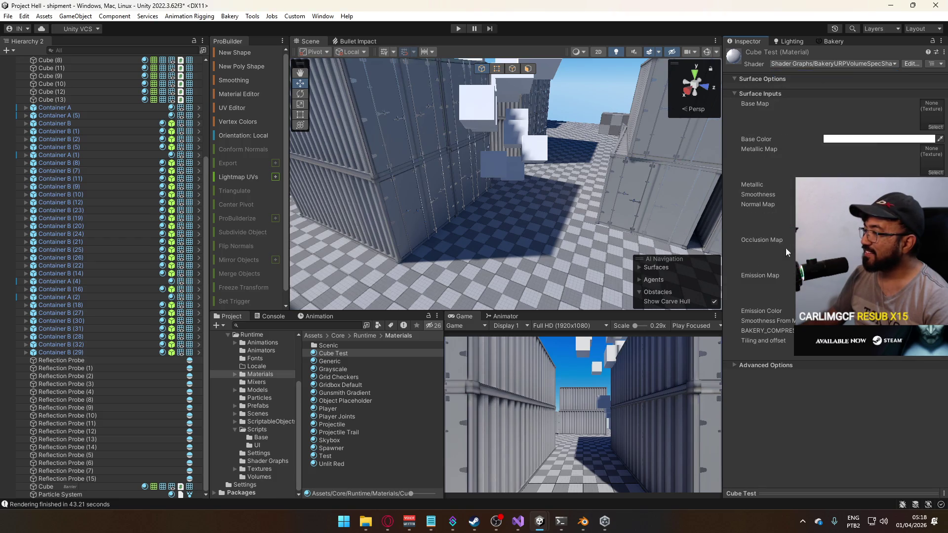
pyautogui.click(372, 355)
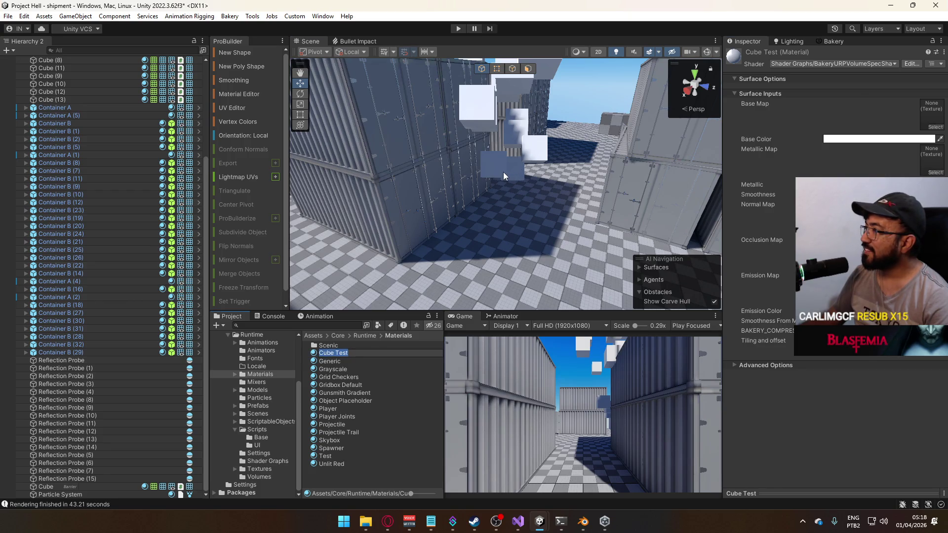
pyautogui.click(502, 172)
pyautogui.scroll(-3, 821, 406)
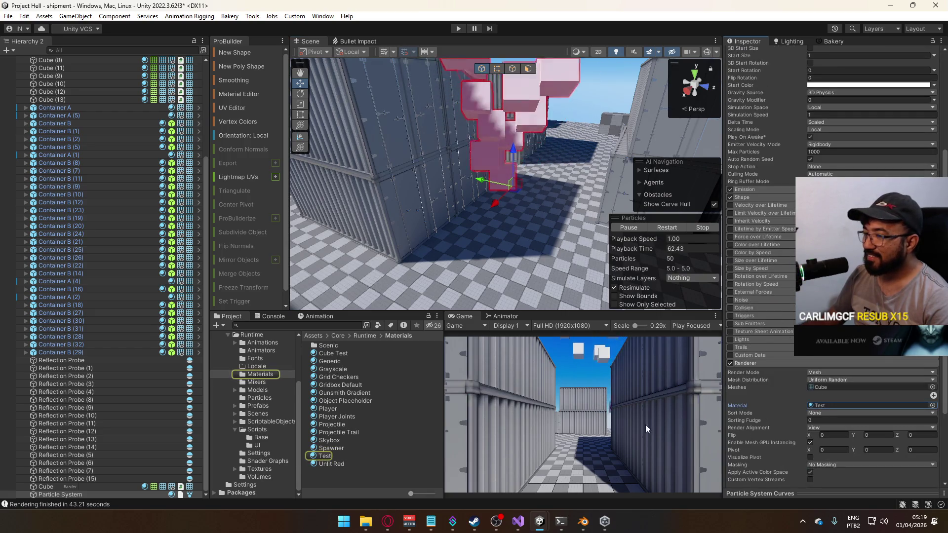
# Delete the Test material and put Cube Test in the Renderer's Material slot.
pyautogui.click(326, 456)
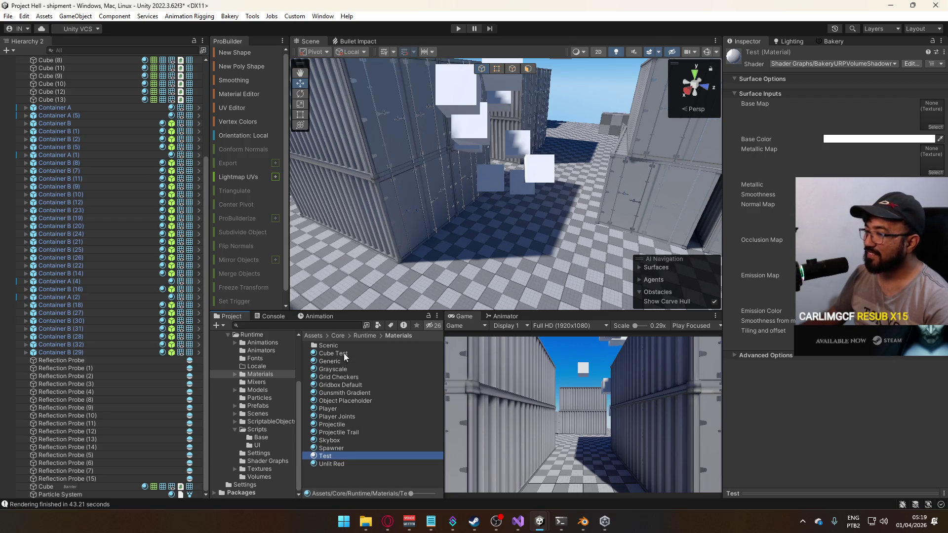
pyautogui.press('Delete')
pyautogui.press('Return')
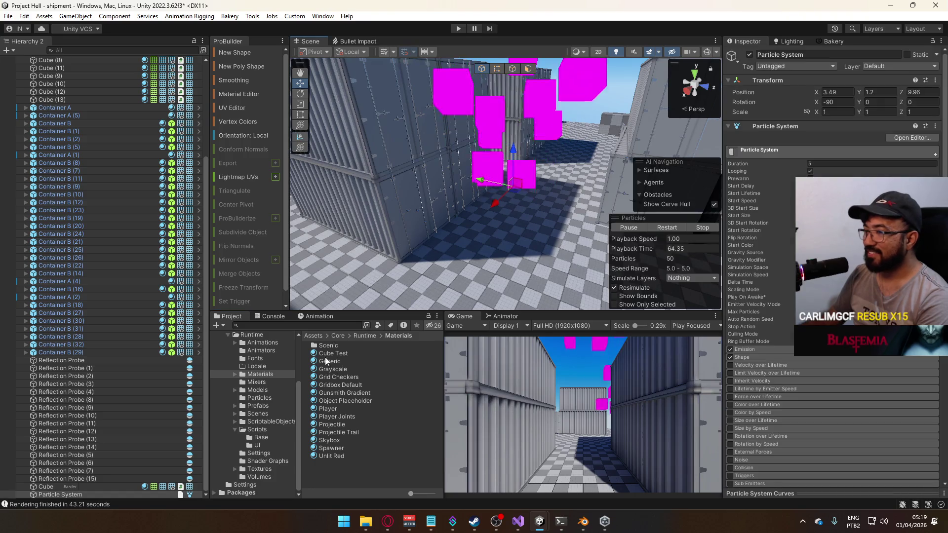
pyautogui.scroll(-10, 832, 296)
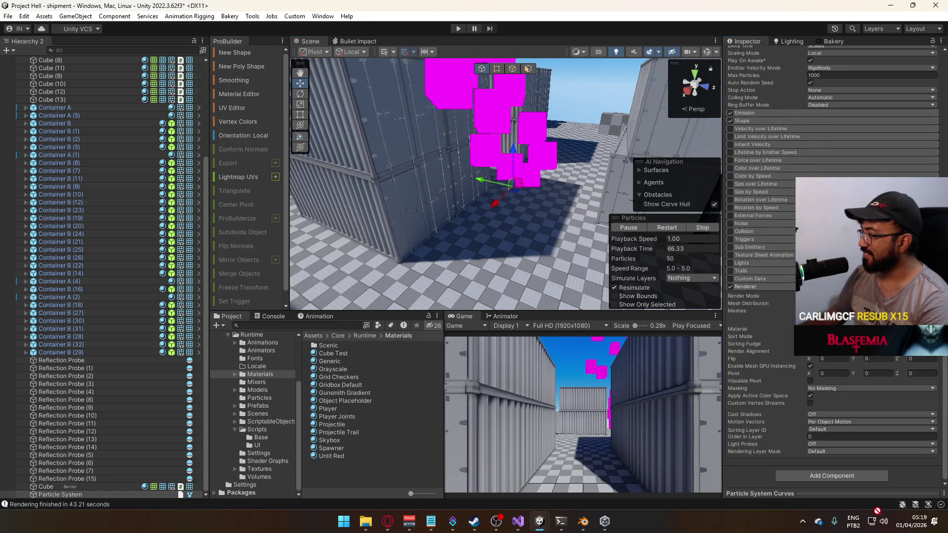
pyautogui.moveTo(333, 353); pyautogui.dragTo(869, 329)
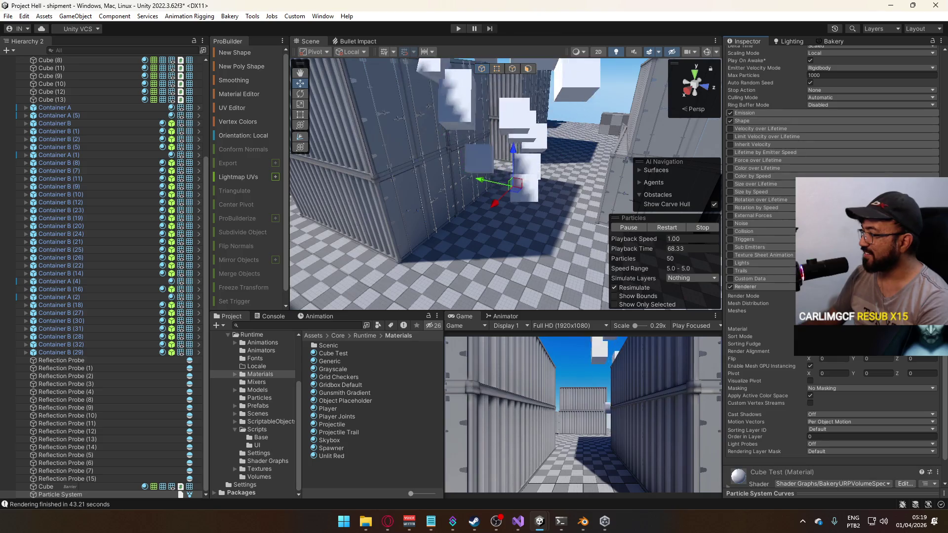
# Set Cube Test's shader to Shader Graphs/BakeryURPVolumeGraph, trying a shadowmask variant first.
pyautogui.click(869, 329)
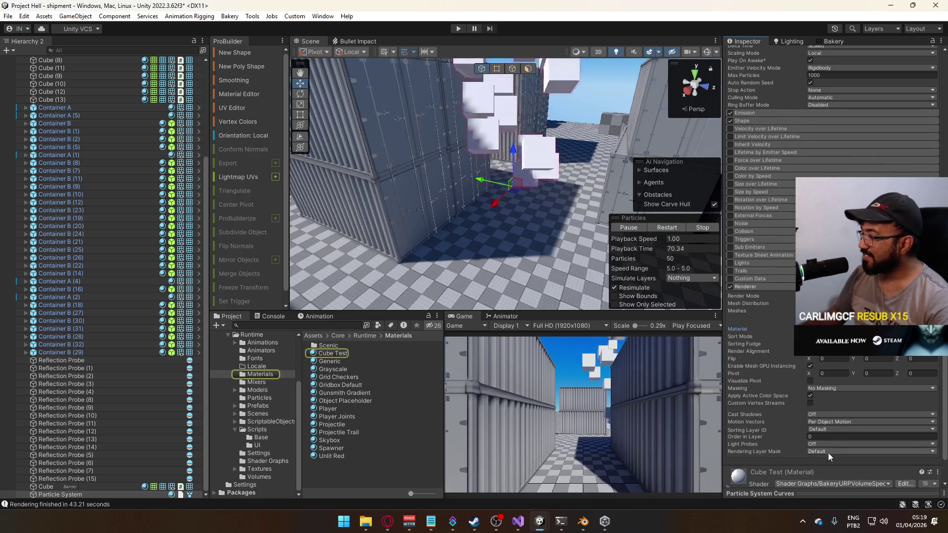
pyautogui.scroll(-1, 828, 455)
pyautogui.click(843, 456)
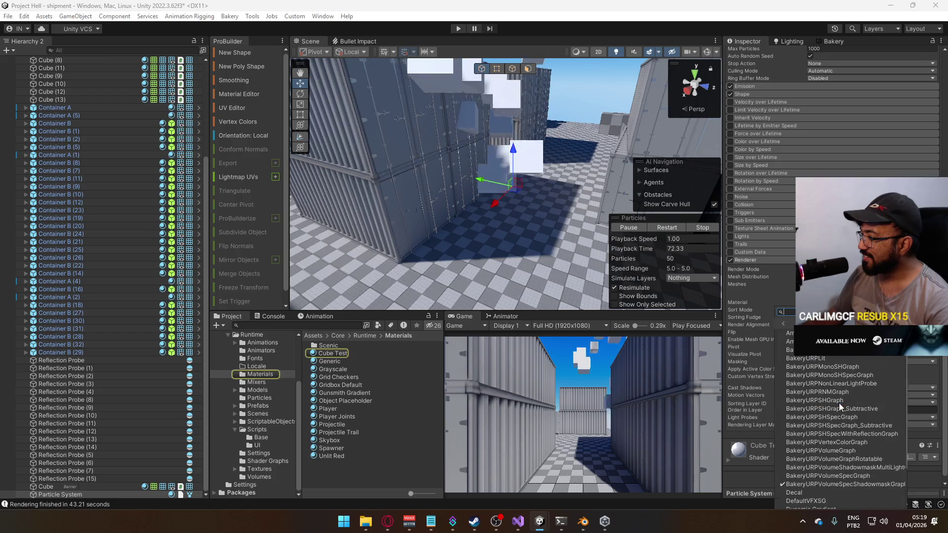
pyautogui.click(851, 468)
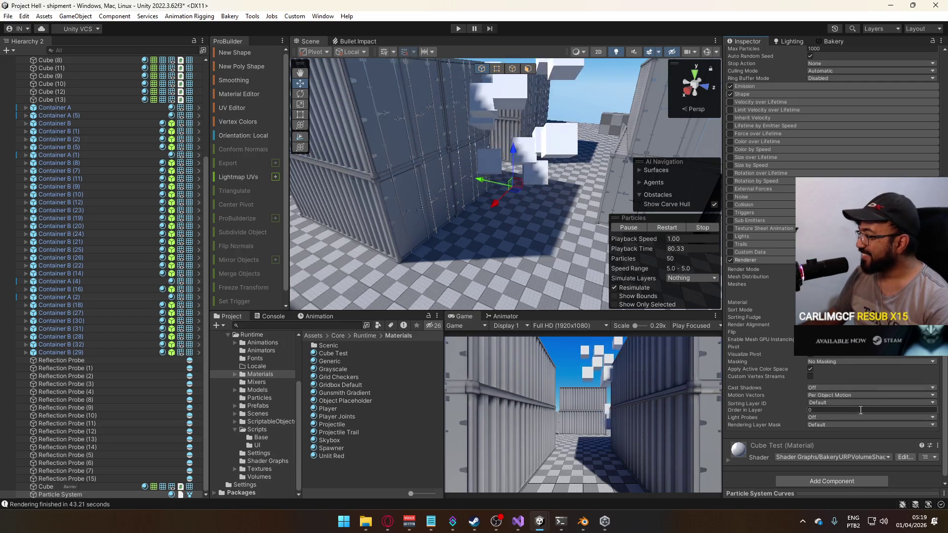
pyautogui.click(348, 353)
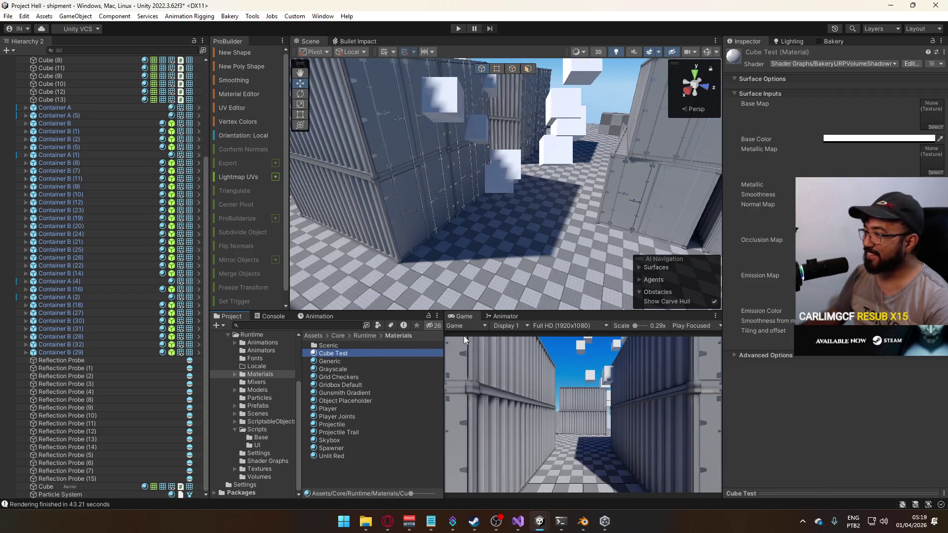
pyautogui.click(836, 64)
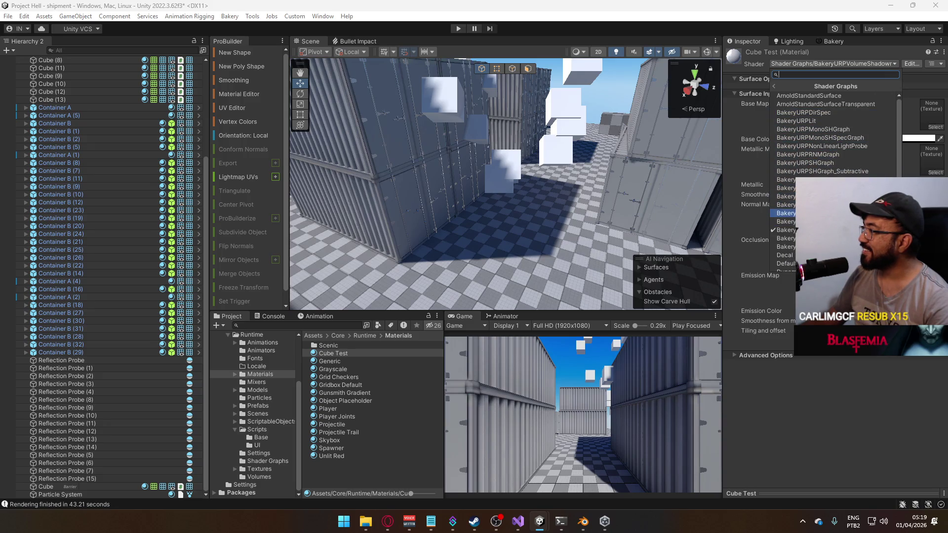
pyautogui.click(789, 213)
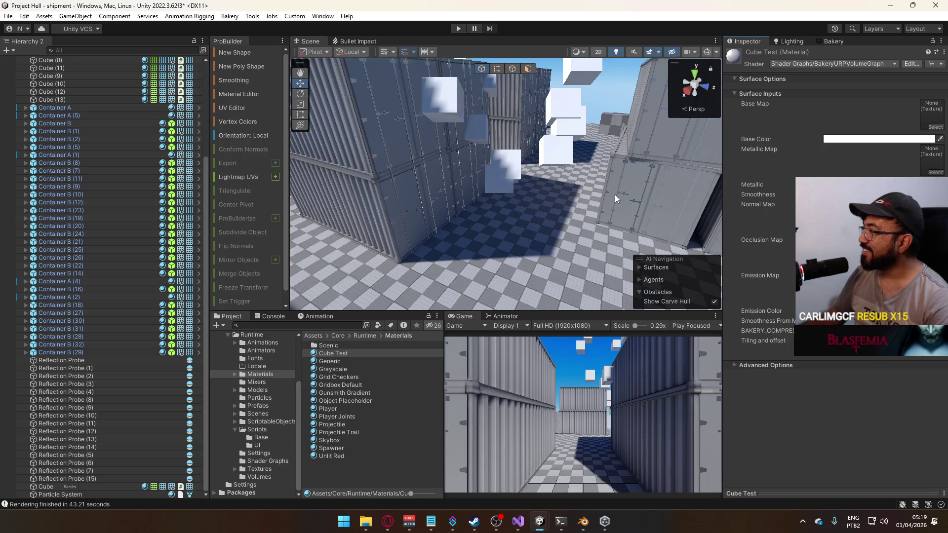
pyautogui.click(547, 149)
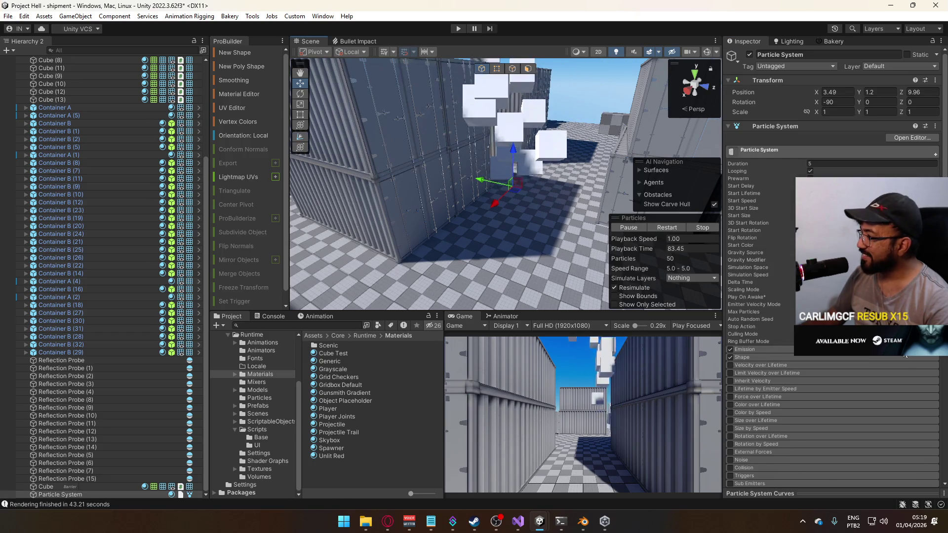
# Deactivate Container B (9) and reselect the Particle System to review its settings.
pyautogui.scroll(-10, 889, 346)
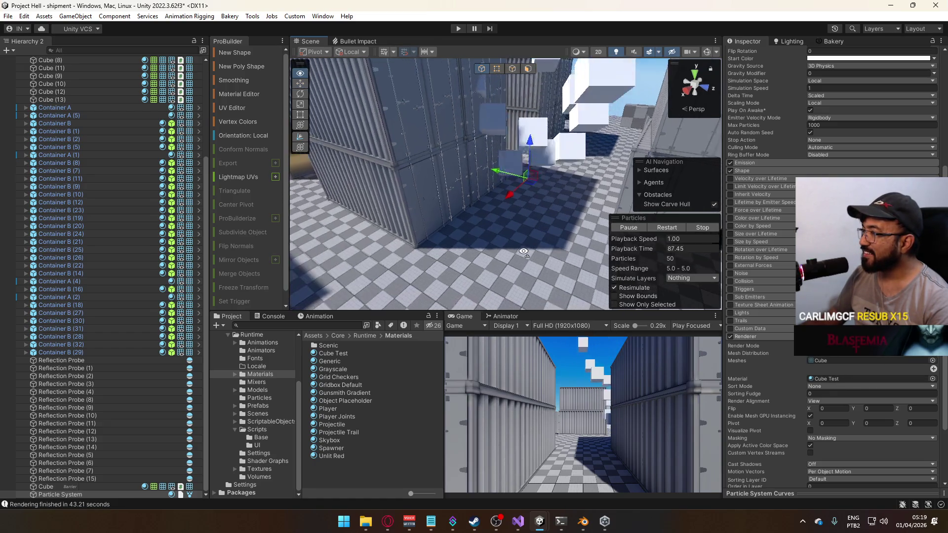
pyautogui.click(434, 195)
pyautogui.scroll(5, 875, 148)
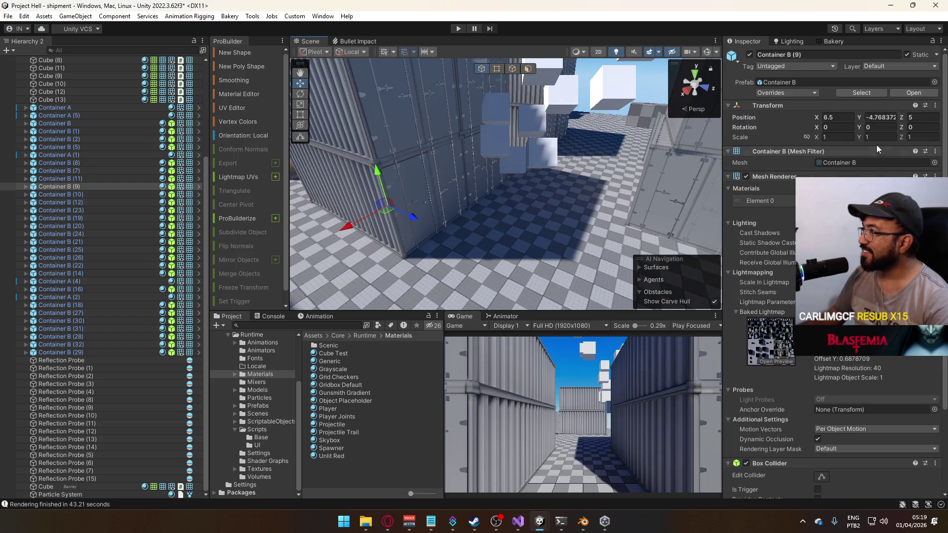
pyautogui.click(748, 54)
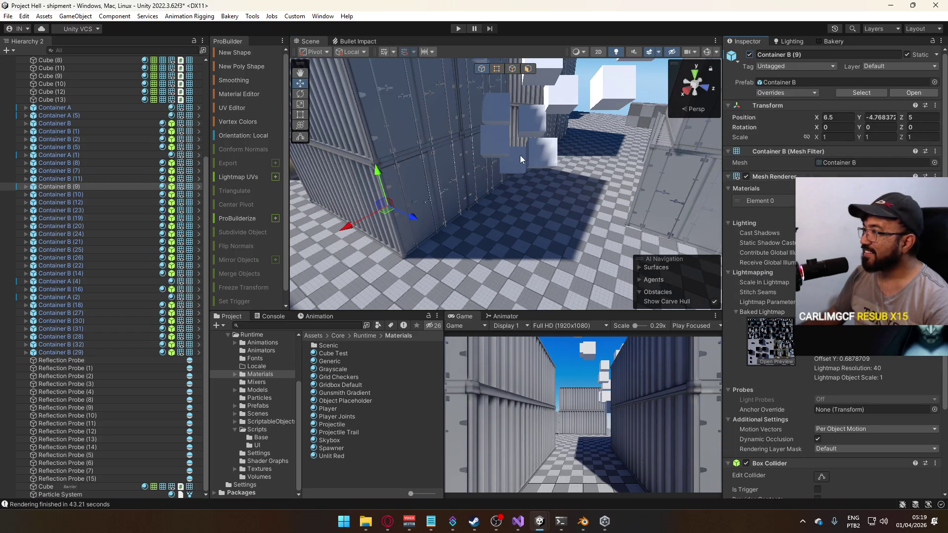
pyautogui.click(519, 156)
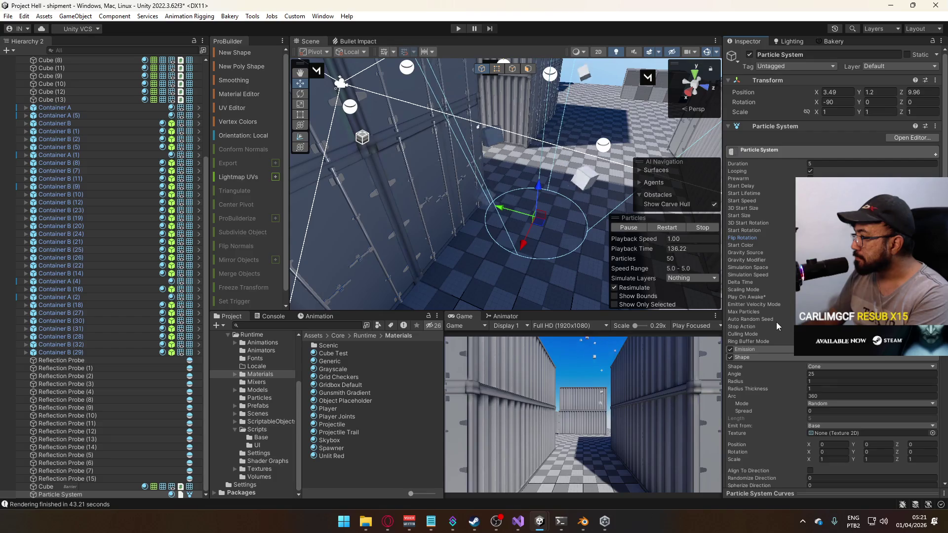
pyautogui.scroll(-3, 782, 331)
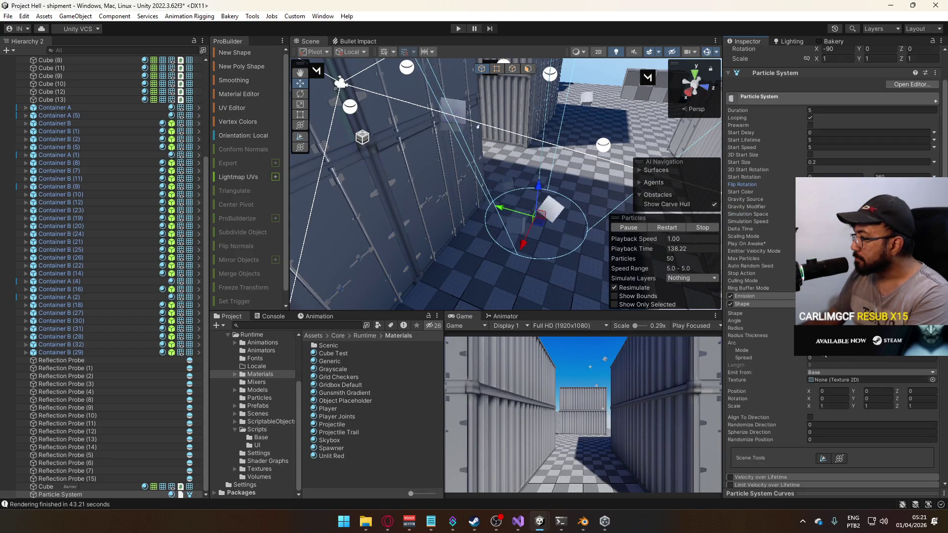
pyautogui.scroll(-3, 786, 345)
pyautogui.scroll(-9, 786, 345)
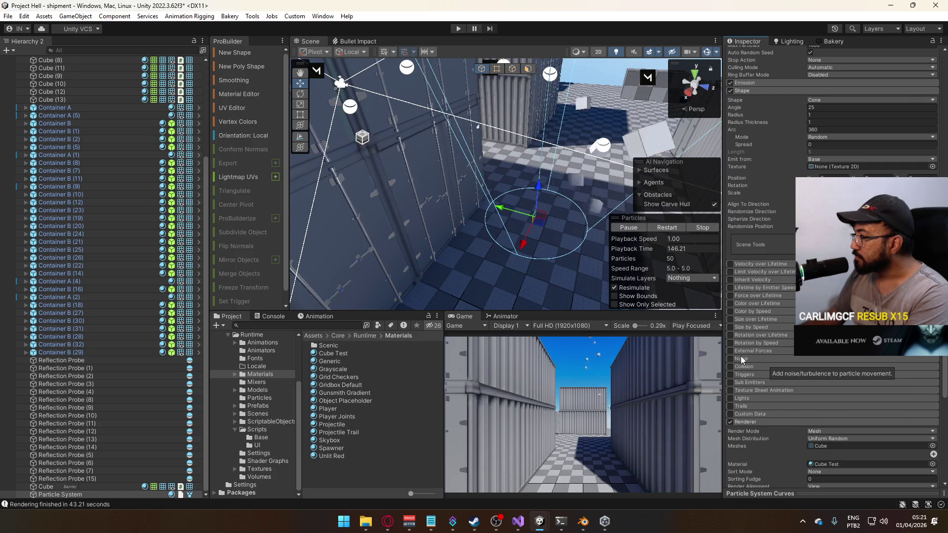
pyautogui.scroll(10, 791, 277)
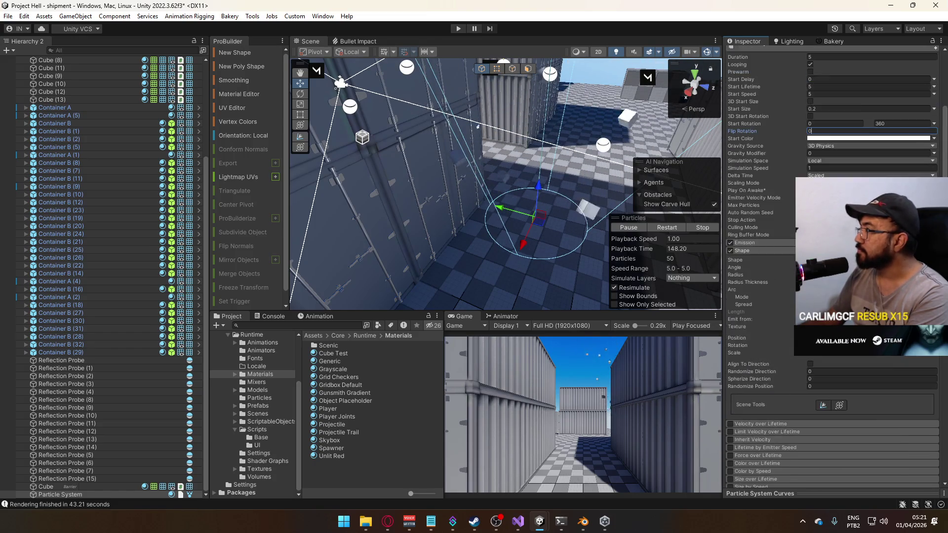
# Add a burst of 30 particles at time 0, set Rate over Time to 0, and shrink the cone radius.
pyautogui.click(784, 324)
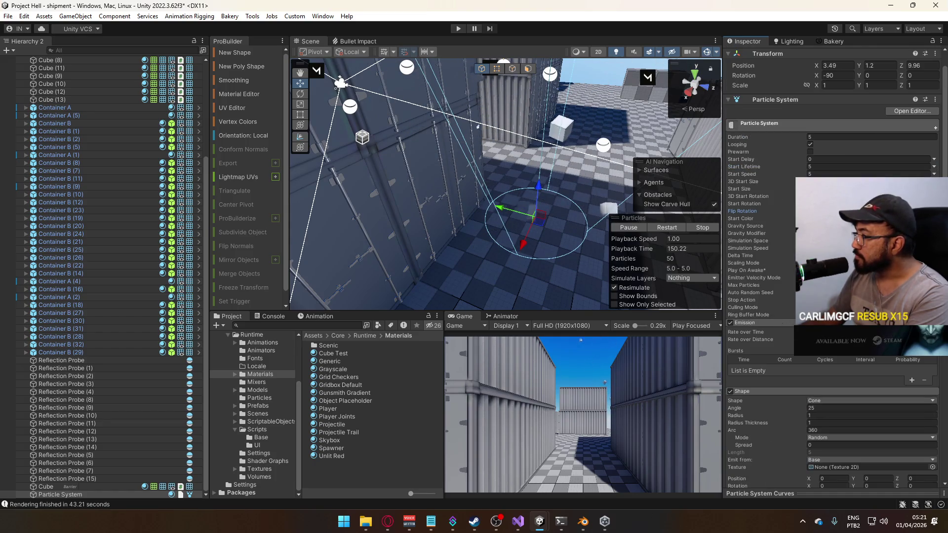
pyautogui.scroll(-1, 785, 319)
pyautogui.click(911, 355)
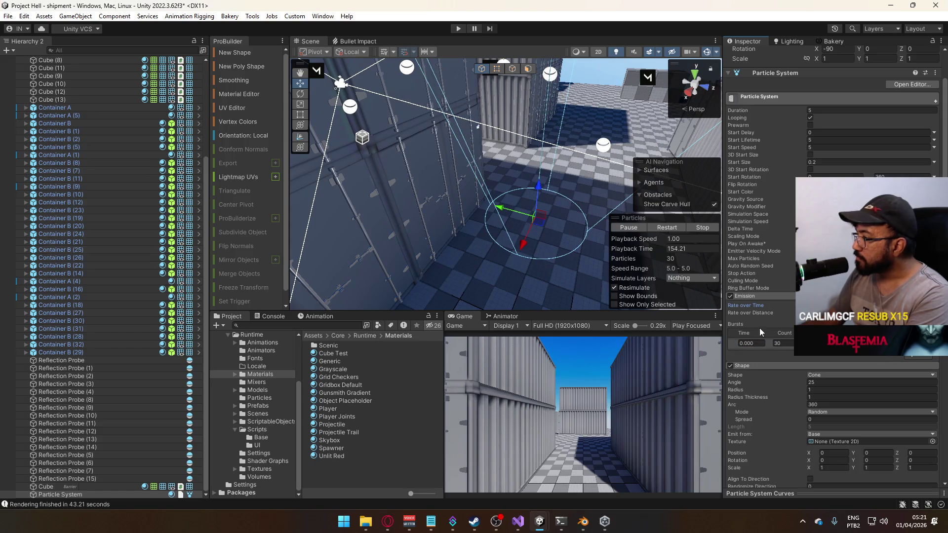
pyautogui.scroll(2, 834, 272)
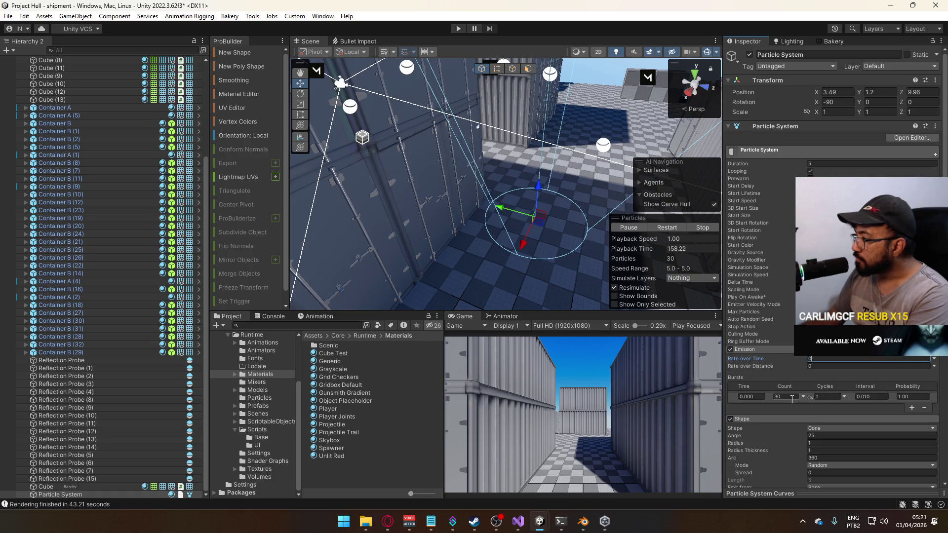
pyautogui.scroll(-12, 790, 321)
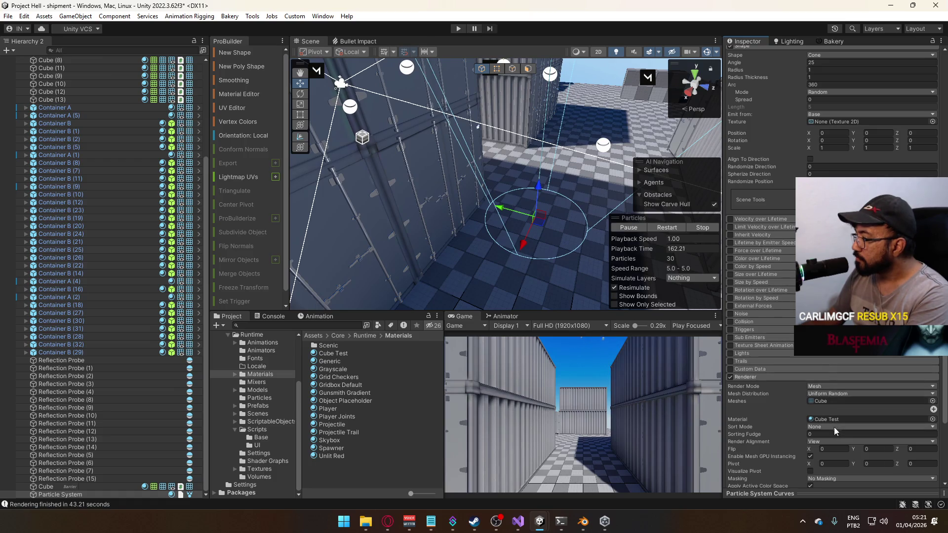
pyautogui.scroll(3, 834, 415)
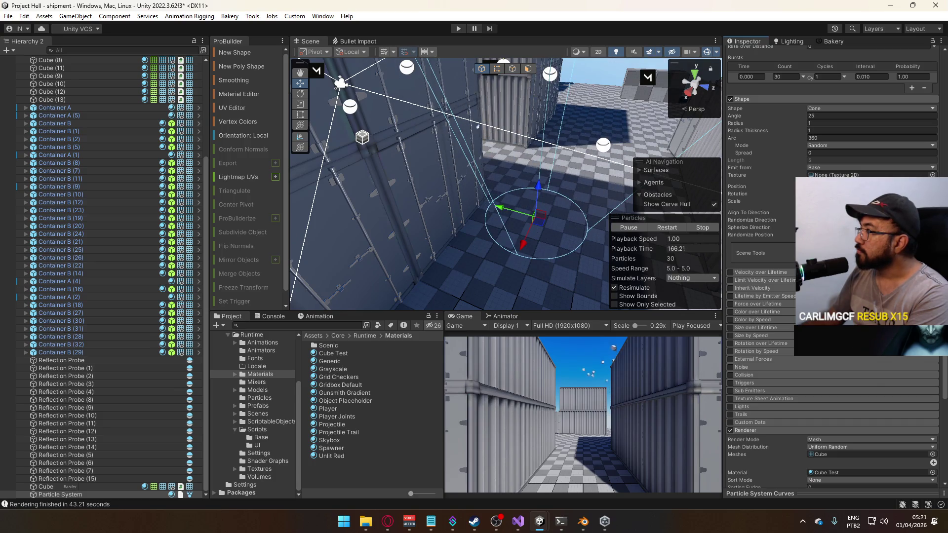
pyautogui.scroll(2, 777, 237)
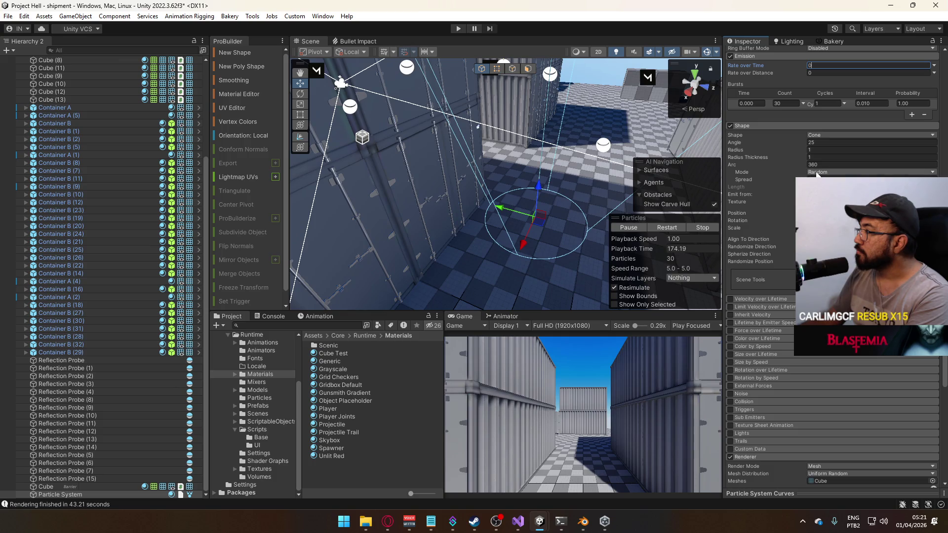
pyautogui.click(829, 207)
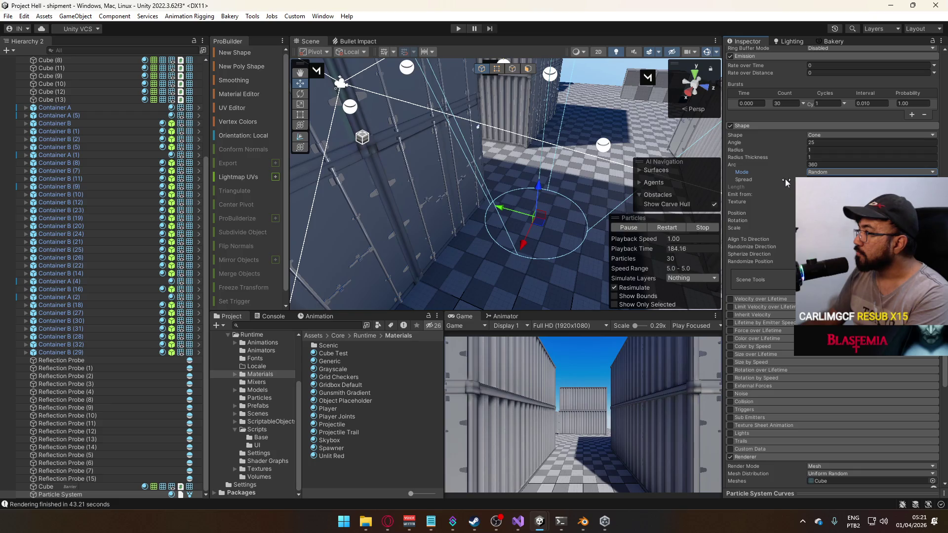
pyautogui.moveTo(799, 151); pyautogui.dragTo(786, 152)
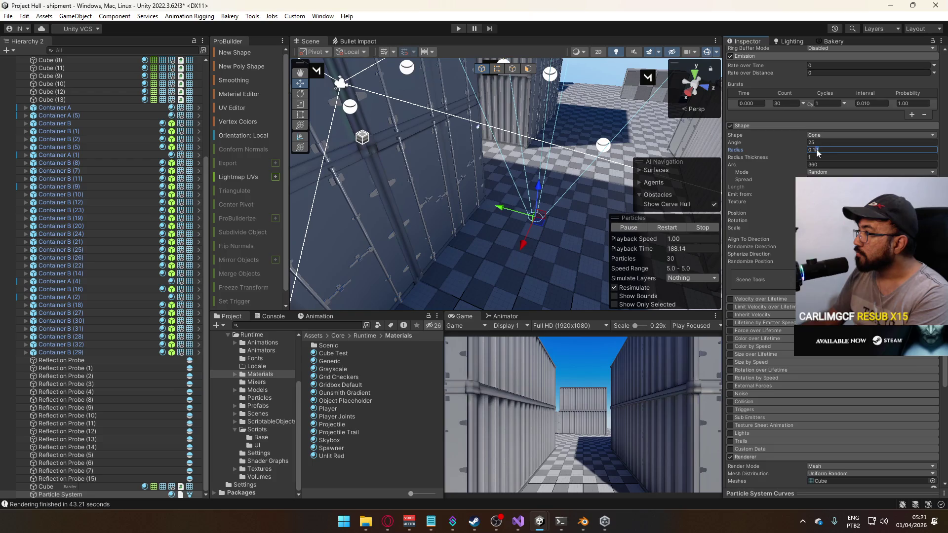
pyautogui.press('BackSpace')
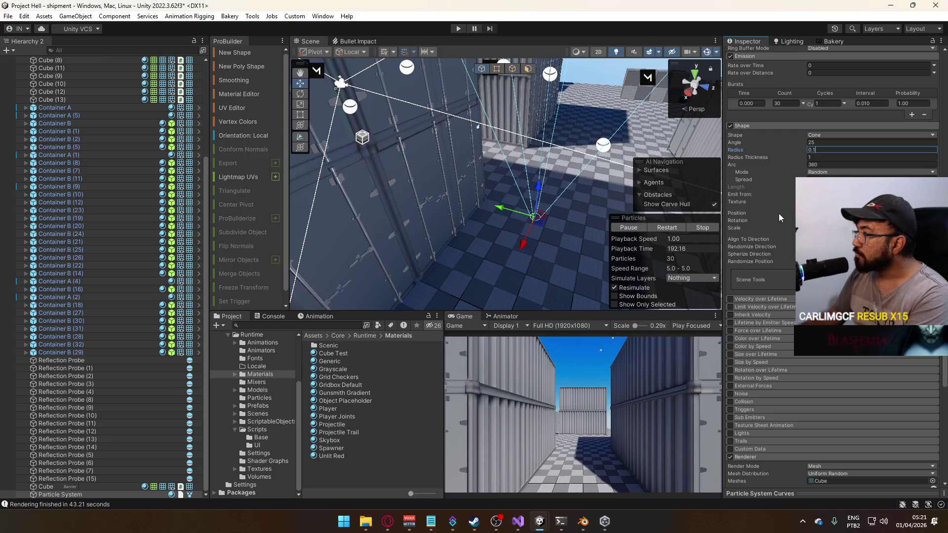
pyautogui.moveTo(587, 242)
pyautogui.mouseDown()
pyautogui.moveTo(592, 51)
pyautogui.moveTo(616, 24)
pyautogui.moveTo(583, 148)
pyautogui.moveTo(568, 168)
pyautogui.mouseUp()
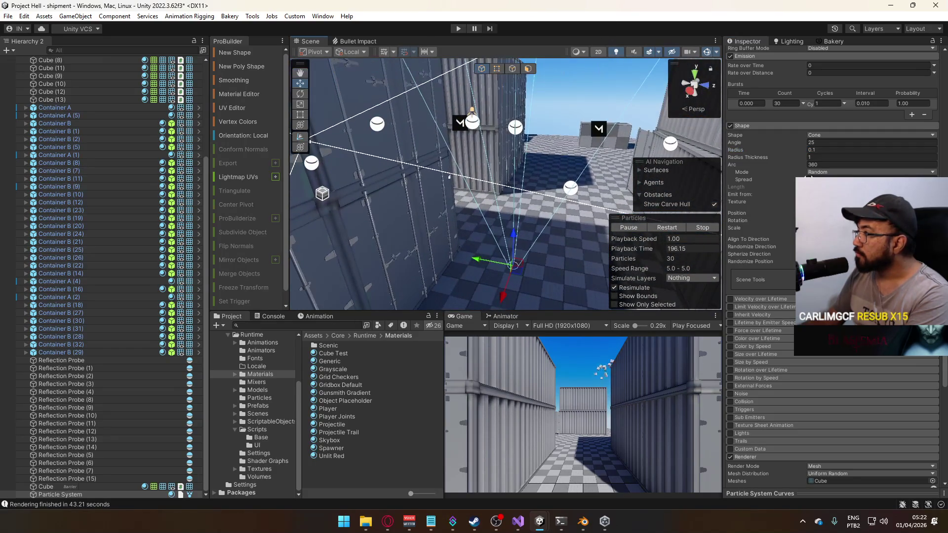
pyautogui.moveTo(783, 141)
pyautogui.mouseDown()
pyautogui.moveTo(692, 141)
pyautogui.moveTo(806, 154)
pyautogui.moveTo(402, 251)
pyautogui.mouseUp()
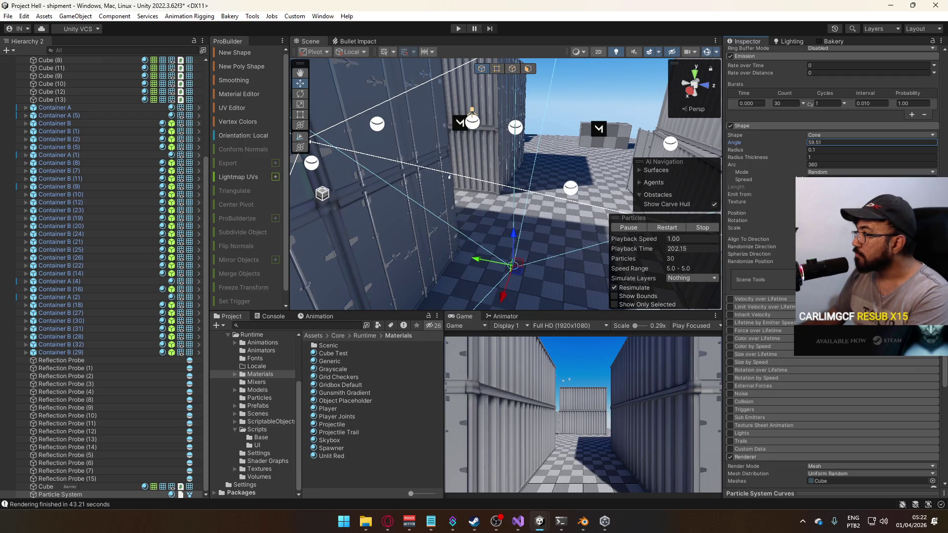
pyautogui.click(782, 158)
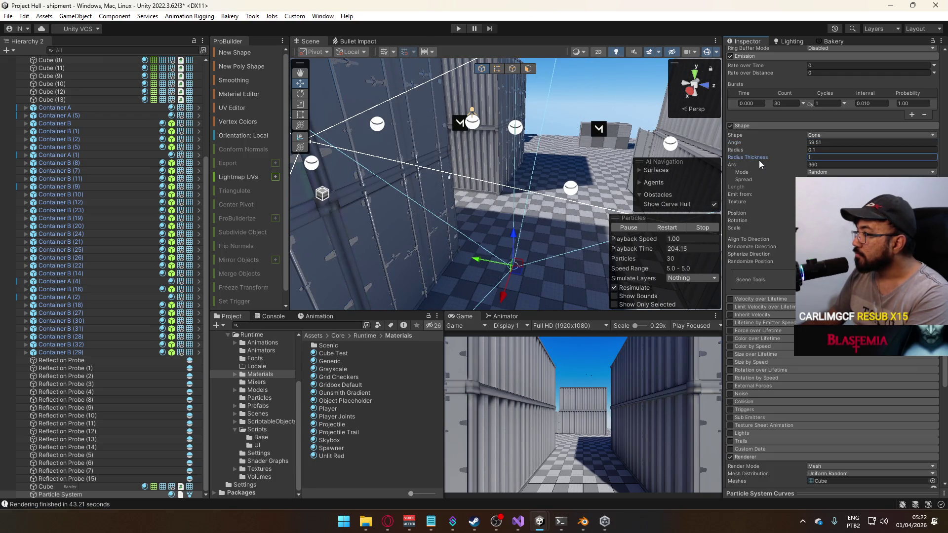
pyautogui.click(871, 157)
pyautogui.write('0.7')
pyautogui.moveTo(767, 160); pyautogui.dragTo(696, 156)
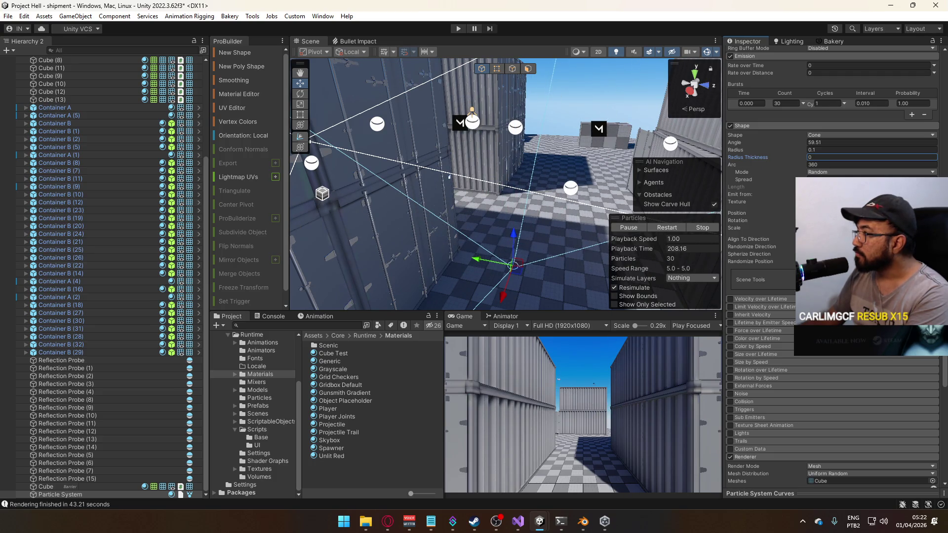
pyautogui.click(781, 247)
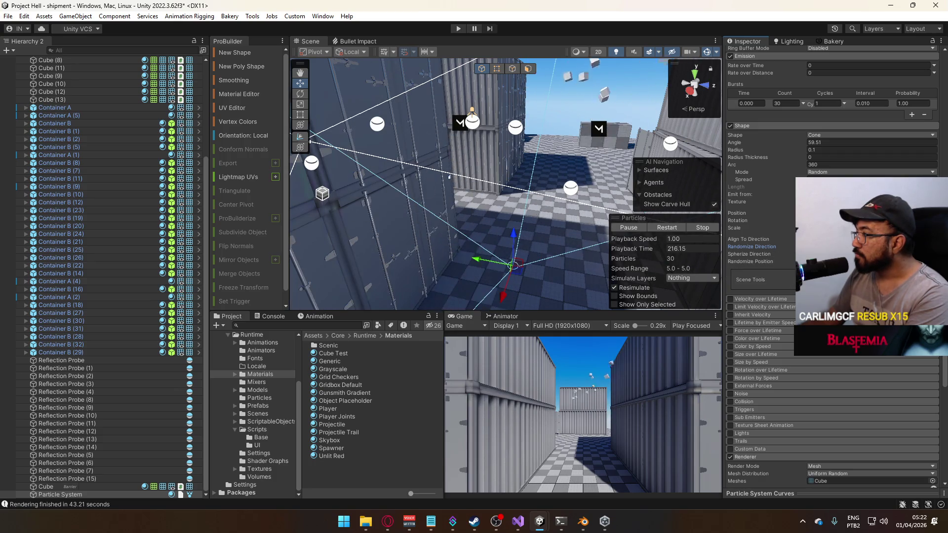
pyautogui.moveTo(777, 229)
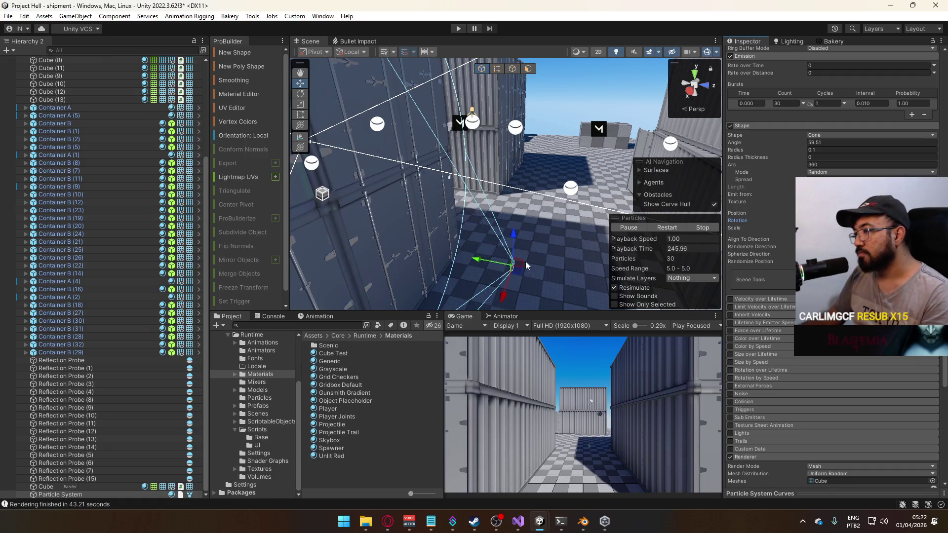
# Rotate the emitter with the Rotate tool so the cube burst sprays upward.
pyautogui.moveTo(525, 262); pyautogui.dragTo(539, 162)
pyautogui.press('e')
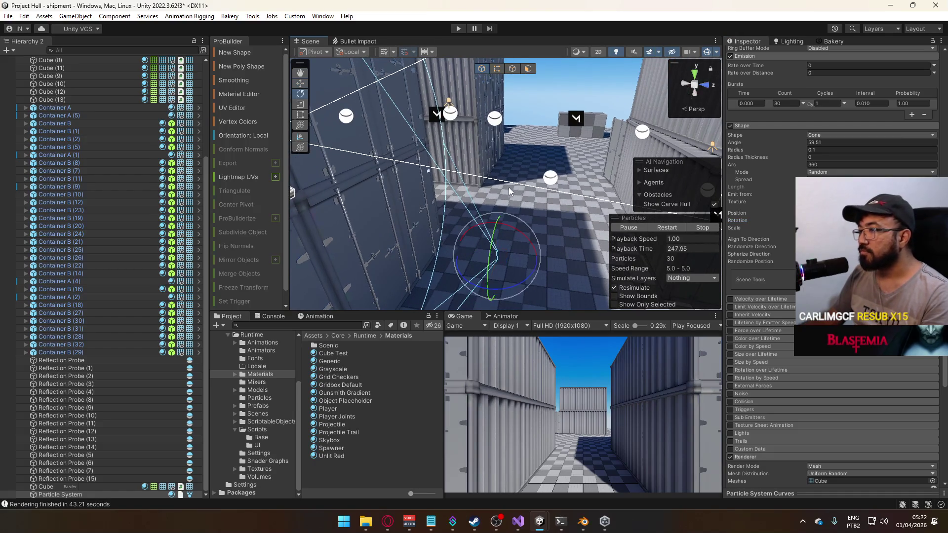
pyautogui.moveTo(508, 230)
pyautogui.mouseDown()
pyautogui.moveTo(610, 285)
pyautogui.moveTo(592, 296)
pyautogui.moveTo(565, 256)
pyautogui.mouseUp()
pyautogui.scroll(15, 829, 277)
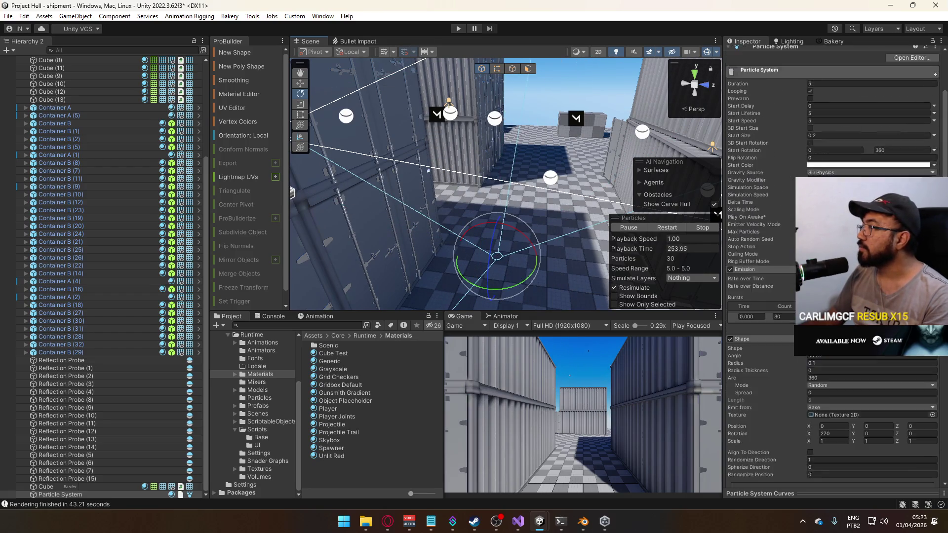
pyautogui.moveTo(540, 301)
pyautogui.mouseDown()
pyautogui.moveTo(540, 271)
pyautogui.moveTo(590, 171)
pyautogui.moveTo(539, 136)
pyautogui.mouseUp()
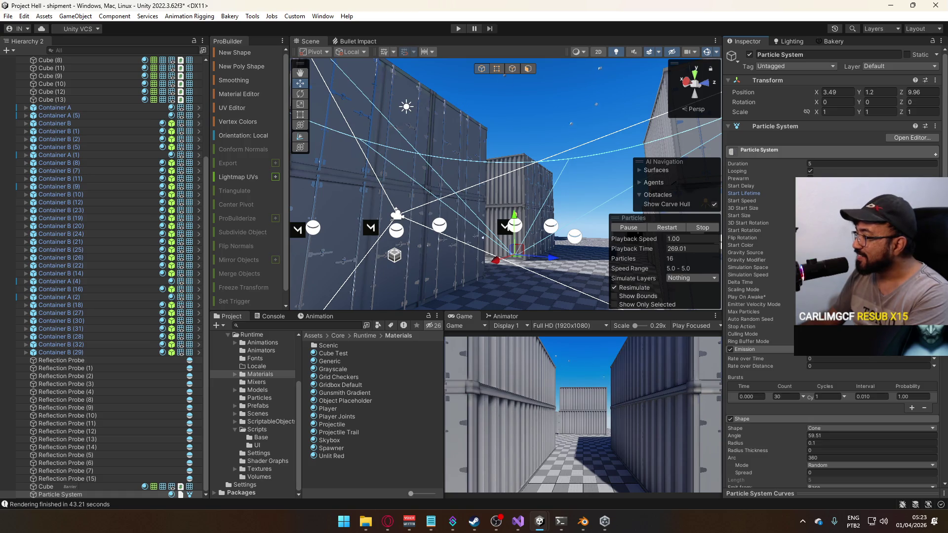
pyautogui.scroll(-5, 832, 267)
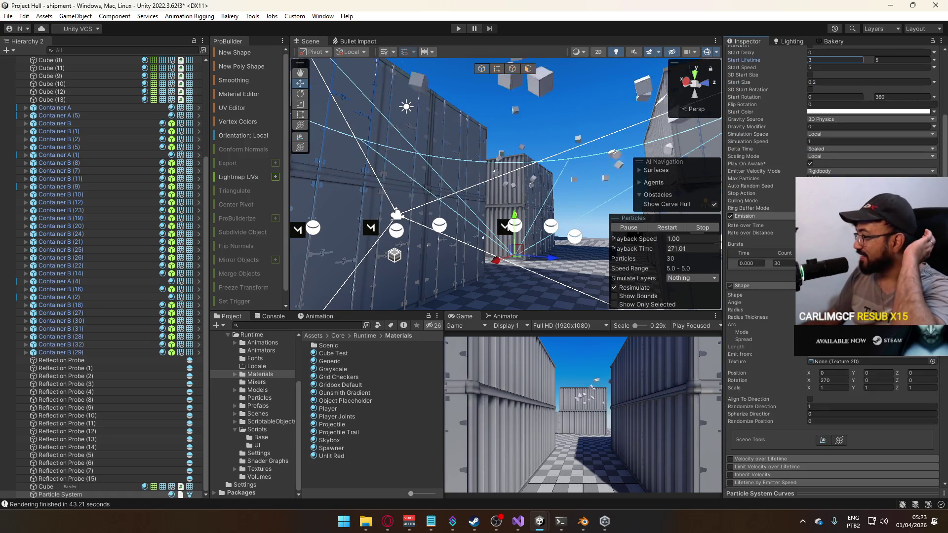
pyautogui.click(839, 294)
pyautogui.click(789, 305)
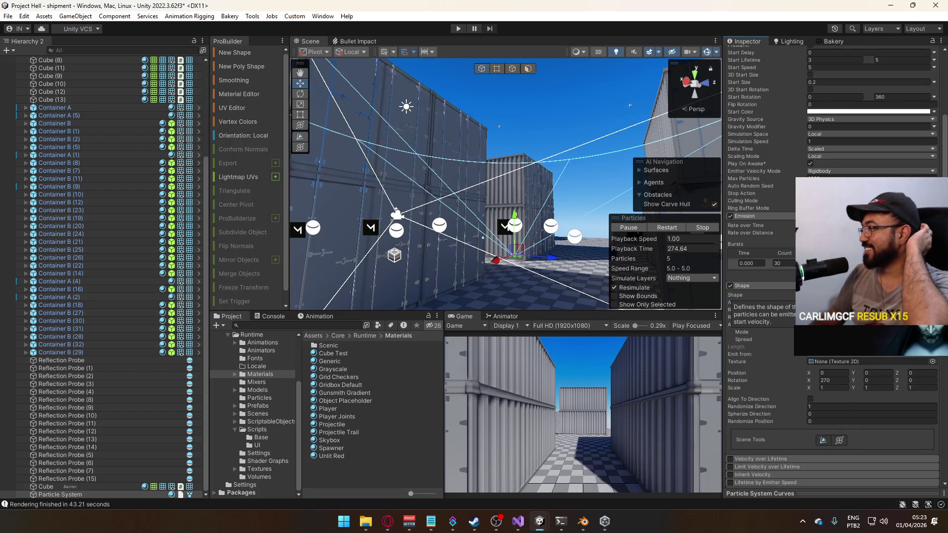
pyautogui.scroll(-1, 829, 356)
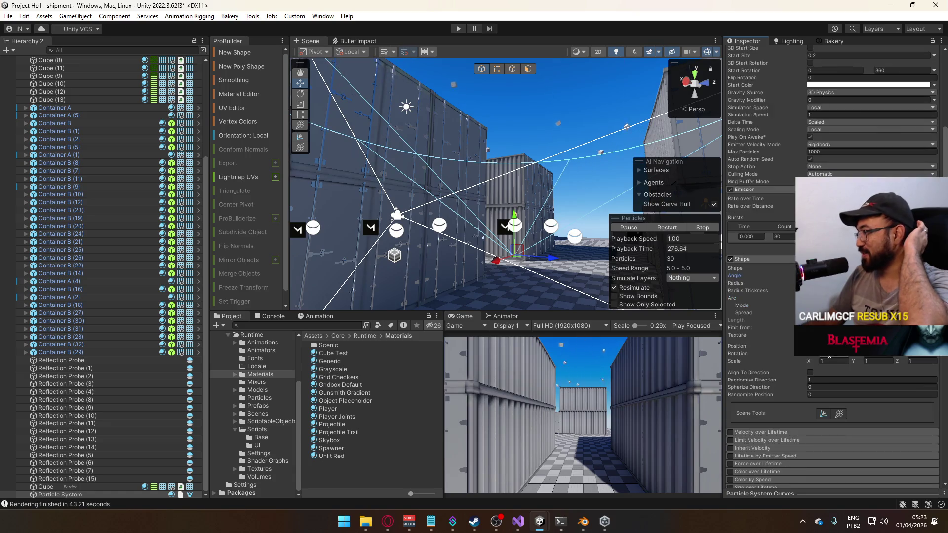
pyautogui.scroll(-3, 829, 355)
pyautogui.scroll(-2, 832, 356)
pyautogui.scroll(-3, 814, 357)
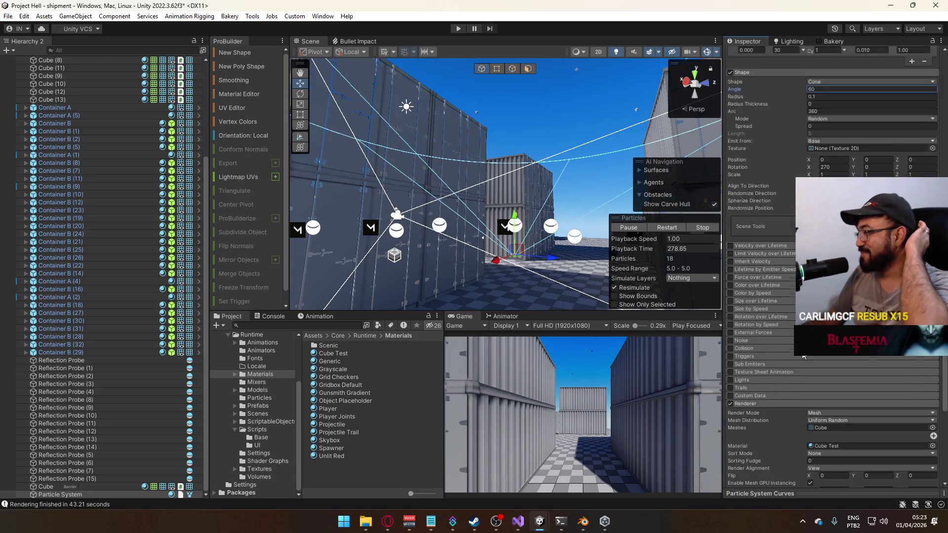
pyautogui.scroll(-2, 803, 357)
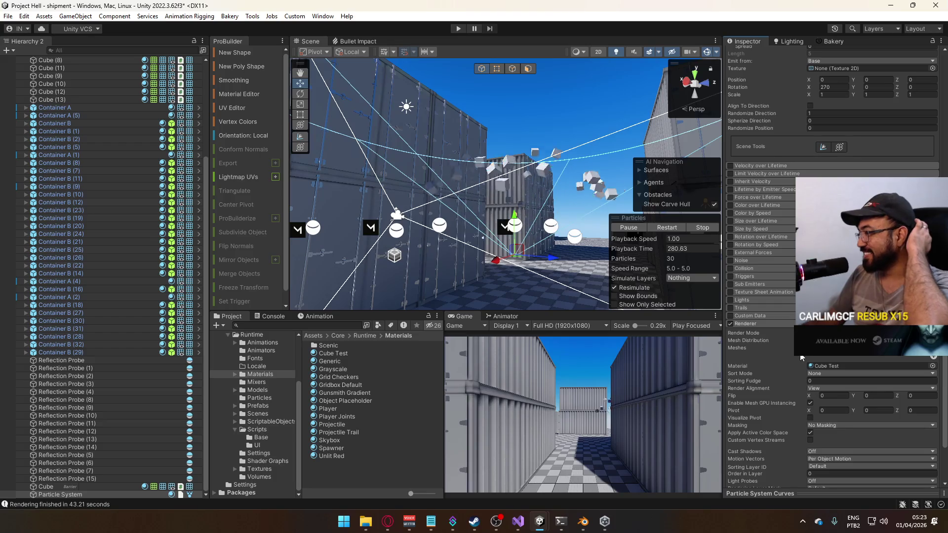
# In the Renderer module, set Render Alignment to World and keep Per Object Motion vectors.
pyautogui.click(820, 389)
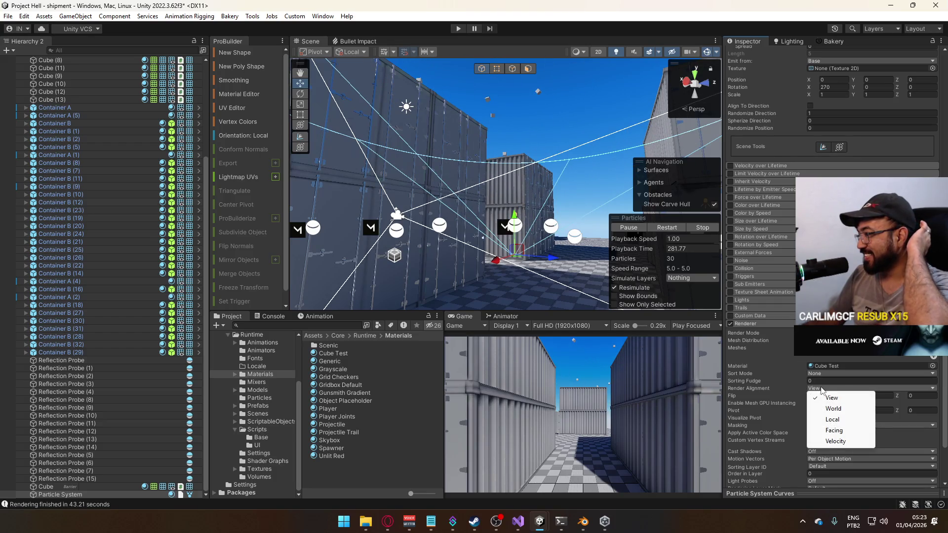
pyautogui.click(833, 409)
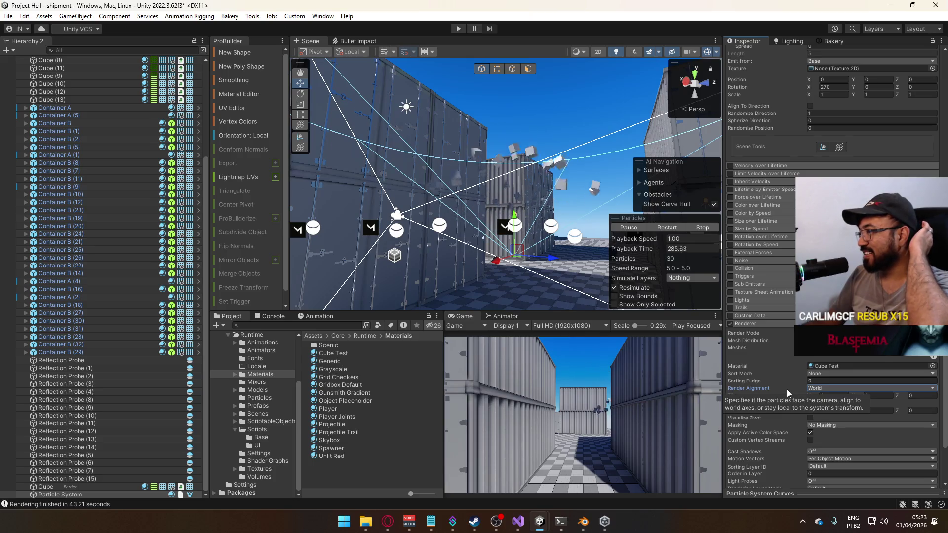
pyautogui.scroll(-3, 787, 389)
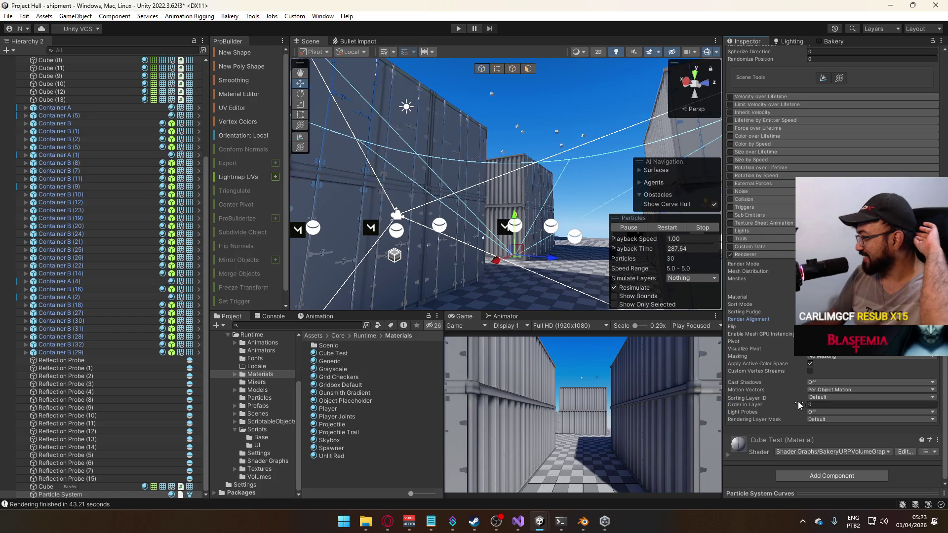
pyautogui.click(833, 390)
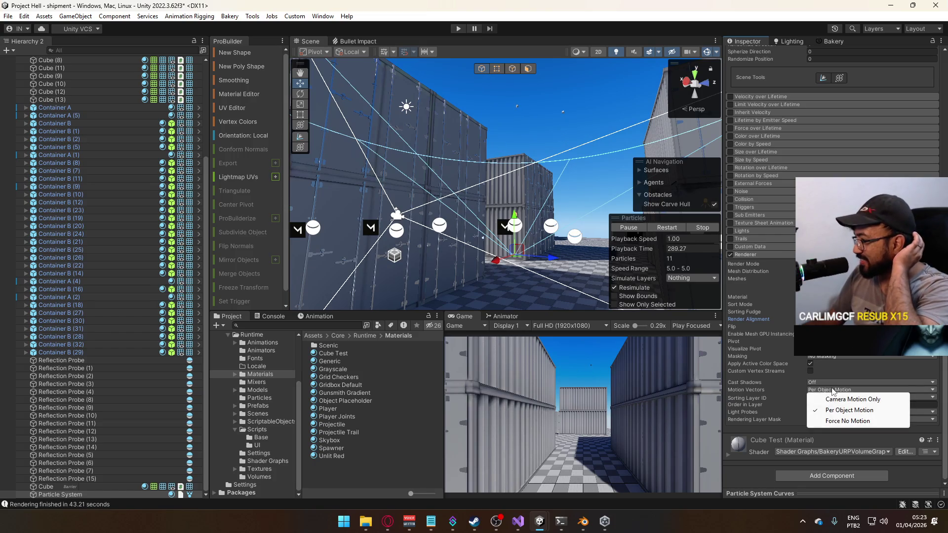
pyautogui.click(765, 394)
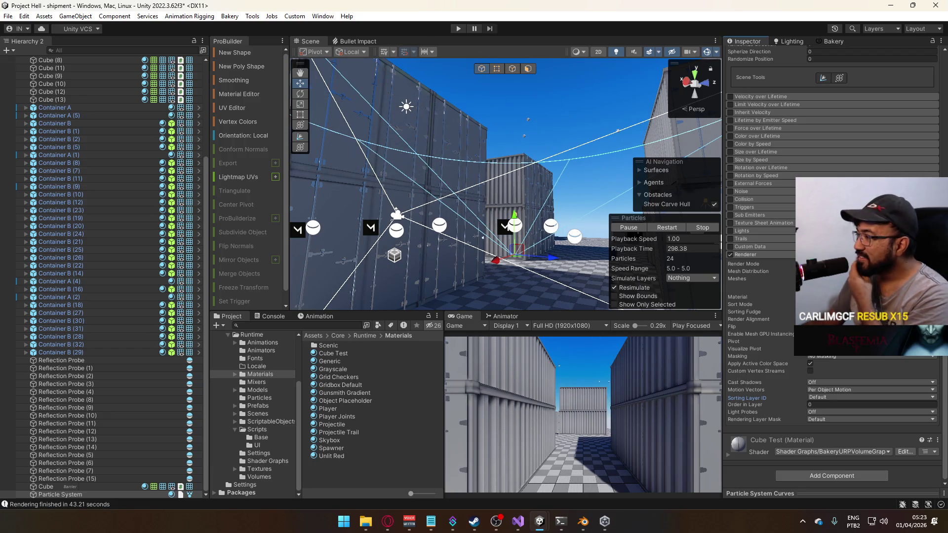
pyautogui.click(869, 319)
pyautogui.click(767, 318)
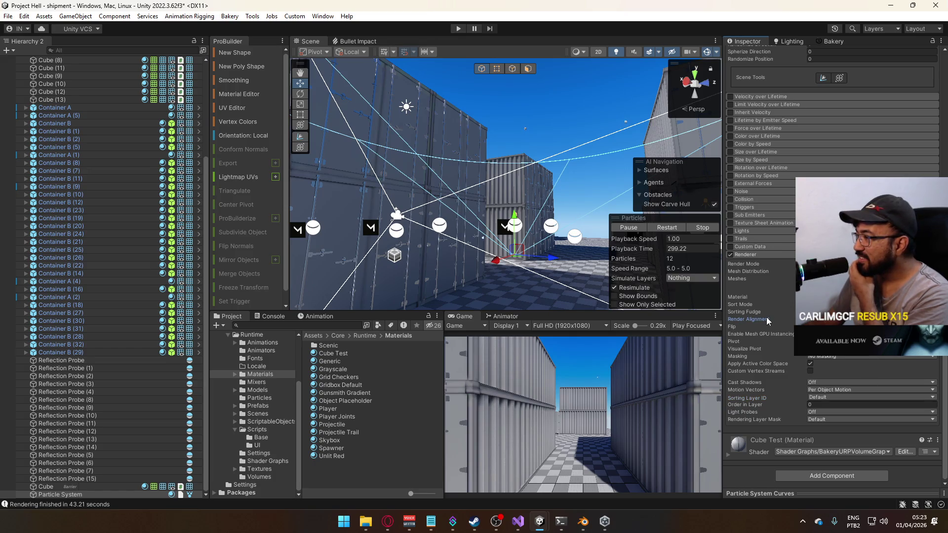
pyautogui.moveTo(769, 304)
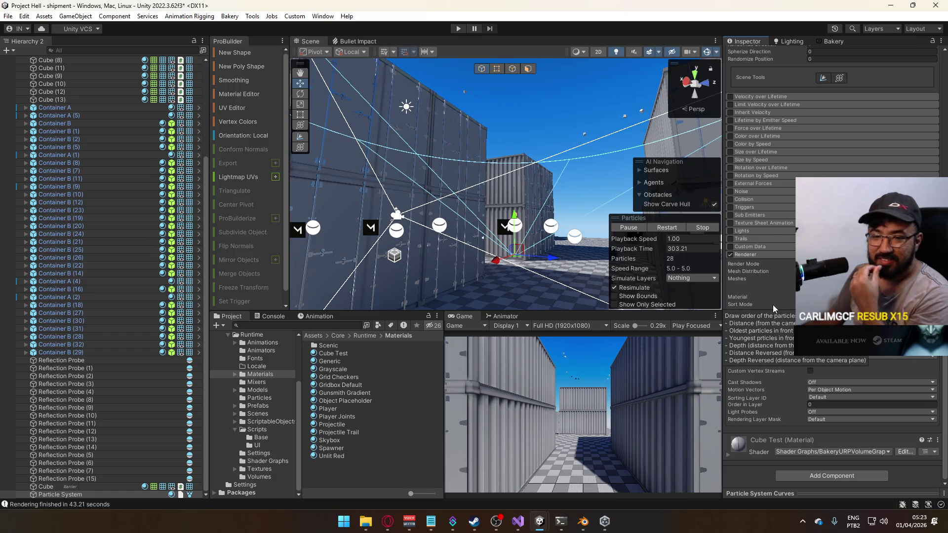
pyautogui.scroll(3, 776, 307)
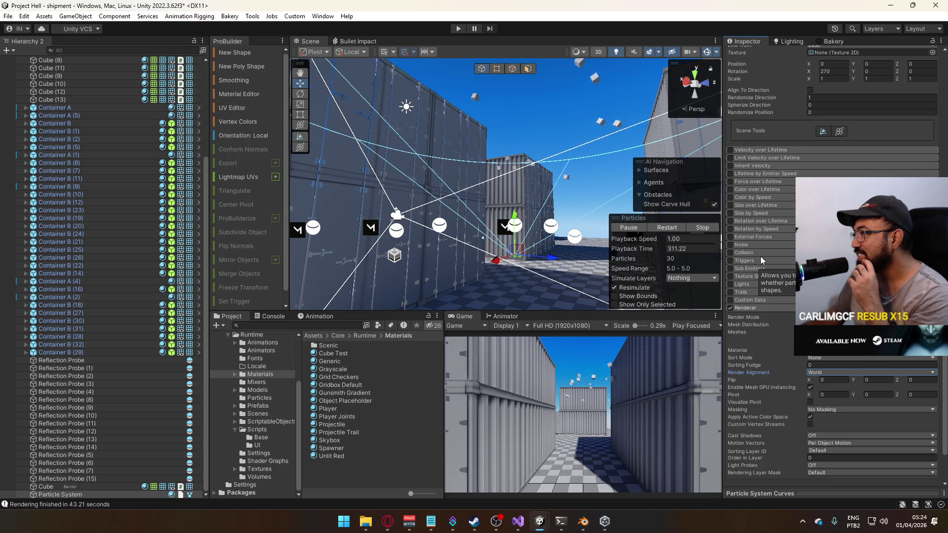
pyautogui.scroll(2, 768, 221)
pyautogui.scroll(2, 778, 225)
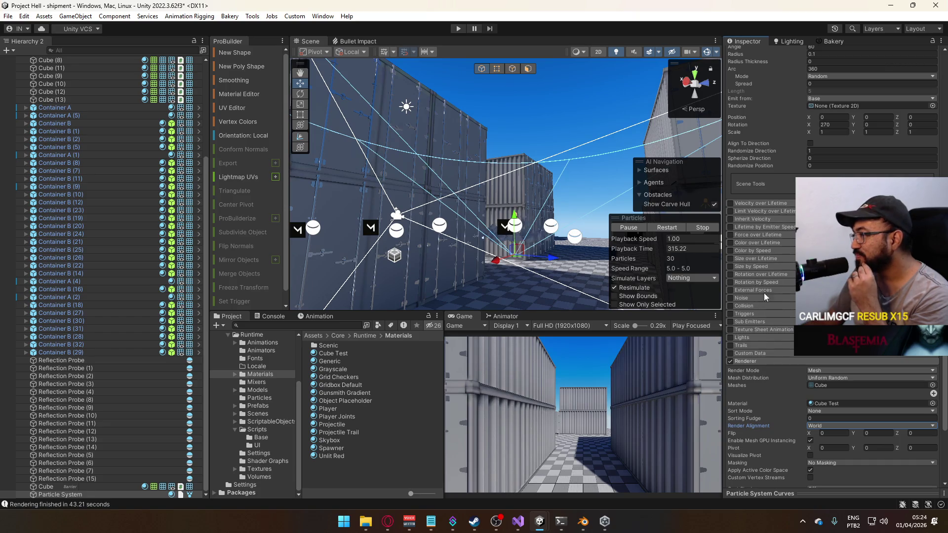
# Enable the Size over Lifetime module on the cube debris Particle System.
pyautogui.click(751, 258)
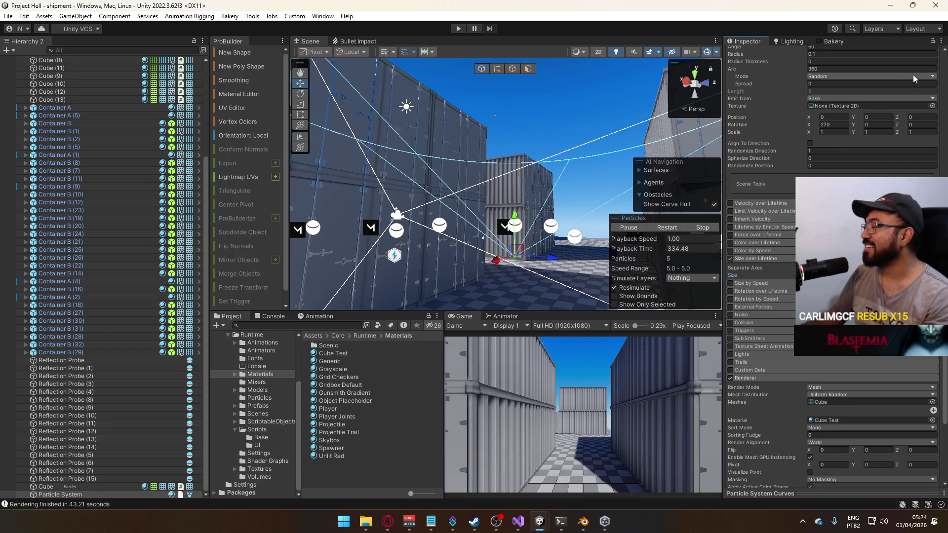
# Switch the Inspector to Debug mode and browse the raw module fields, including Size Module.
pyautogui.click(941, 41)
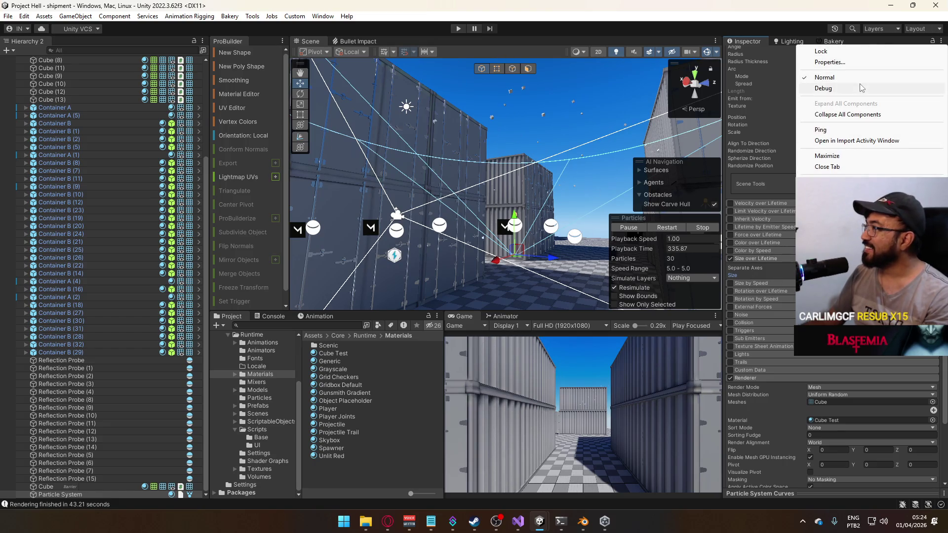
pyautogui.click(829, 88)
pyautogui.scroll(-2, 829, 88)
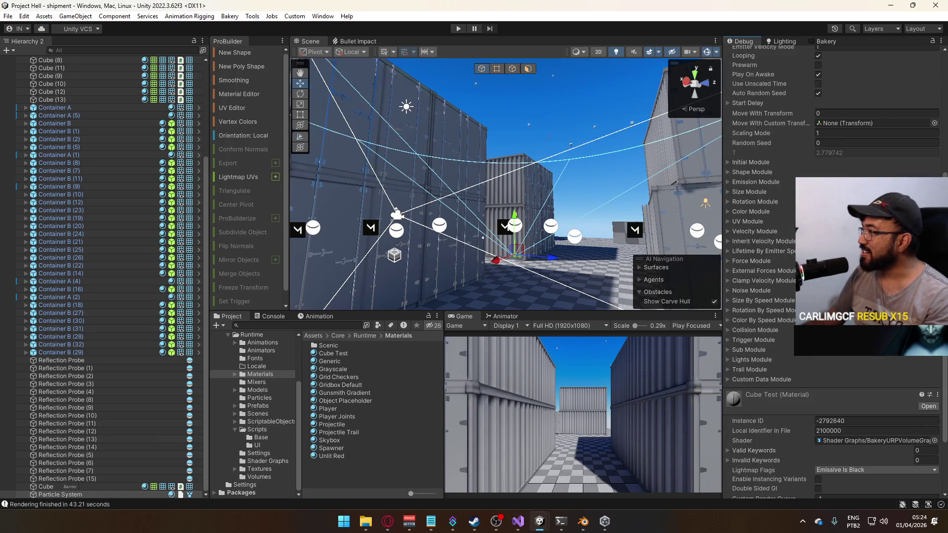
pyautogui.scroll(5, 834, 272)
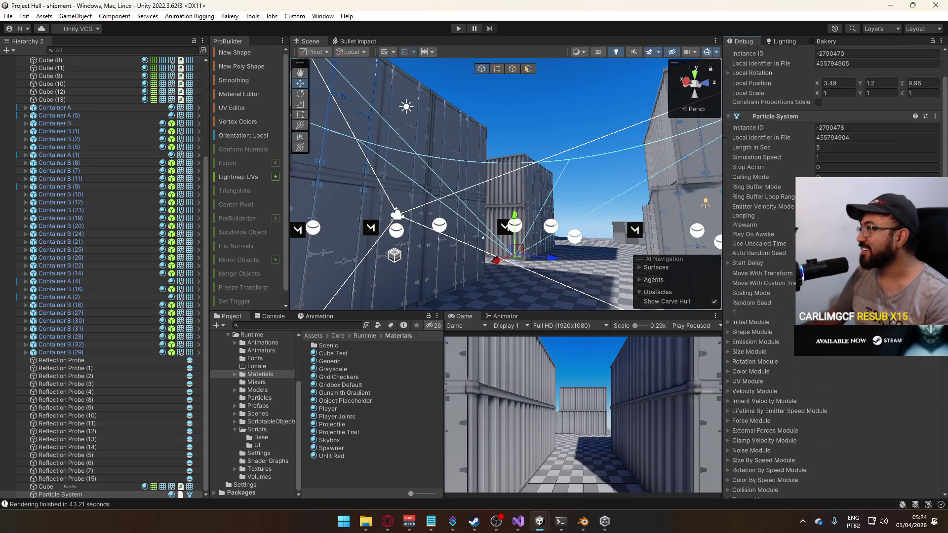
pyautogui.scroll(-3, 835, 272)
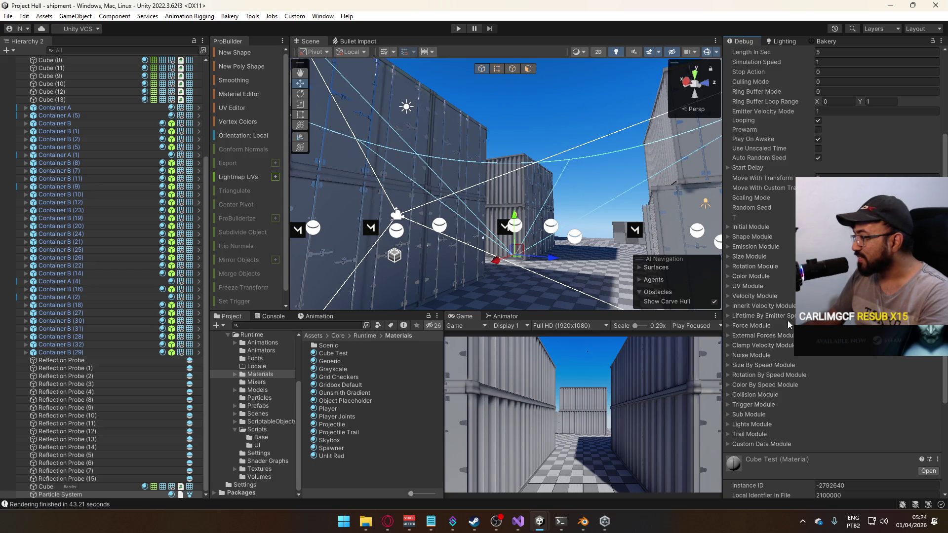
pyautogui.scroll(3, 787, 320)
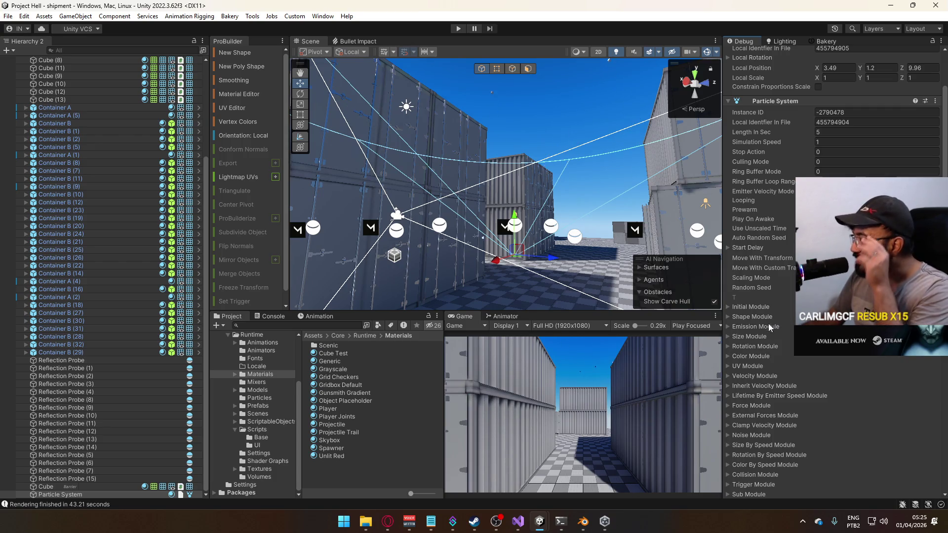
pyautogui.click(729, 336)
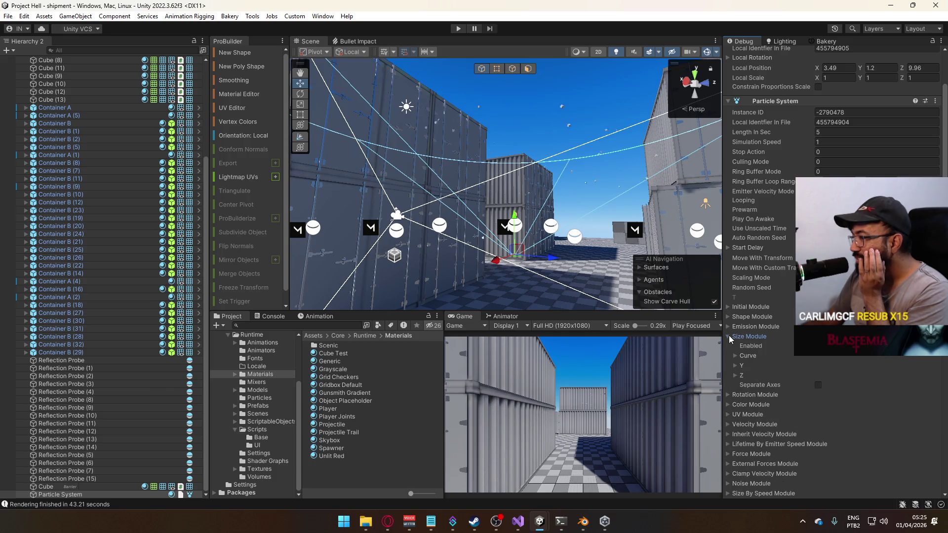
pyautogui.click(728, 336)
pyautogui.scroll(-2, 790, 357)
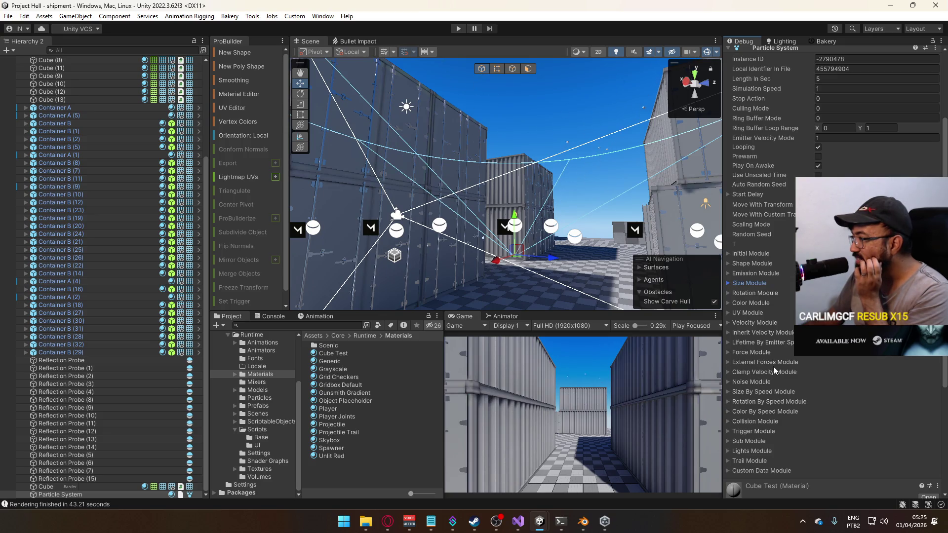
pyautogui.click(940, 41)
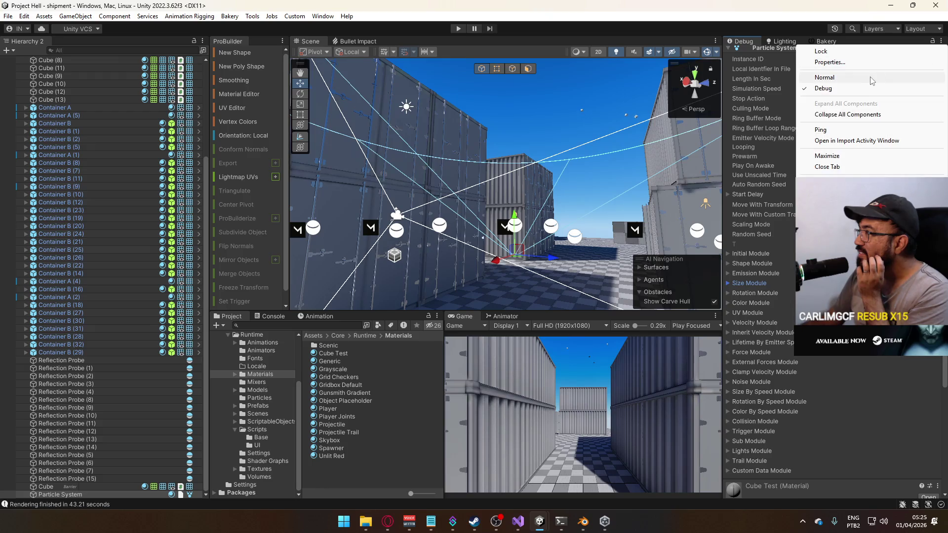
# Return the Inspector to Normal mode and select the Size over Lifetime curve.
pyautogui.click(824, 77)
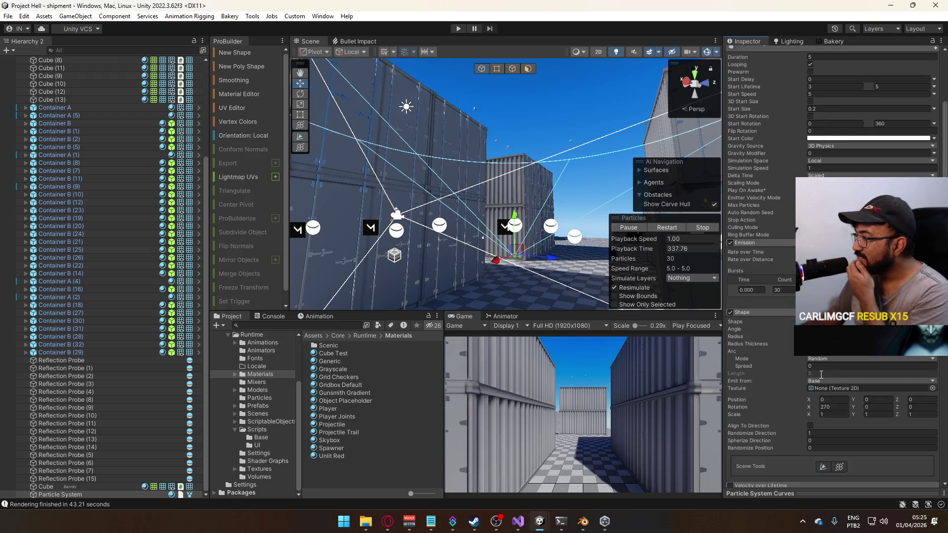
pyautogui.scroll(-5, 814, 358)
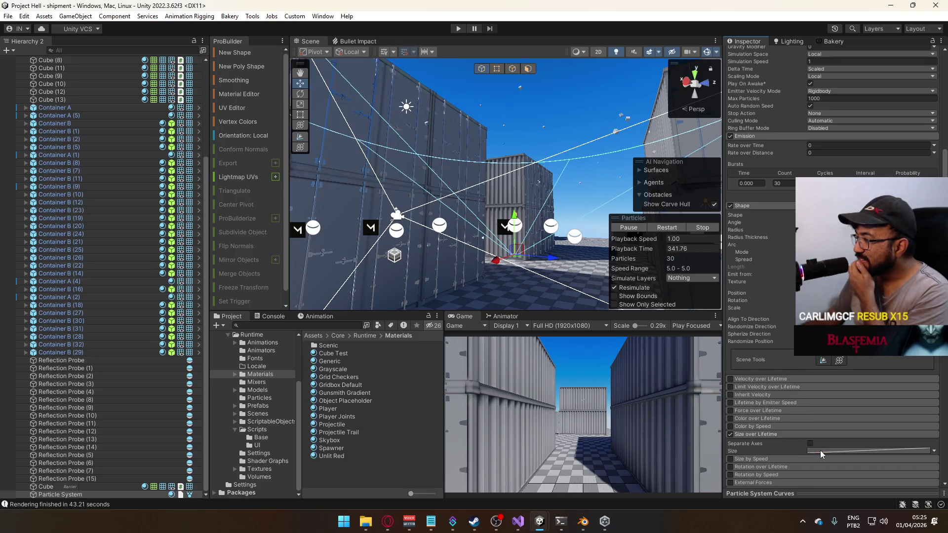
pyautogui.click(905, 451)
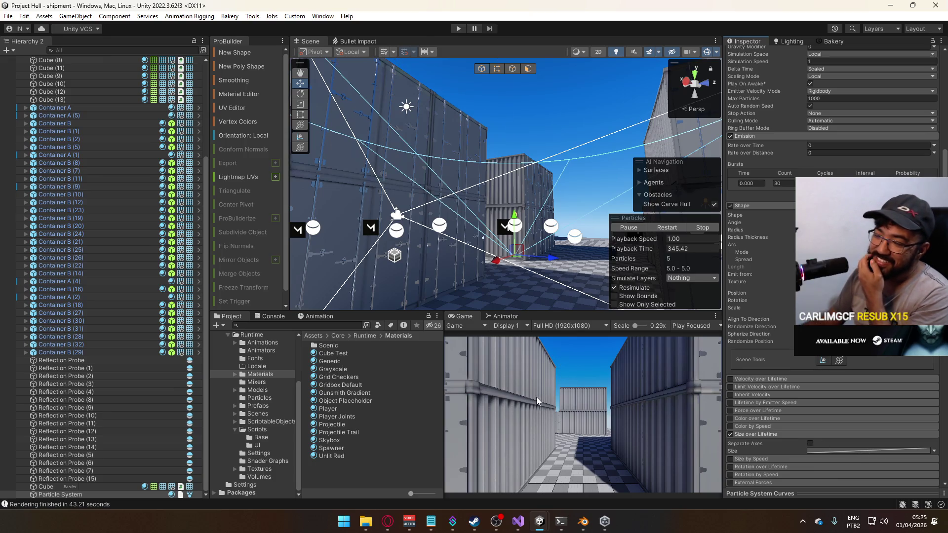
# Select the Database asset in ScriptableObjects and open its script in Visual Studio.
pyautogui.click(275, 421)
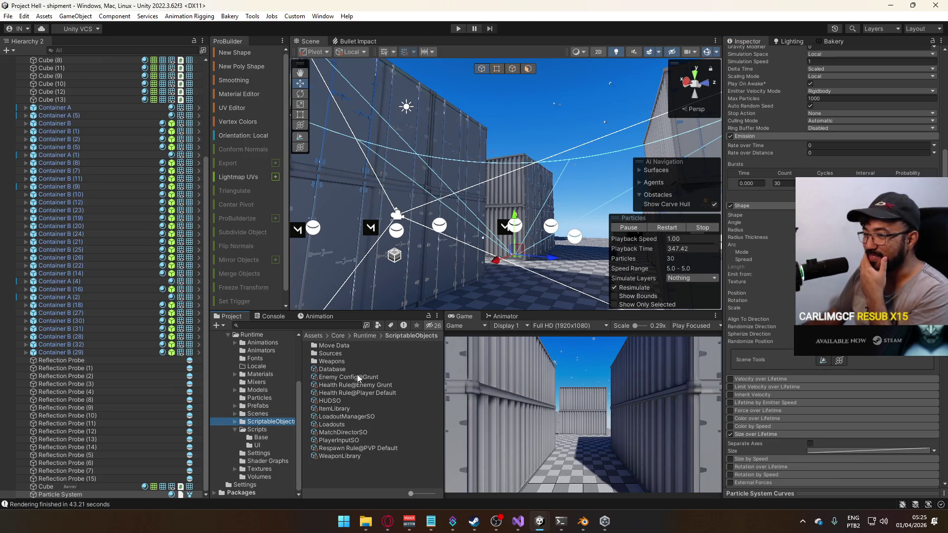
pyautogui.click(348, 368)
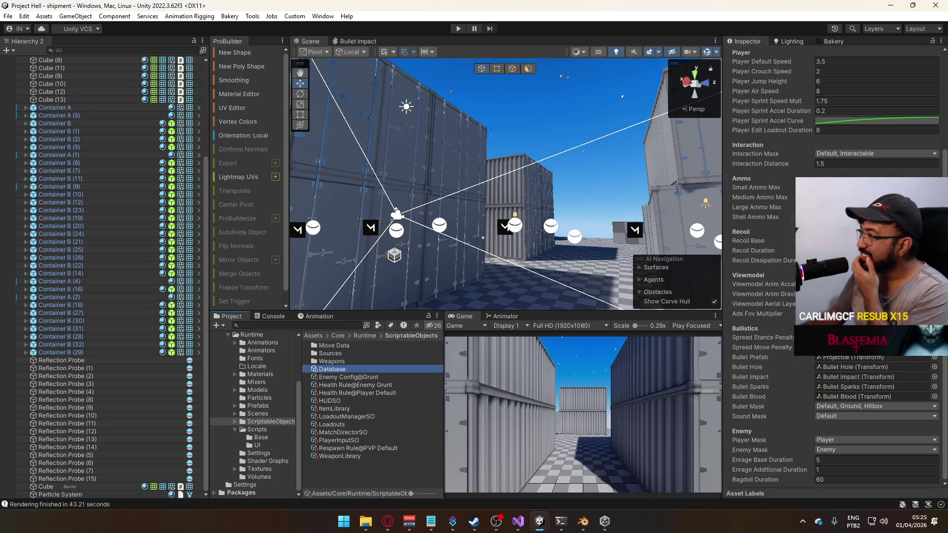
pyautogui.scroll(5, 834, 267)
pyautogui.scroll(-5, 834, 266)
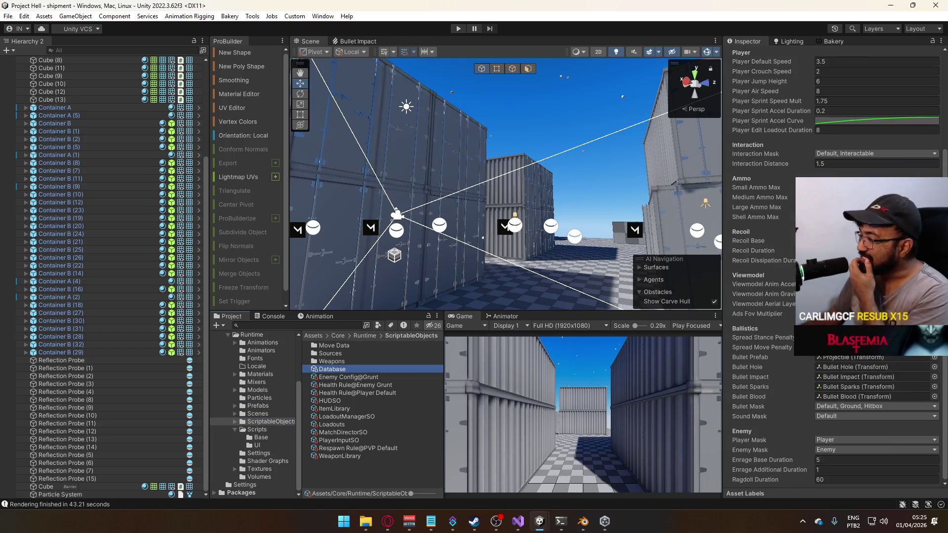
pyautogui.scroll(5, 834, 197)
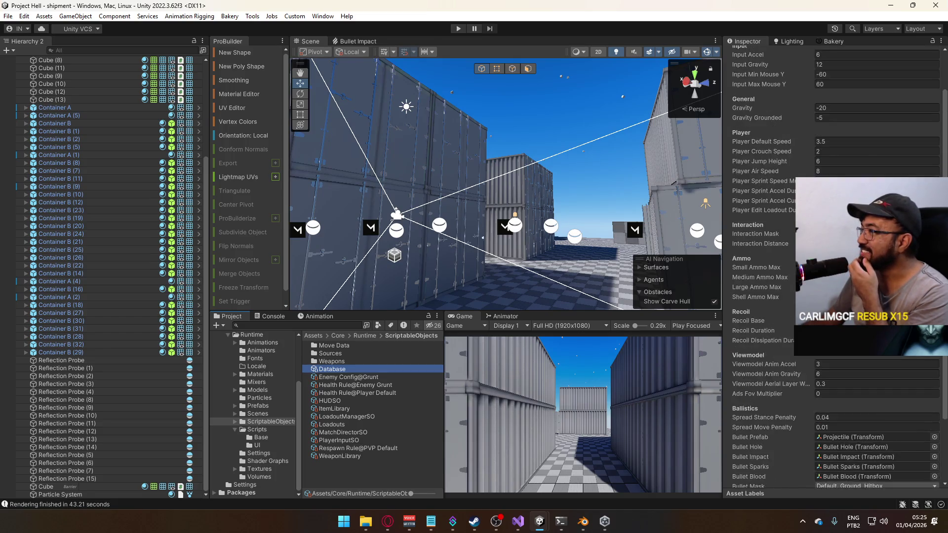
pyautogui.click(834, 79)
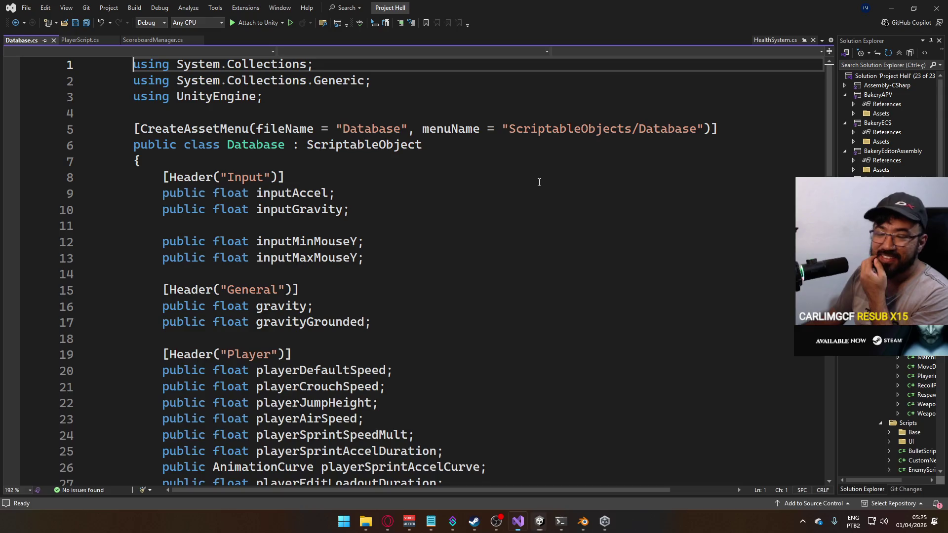
# Add a public AnimationCurve field after ragdollDuration in Database.cs and save the script.
pyautogui.scroll(-12, 552, 296)
pyautogui.scroll(-5, 552, 301)
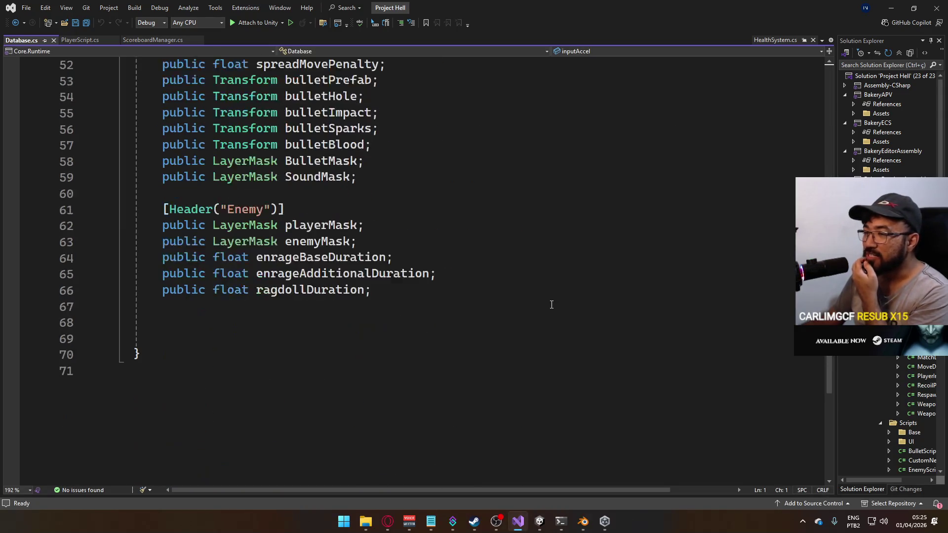
pyautogui.click(423, 316)
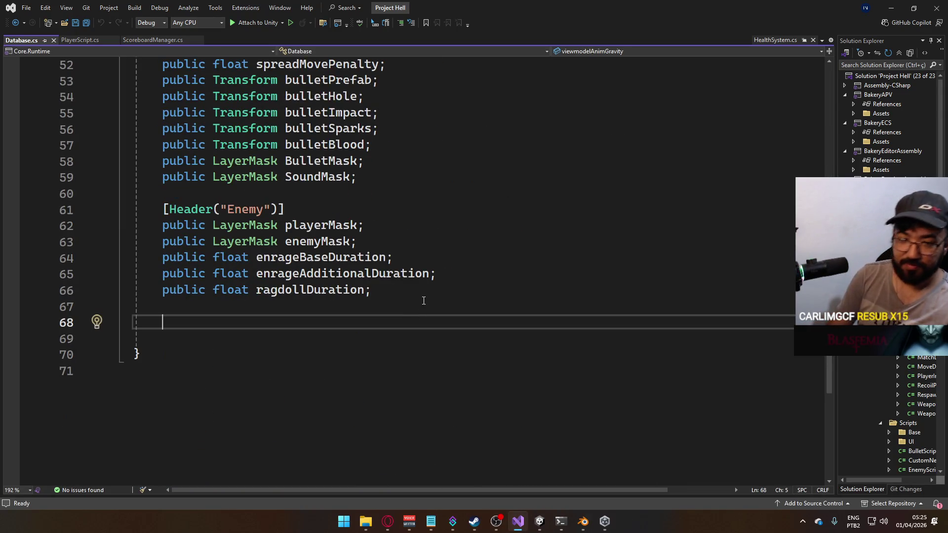
pyautogui.write('pu')
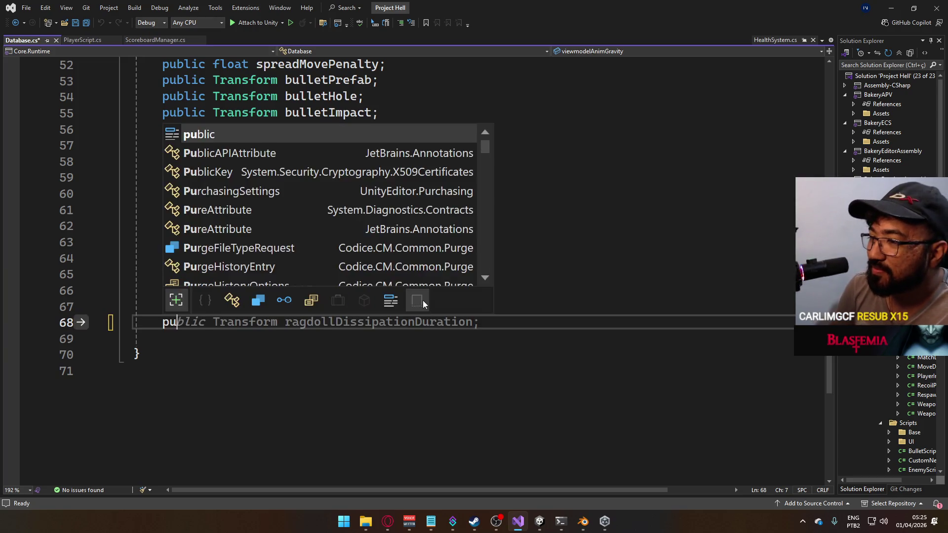
pyautogui.write('blic ANimationc')
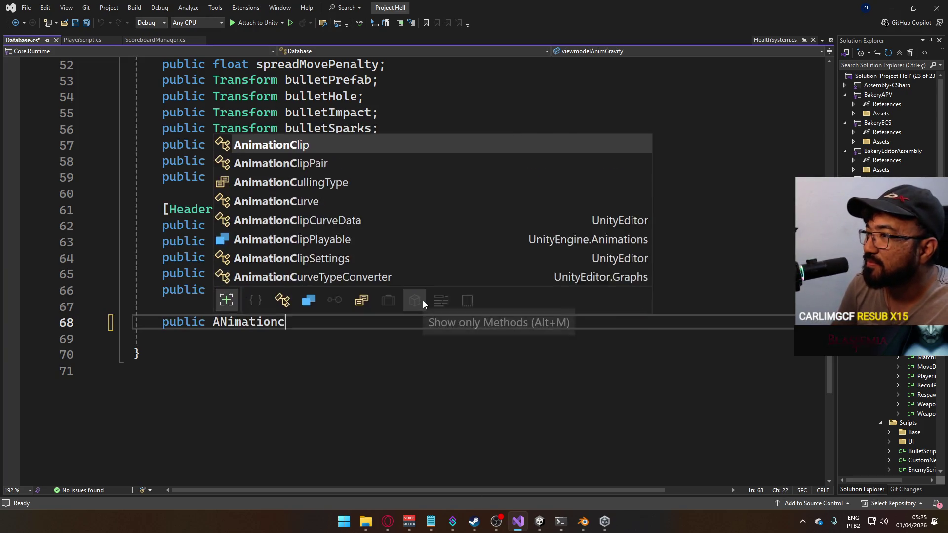
pyautogui.write('u buceta;')
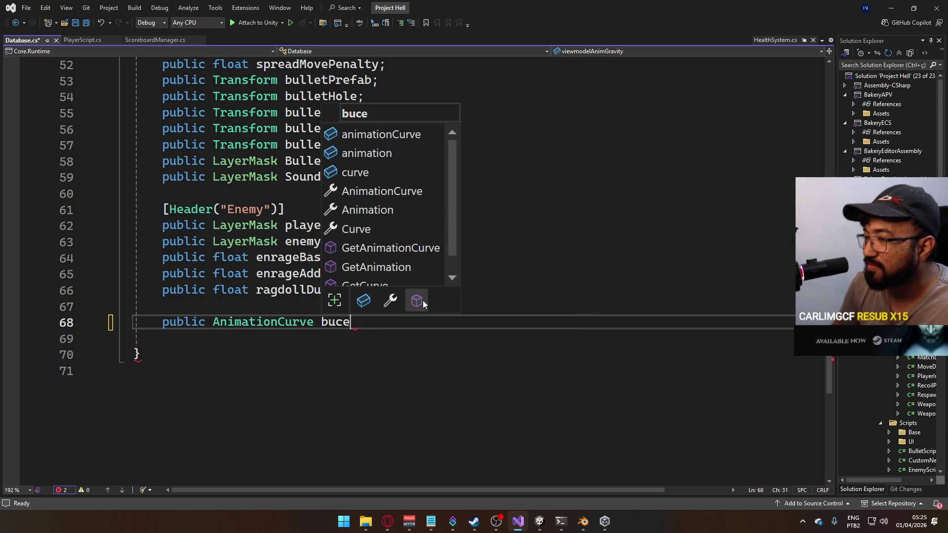
pyautogui.hotkey('ctrl', 's')
pyautogui.hotkey('alt', 'Tab')
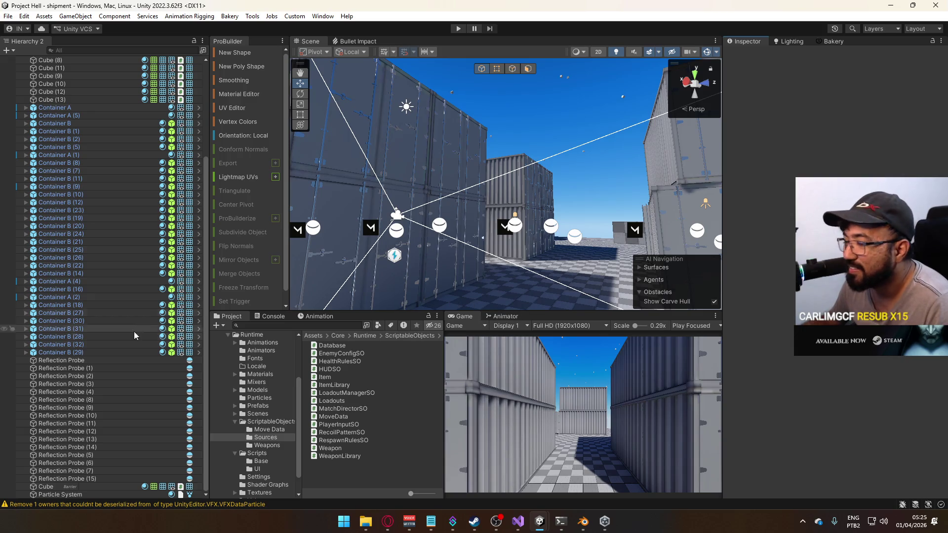
# Select the Database asset in the ScriptableObjects folder to view its fields.
pyautogui.click(86, 493)
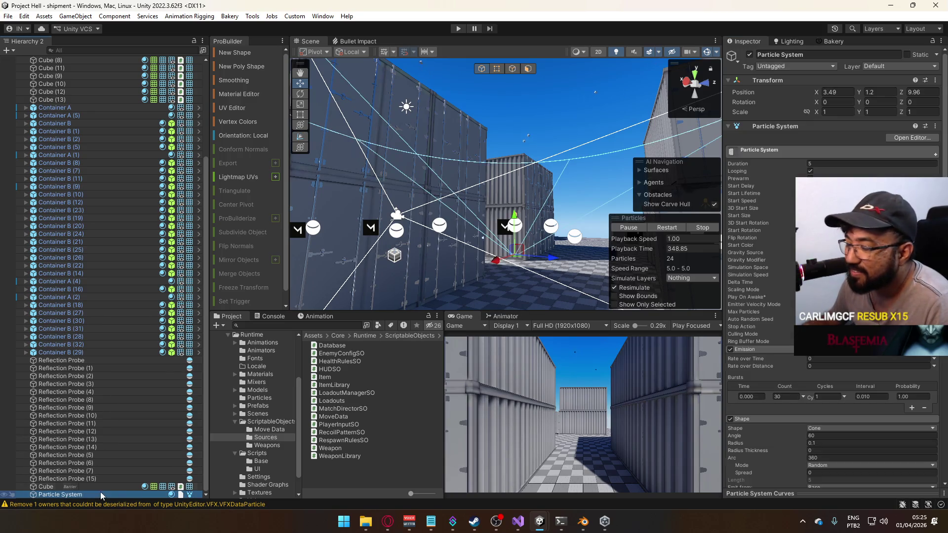
pyautogui.scroll(-10, 820, 410)
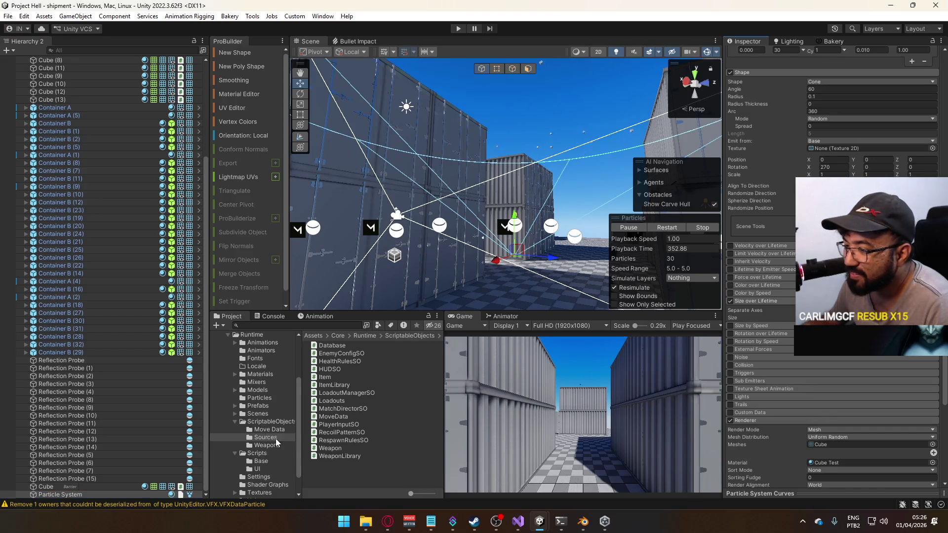
pyautogui.click(277, 423)
pyautogui.click(351, 370)
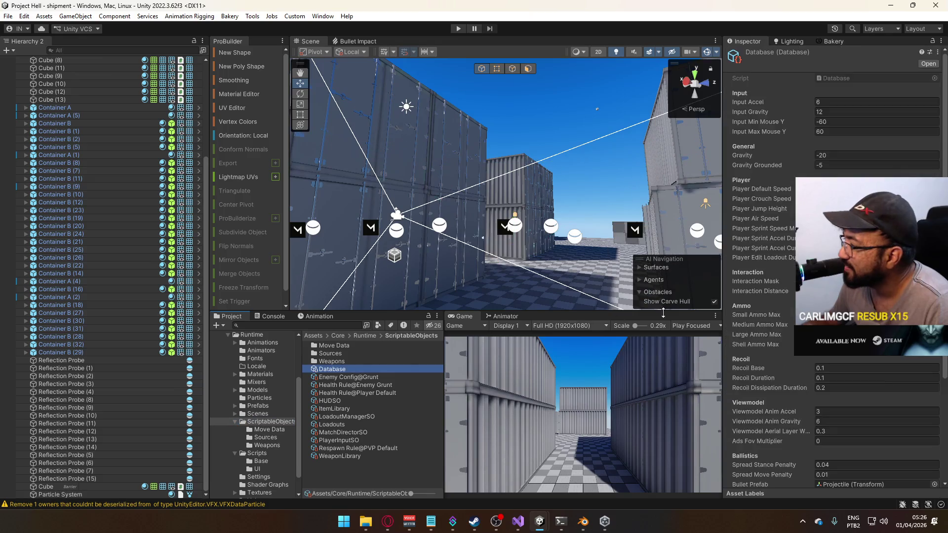
pyautogui.scroll(-1, 855, 461)
# Shape the new curve from a flat preset into an eased falloff from 1 to 0.
pyautogui.click(852, 479)
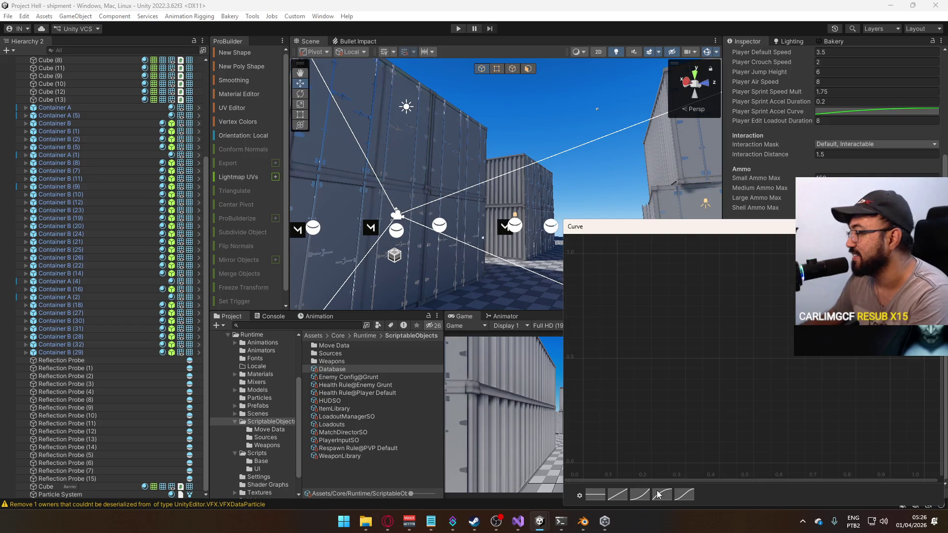
pyautogui.click(622, 496)
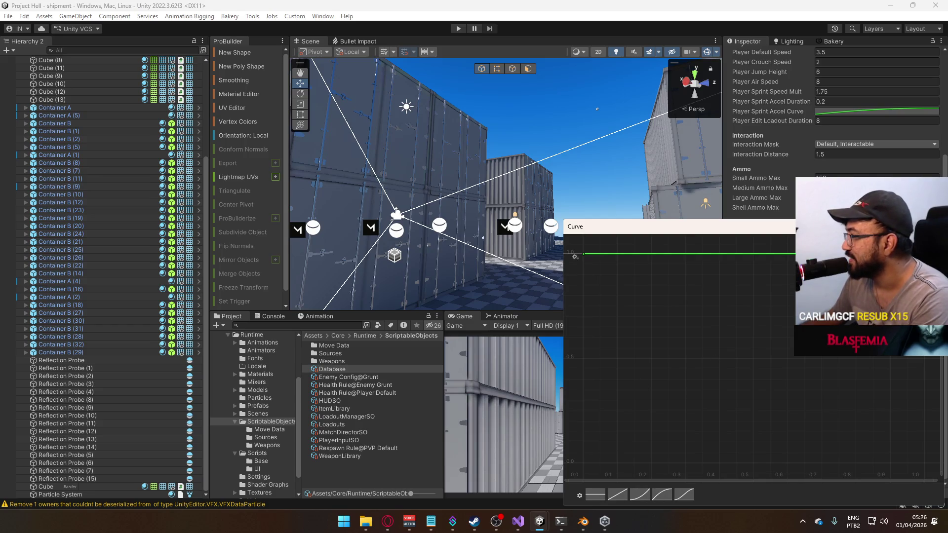
pyautogui.moveTo(925, 254); pyautogui.dragTo(924, 463)
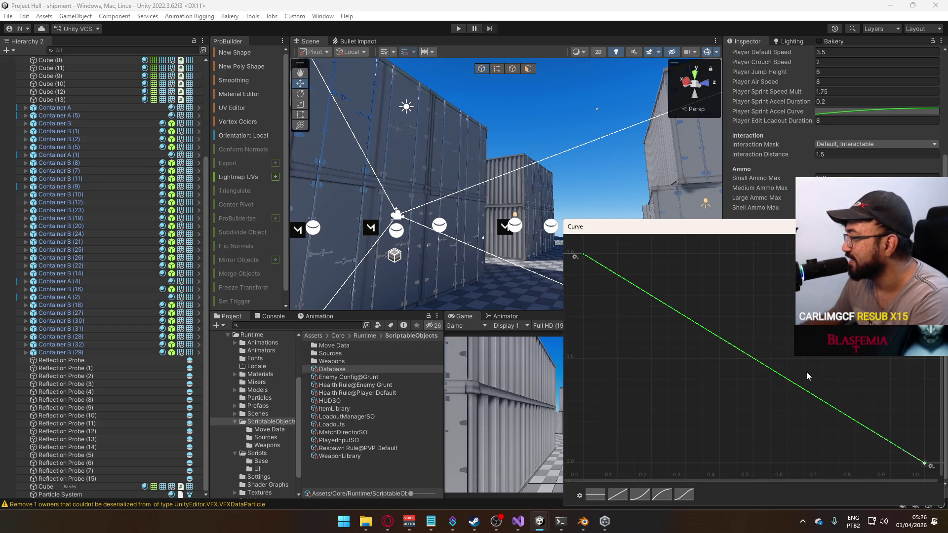
pyautogui.moveTo(602, 264); pyautogui.dragTo(629, 253)
pyautogui.click(921, 463)
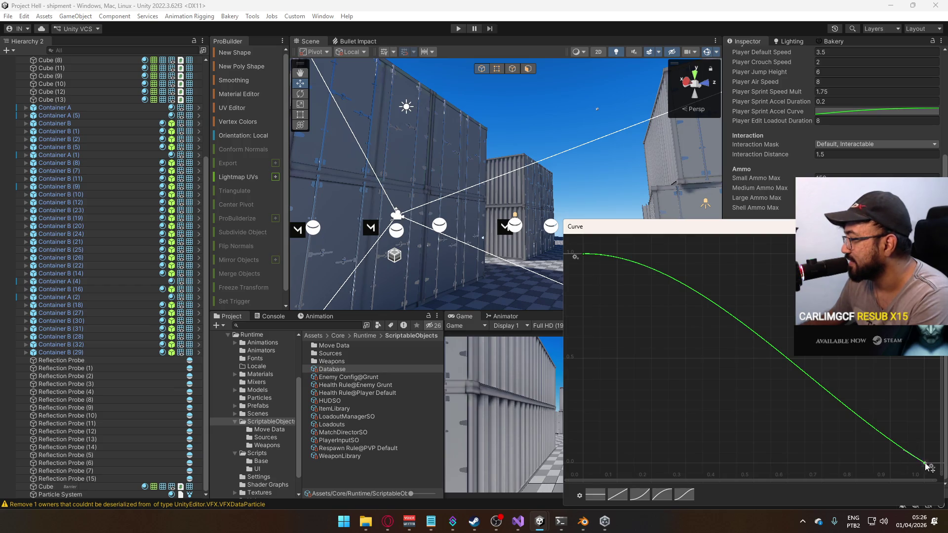
pyautogui.moveTo(911, 451); pyautogui.dragTo(914, 454)
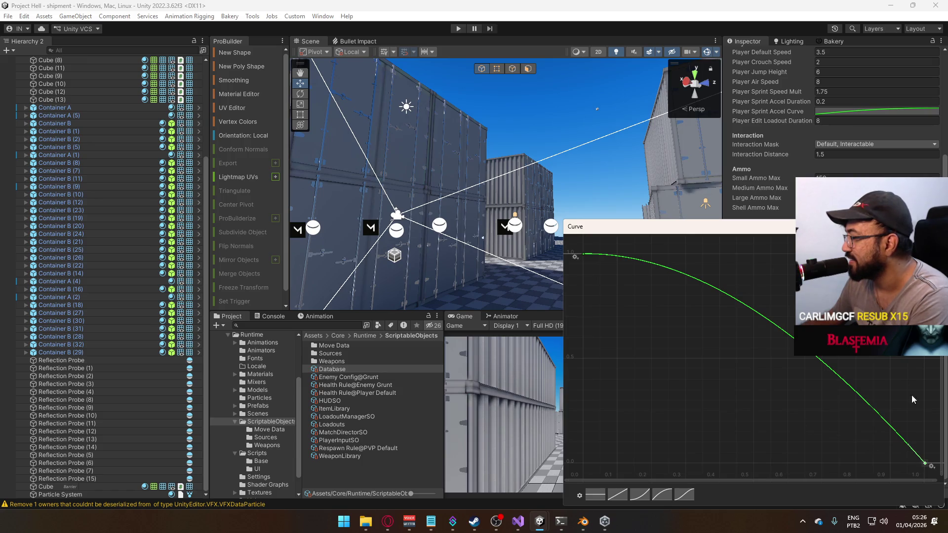
pyautogui.press('Escape')
# Copy the Database's falloff curve and select the Particle System.
pyautogui.rightClick(858, 481)
pyautogui.click(877, 464)
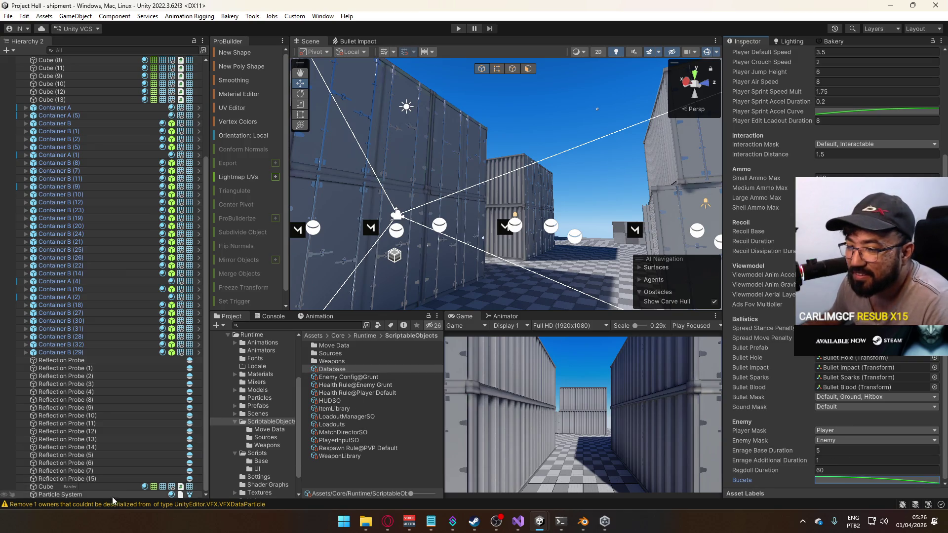
pyautogui.click(60, 495)
pyautogui.scroll(-10, 797, 372)
# Replace the flat Size value in Size over Lifetime with a sloped curve.
pyautogui.rightClick(839, 391)
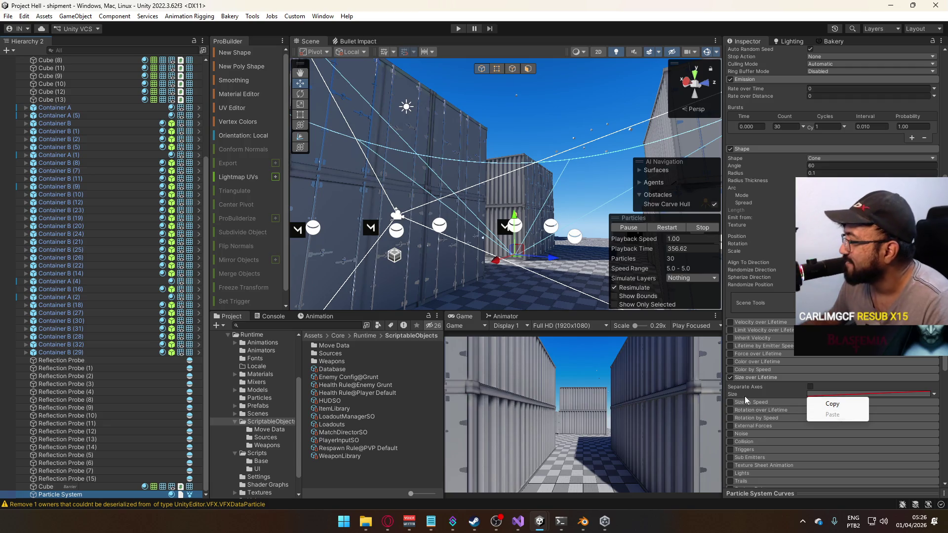
pyautogui.click(810, 387)
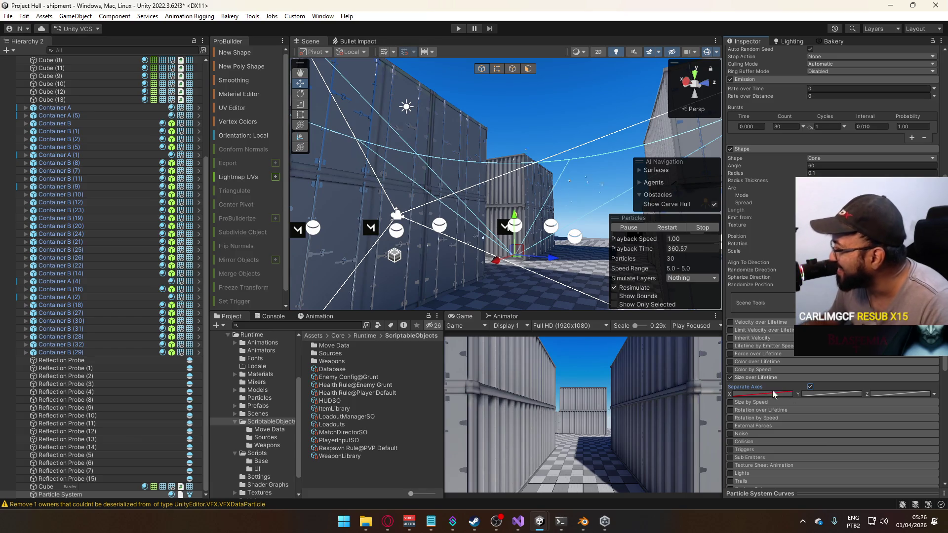
pyautogui.click(810, 387)
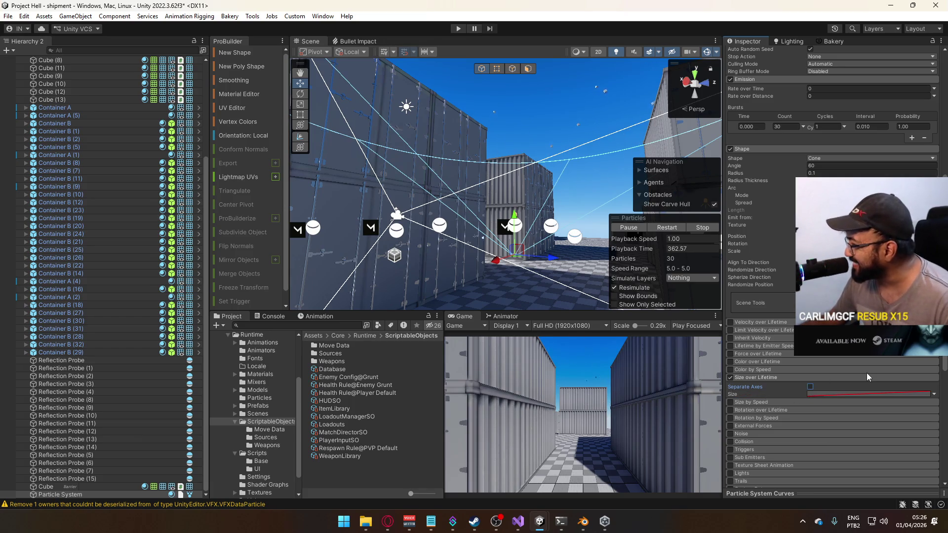
pyautogui.click(934, 394)
pyautogui.click(879, 393)
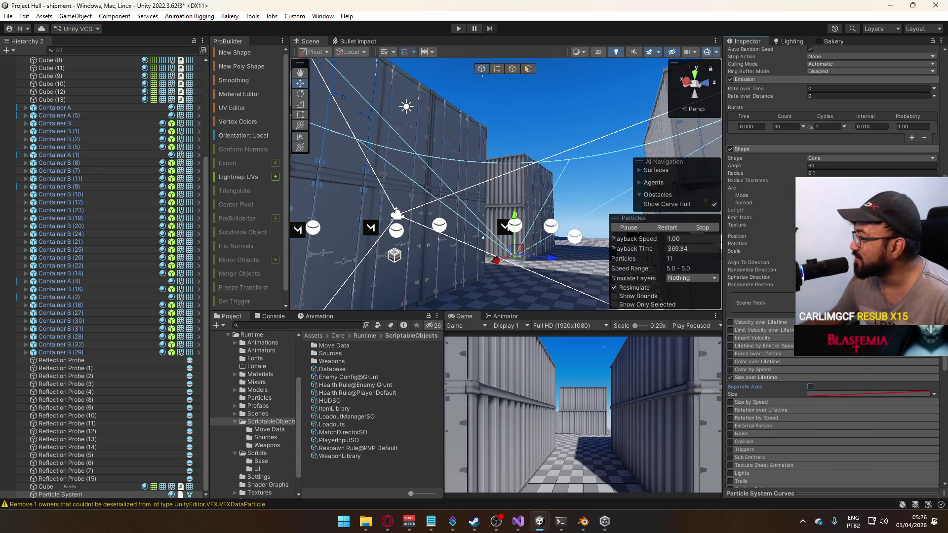
pyautogui.click(828, 393)
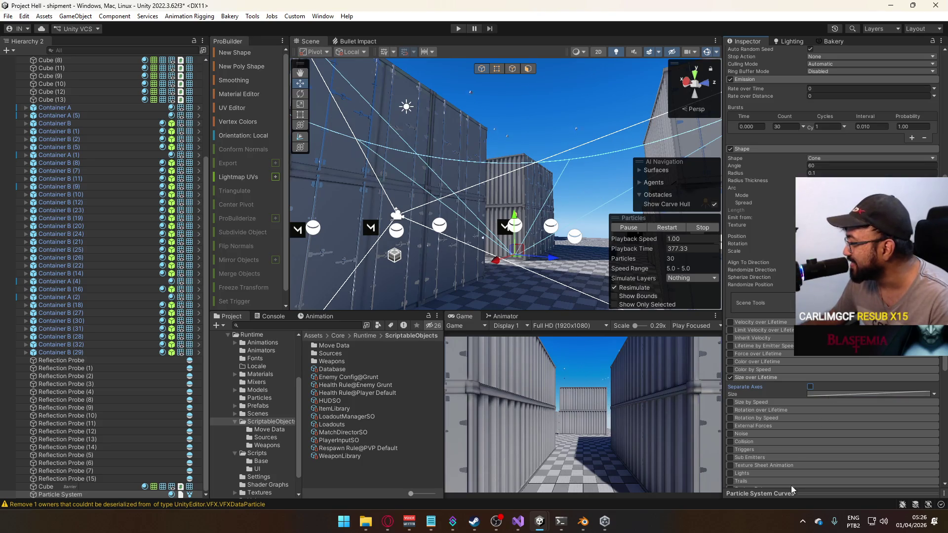
pyautogui.click(791, 493)
# Apply a falling preset so the Size over Lifetime curve drops from 1 to 0.
pyautogui.moveTo(760, 297); pyautogui.dragTo(760, 415)
pyautogui.click(843, 393)
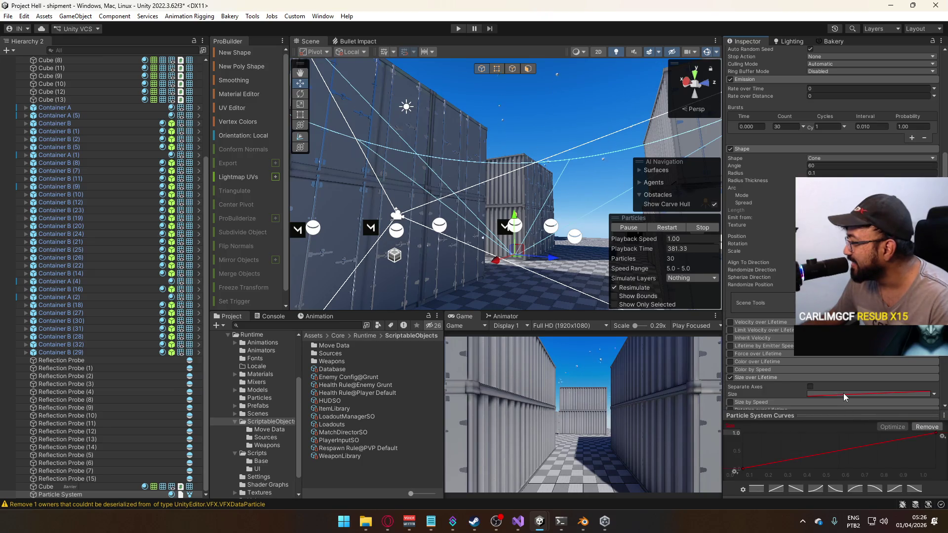
pyautogui.moveTo(828, 415); pyautogui.dragTo(829, 400)
pyautogui.click(874, 488)
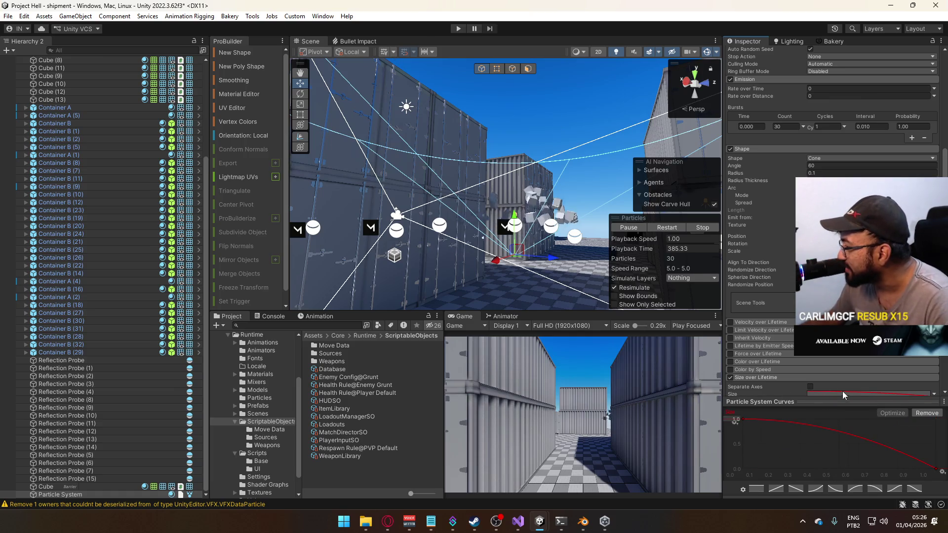
pyautogui.scroll(-4, 876, 361)
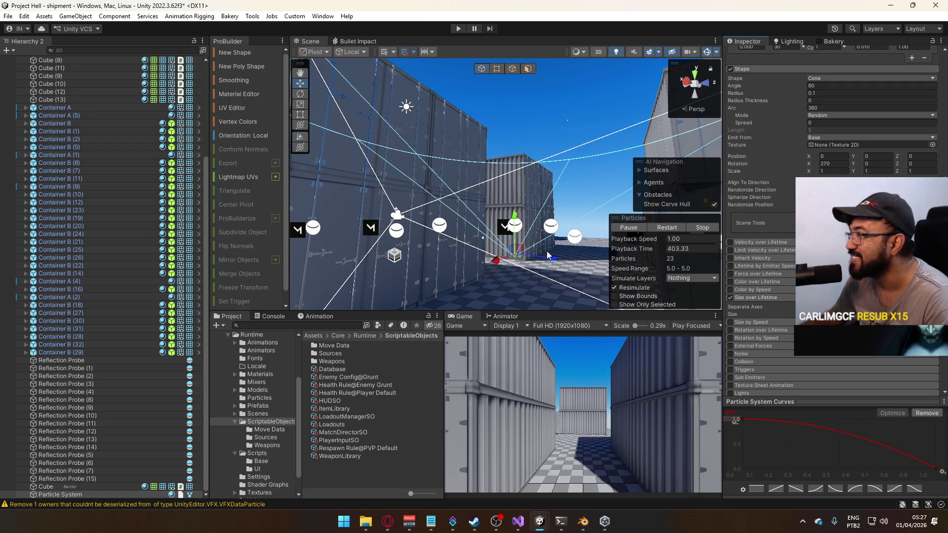
pyautogui.scroll(15, 760, 222)
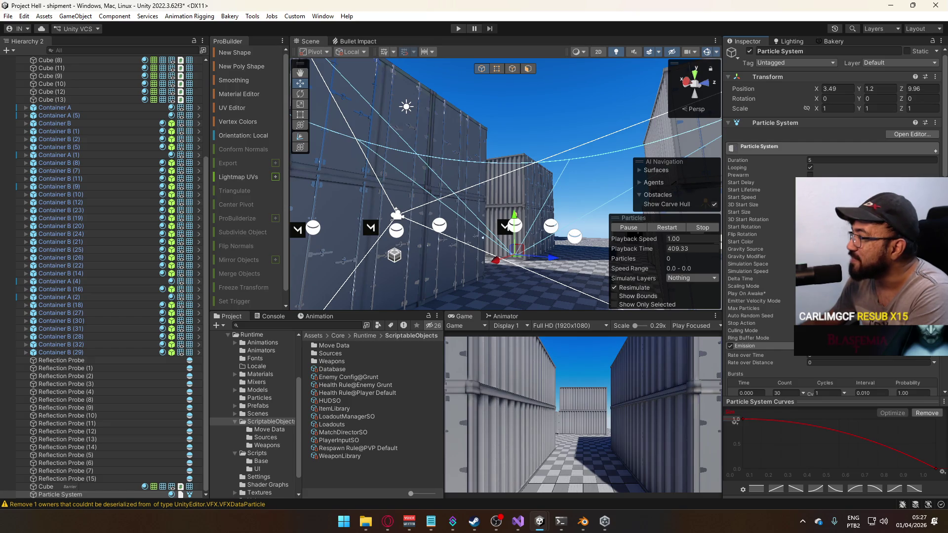
# Enable 3D Start Rotation and set its X value to 360.
pyautogui.moveTo(647, 218); pyautogui.dragTo(565, 203)
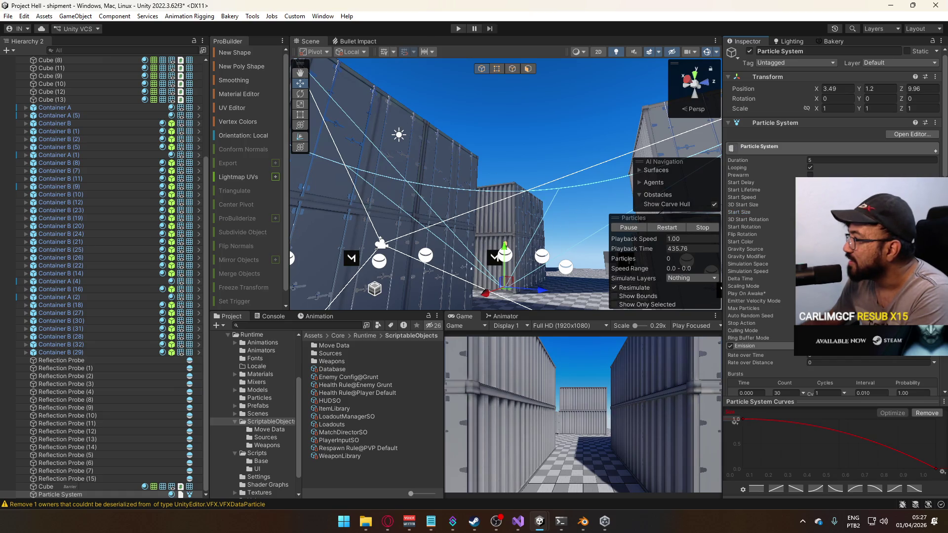
pyautogui.click(810, 219)
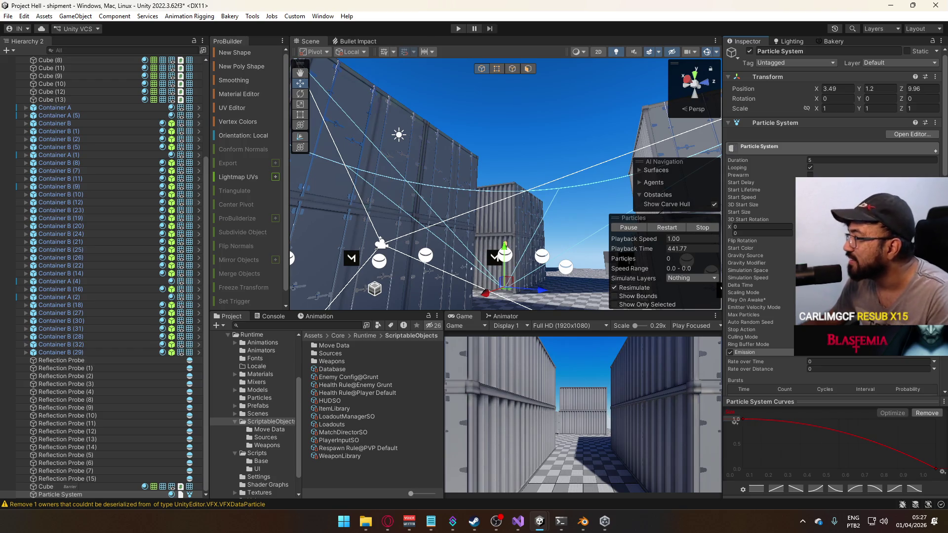
pyautogui.click(779, 232)
pyautogui.write('360')
# Slow the Particles preview Playback Speed to 0.33 to watch the burst.
pyautogui.moveTo(544, 221); pyautogui.dragTo(708, 259)
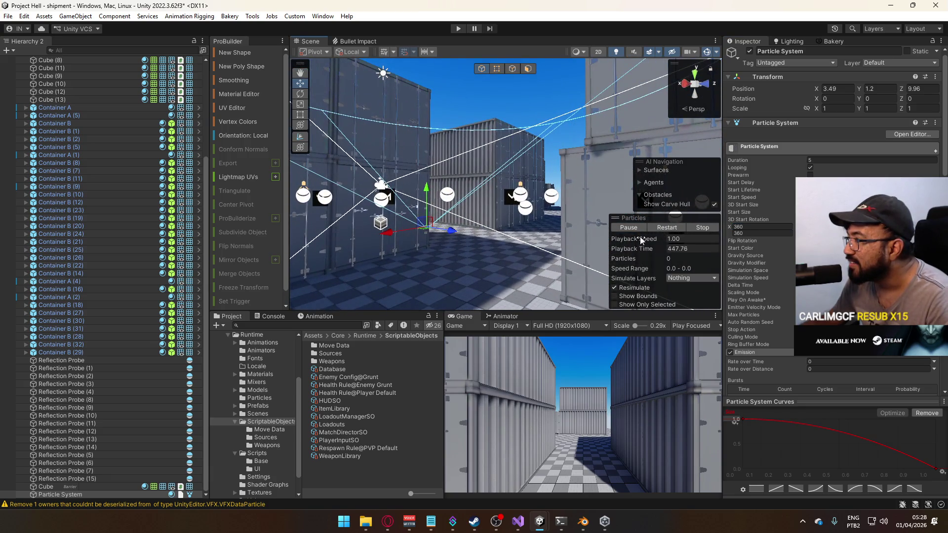
pyautogui.moveTo(643, 237); pyautogui.dragTo(633, 239)
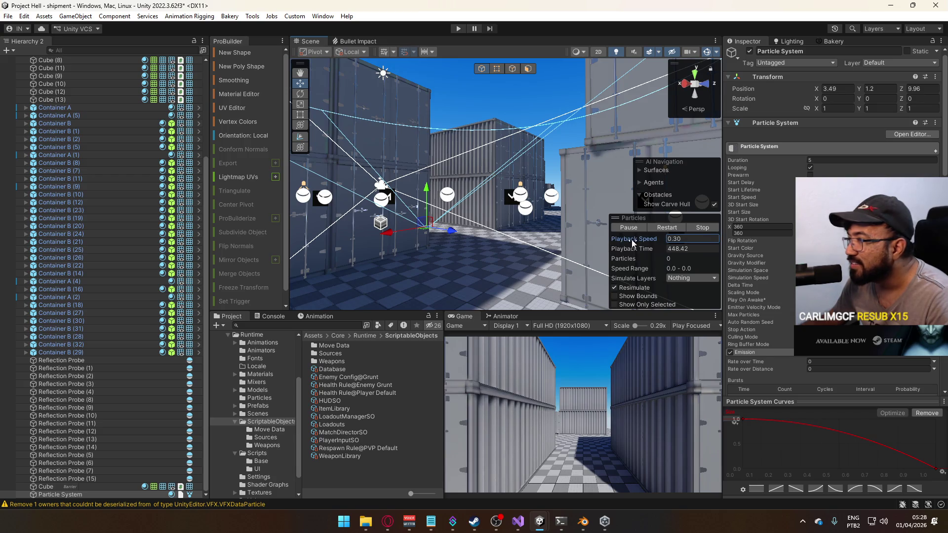
pyautogui.moveTo(533, 237); pyautogui.dragTo(459, 230)
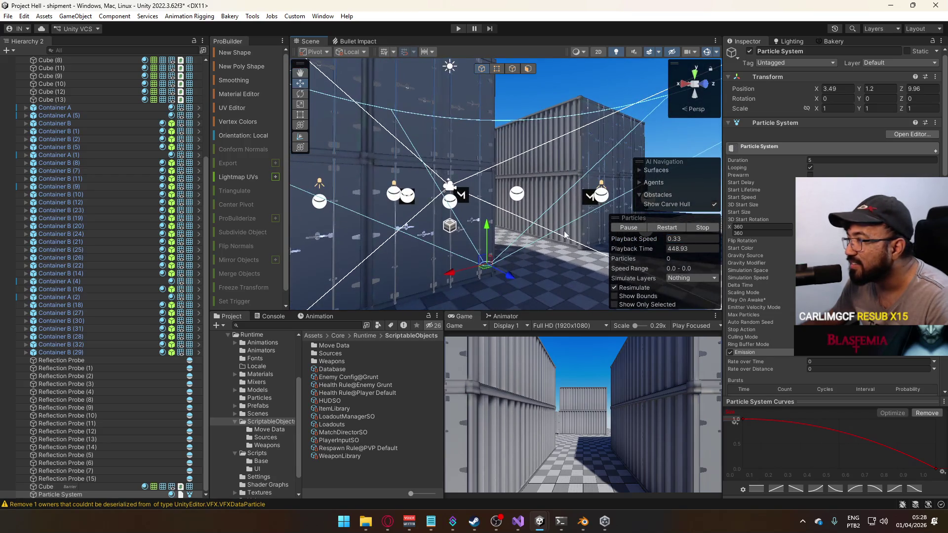
pyautogui.moveTo(508, 232); pyautogui.dragTo(513, 225)
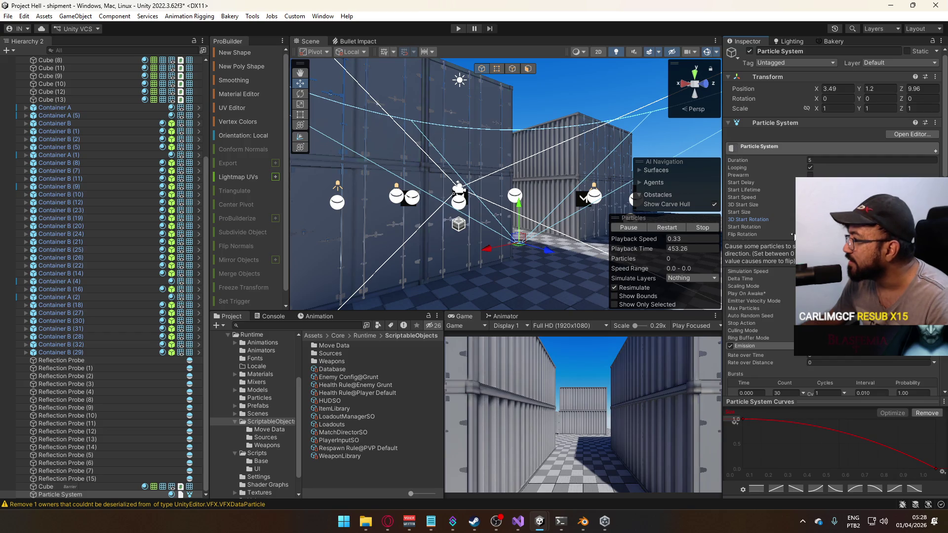
# Set the Particles overlay playback speed back to 1.
pyautogui.click(793, 235)
pyautogui.click(680, 241)
pyautogui.write('0.5')
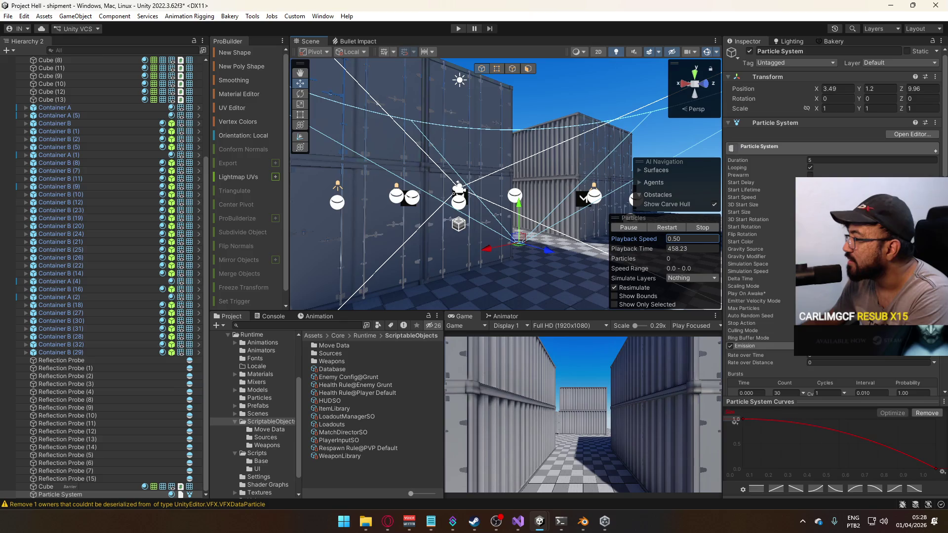
pyautogui.moveTo(766, 298)
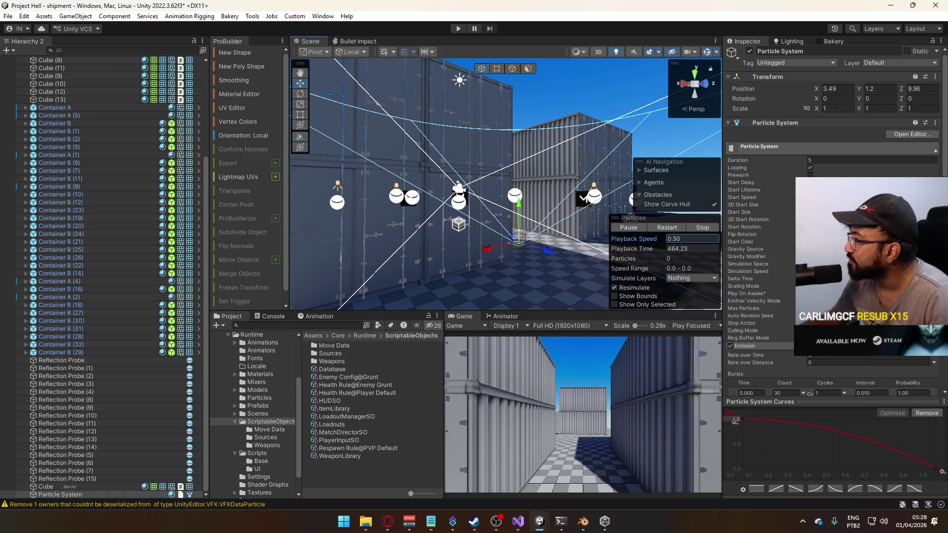
pyautogui.click(868, 197)
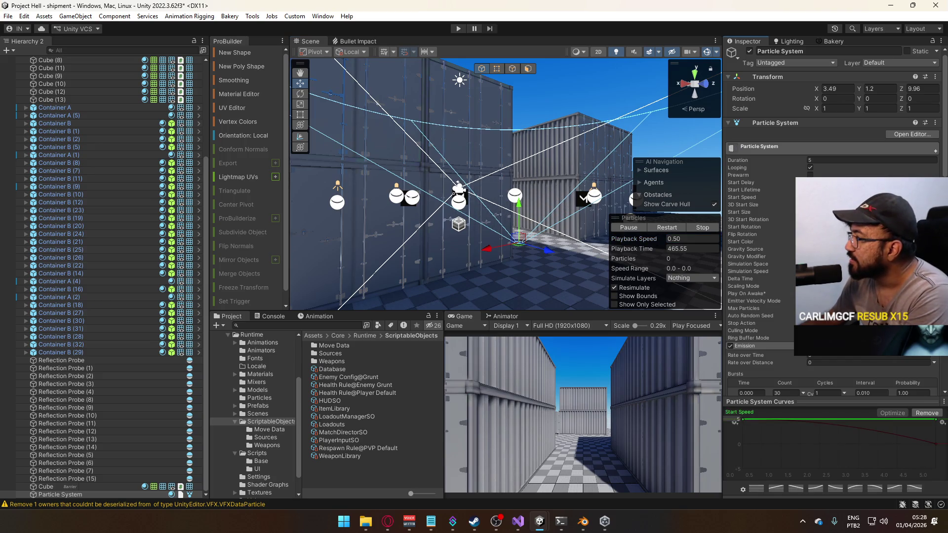
pyautogui.click(742, 234)
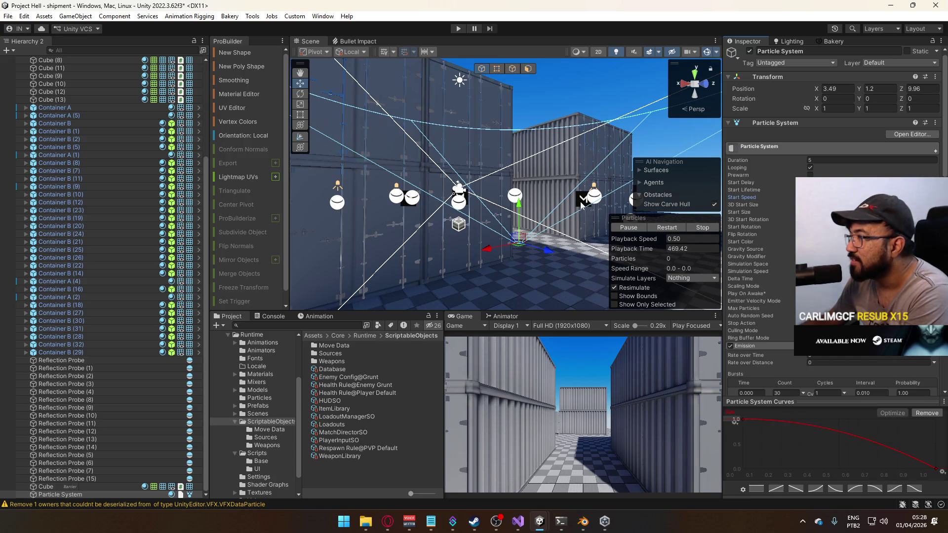
pyautogui.click(692, 239)
pyautogui.write('1.')
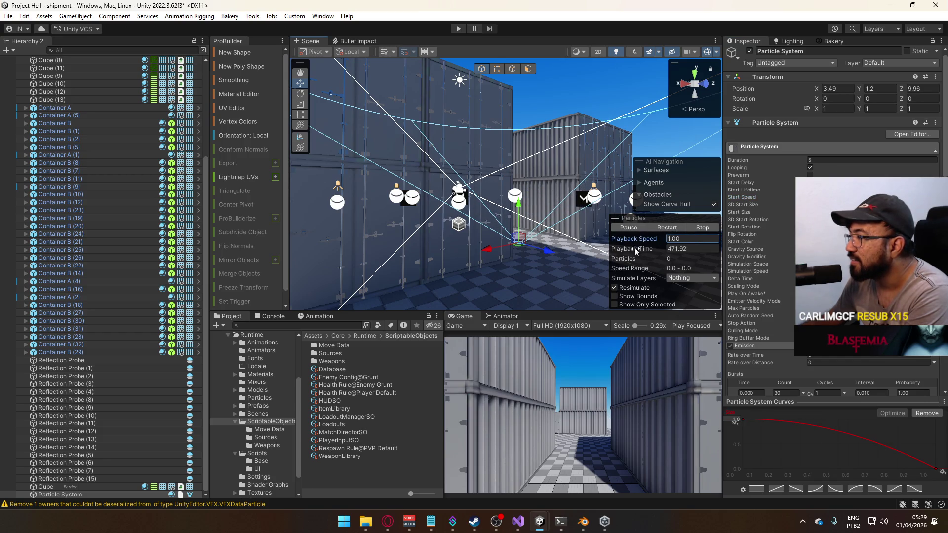
# Replay the debris burst from the start several times at normal speed.
pyautogui.click(668, 228)
pyautogui.click(668, 228)
pyautogui.click(668, 228)
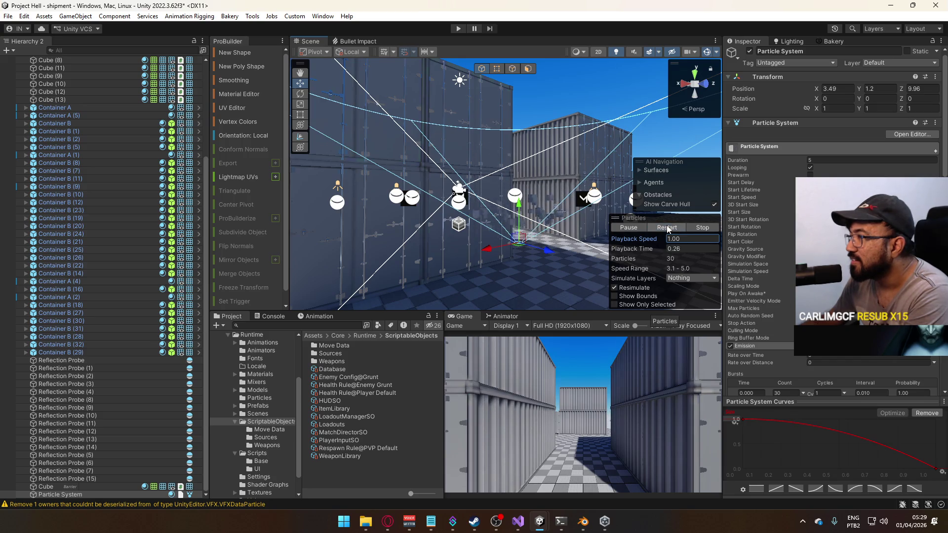
pyautogui.click(668, 228)
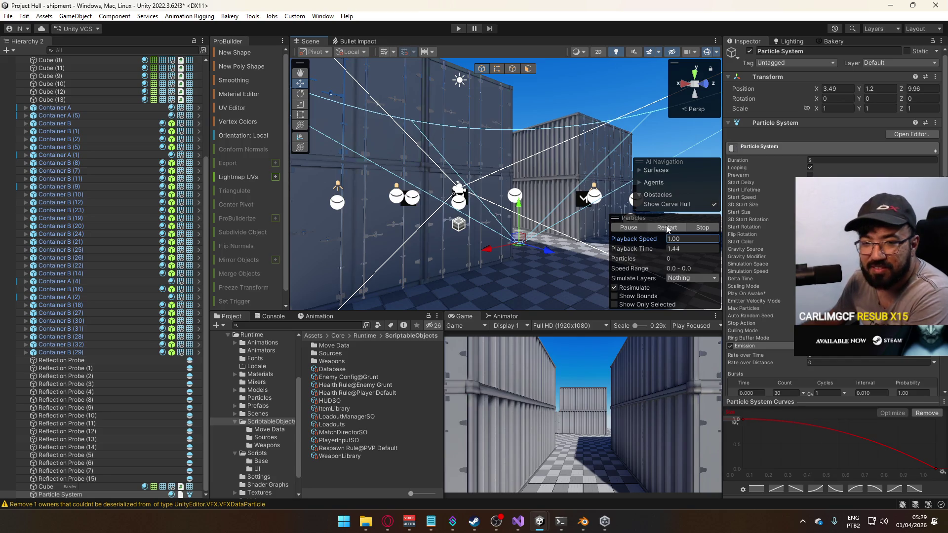
# Collapse the Shape module and confirm the Start Speed minimum of 3 (range 3–5).
pyautogui.scroll(-10, 777, 305)
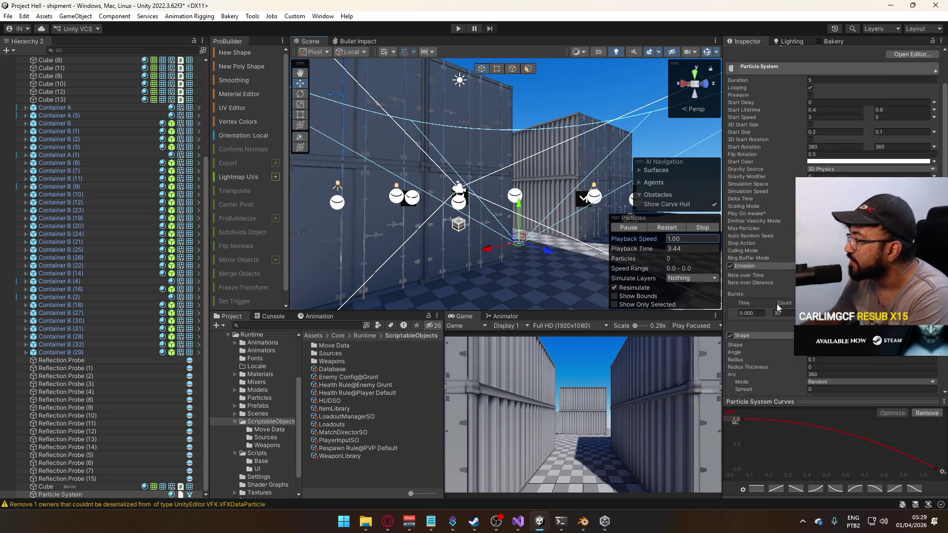
pyautogui.scroll(-3, 784, 342)
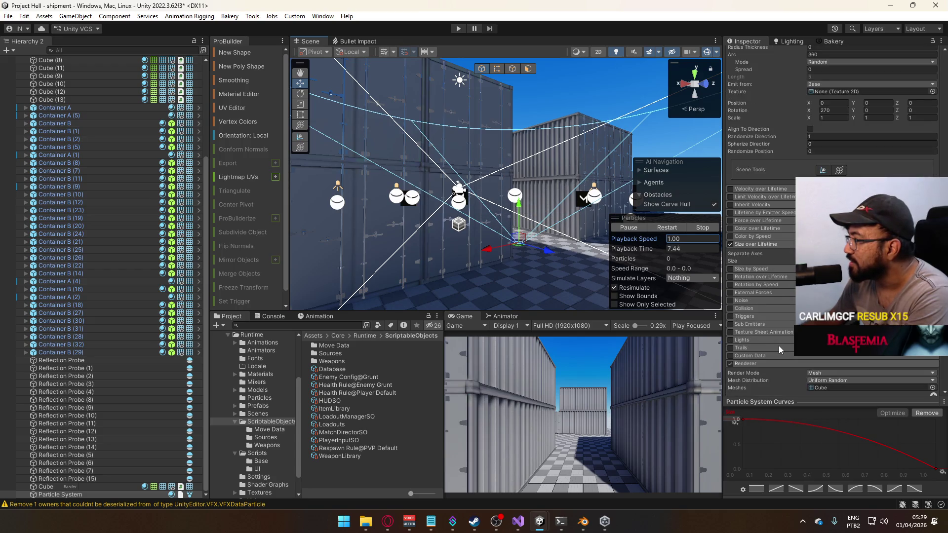
pyautogui.scroll(-3, 784, 343)
pyautogui.scroll(2, 784, 339)
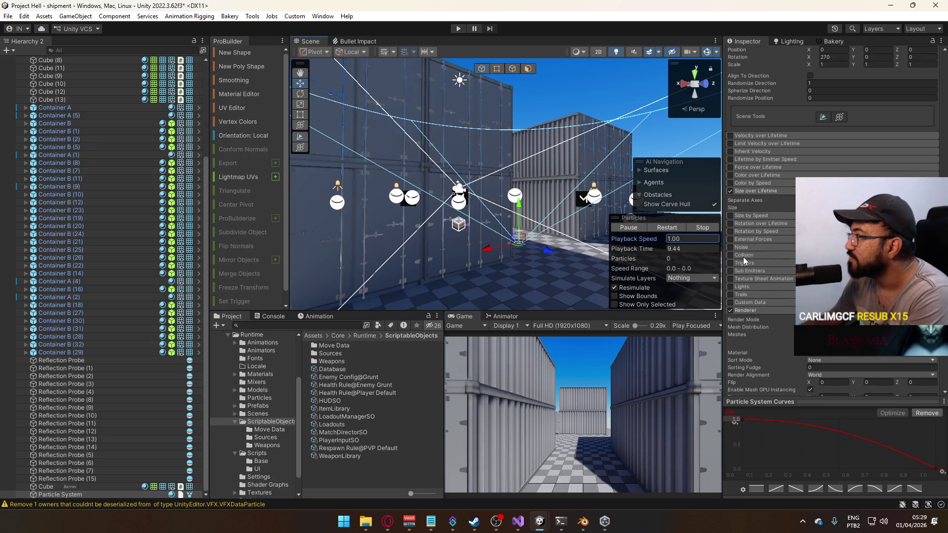
pyautogui.scroll(2, 741, 241)
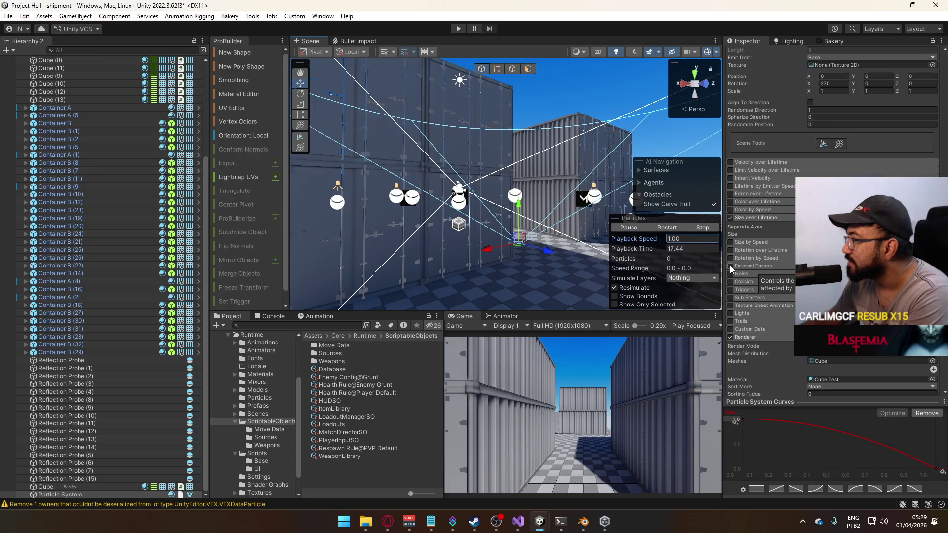
pyautogui.scroll(3, 738, 271)
pyautogui.scroll(6, 743, 272)
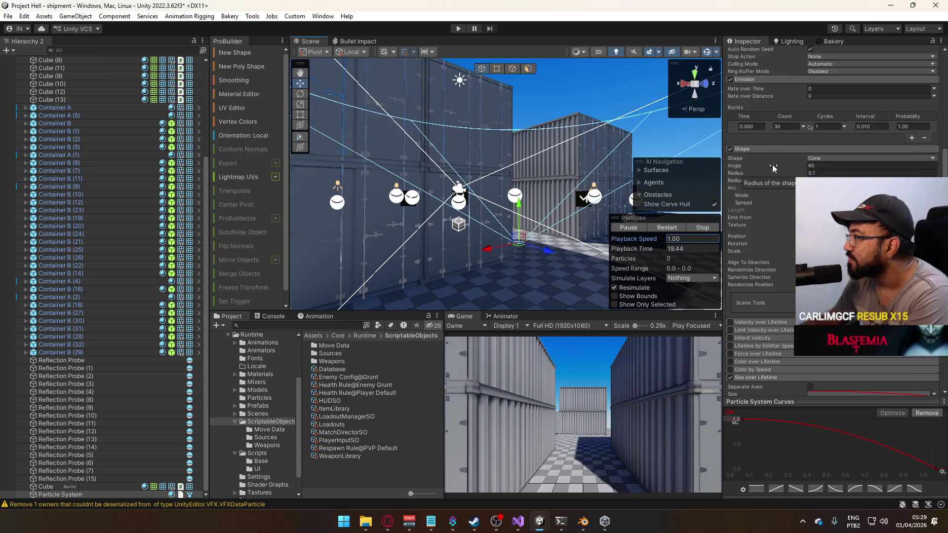
pyautogui.click(772, 170)
pyautogui.scroll(10, 769, 132)
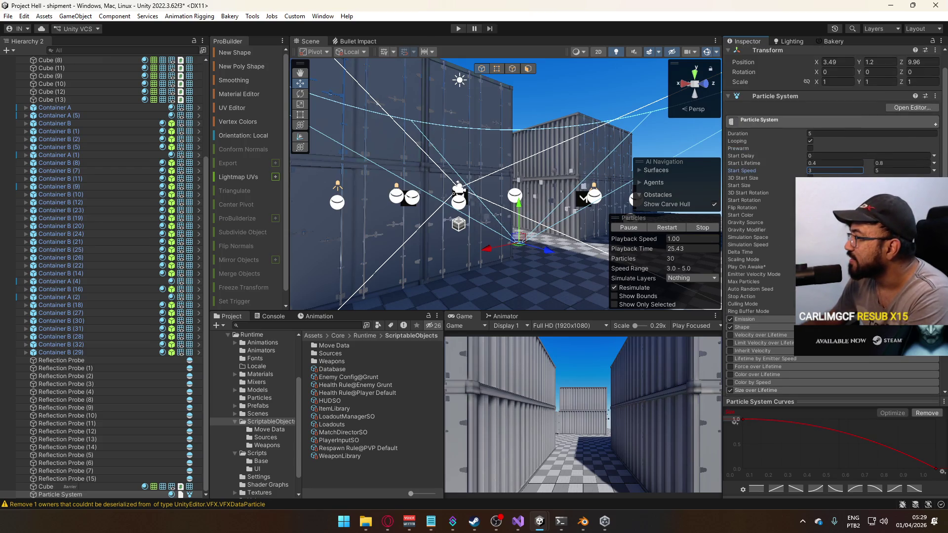
pyautogui.click(772, 223)
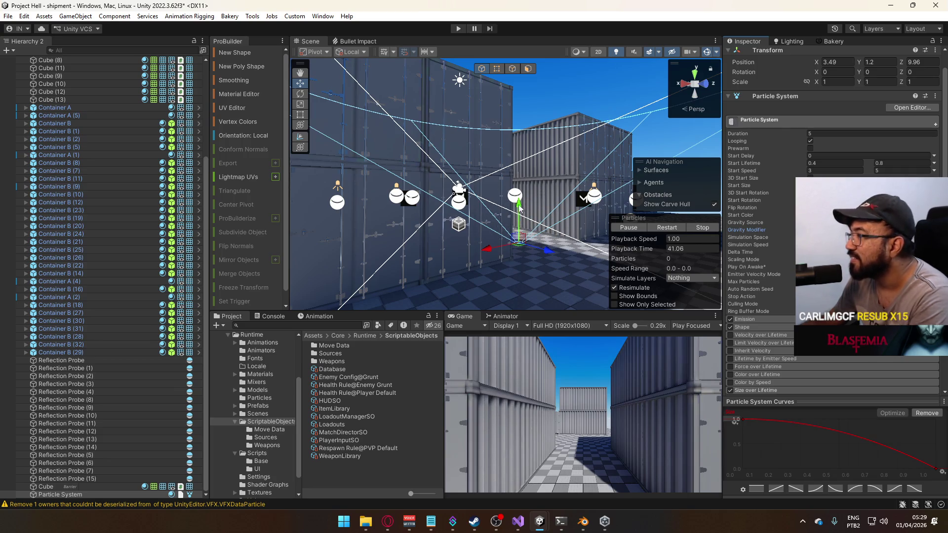
# Lower the particle emitter toward the ground, entering 0 for Position Y.
pyautogui.press('w')
pyautogui.press('w')
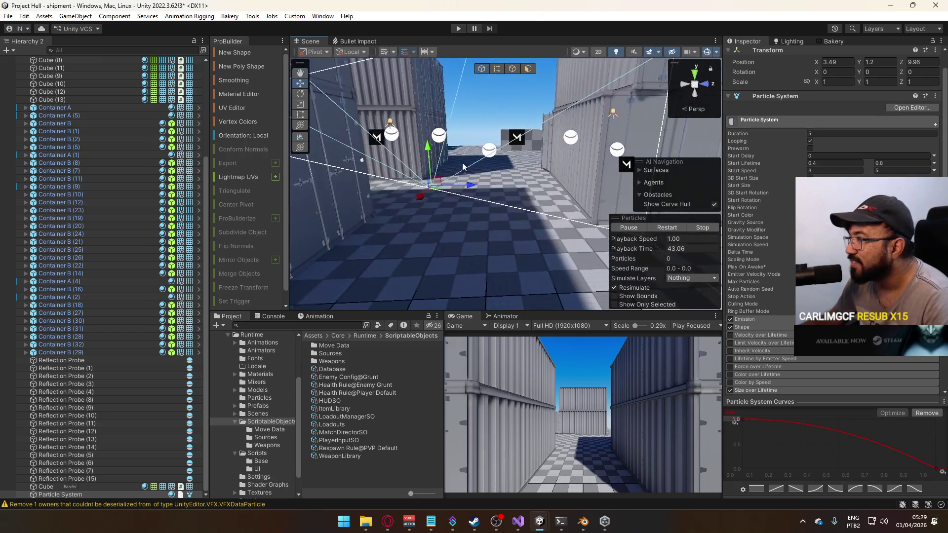
pyautogui.moveTo(429, 151); pyautogui.dragTo(443, 226)
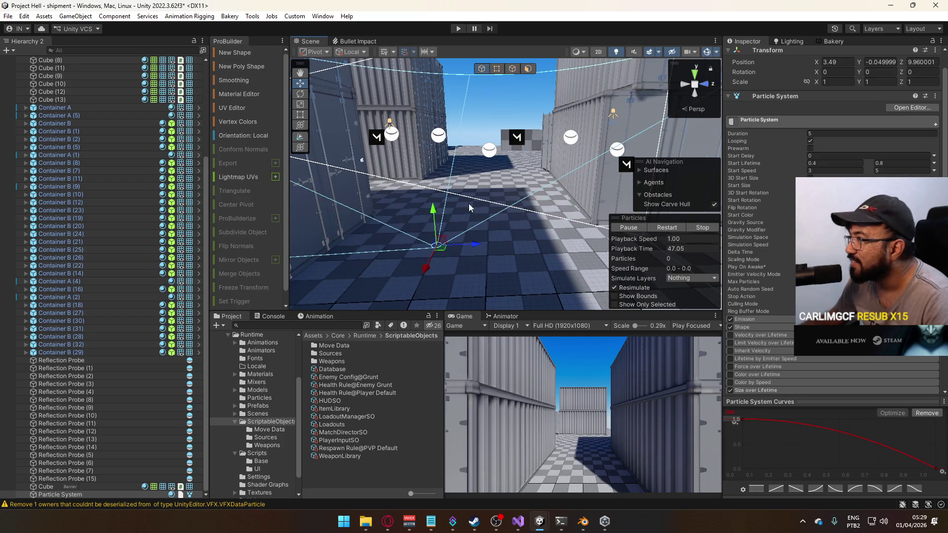
pyautogui.click(867, 60)
pyautogui.write('0')
pyautogui.press('Return')
# Move the emitter along Z and X to X -0.51, Z 10.96 beside the container wall.
pyautogui.moveTo(478, 243)
pyautogui.mouseDown()
pyautogui.moveTo(607, 239)
pyautogui.moveTo(555, 170)
pyautogui.moveTo(440, 175)
pyautogui.moveTo(543, 183)
pyautogui.moveTo(617, 174)
pyautogui.mouseUp()
pyautogui.press('w')
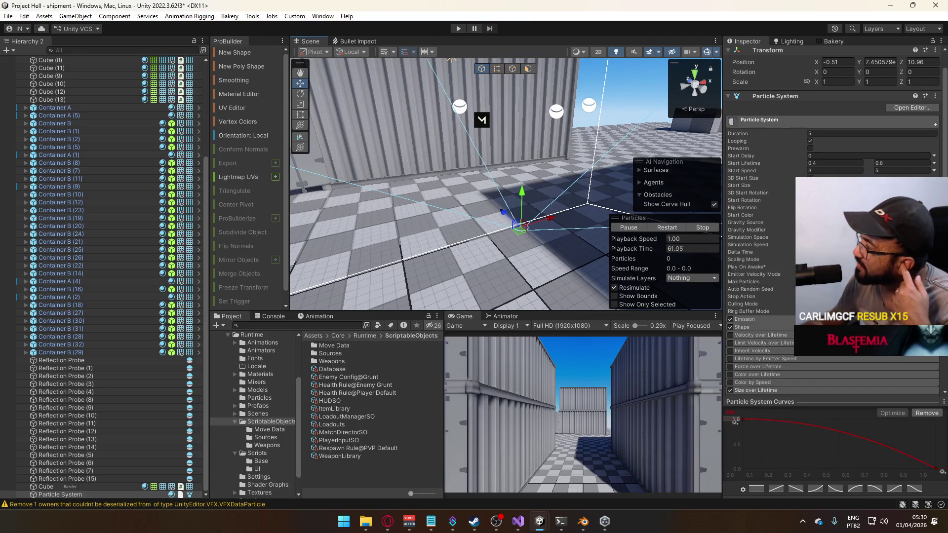
pyautogui.scroll(-5, 761, 274)
pyautogui.scroll(-2, 760, 274)
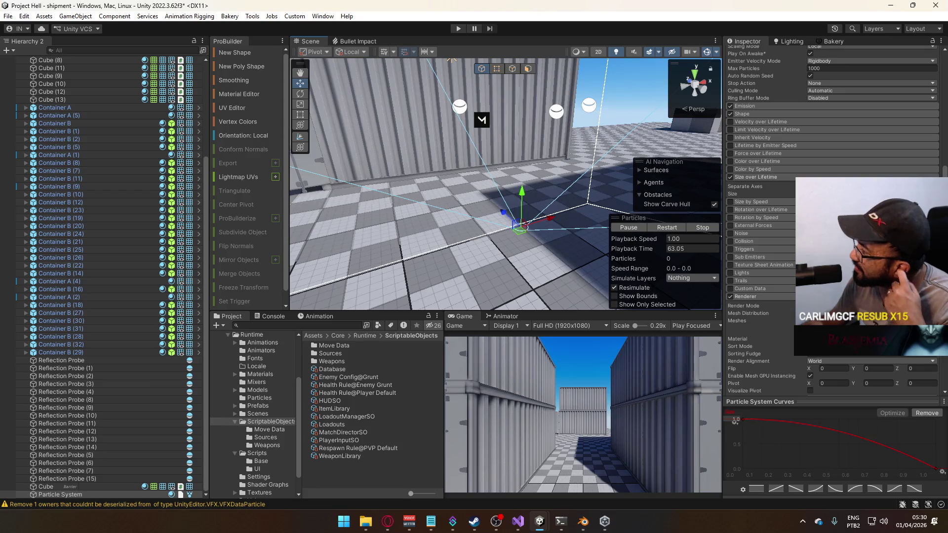
pyautogui.scroll(1, 755, 286)
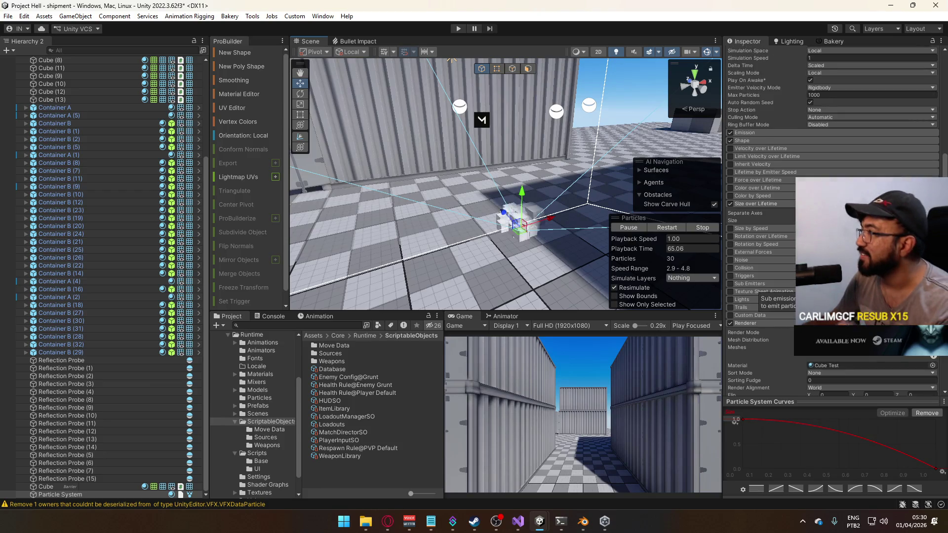
pyautogui.scroll(6, 820, 140)
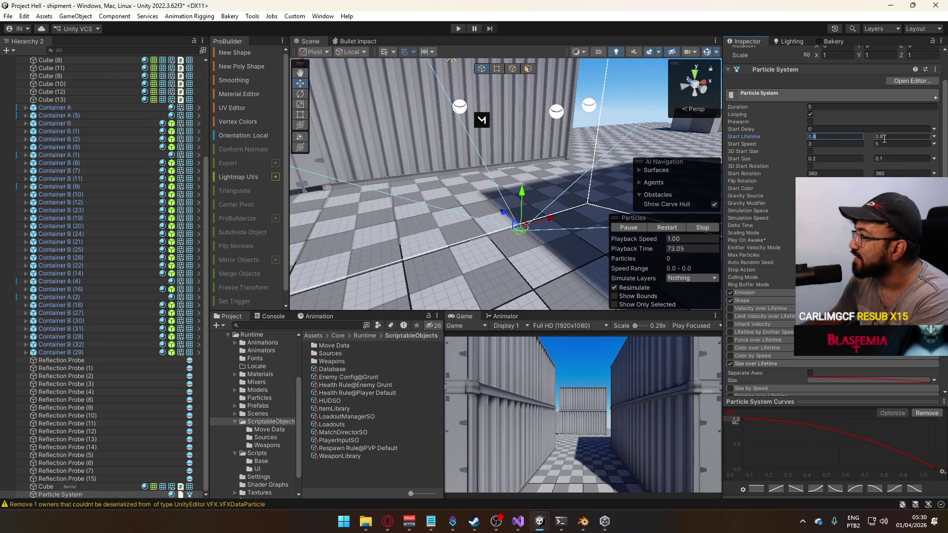
# Try Start Lifetime maximums of 0.4 and 0.8, settling on 0.5.
pyautogui.press('BackSpace')
pyautogui.write('4')
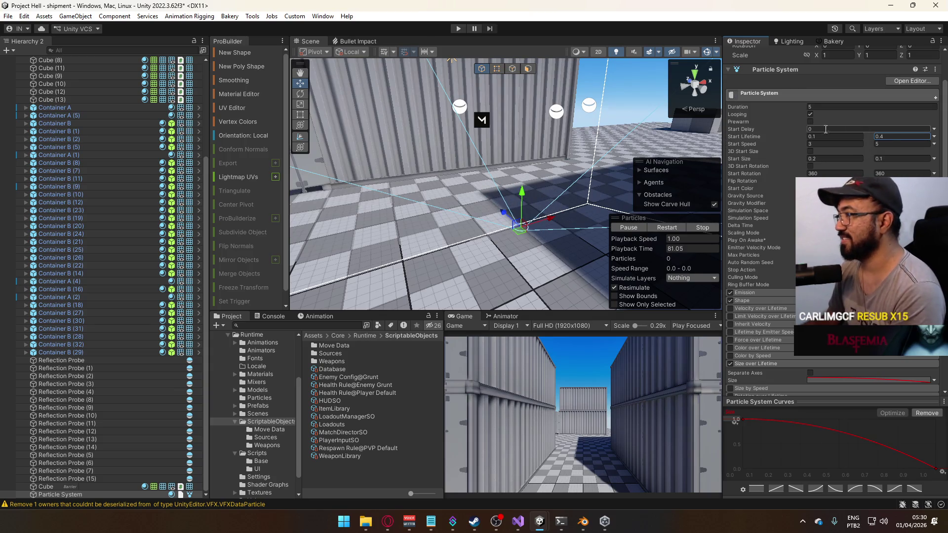
pyautogui.press('BackSpace')
pyautogui.write('8')
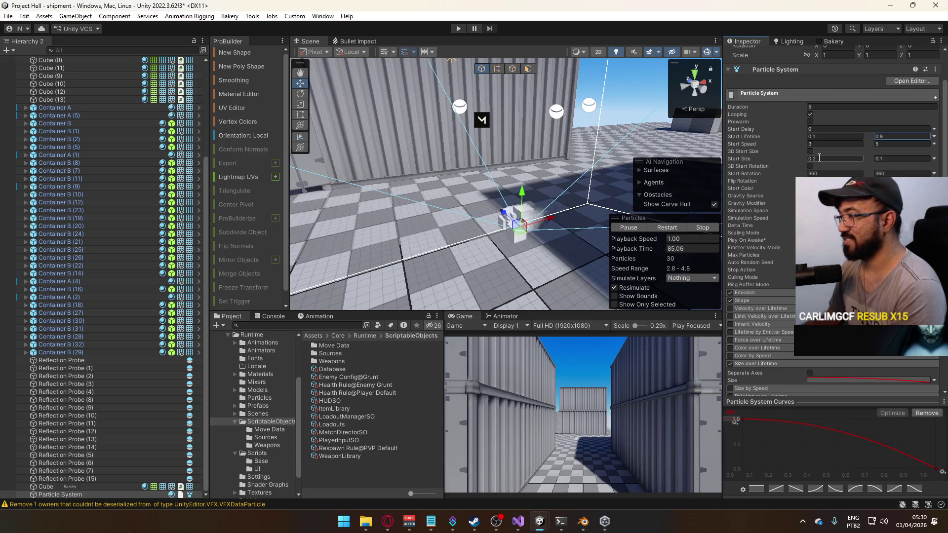
pyautogui.press('BackSpace')
pyautogui.write('5')
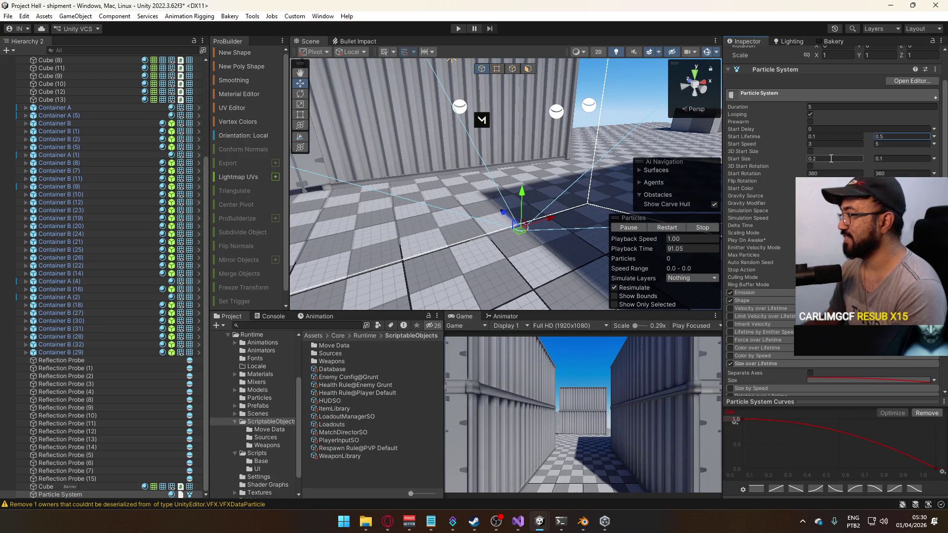
# Raise the Start Size minimum to 0.14 and orbit around the emitter.
pyautogui.click(814, 159)
pyautogui.write('0.1')
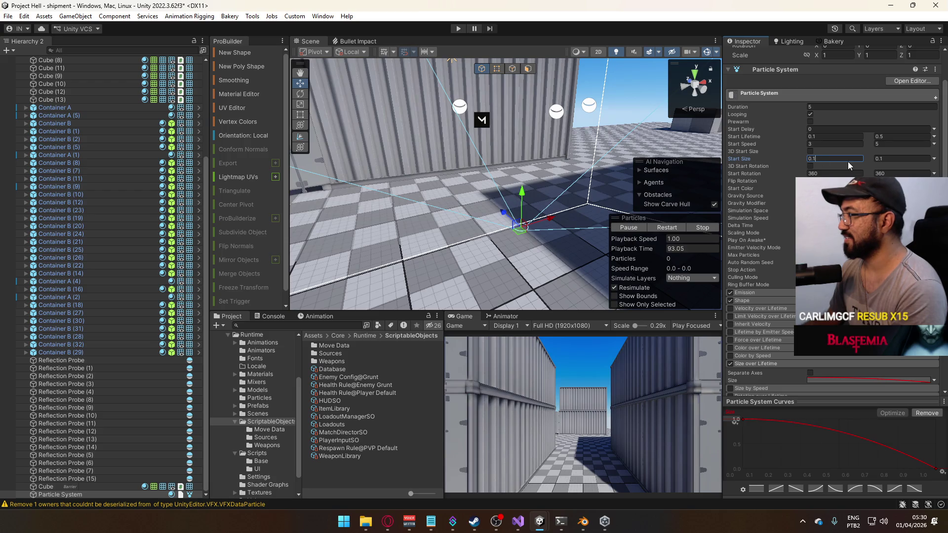
pyautogui.write('4')
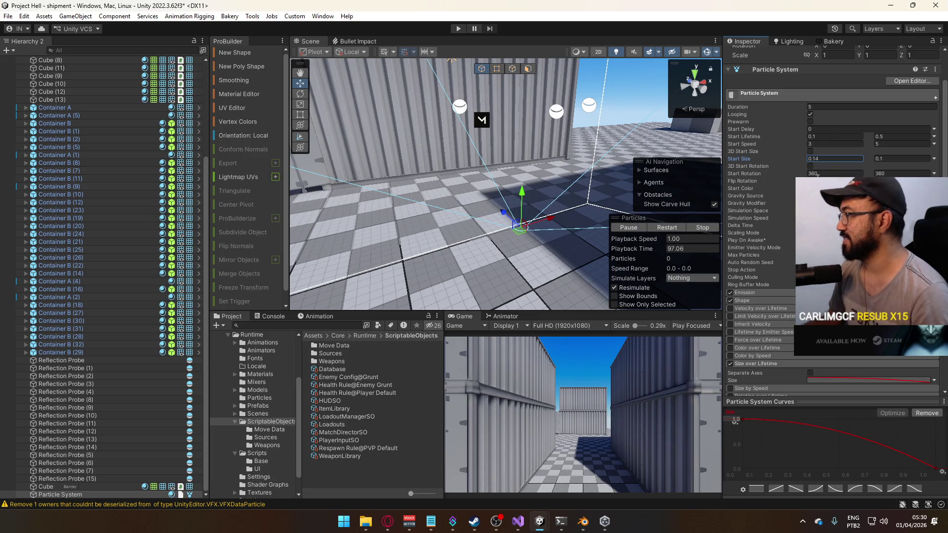
pyautogui.moveTo(683, 191)
pyautogui.mouseDown()
pyautogui.moveTo(775, 209)
pyautogui.moveTo(796, 163)
pyautogui.mouseUp()
pyautogui.scroll(-2, 795, 163)
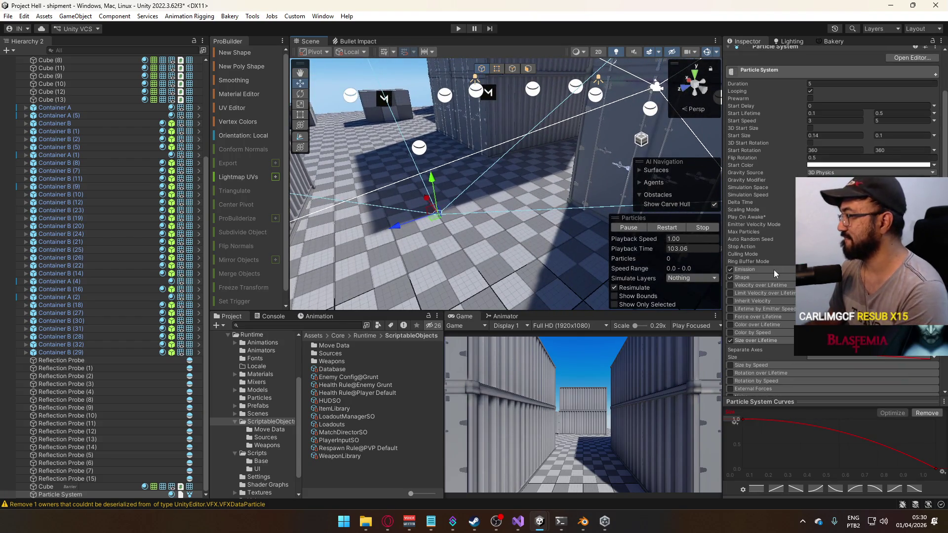
# Set the Emission burst count to 16.
pyautogui.click(774, 269)
pyautogui.click(785, 316)
pyautogui.write('16')
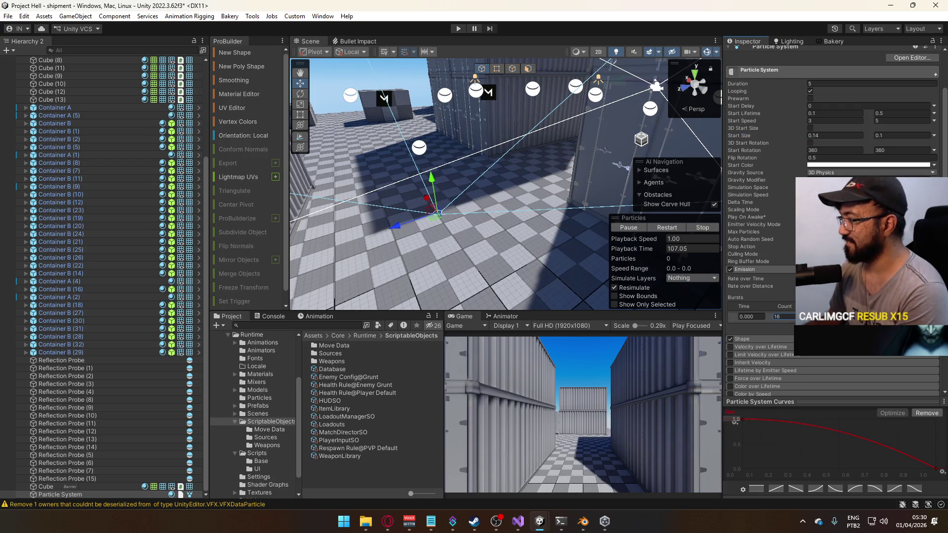
# Preview the 16-cube burst, then raise the Start Lifetime maximum to 0.8.
pyautogui.moveTo(425, 197)
pyautogui.mouseDown()
pyautogui.moveTo(395, 203)
pyautogui.moveTo(552, 207)
pyautogui.mouseUp()
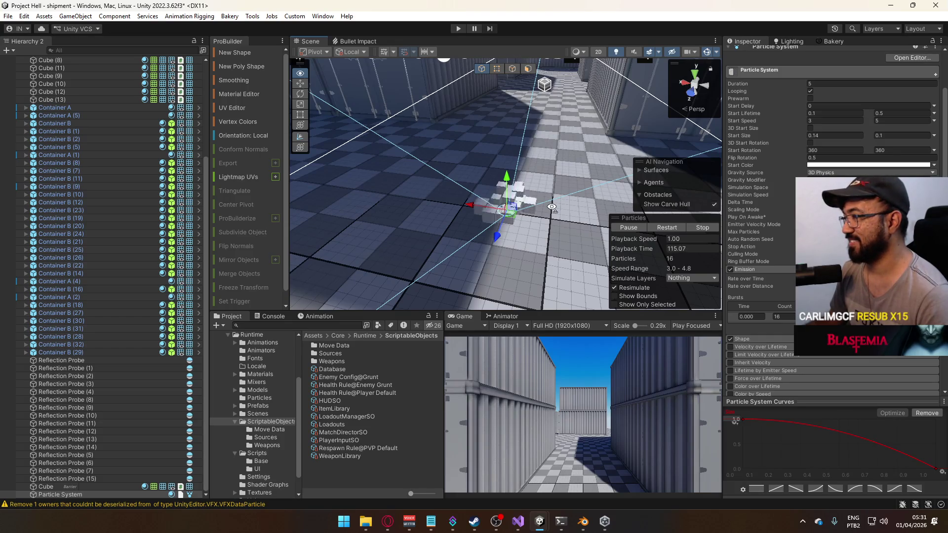
pyautogui.press('f')
pyautogui.moveTo(502, 194); pyautogui.dragTo(364, 206)
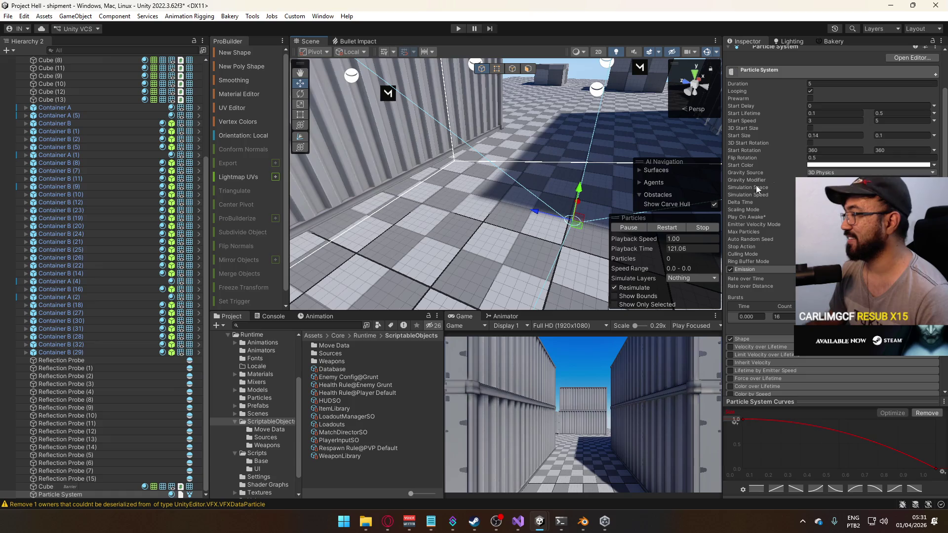
pyautogui.scroll(2, 857, 153)
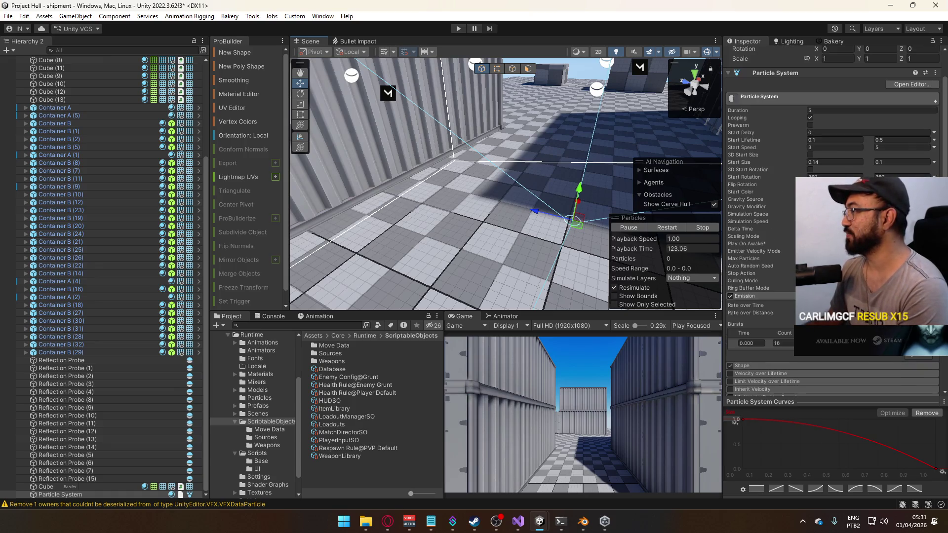
pyautogui.click(891, 141)
pyautogui.write('0.8')
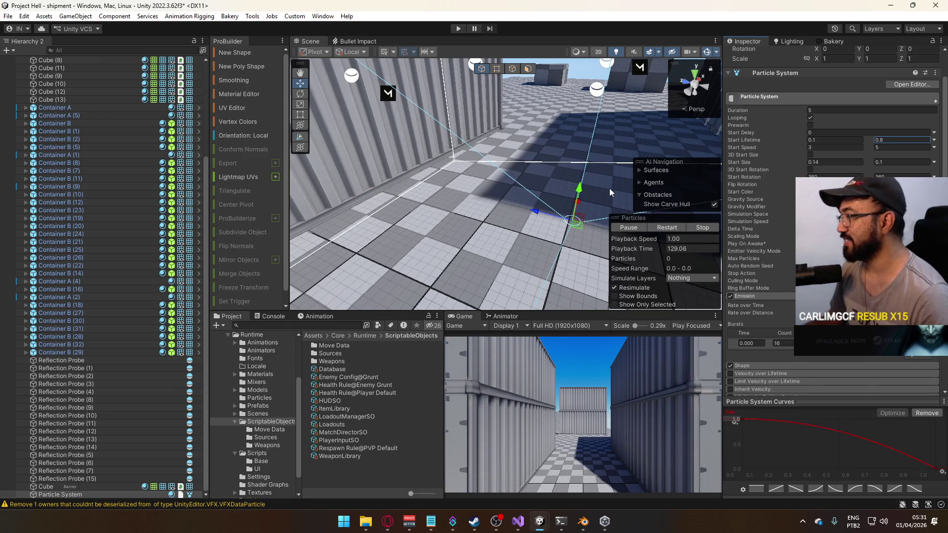
# Try Start Size values 0.068 and 0.08, orbiting to judge the debris size.
pyautogui.moveTo(605, 183)
pyautogui.mouseDown()
pyautogui.moveTo(589, 149)
pyautogui.moveTo(577, 170)
pyautogui.mouseUp()
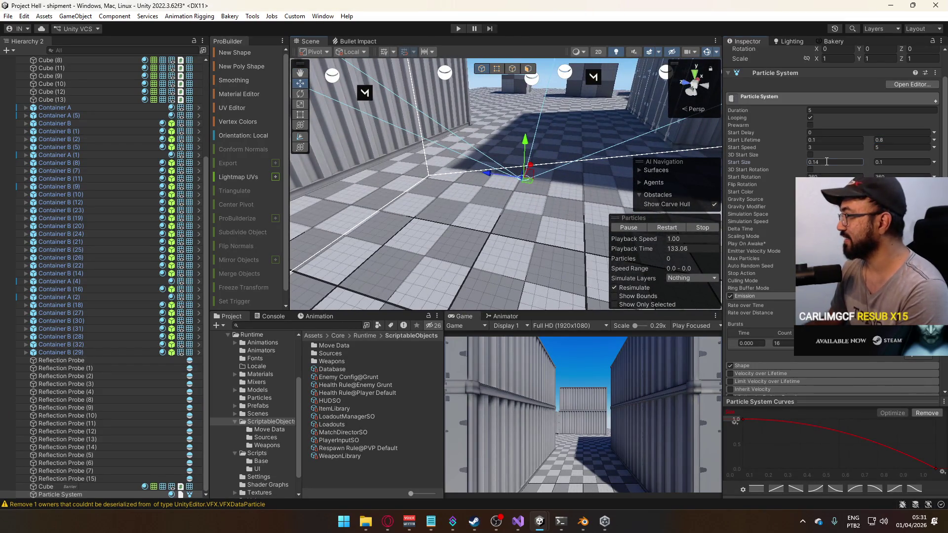
pyautogui.click(813, 162)
pyautogui.write('0.06')
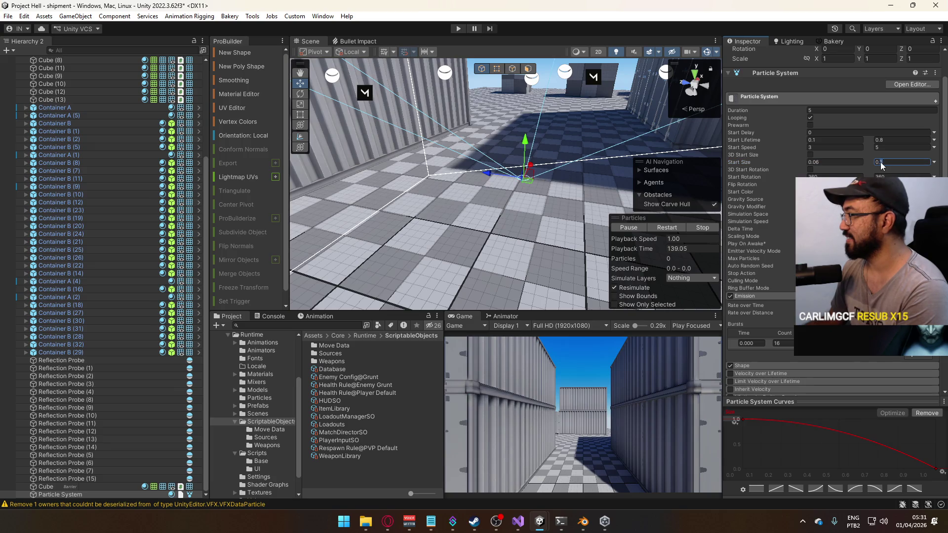
pyautogui.write('8')
pyautogui.click(816, 161)
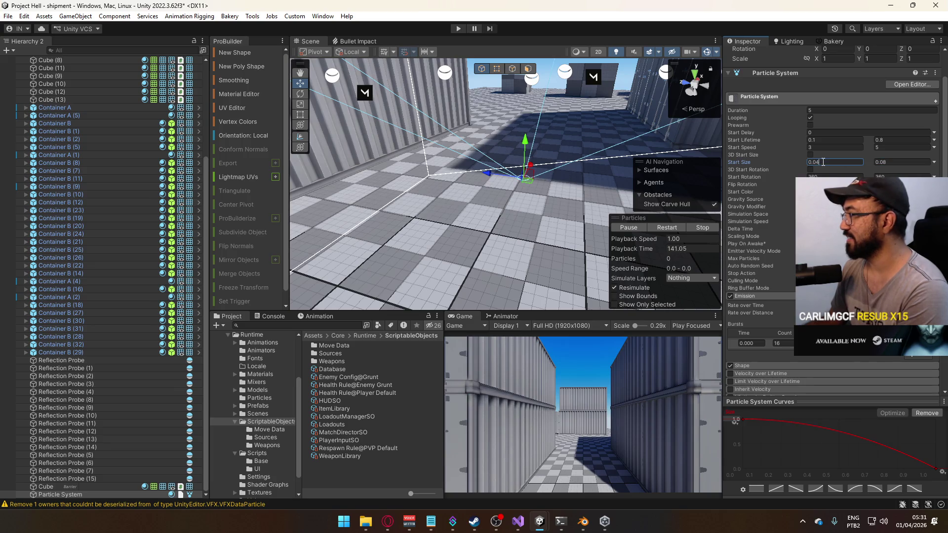
pyautogui.moveTo(435, 167); pyautogui.dragTo(532, 177)
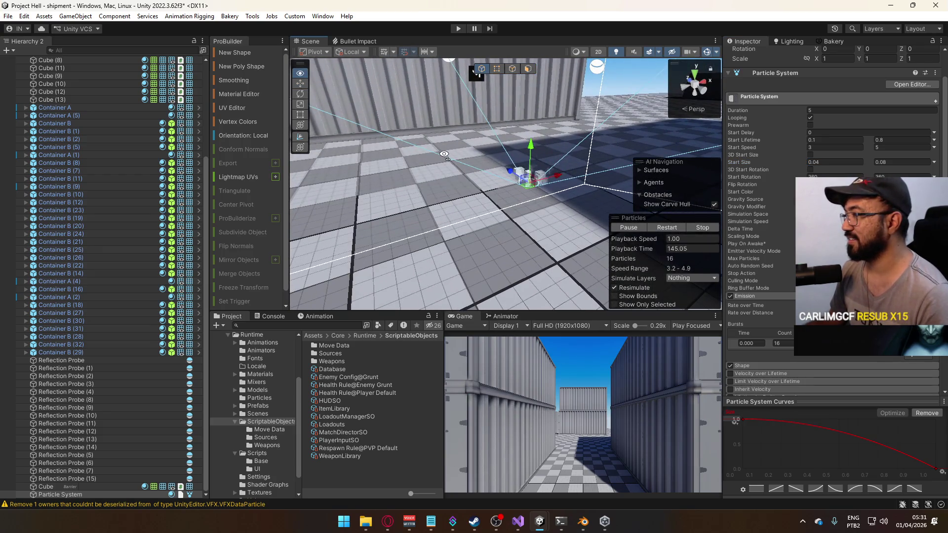
pyautogui.moveTo(585, 190)
pyautogui.mouseDown()
pyautogui.moveTo(566, 152)
pyautogui.moveTo(661, 151)
pyautogui.mouseUp()
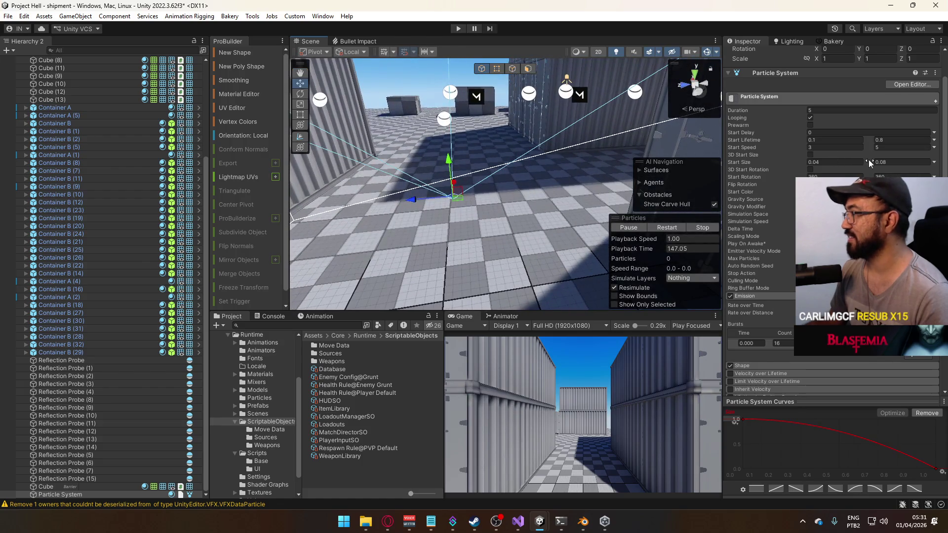
# Settle Start Size on min 0.06 and max 0.14 after trying 0.08–0.12.
pyautogui.click(816, 162)
pyautogui.write('0.08')
pyautogui.click(882, 162)
pyautogui.write('0.12')
pyautogui.click(815, 165)
pyautogui.write('0.06')
pyautogui.click(883, 163)
pyautogui.write('0.14')
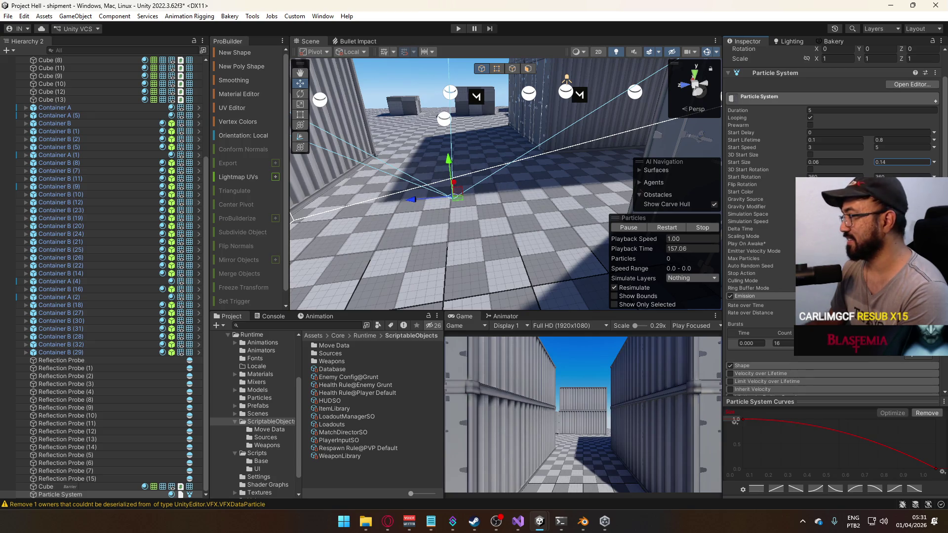
# Open the Simulation Space context menu and dismiss it without changes.
pyautogui.rightClick(763, 214)
pyautogui.click(734, 222)
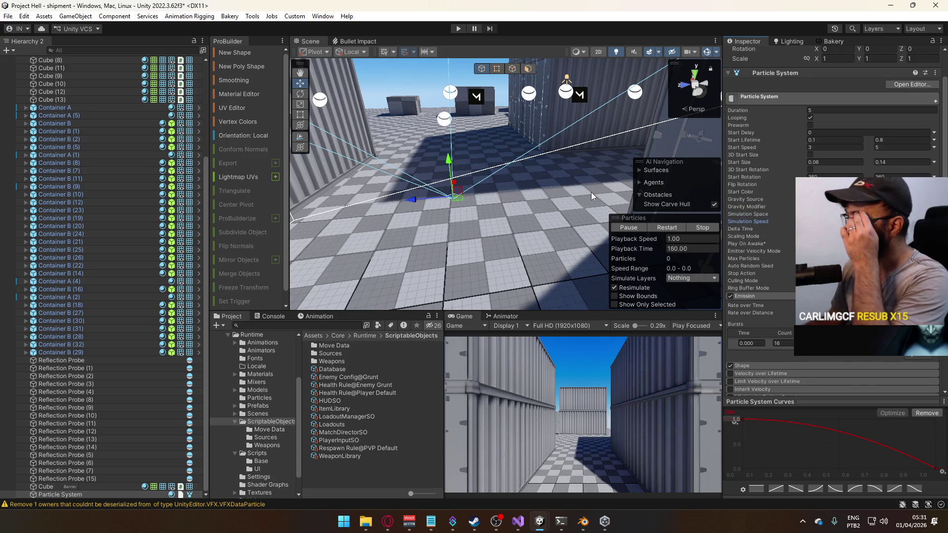
pyautogui.scroll(-5, 781, 277)
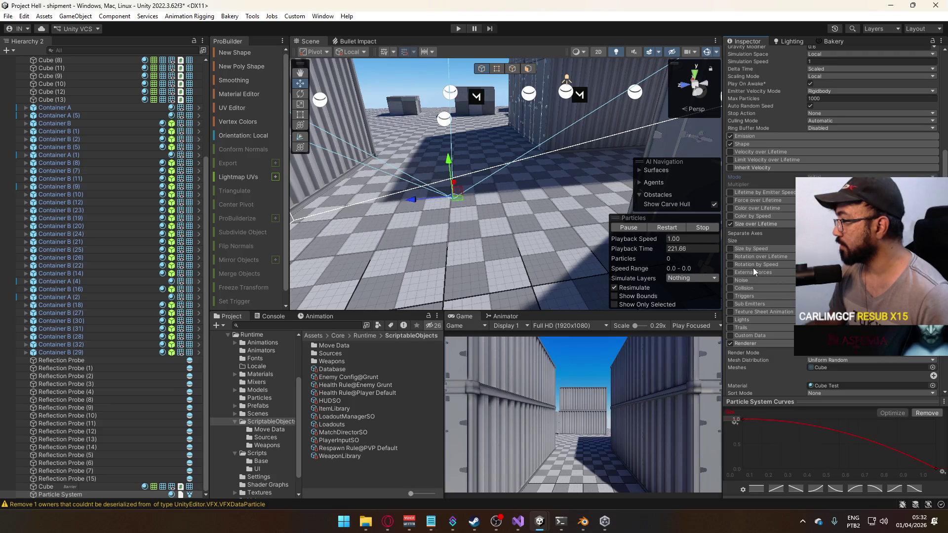
# Enable Rotation over Lifetime and edit its Angular Velocity value.
pyautogui.click(730, 257)
pyautogui.click(767, 257)
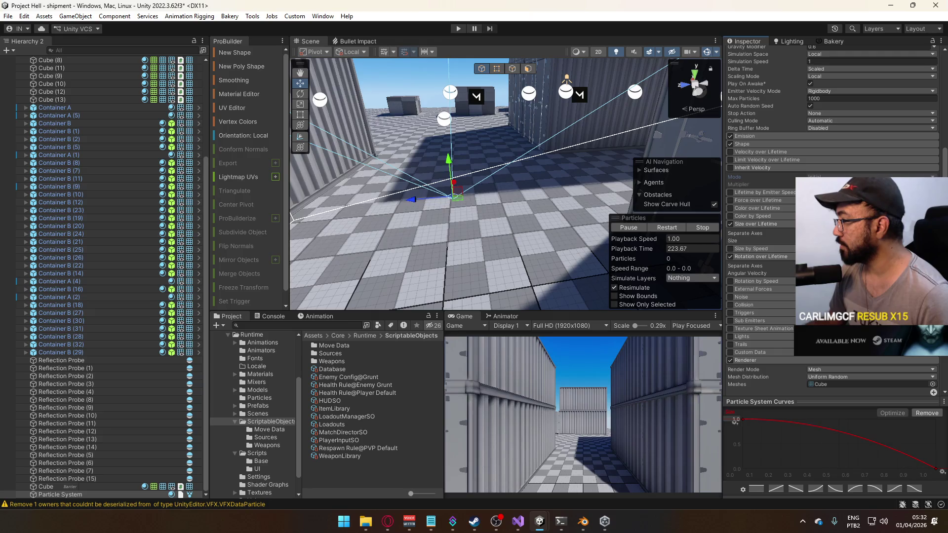
pyautogui.click(839, 273)
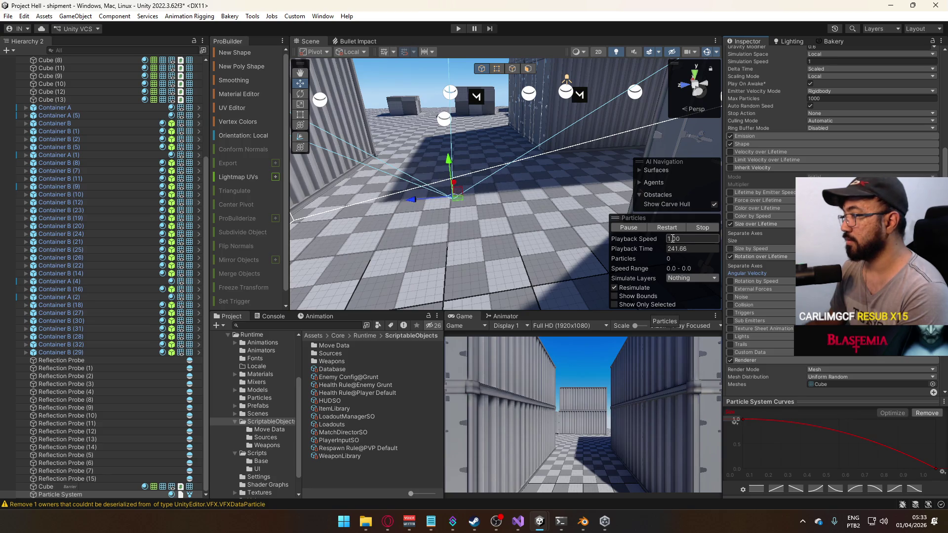
# Slow the preview to 0.25 playback speed, watch the burst, and enable Noise.
pyautogui.click(678, 239)
pyautogui.write('0.25')
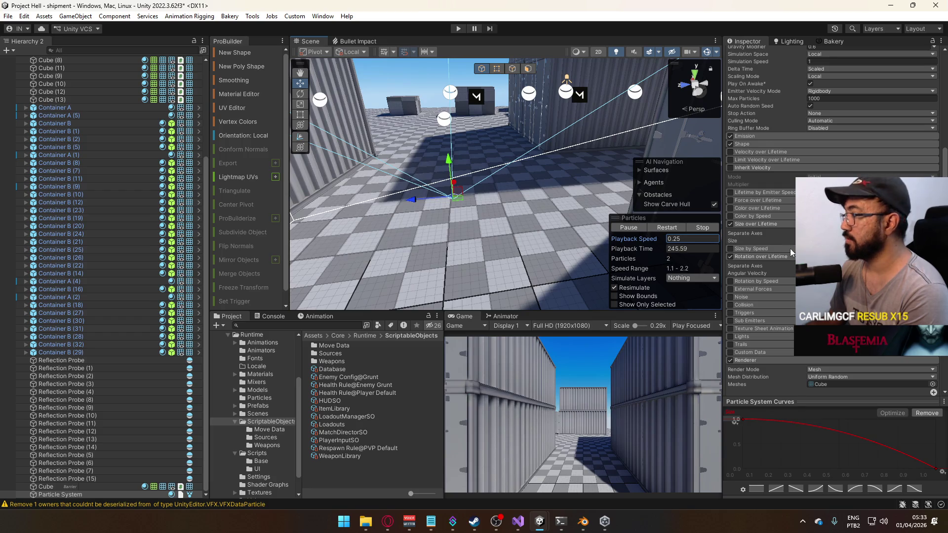
pyautogui.click(782, 273)
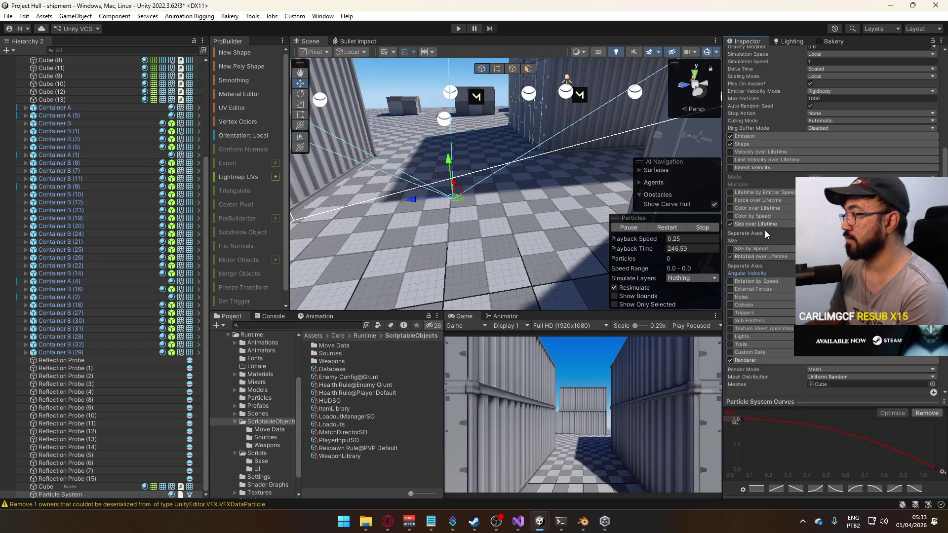
pyautogui.moveTo(765, 230)
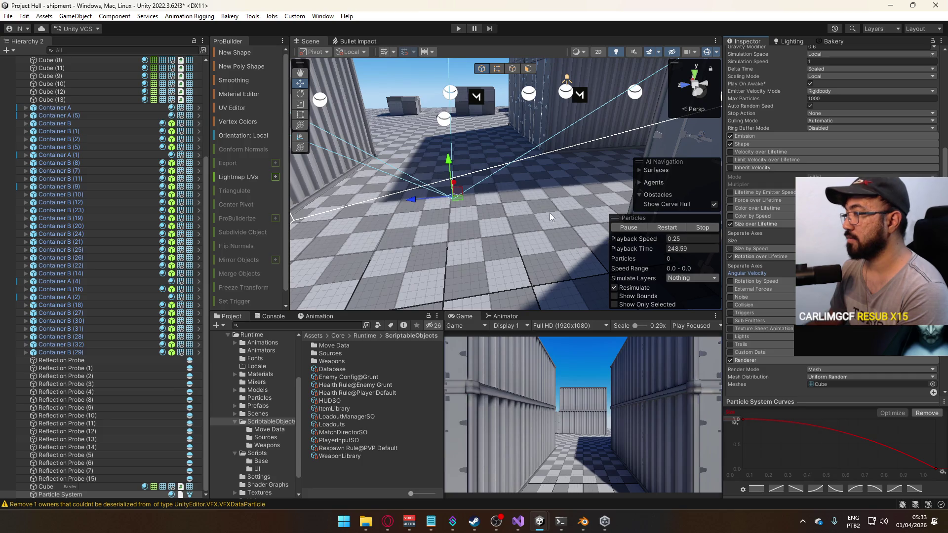
pyautogui.moveTo(523, 197); pyautogui.dragTo(350, 186)
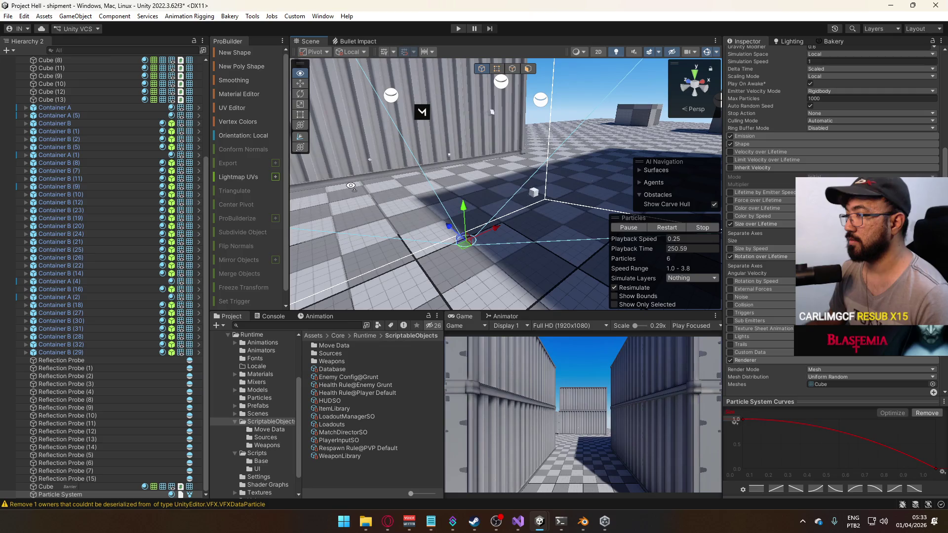
pyautogui.moveTo(351, 186); pyautogui.dragTo(475, 206)
pyautogui.click(733, 296)
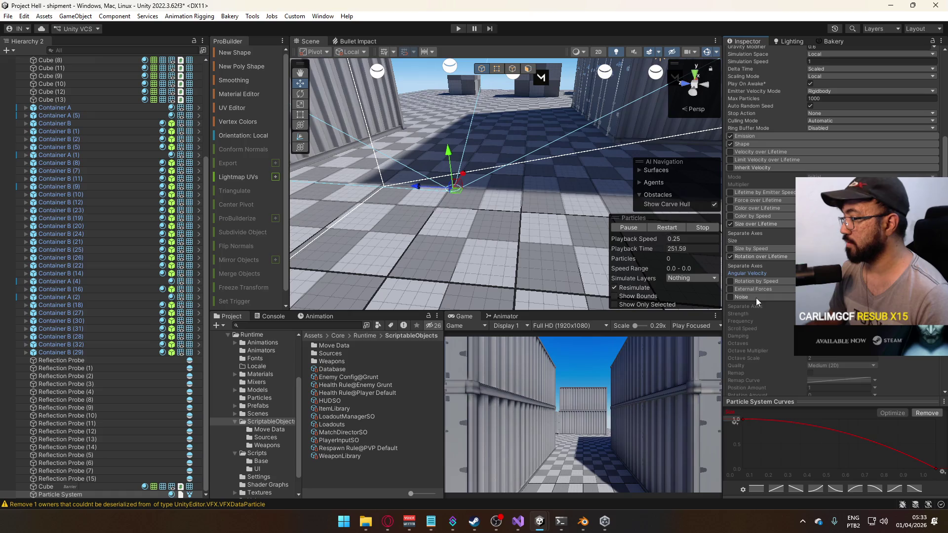
# Restore the preview playback speed to 1.
pyautogui.scroll(-2, 778, 302)
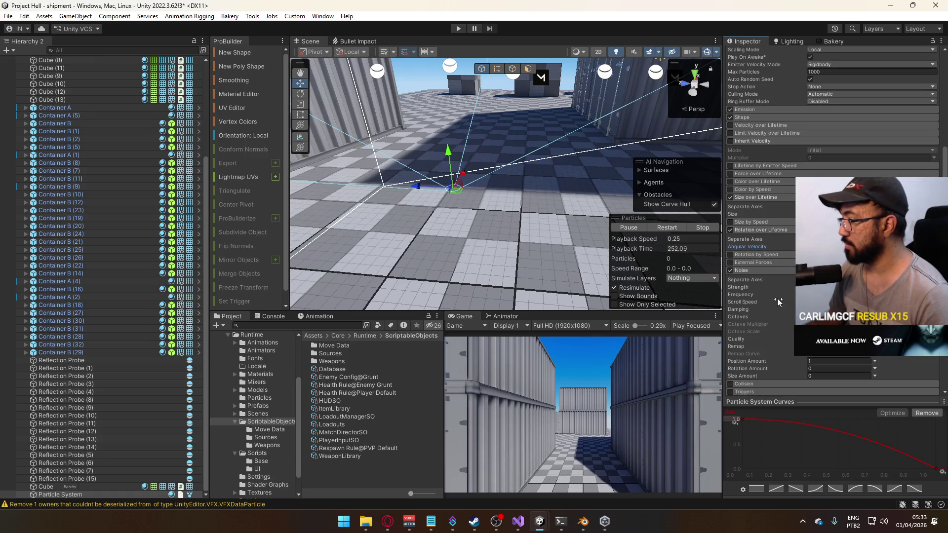
pyautogui.click(688, 239)
pyautogui.write('1')
pyautogui.press('Return')
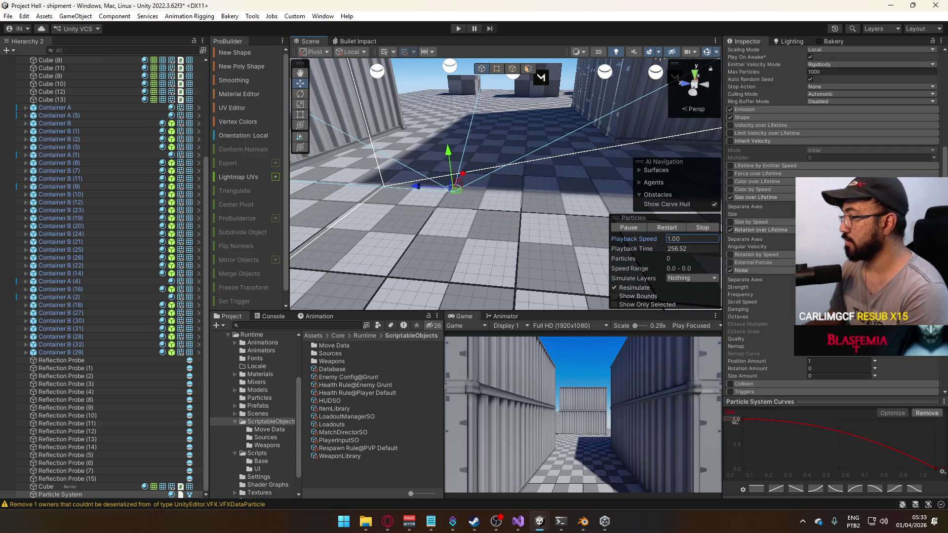
# Turn Noise back off, collapse its settings, and orbit the view to face the emitter.
pyautogui.click(730, 271)
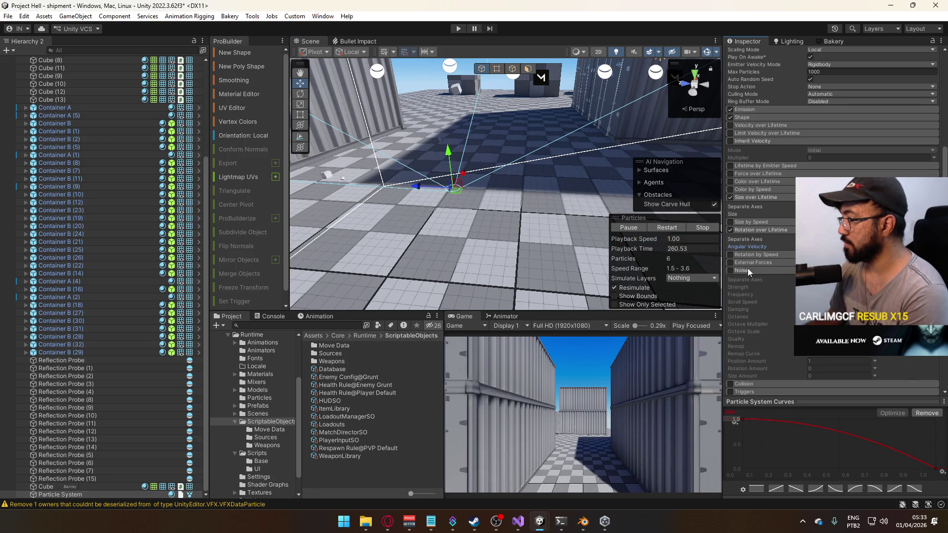
pyautogui.click(766, 264)
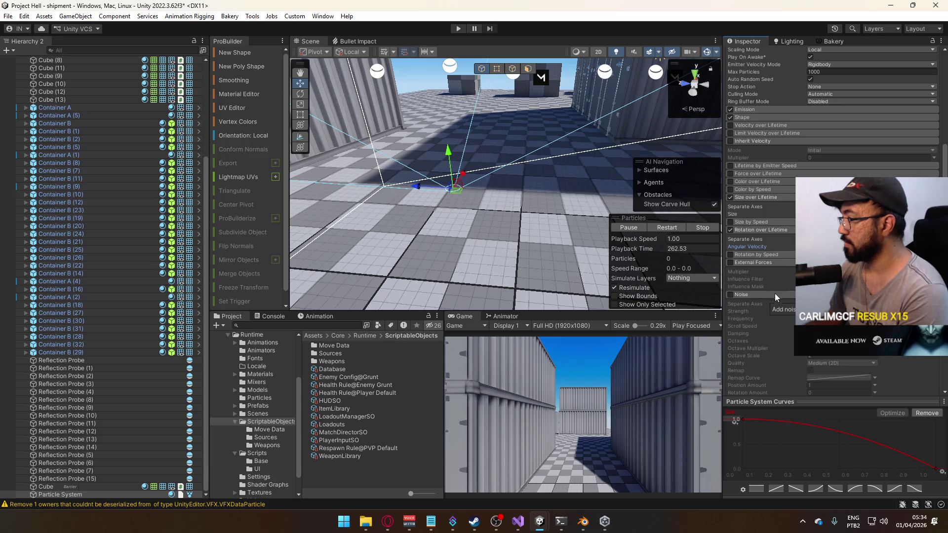
pyautogui.click(773, 294)
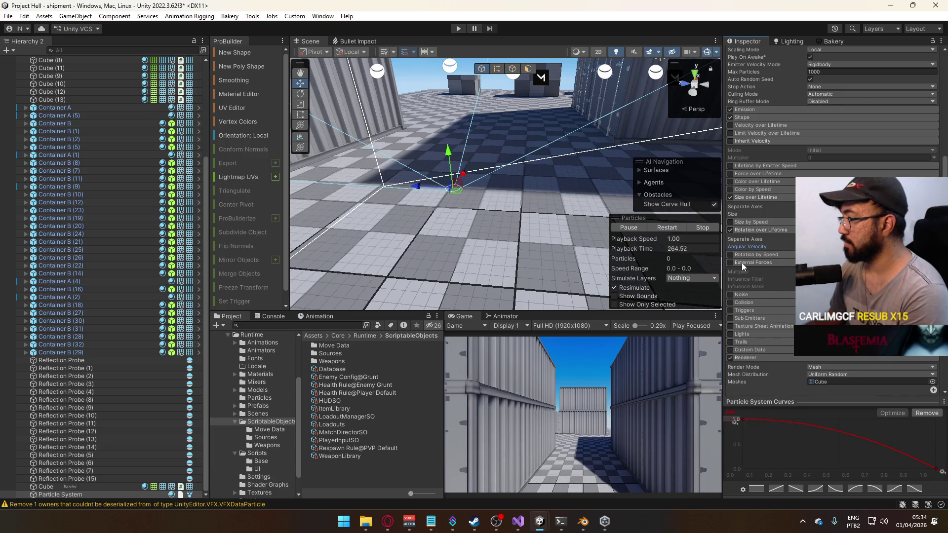
pyautogui.moveTo(517, 199)
pyautogui.mouseDown()
pyautogui.moveTo(278, 162)
pyautogui.moveTo(269, 111)
pyautogui.moveTo(276, 112)
pyautogui.mouseUp()
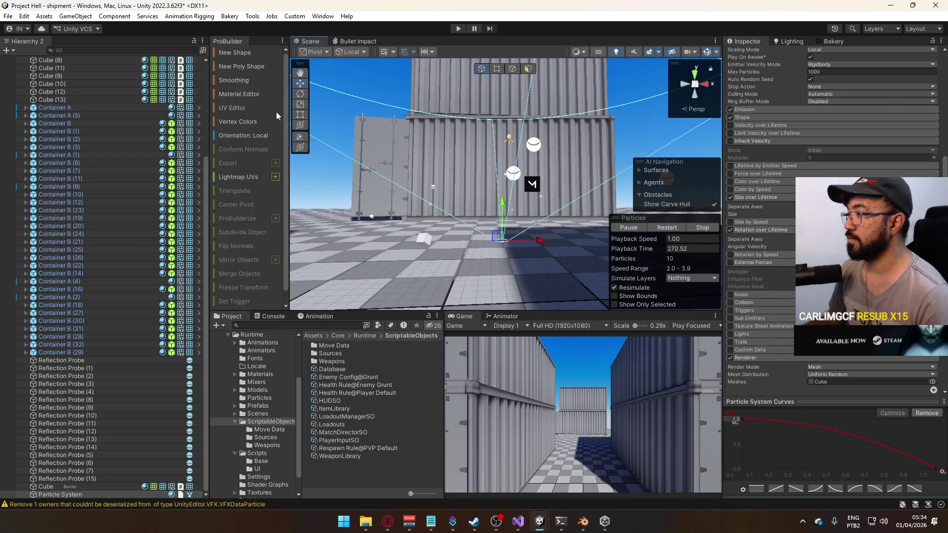
pyautogui.scroll(10, 832, 222)
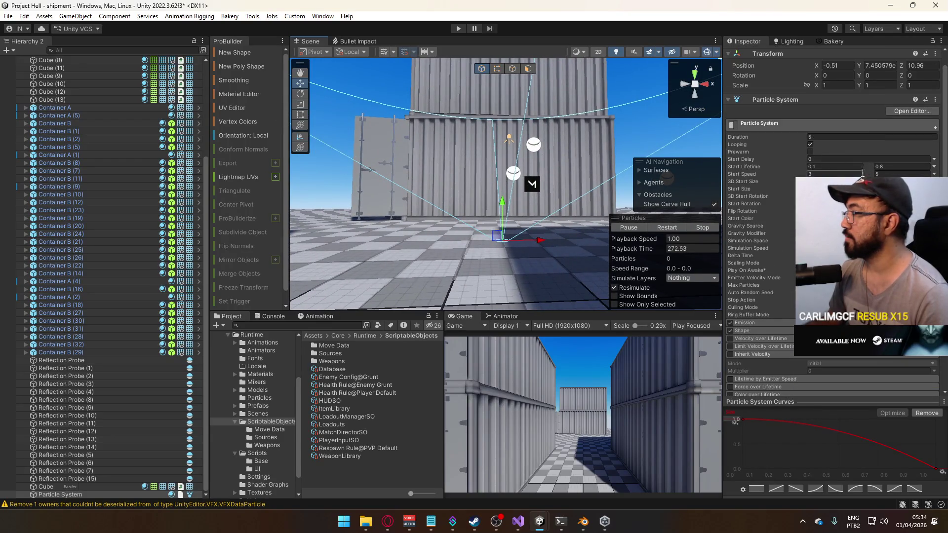
pyautogui.scroll(-5, 785, 235)
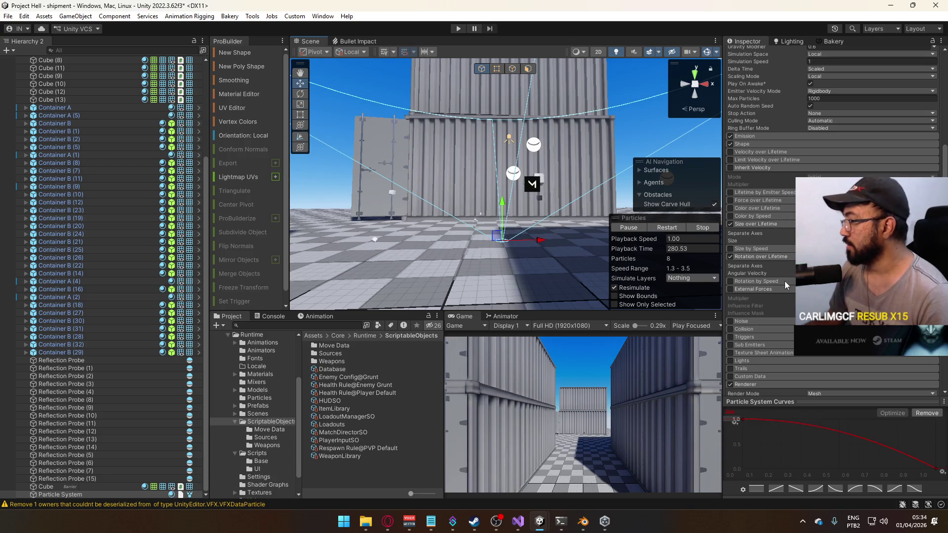
pyautogui.scroll(-3, 785, 300)
pyautogui.scroll(-3, 789, 284)
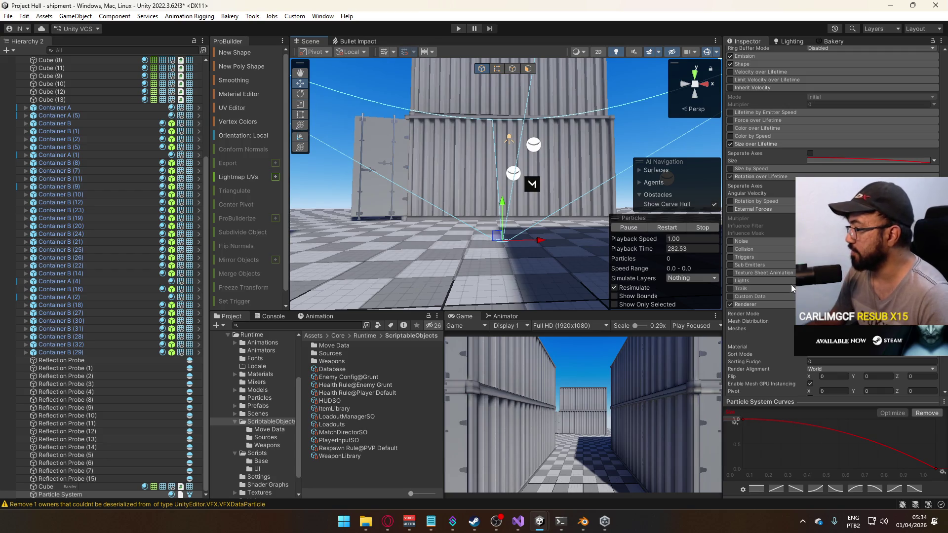
pyautogui.scroll(-3, 792, 279)
pyautogui.scroll(-2, 792, 276)
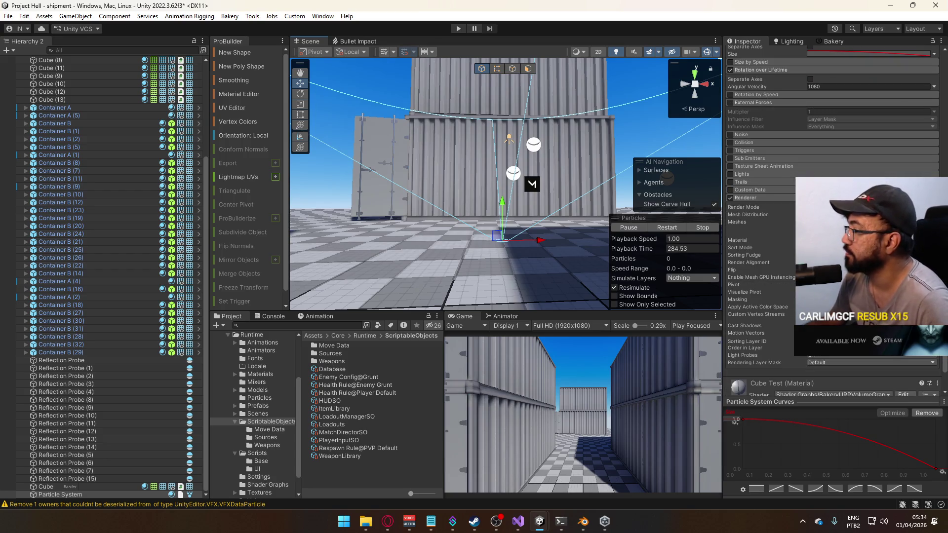
pyautogui.scroll(3, 792, 275)
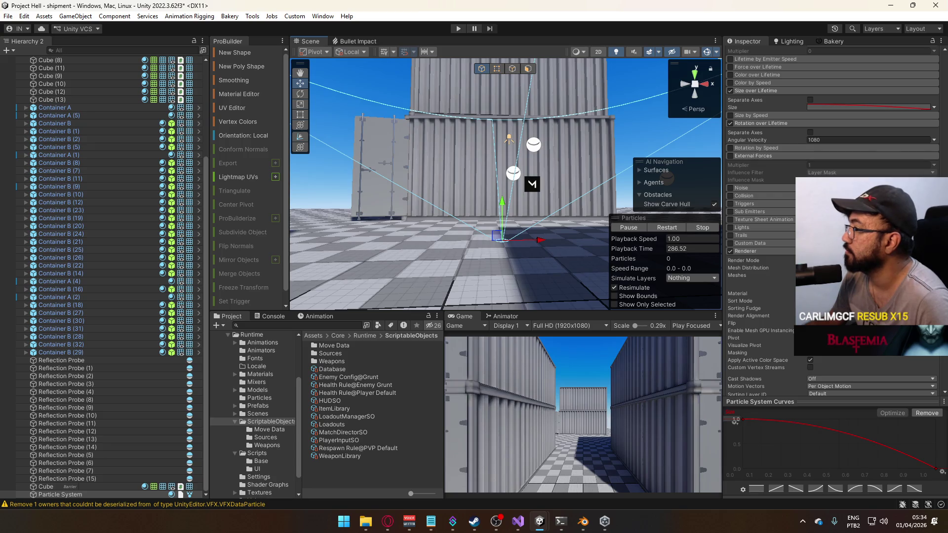
pyautogui.scroll(2, 791, 275)
pyautogui.scroll(3, 789, 231)
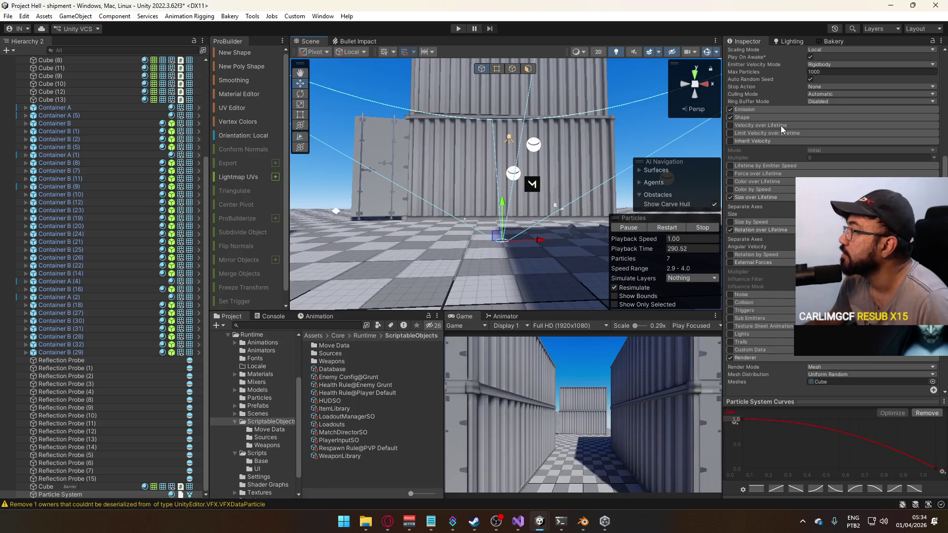
# Enable Velocity over Lifetime with a Speed Modifier curve falling from 1 to 0.
pyautogui.click(773, 126)
pyautogui.click(731, 125)
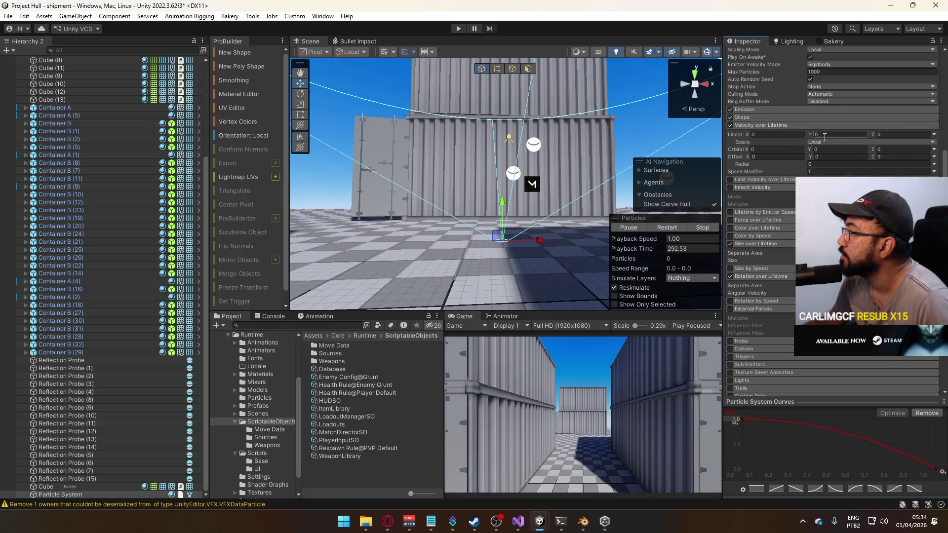
pyautogui.click(932, 171)
pyautogui.click(913, 188)
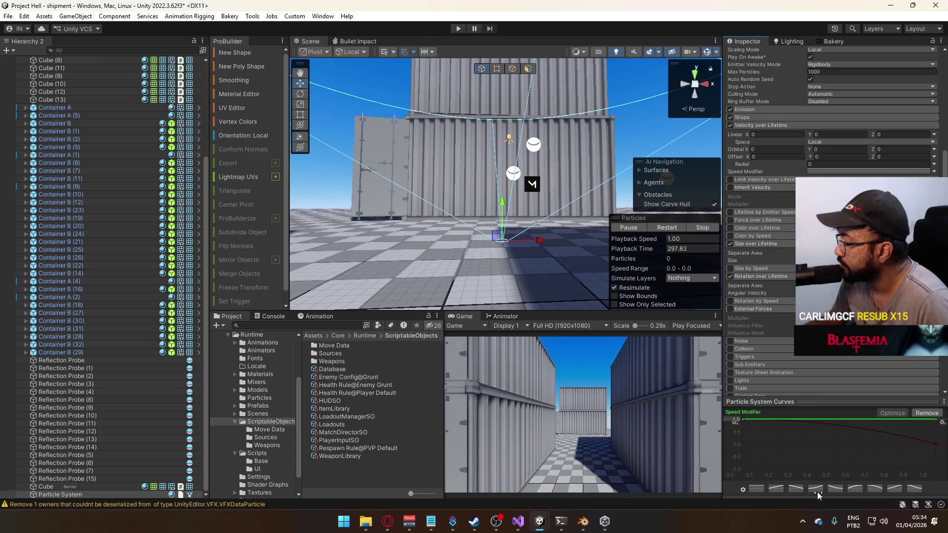
pyautogui.click(876, 489)
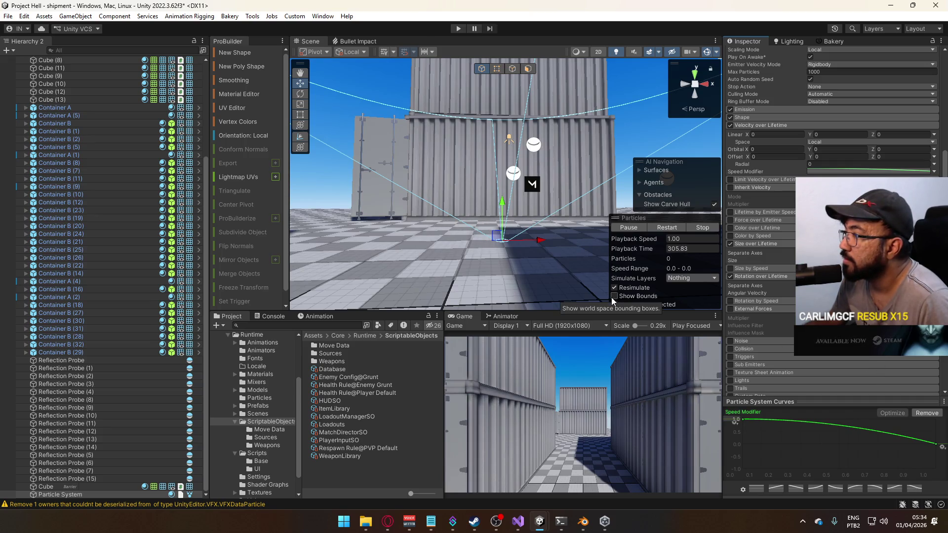
# Orbit around the emitter and replay the burst several times to watch the slowdown.
pyautogui.moveTo(587, 296)
pyautogui.mouseDown()
pyautogui.moveTo(630, 356)
pyautogui.moveTo(673, 280)
pyautogui.mouseUp()
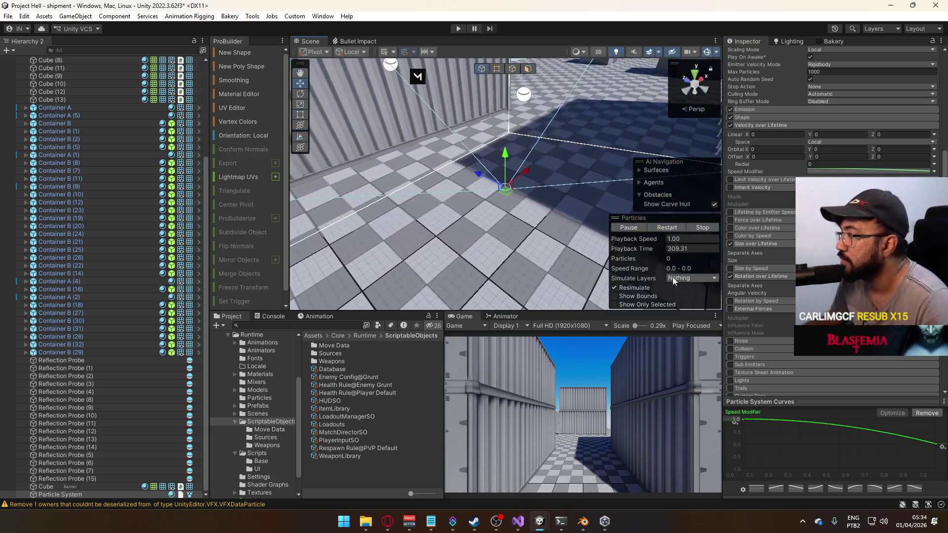
pyautogui.click(668, 227)
pyautogui.moveTo(668, 227); pyautogui.dragTo(435, 197)
pyautogui.click(674, 227)
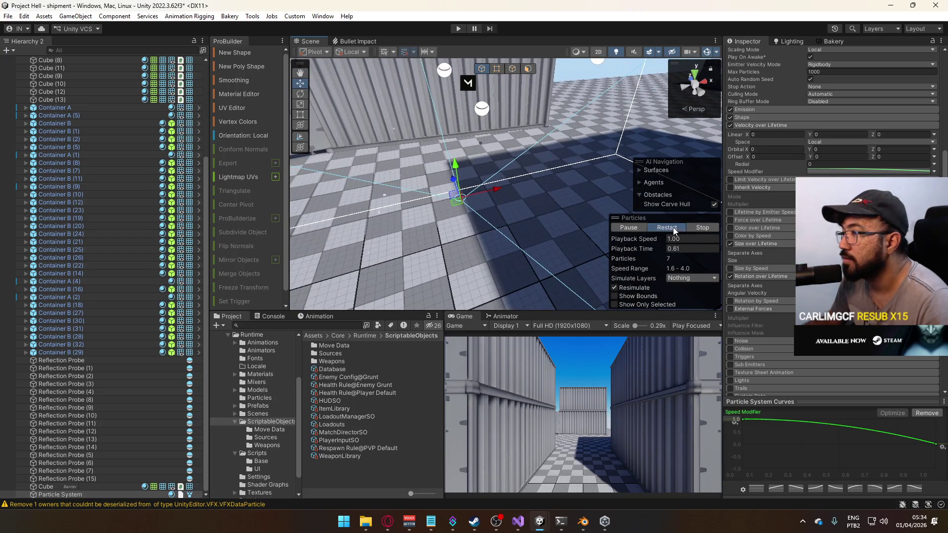
pyautogui.click(673, 227)
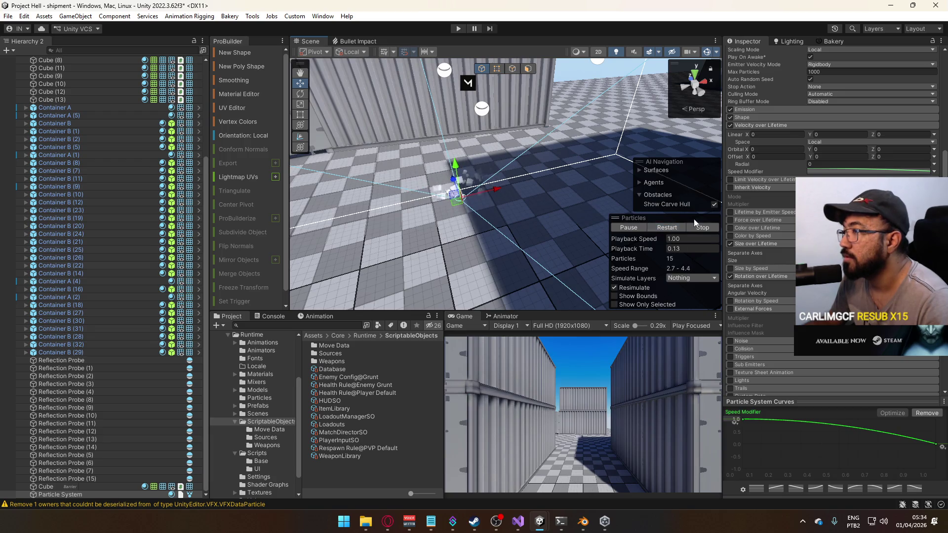
pyautogui.scroll(10, 816, 141)
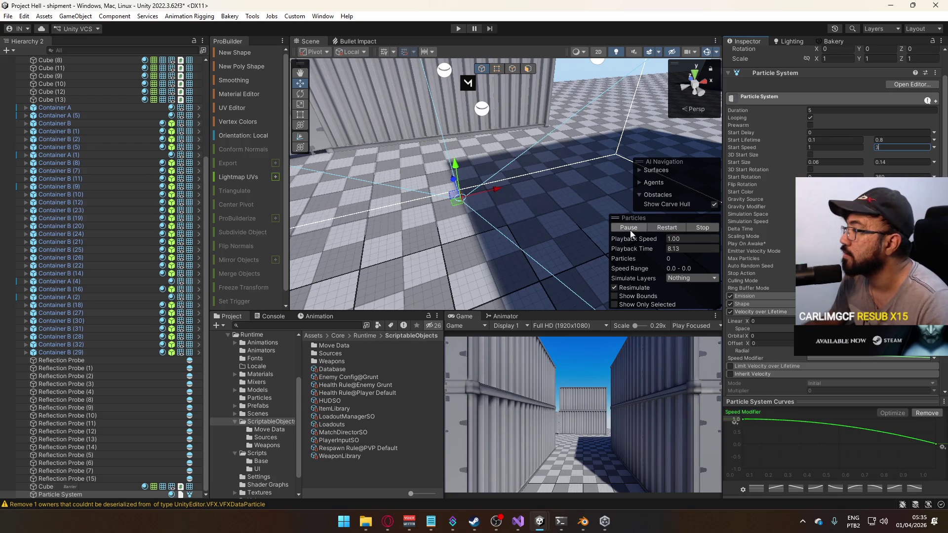
# Change the Start Speed maximum from 3 to 5 and replay the 1–5 burst repeatedly.
pyautogui.click(668, 228)
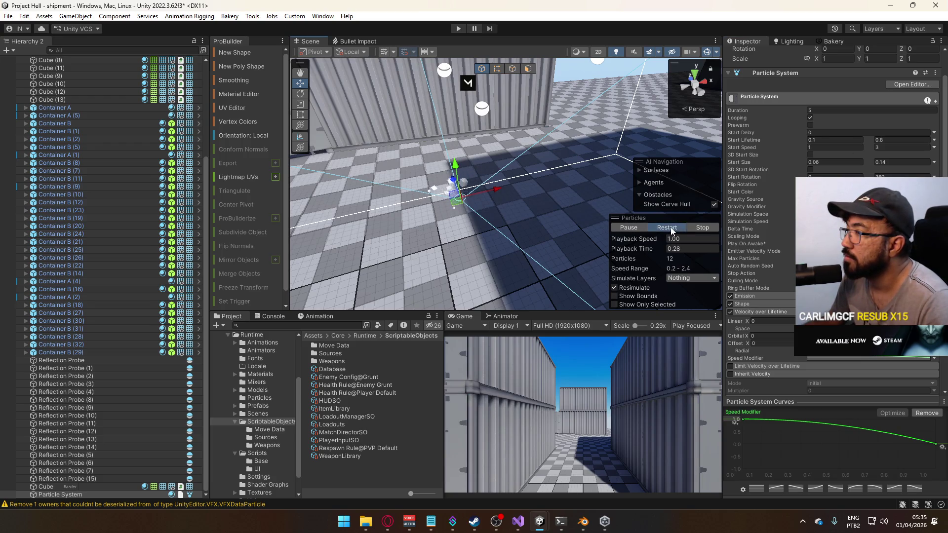
pyautogui.click(668, 227)
pyautogui.click(879, 147)
pyautogui.write('5')
pyautogui.click(666, 227)
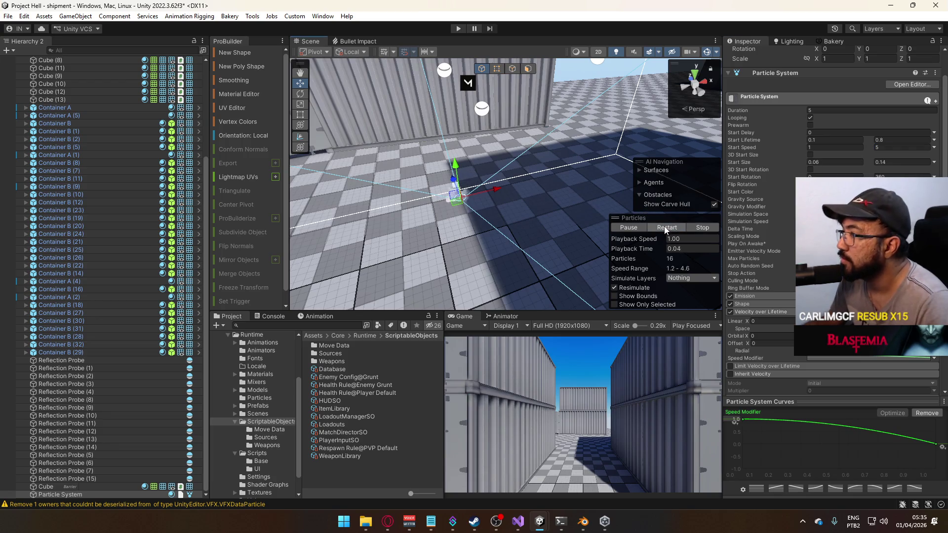
pyautogui.click(666, 227)
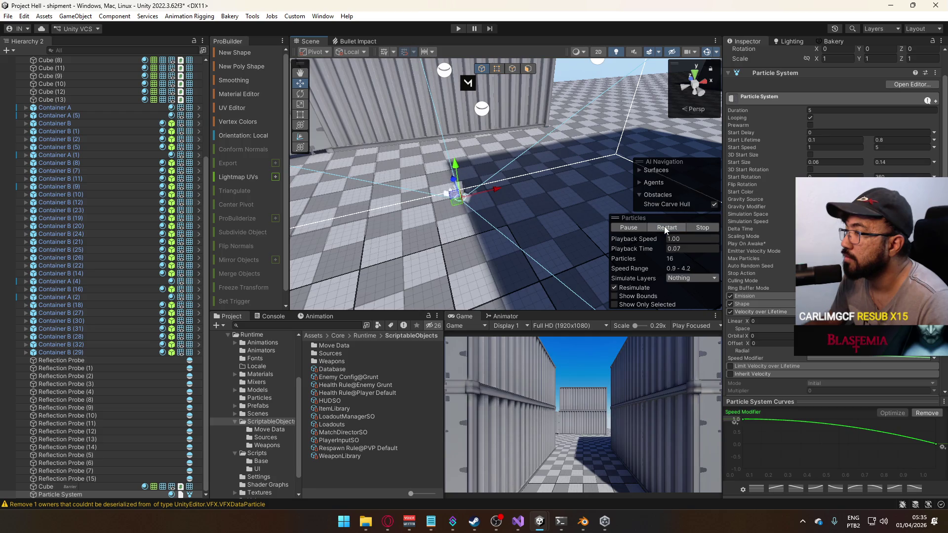
pyautogui.click(666, 228)
pyautogui.click(665, 228)
pyautogui.click(664, 229)
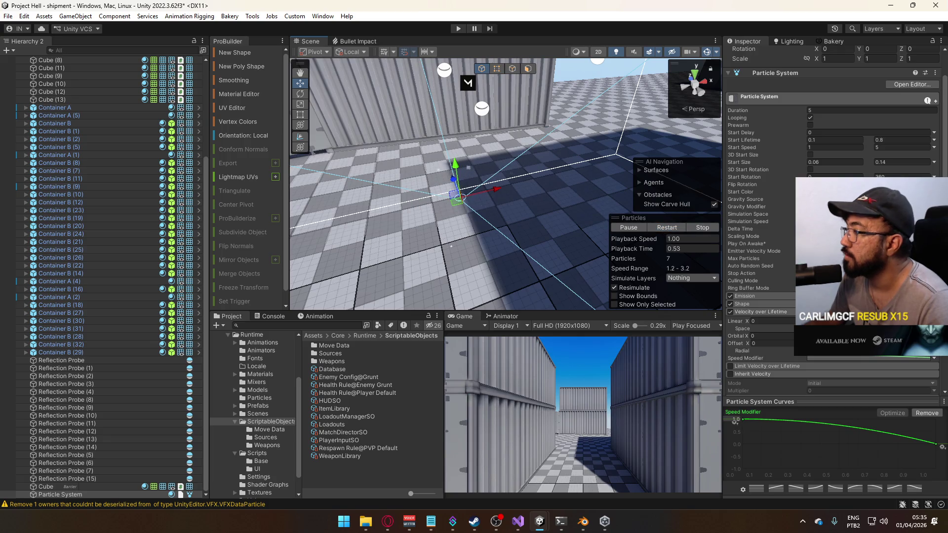
pyautogui.scroll(-5, 781, 323)
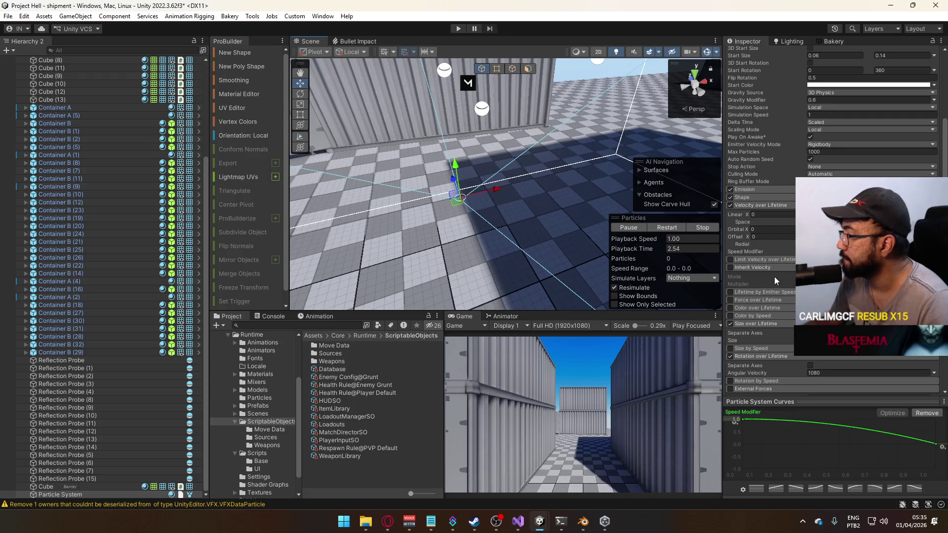
# Switch Angular Velocity to Random Between Two Constants and replay the burst three times.
pyautogui.scroll(-1, 771, 275)
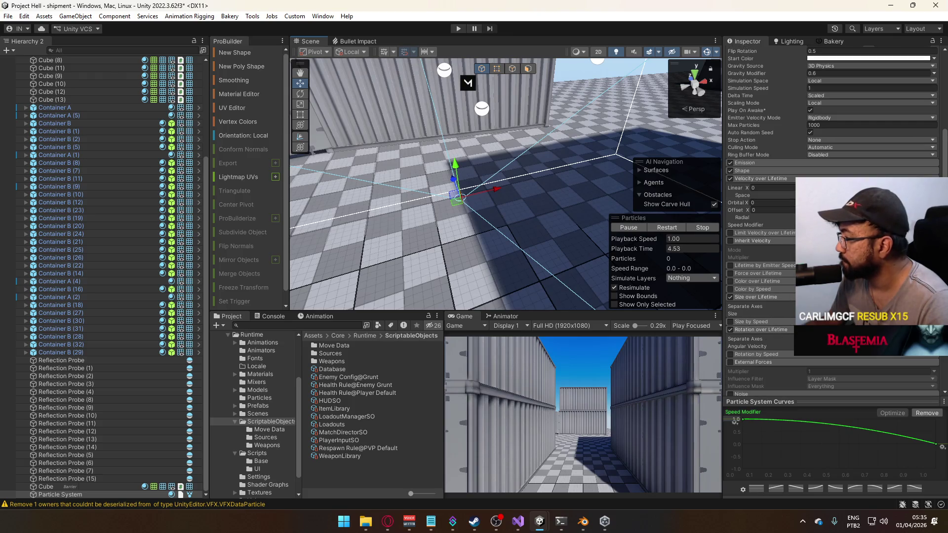
pyautogui.click(934, 346)
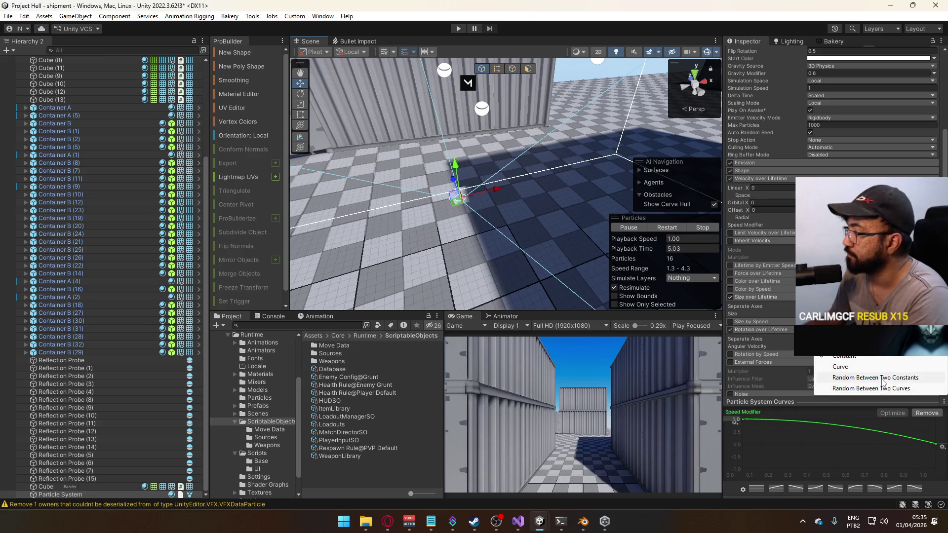
pyautogui.click(886, 378)
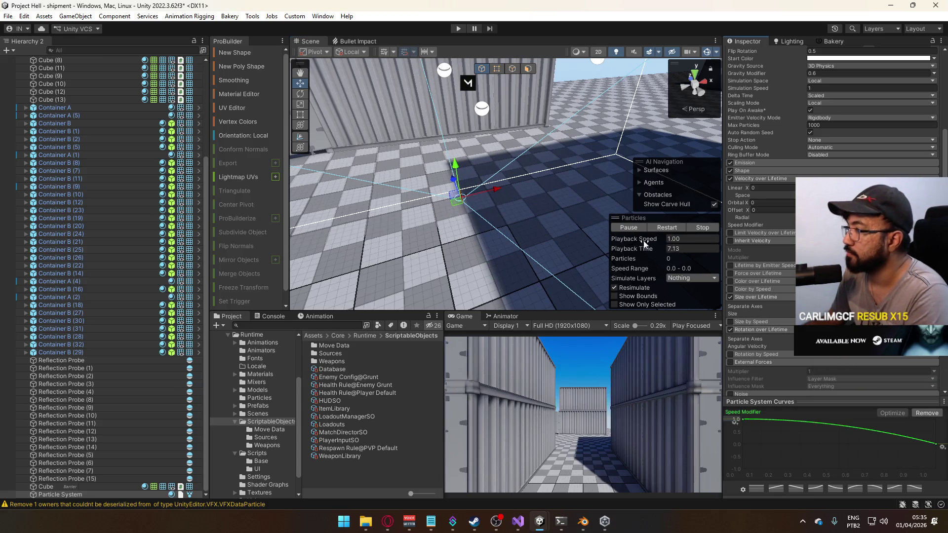
pyautogui.click(660, 229)
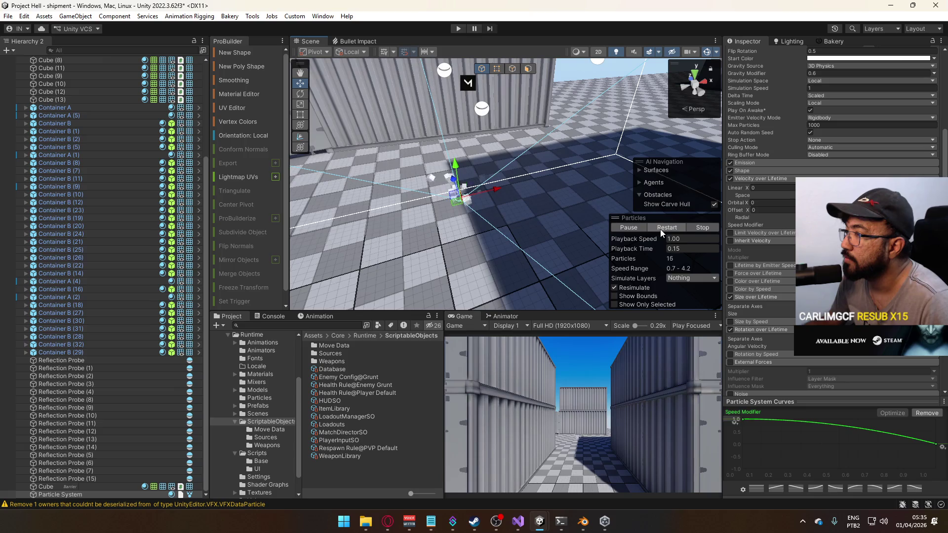
pyautogui.click(659, 229)
pyautogui.click(660, 229)
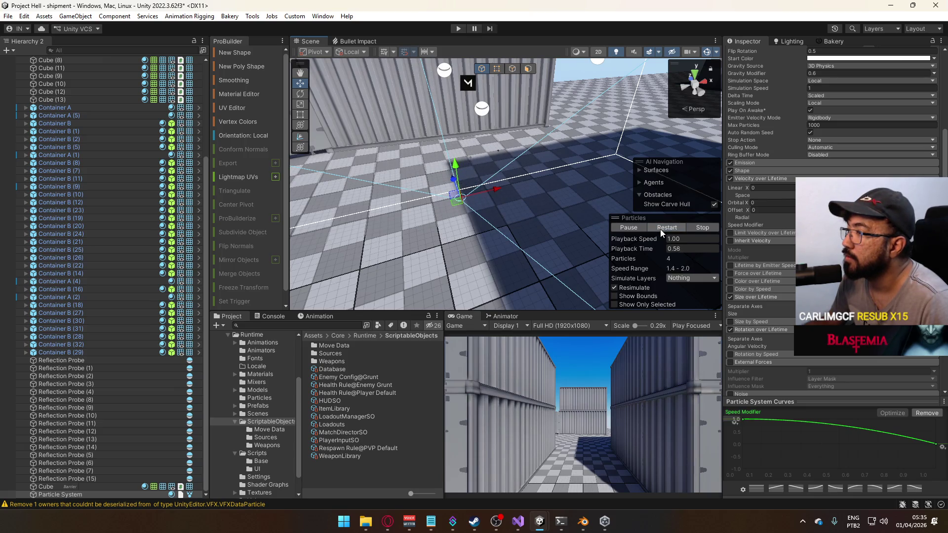